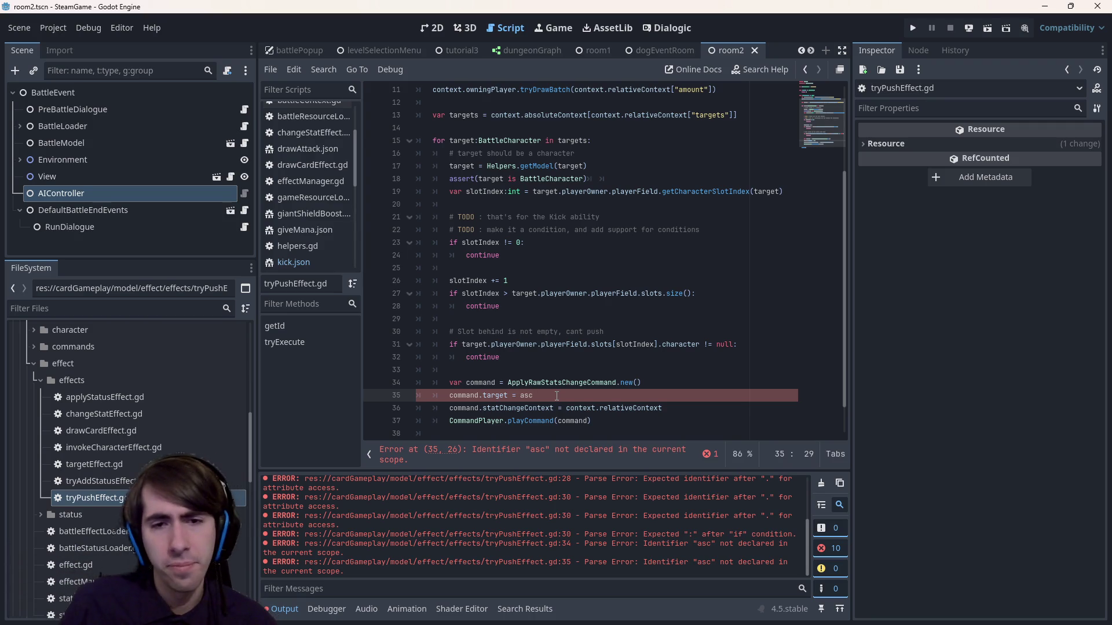
- Look up the ApplyRawStatsChangeCommand definition used on line 34, then return to tryPushEffect.gd
double_click(565, 383)
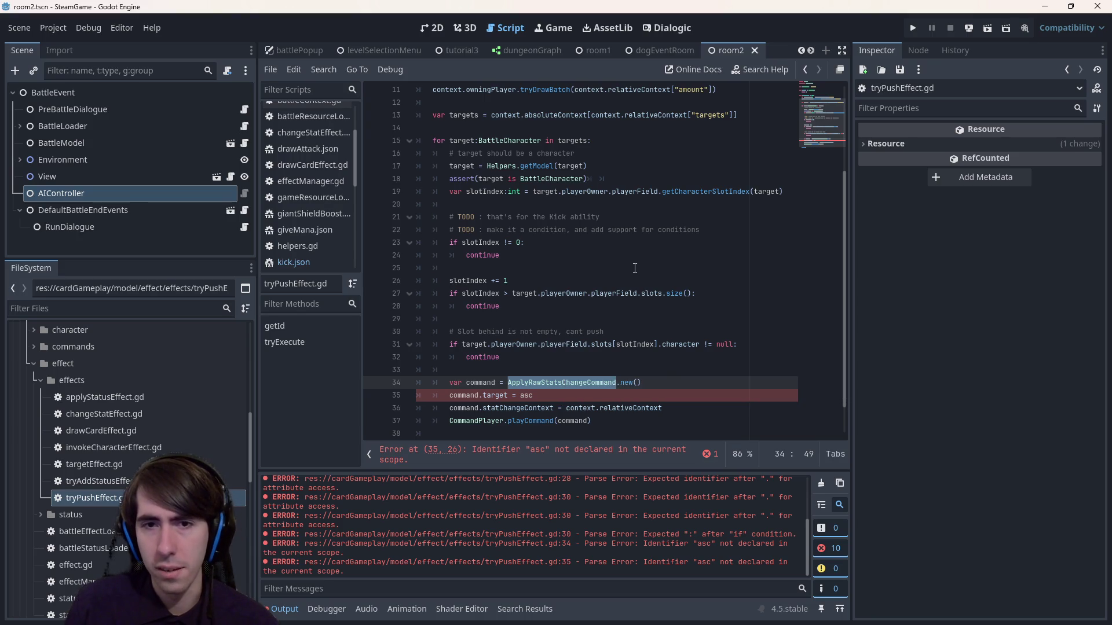
scroll(538, 365, "up", 1)
scroll(521, 374, "down", 2)
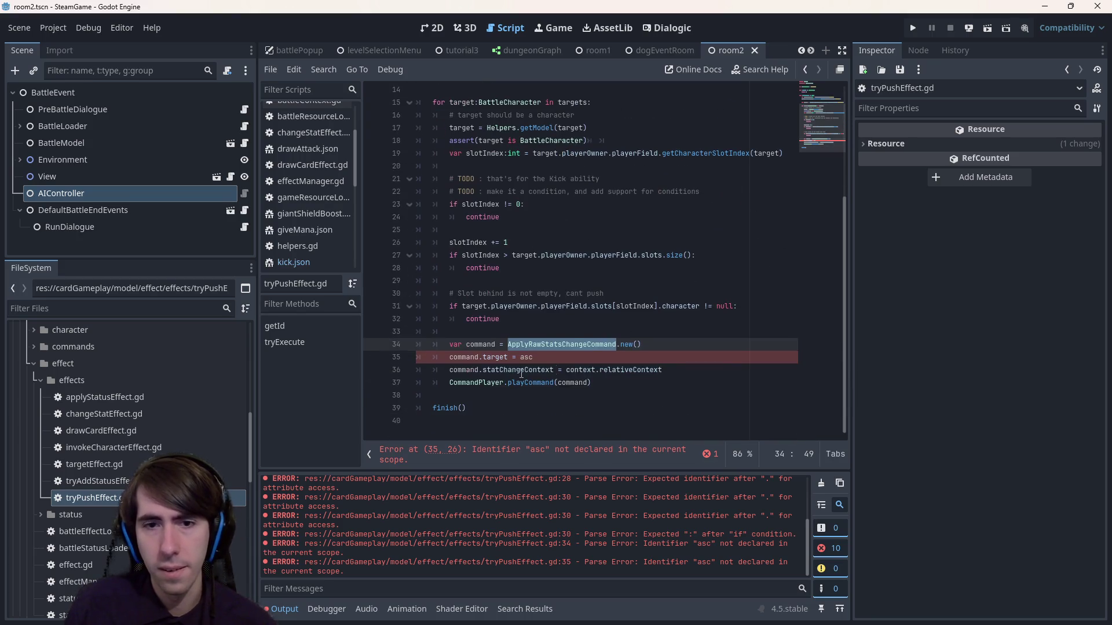
left_click(564, 345, "ctrl")
key("alt+Left")
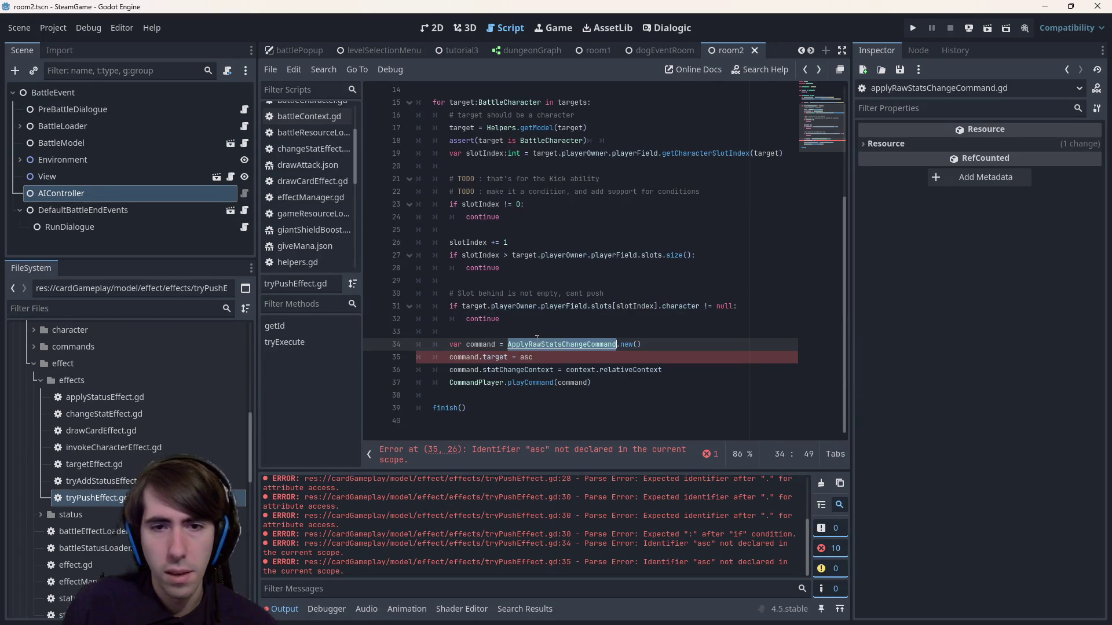
left_click(565, 345, "ctrl")
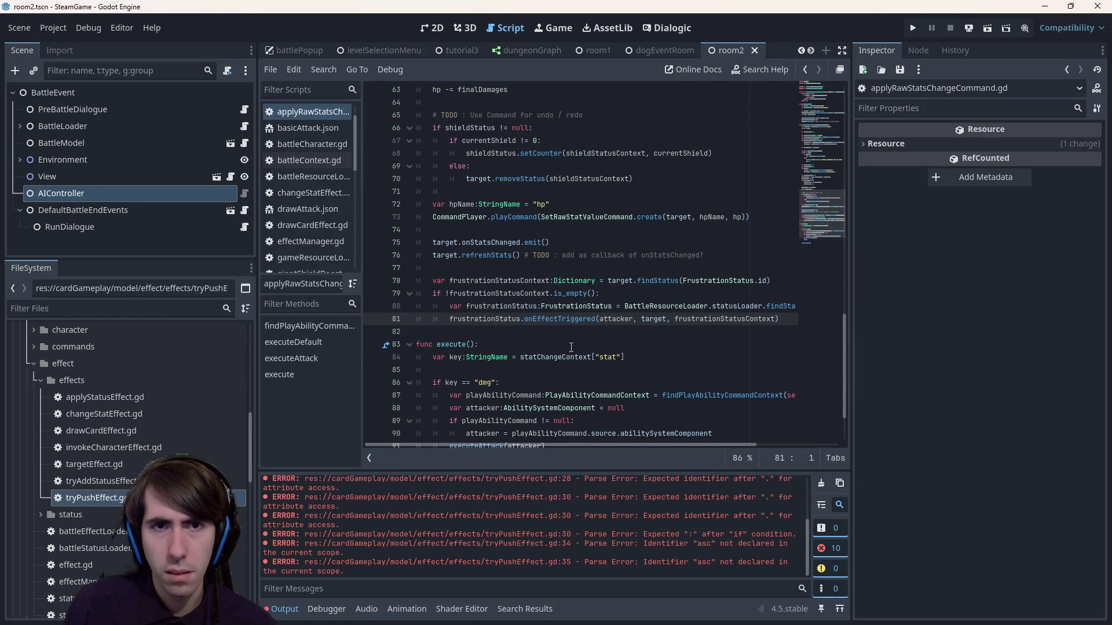
scroll(348, 162, "up", 1)
scroll(551, 289, "up", 10)
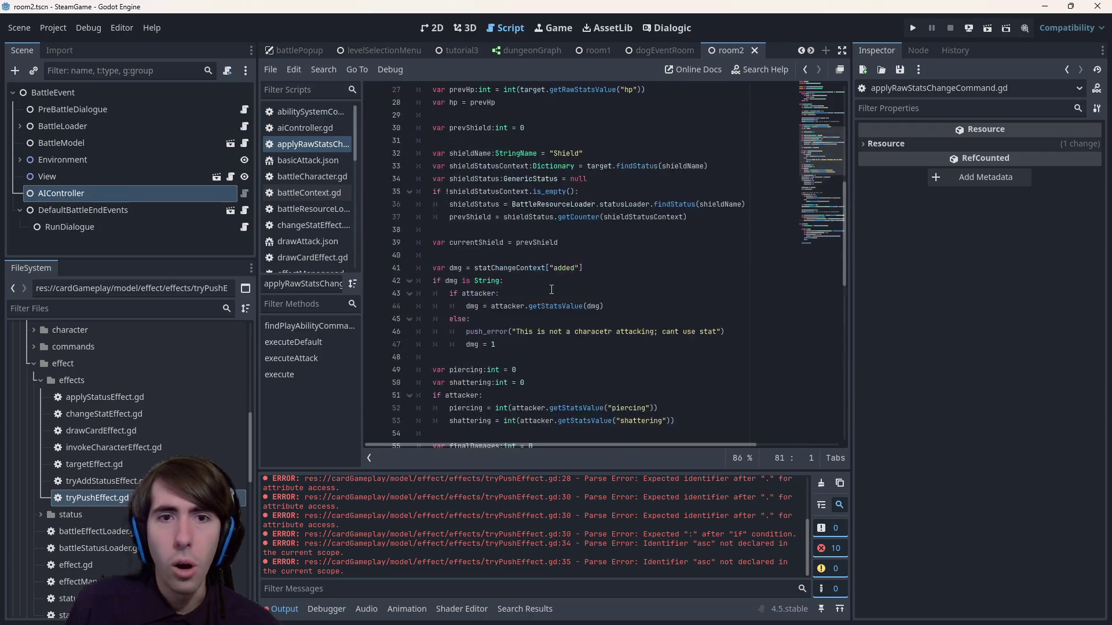
scroll(551, 289, "up", 8)
scroll(518, 239, "down", 11)
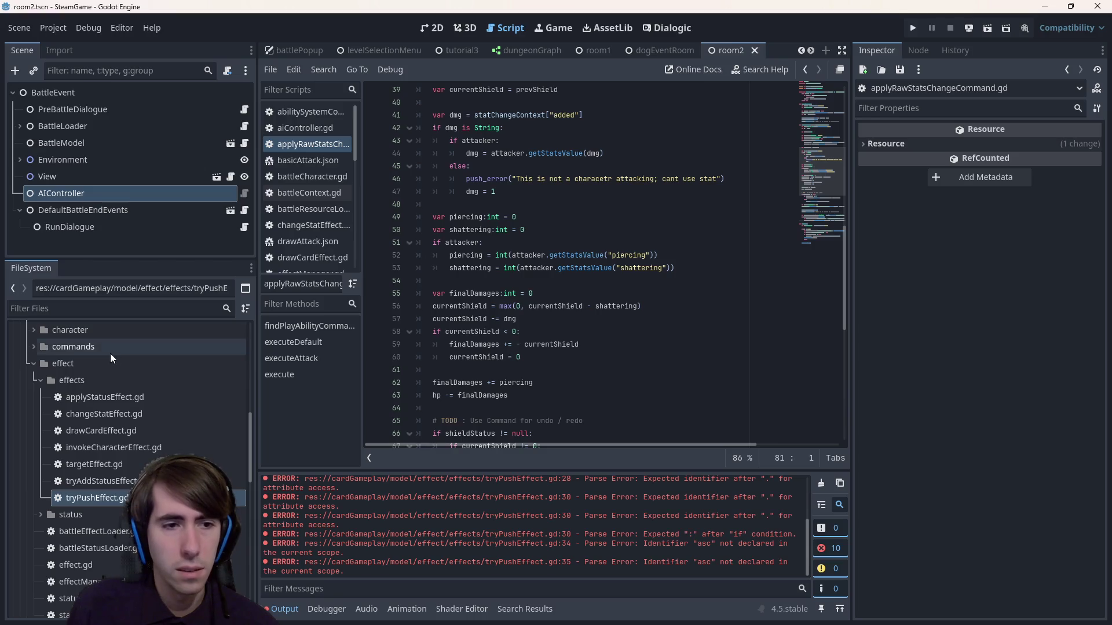
scroll(122, 457, "down", 4)
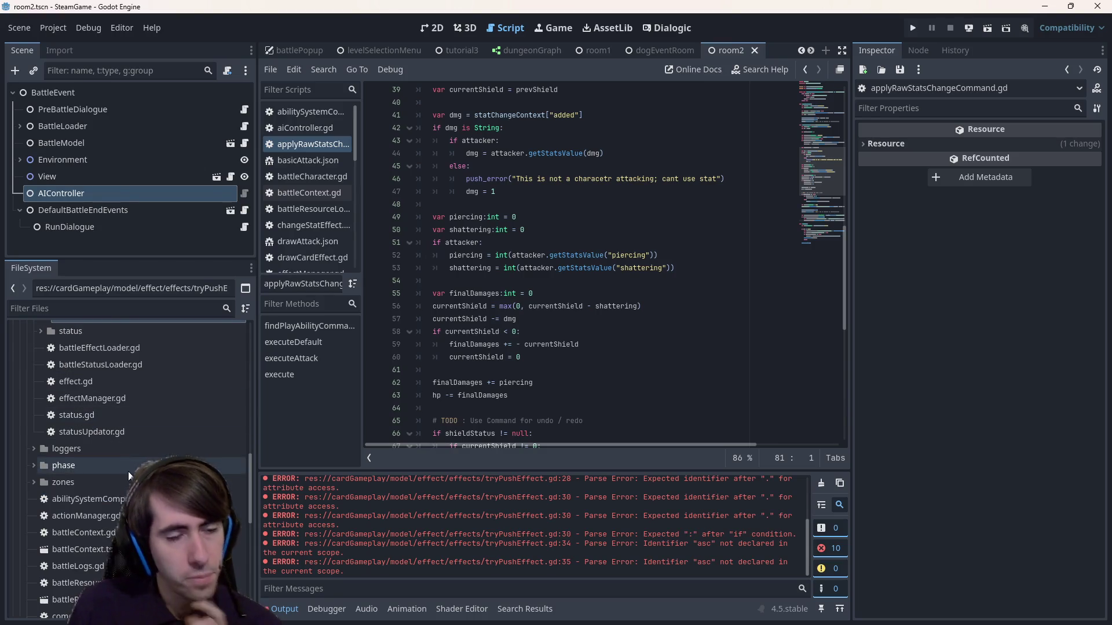
scroll(127, 471, "up", 5)
left_click(707, 231)
key("alt+Left")
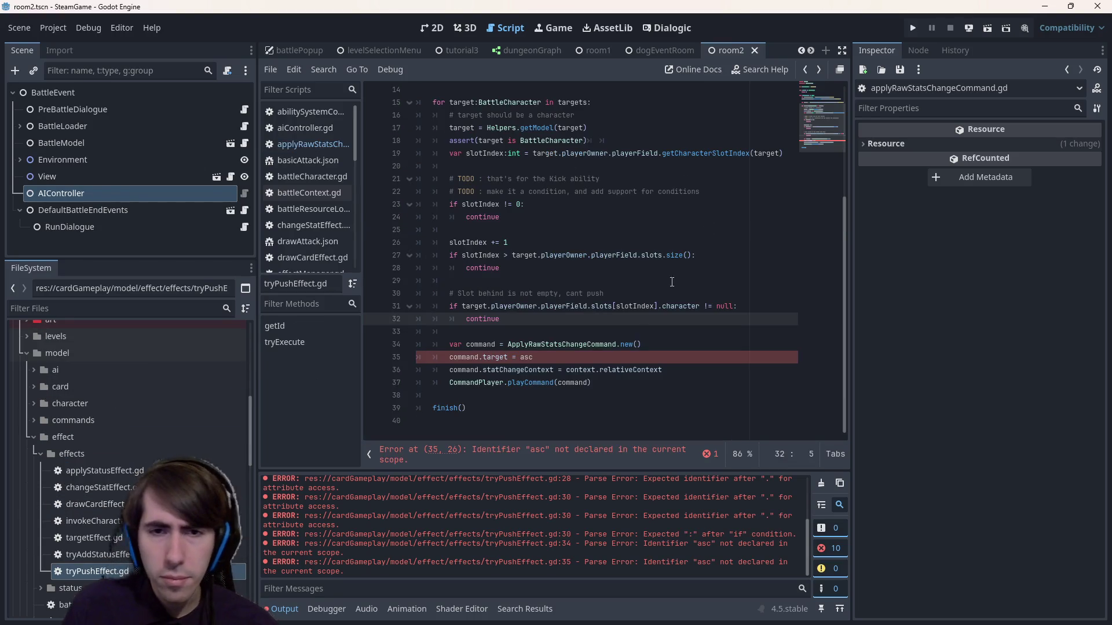
- Change line 34's command class from ApplyRawStatsChangeCommand to PushCommand, then to MoveCommand
left_click(588, 342)
key("ctrl+shift+Left")
key("BackSpace")
type("Push")
left_click_drag(533, 357, 335, 362)
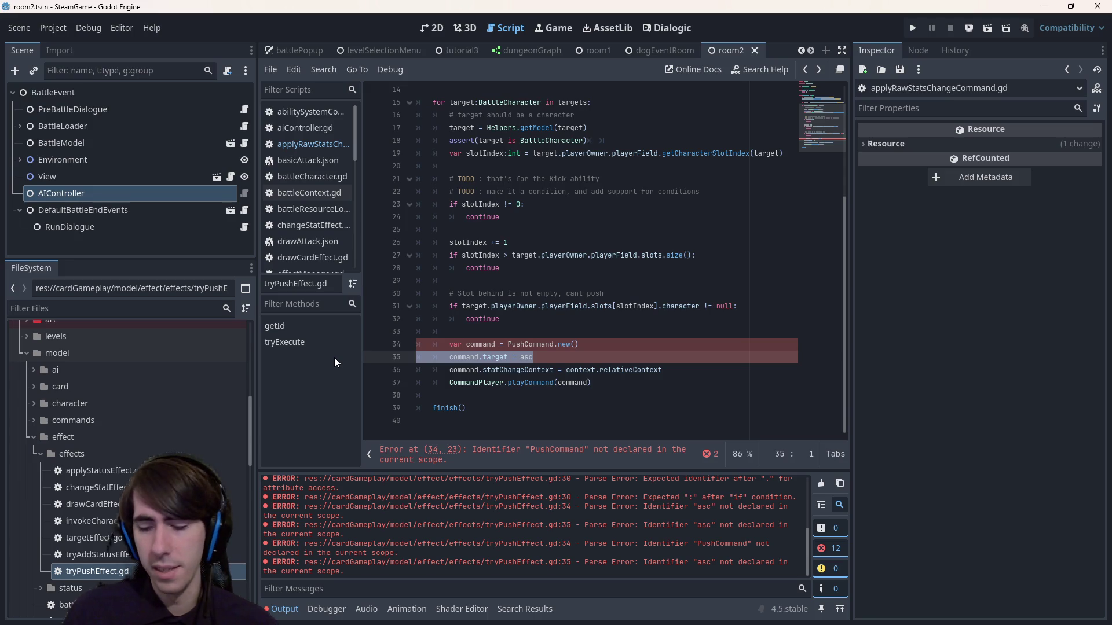
key("Up")
key("Left")
key("Left")
key("Left")
key("shift+Left")
key("shift+Left")
key("shift+Left")
type("Move")
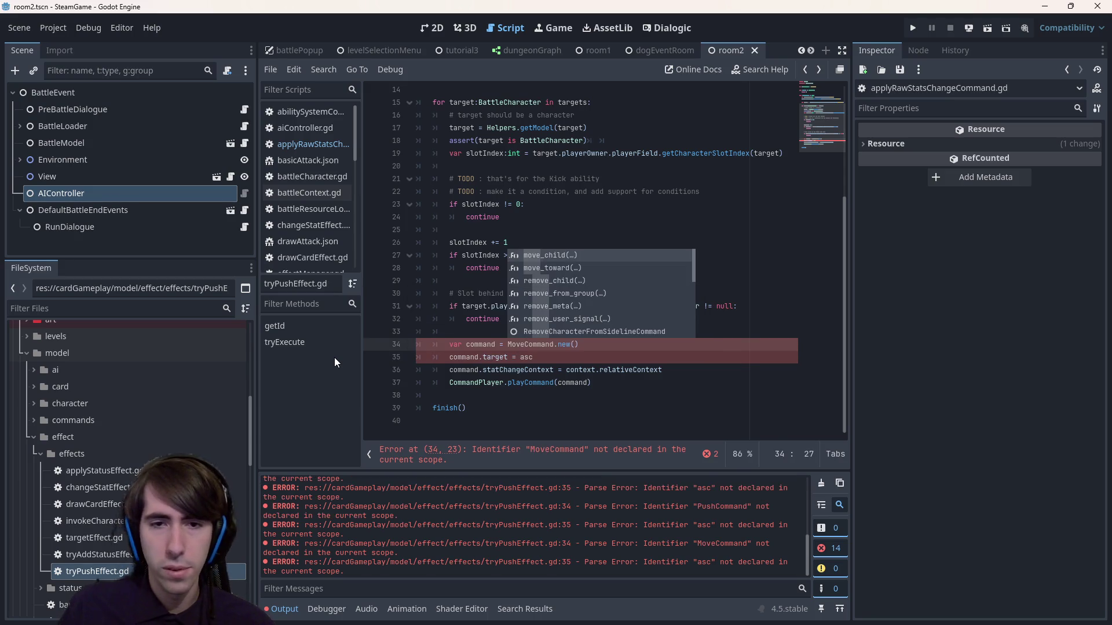
- Check the undeclared MoveCommand error on line 34 and expand the commands folder in FileSystem
left_click(565, 358)
left_click(563, 461)
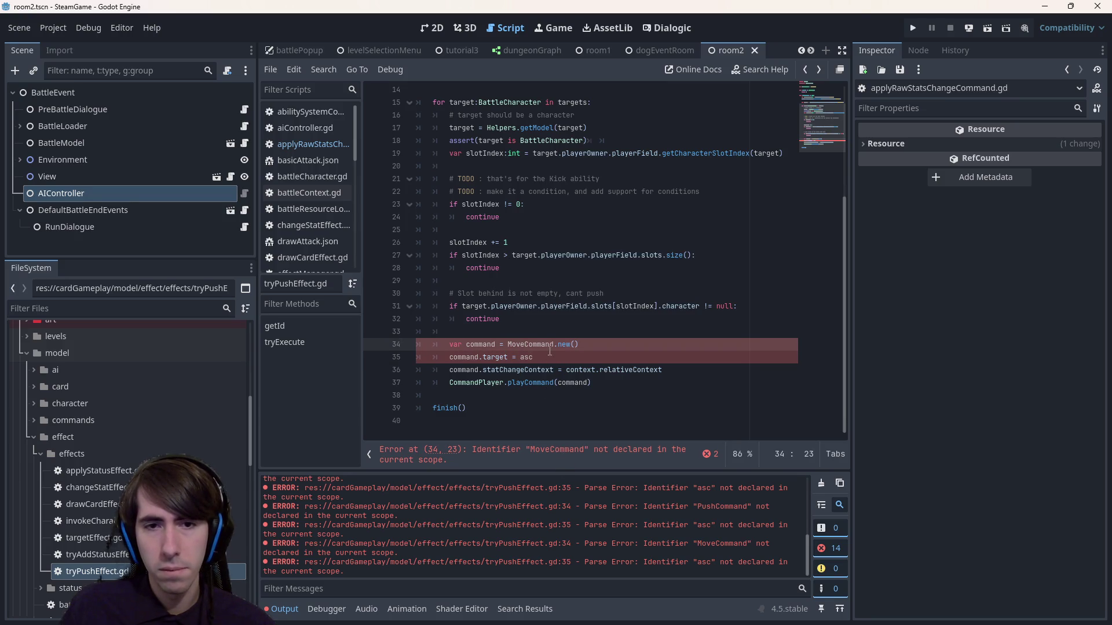
left_click(560, 369)
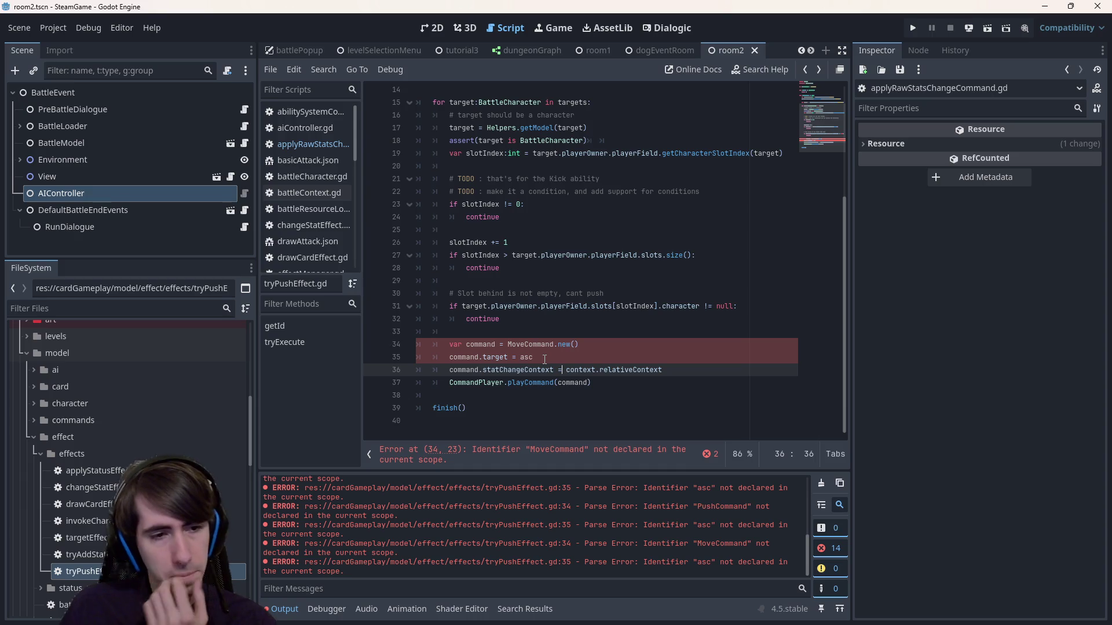
scroll(208, 444, "down", 10)
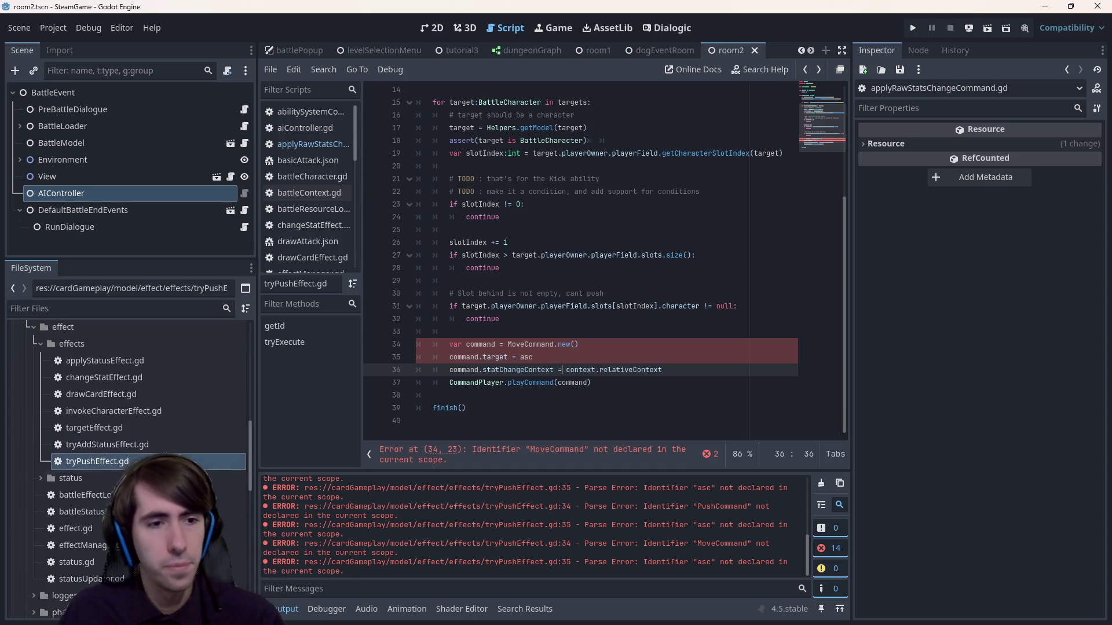
scroll(118, 475, "up", 5)
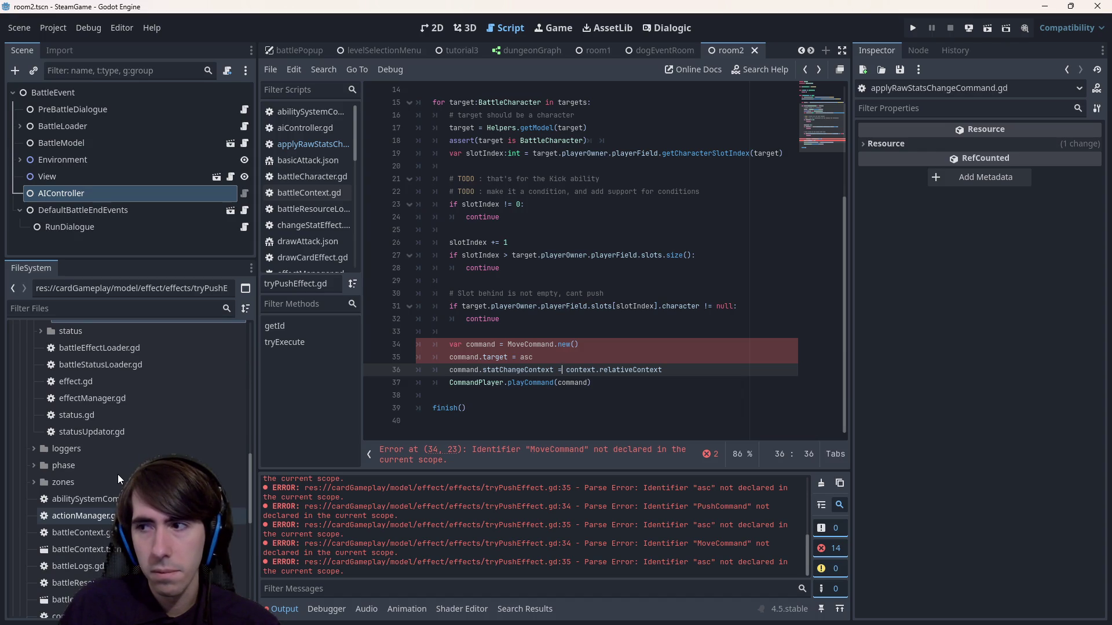
scroll(117, 476, "up", 3)
scroll(117, 474, "up", 5)
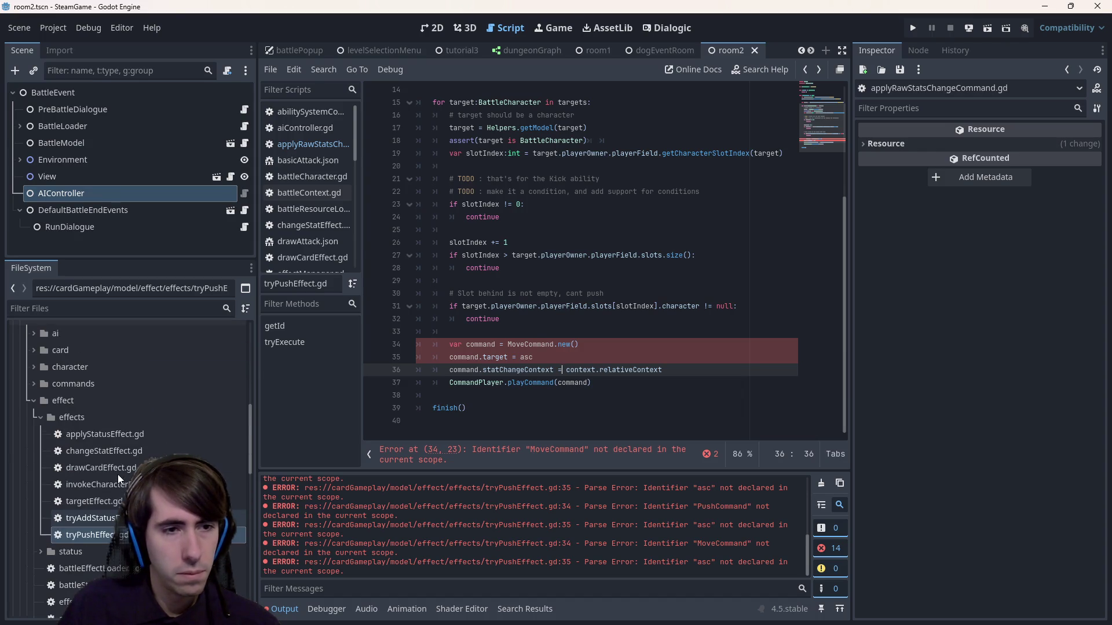
double_click(107, 383)
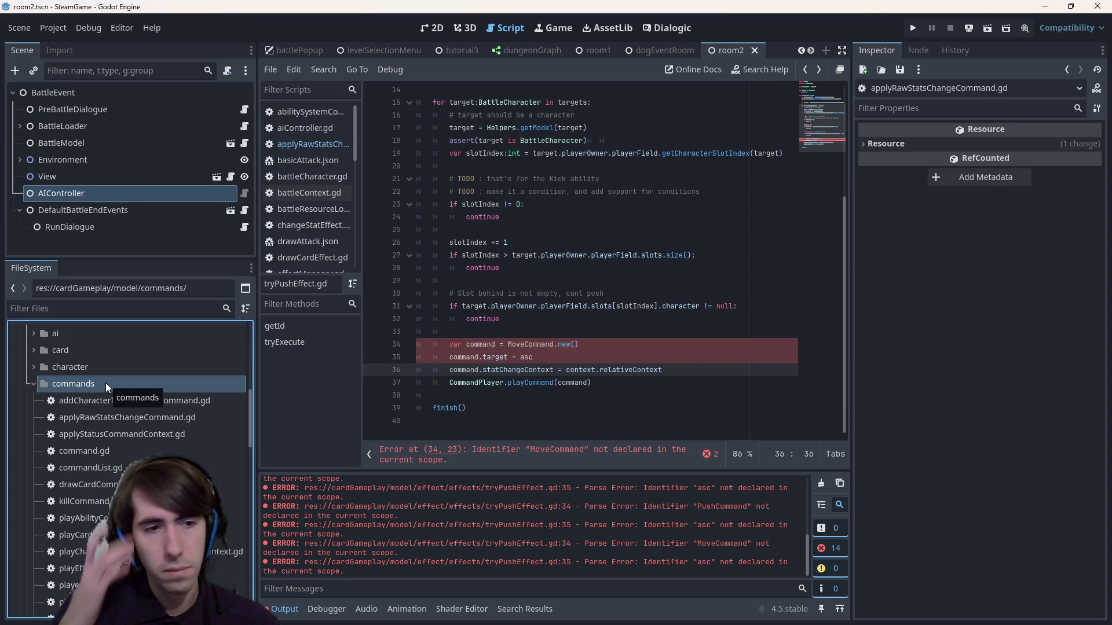
- Open applyStatusCommandContext.gd, applyRawStatsChangeCommand.gd and addCharacterToBattlefieldCommand.gd from the commands folder
scroll(104, 400, "down", 3)
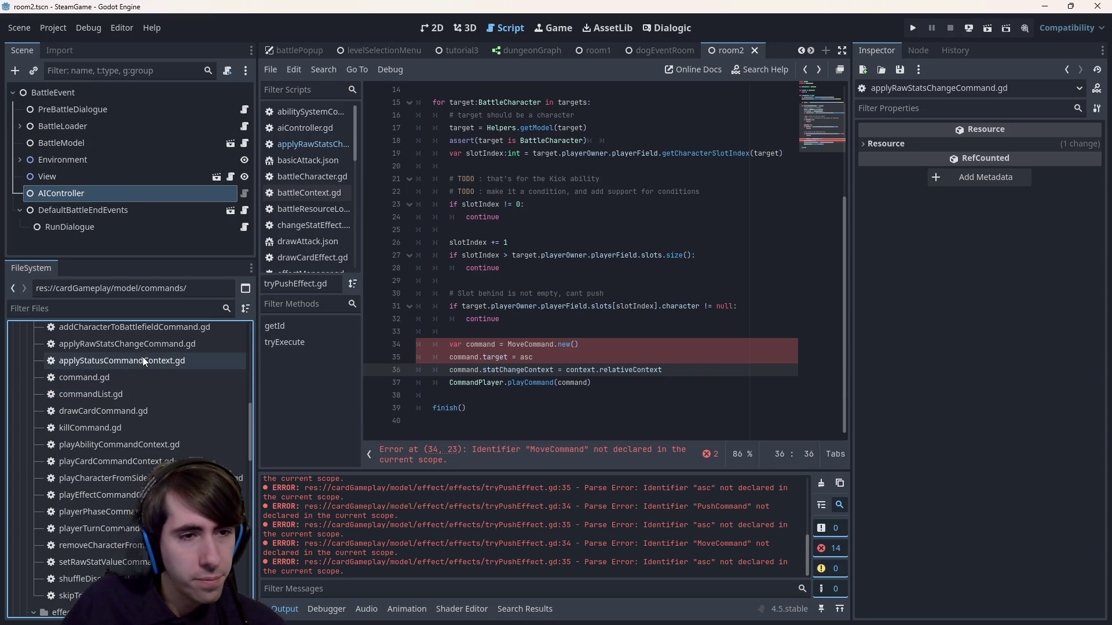
scroll(144, 365, "up", 2)
left_click(168, 436)
double_click(168, 436)
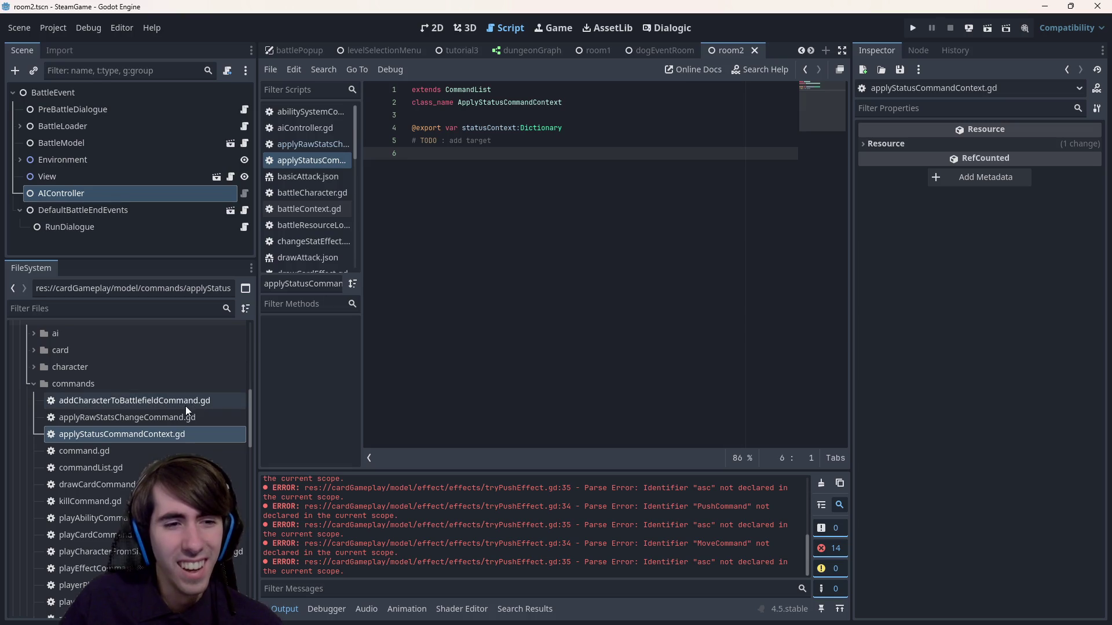
double_click(168, 419)
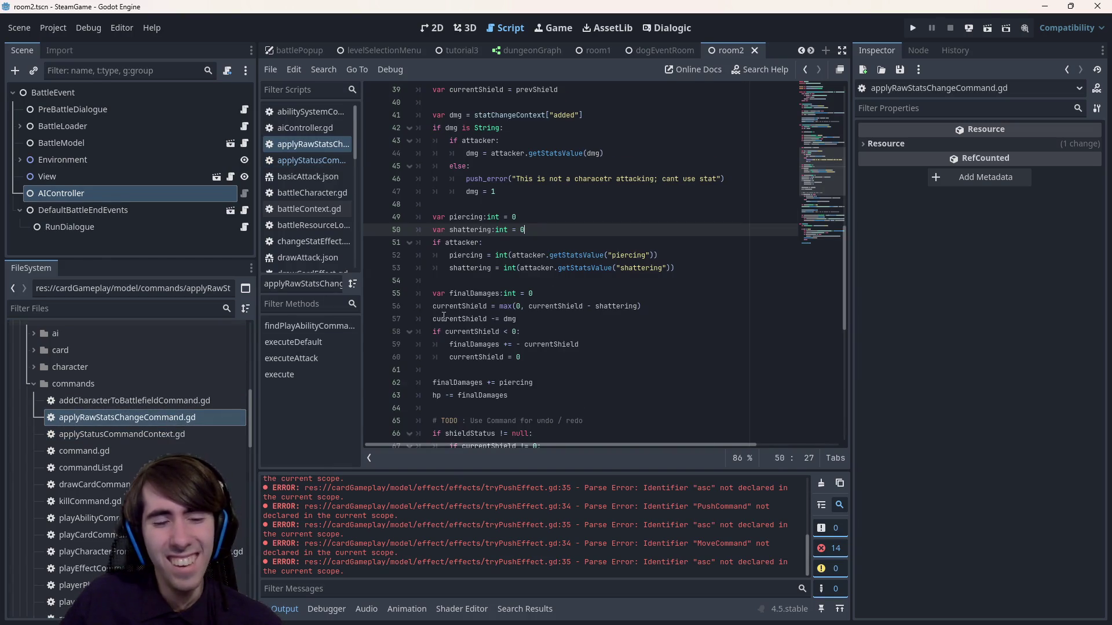
double_click(172, 403)
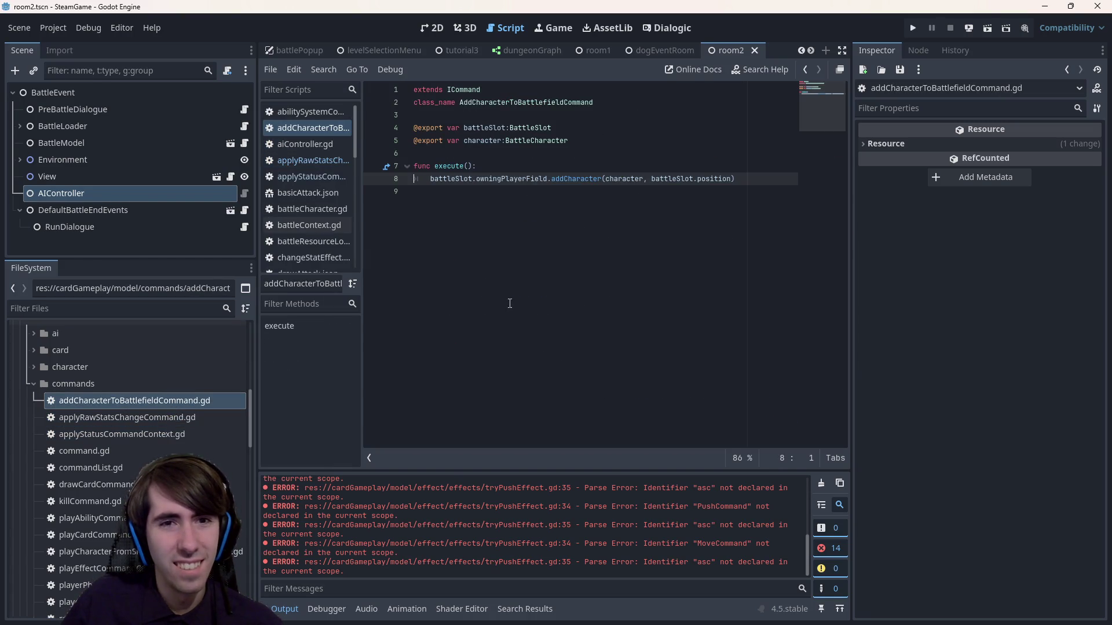
left_click(165, 405)
- Duplicate addCharacterToBattlefieldCommand.gd as moveCharacterCommand.gd
key("ctrl+d")
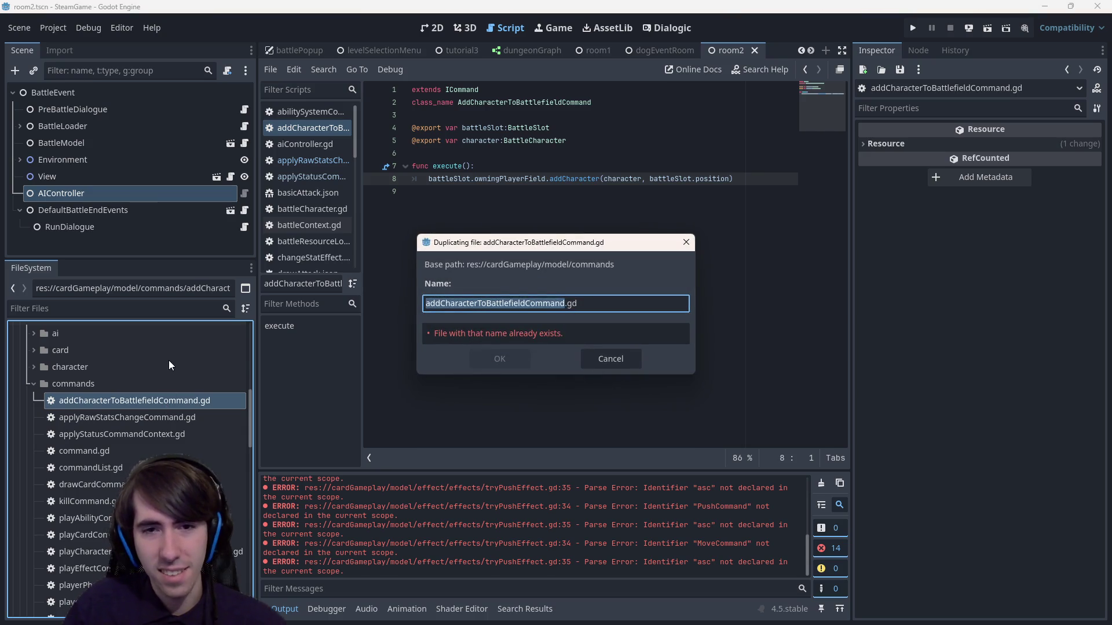
key("Right")
key("Left")
key("Left")
key("Left")
key("shift+Home")
type("moveCharacter")
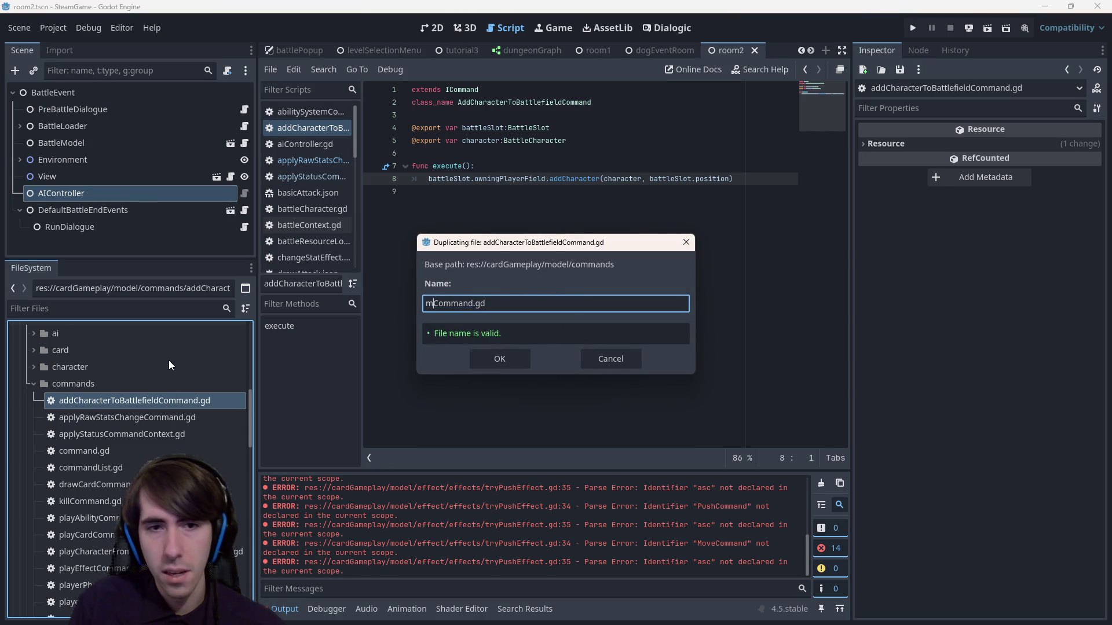
key("Return")
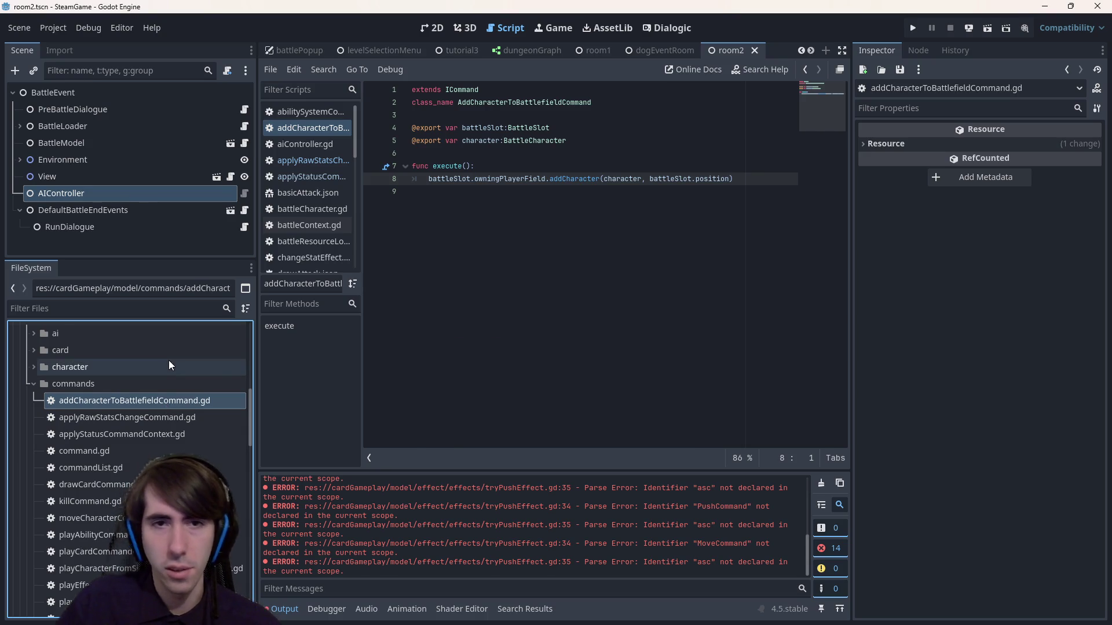
- Open basicAttack.json and close applyRawStatsChangeCommand.gd and abilitySystemComponent.gd
scroll(139, 446, "down", 5)
scroll(136, 452, "up", 5)
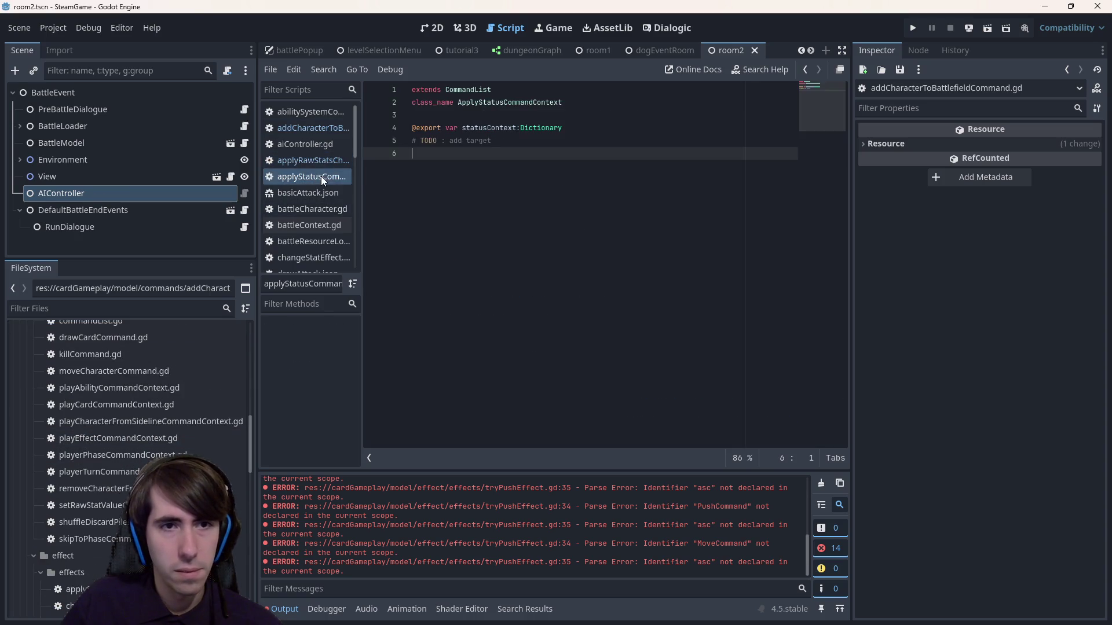
left_click(321, 193)
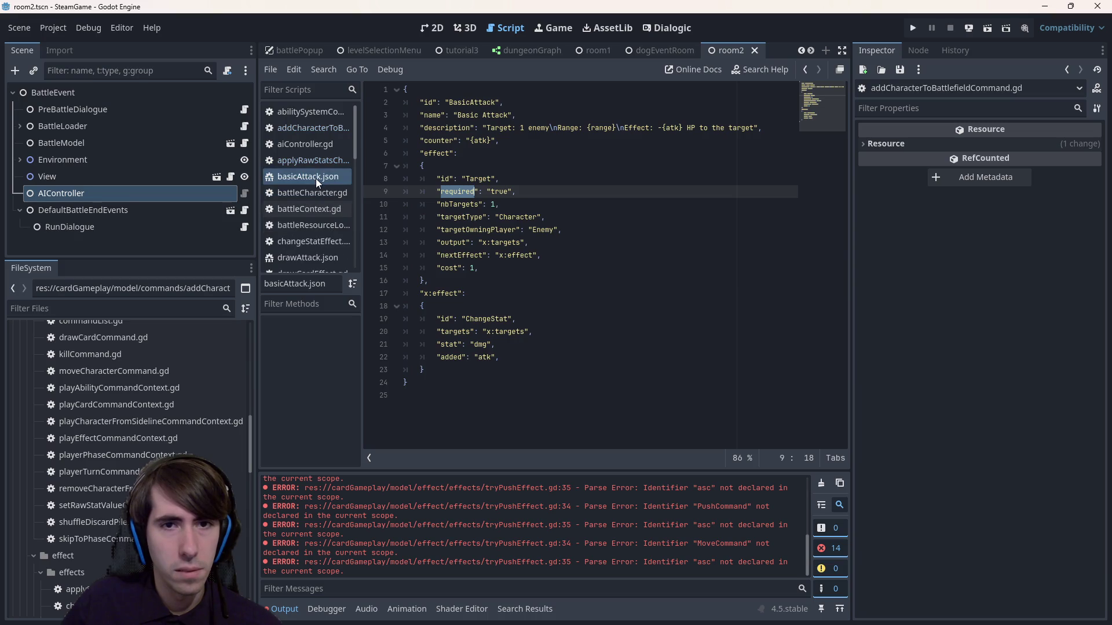
middle_click(315, 163)
left_click(311, 145)
left_click(311, 112)
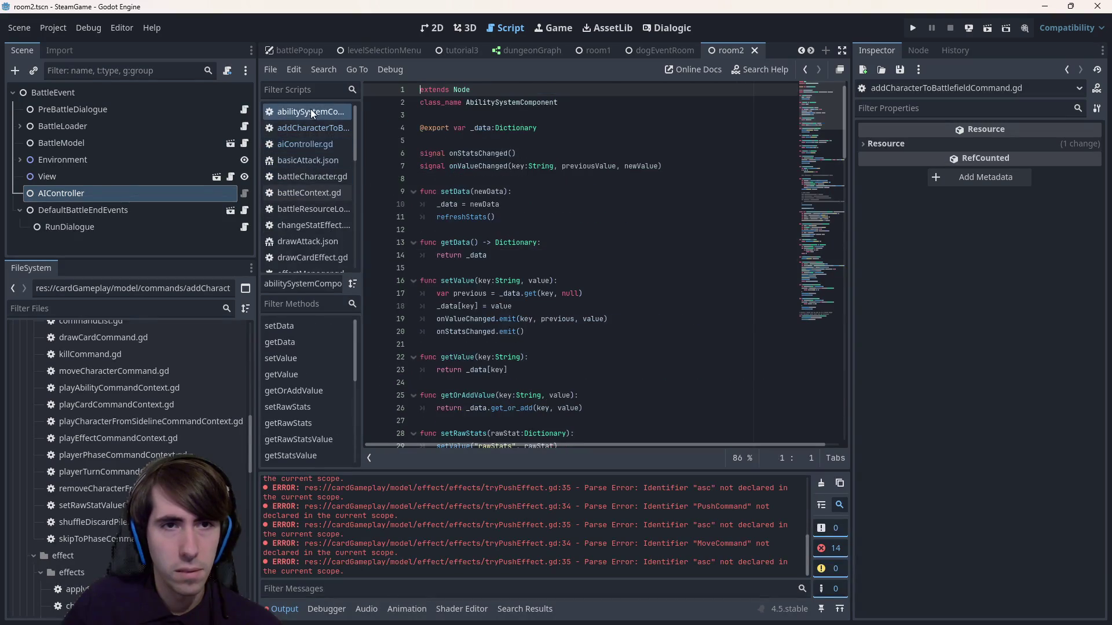
middle_click(307, 116)
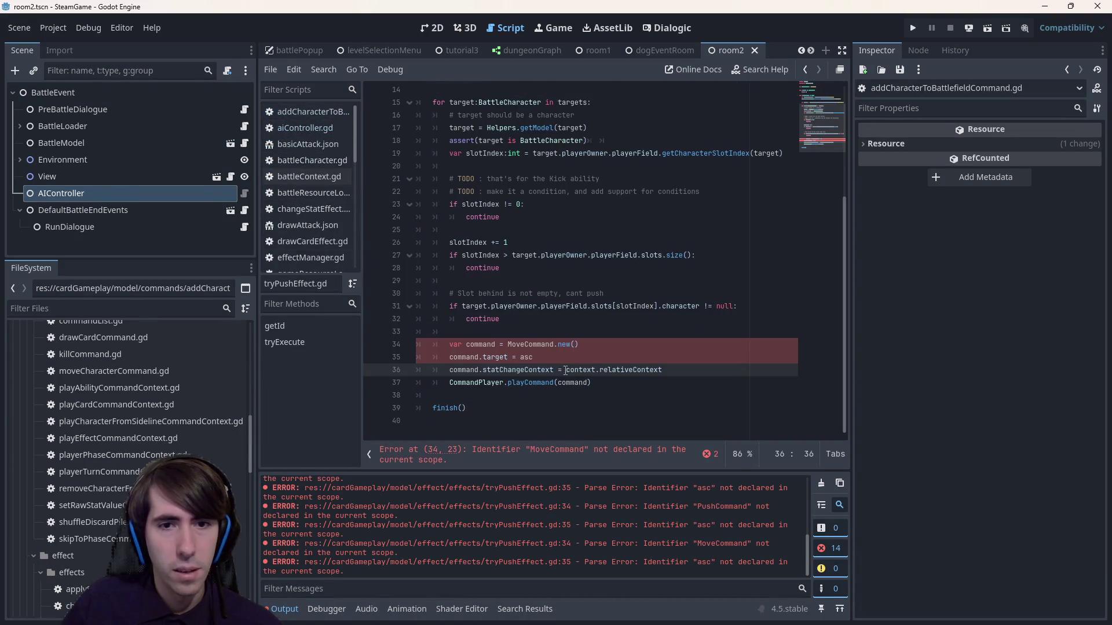
- Rename MoveCommand to MoveCharacterCommand on line 34 of tryPushEffect.gd
left_click(524, 345)
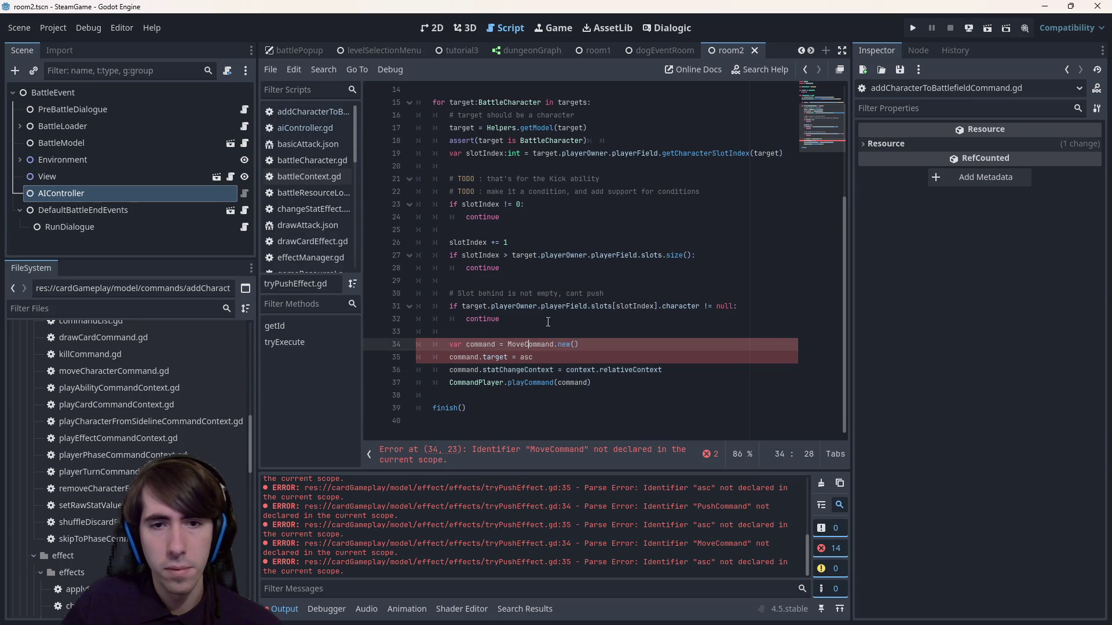
type("Character")
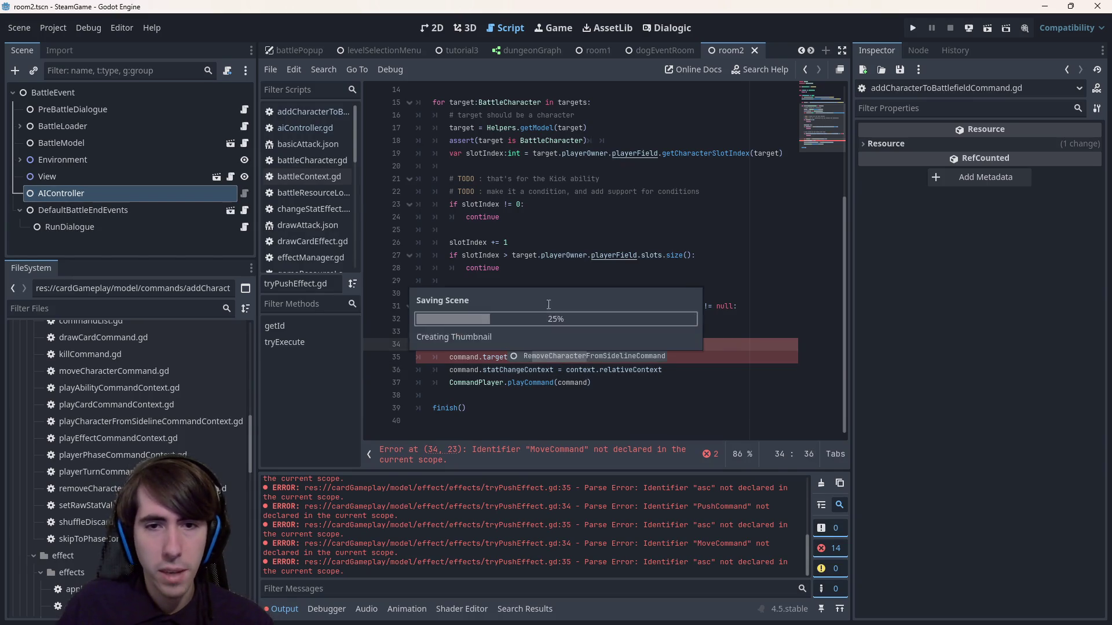
double_click(549, 345)
key("ctrl+c")
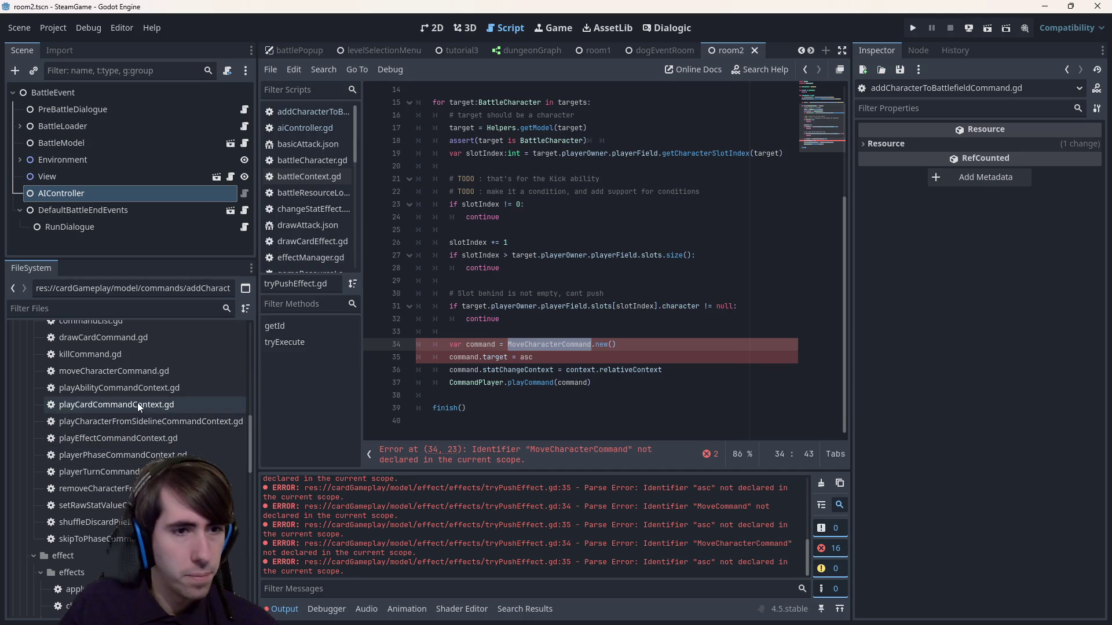
- Open moveCharacterCommand.gd and try pasting MoveCharacterCommand over its class name, then undo
double_click(130, 372)
double_click(535, 99)
key("ctrl+v")
key("ctrl+z")
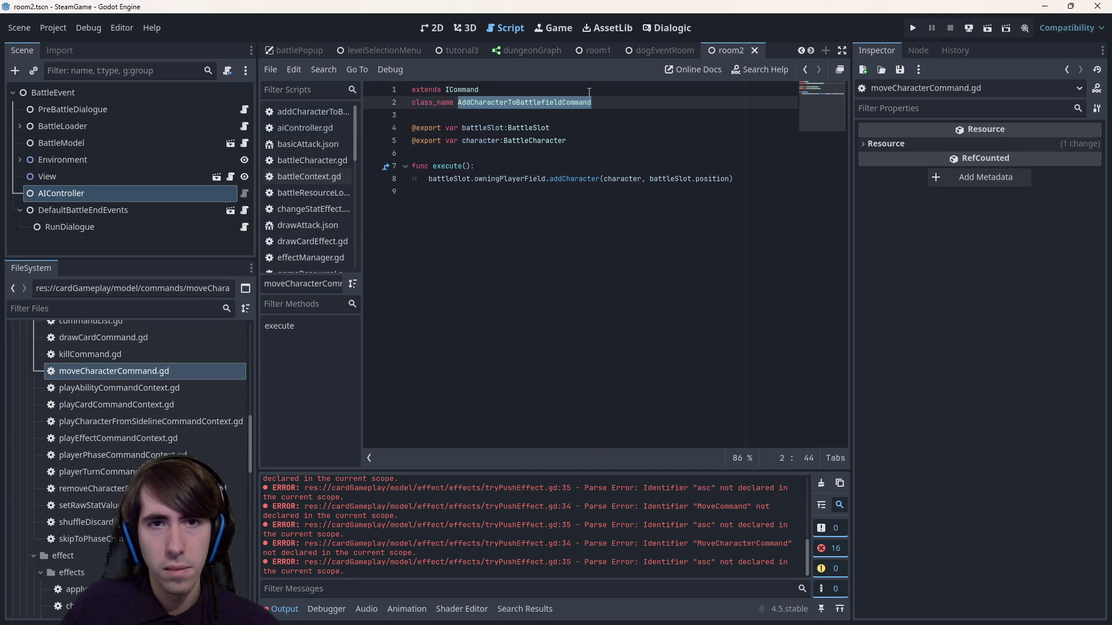
- Set the class_name to MoveCharacterCommand, save, and review the battleSlot export variable
key("ctrl+v")
key("ctrl+s")
double_click(482, 128)
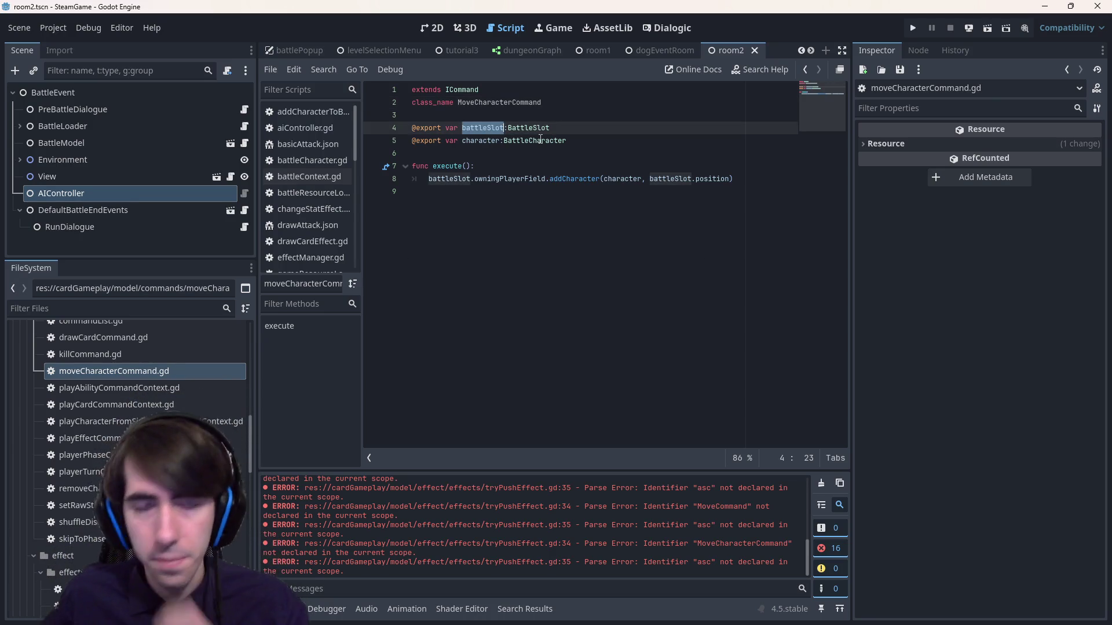
left_click_drag(553, 129, 385, 133)
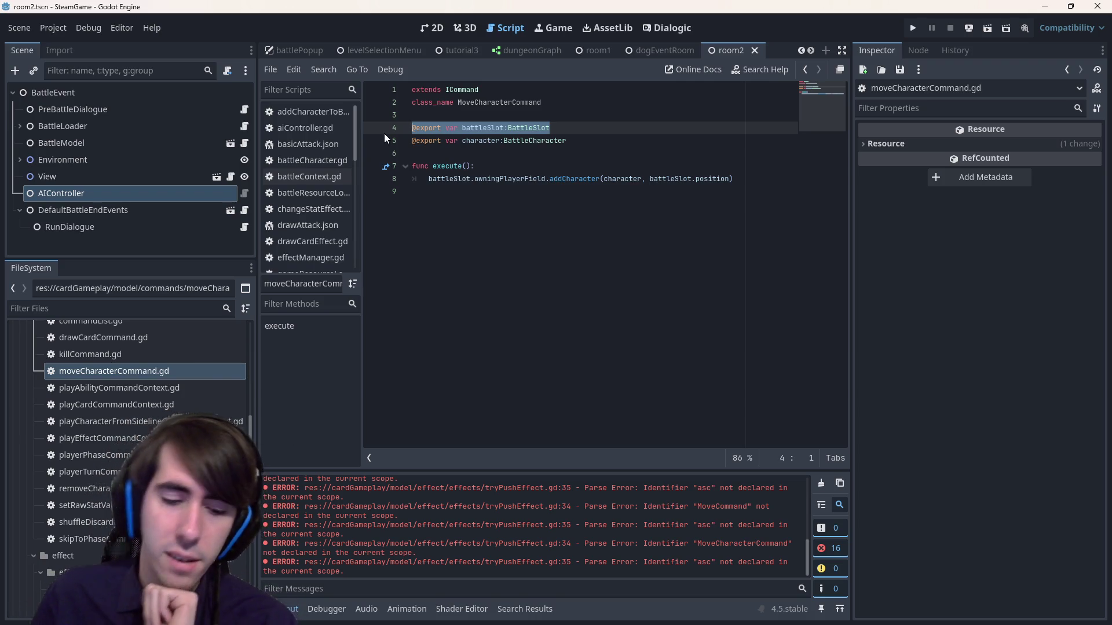
left_click(480, 193)
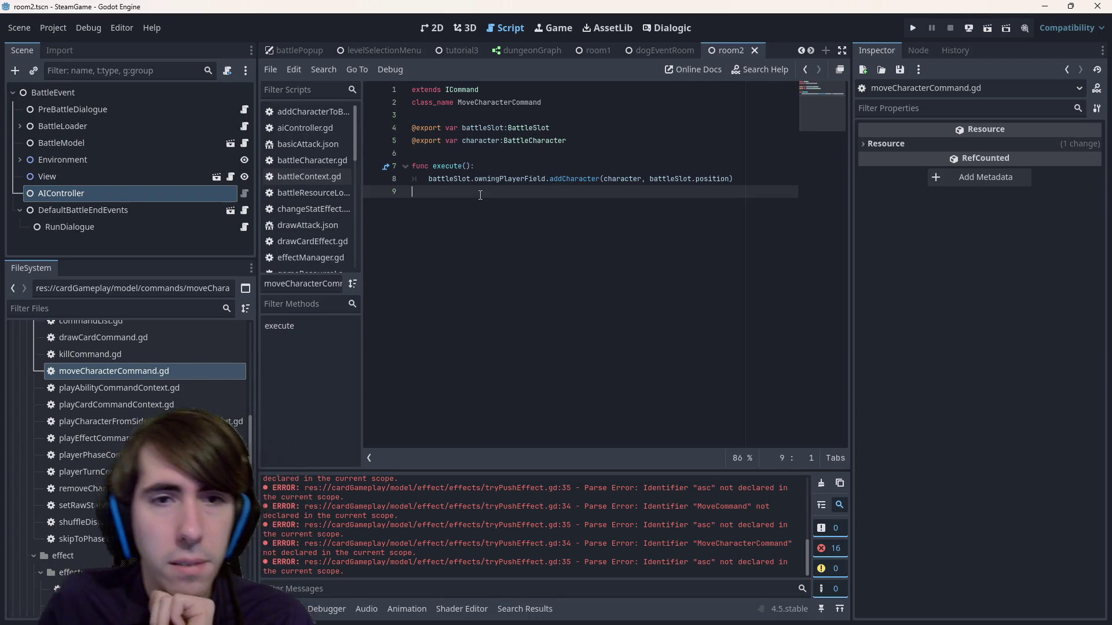
double_click(491, 127)
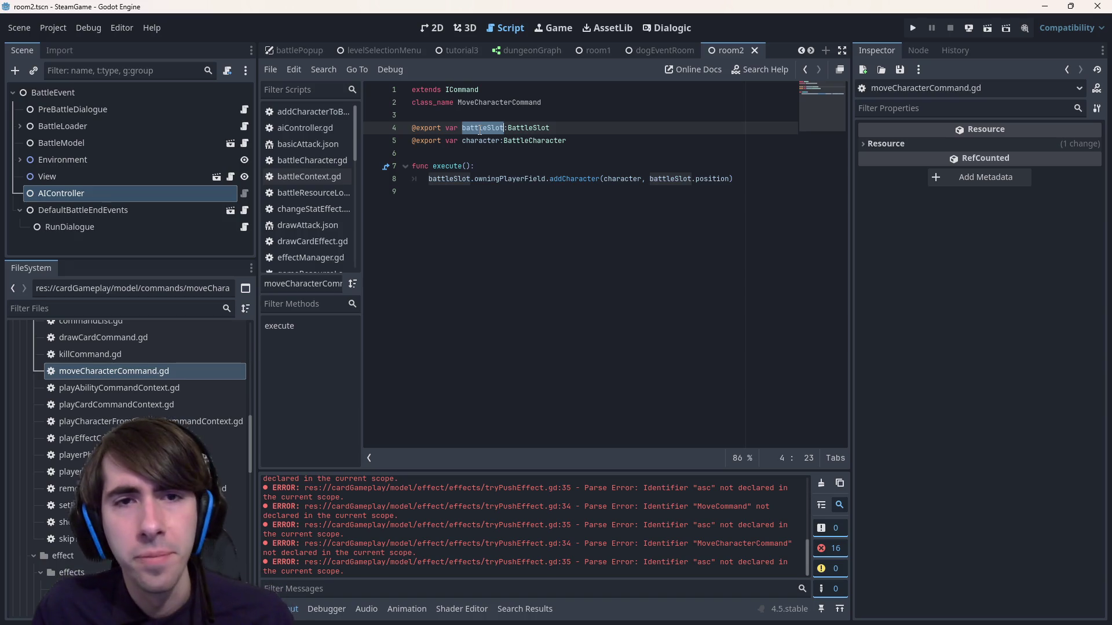
left_click(479, 128)
left_click(592, 129)
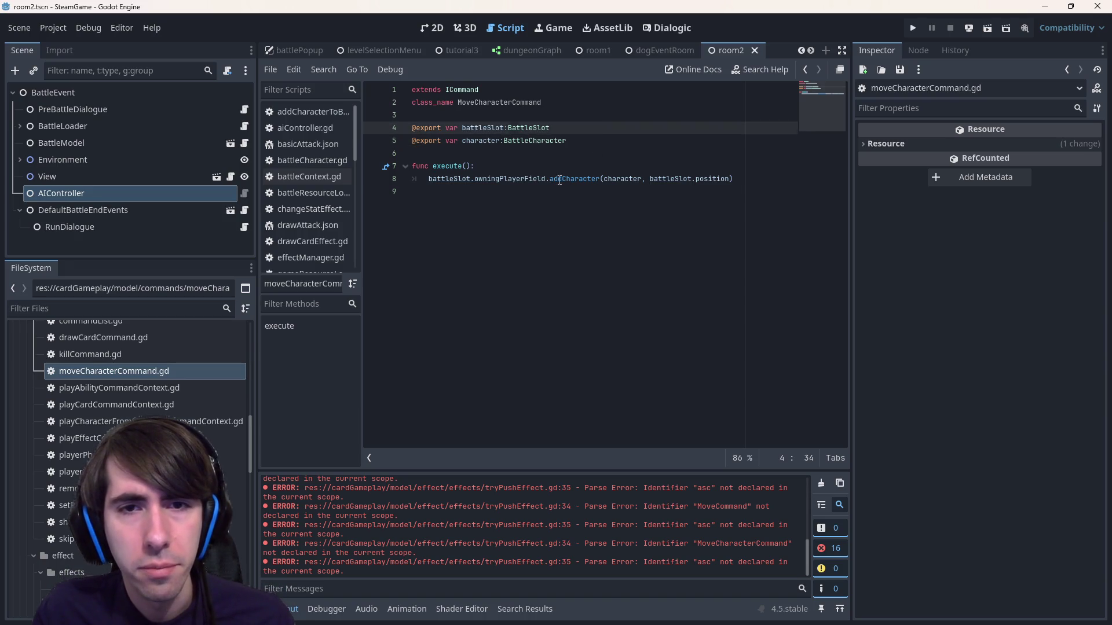
- Jump from the addCharacter call on line 8 to its definition in playerField.gd
double_click(560, 182)
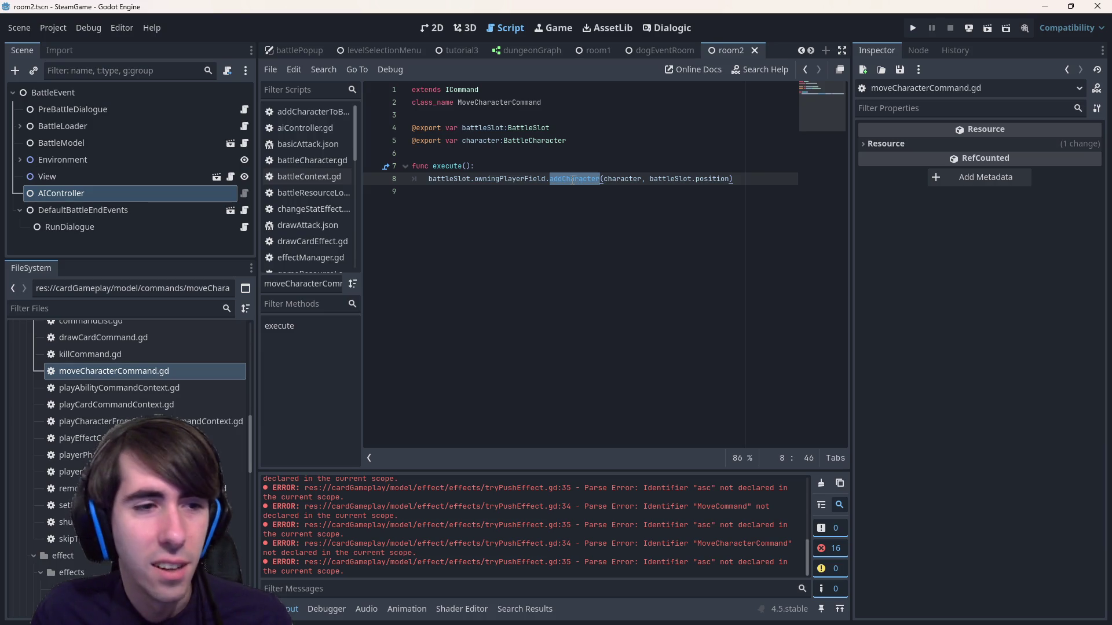
key("ctrl+z")
key("ctrl+y")
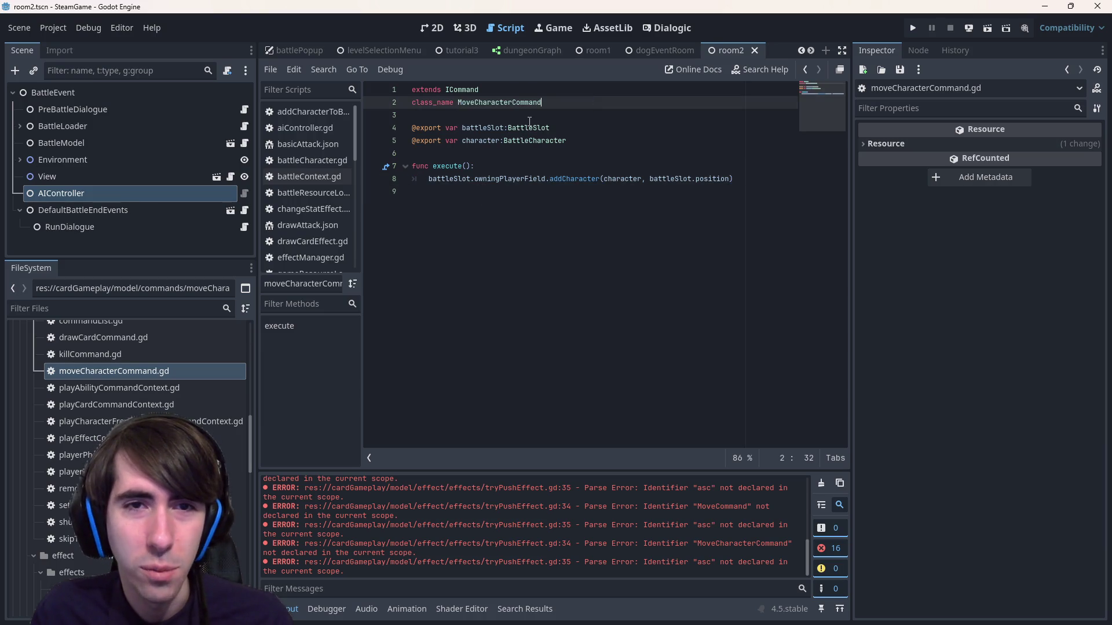
left_click(569, 183, "ctrl")
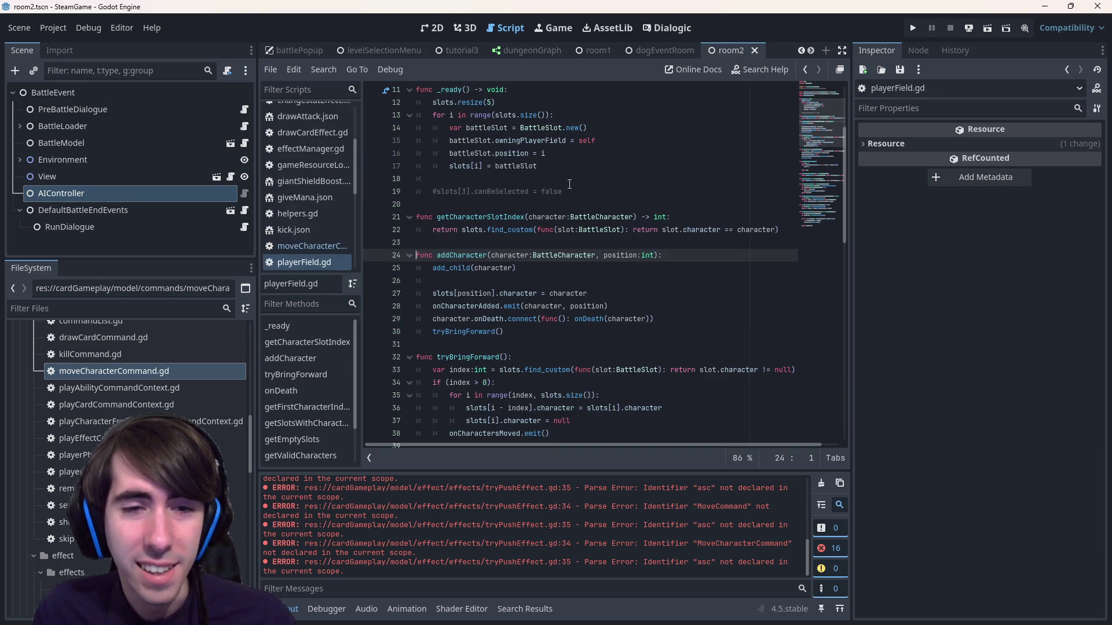
- Inspect the tryBringForward call, onDeath and the onCharacterAdded signal around addCharacter
left_click(458, 332)
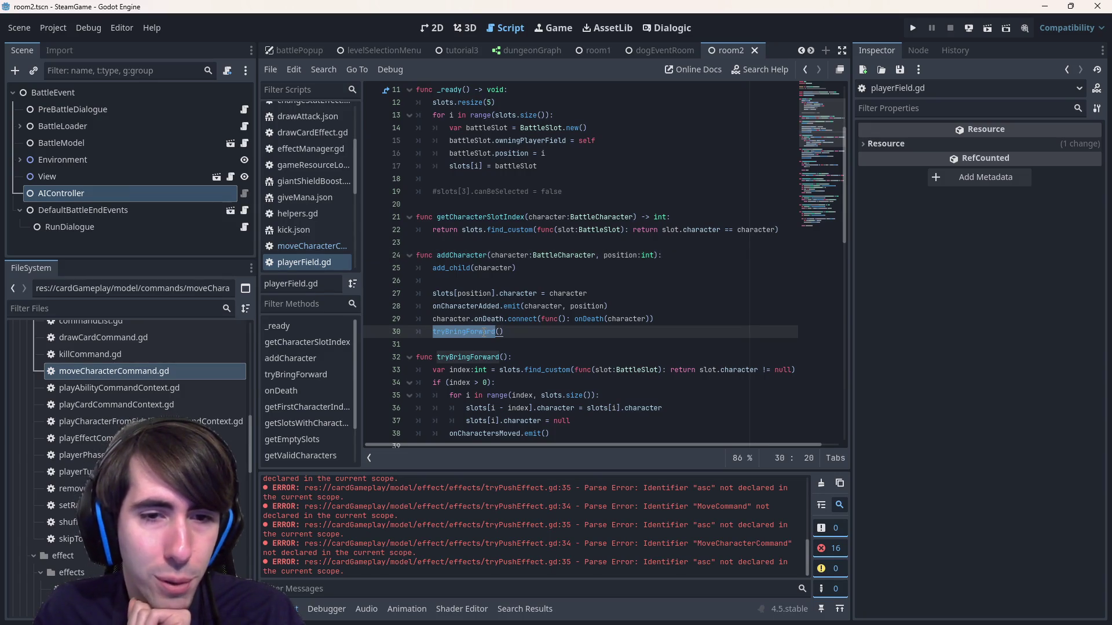
left_click_drag(504, 331, 435, 336)
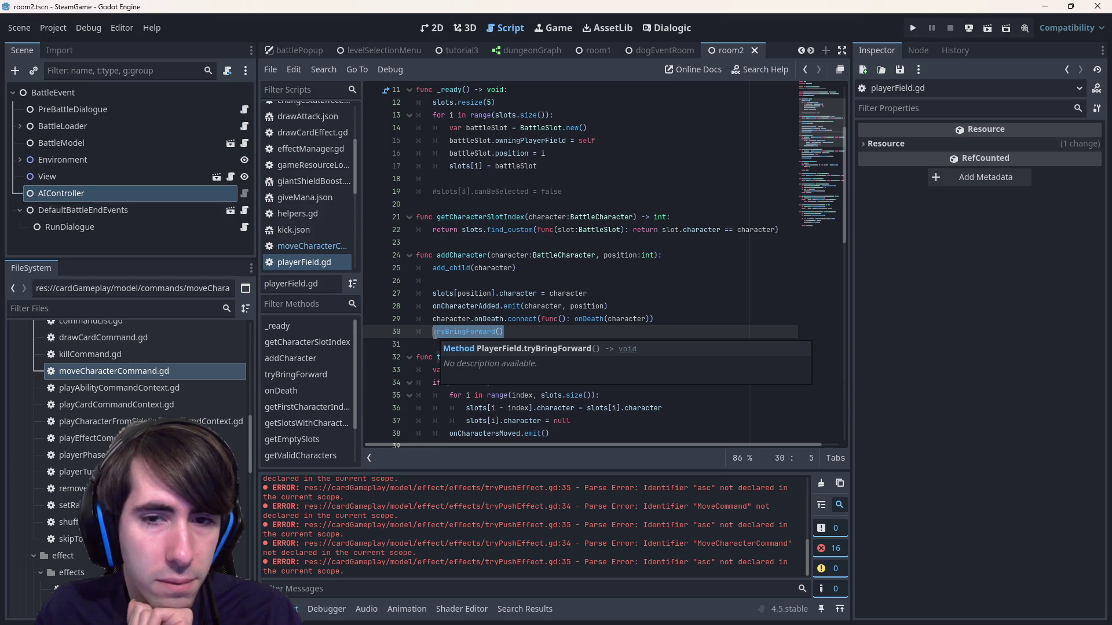
double_click(487, 320)
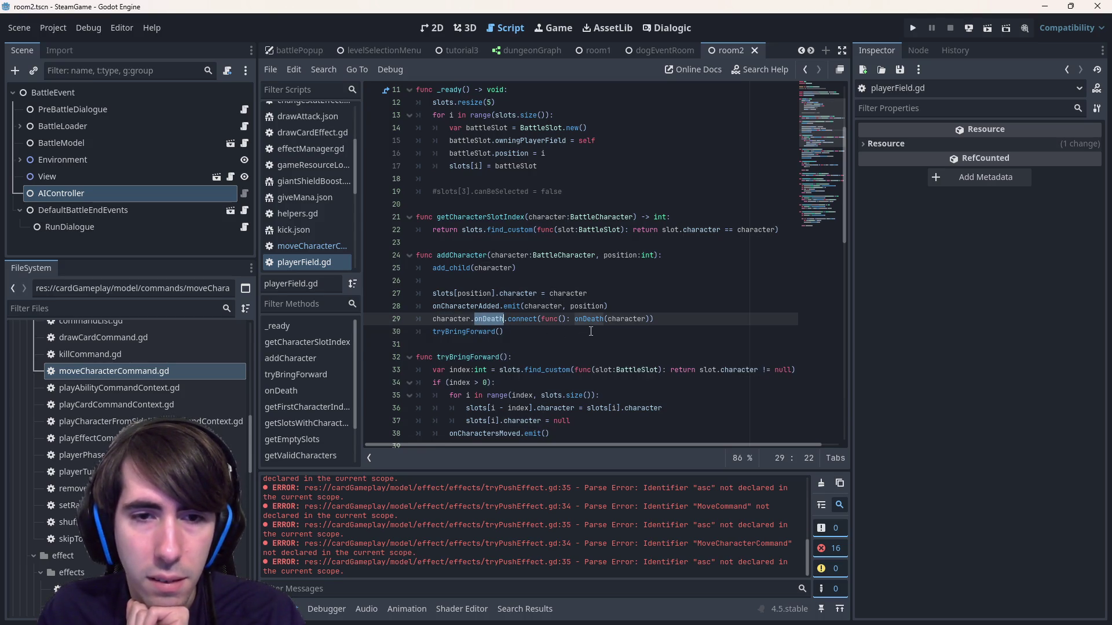
left_click(539, 337)
double_click(473, 306)
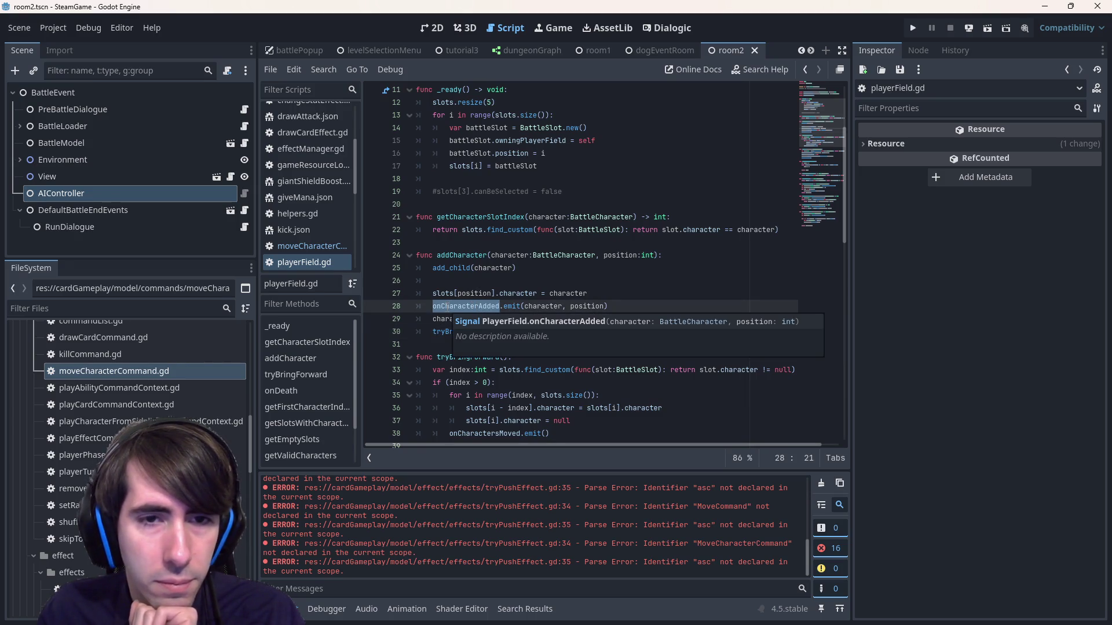
- Insert blank lines after addCharacter and re-examine the onCharacterAdded signal on line 28
left_click(438, 346)
key("Return")
key("Return")
key("Up")
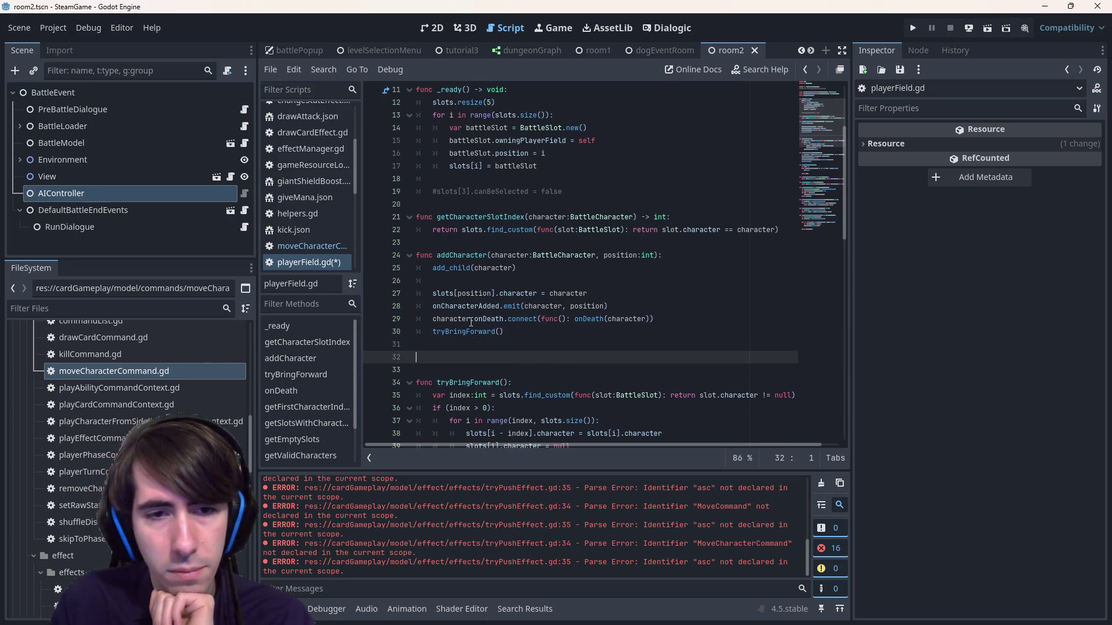
scroll(504, 314, "down", 1)
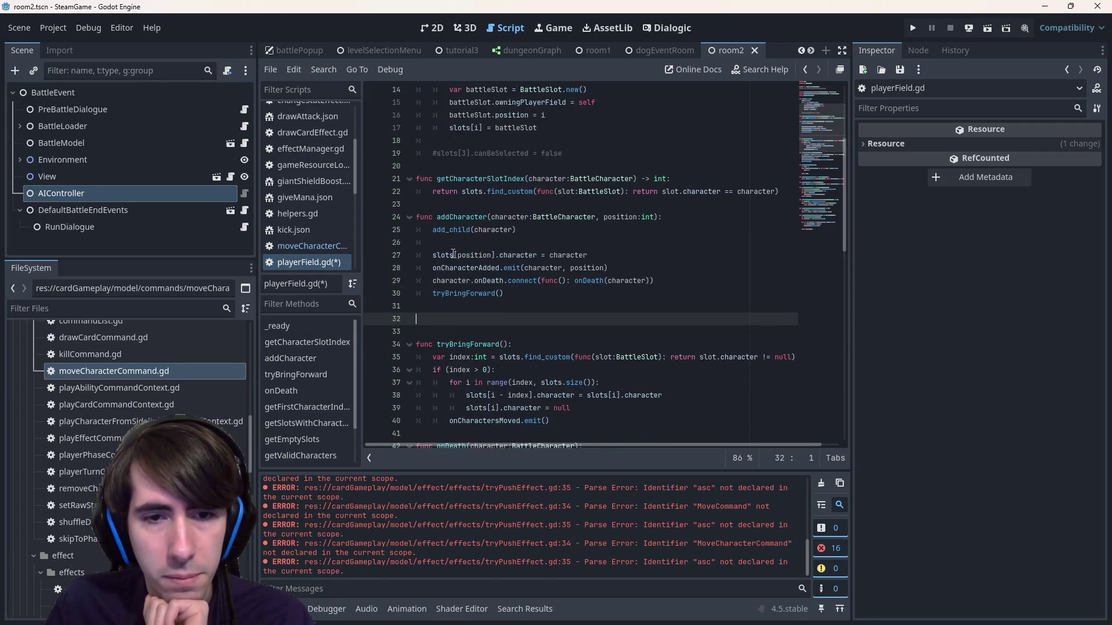
double_click(440, 267)
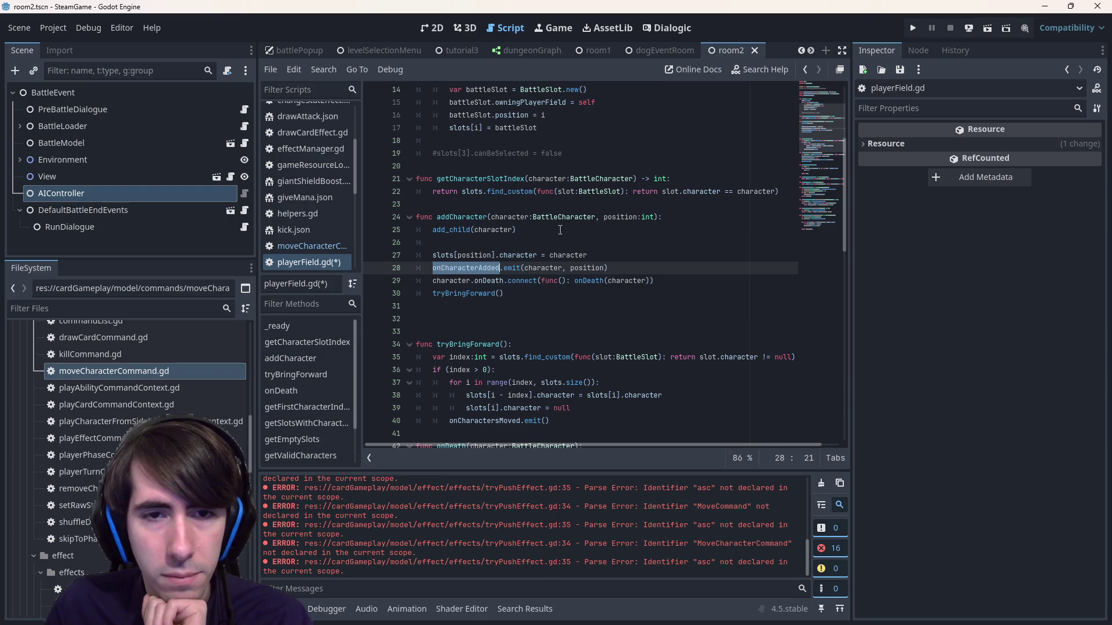
left_click(459, 319)
left_click(497, 268)
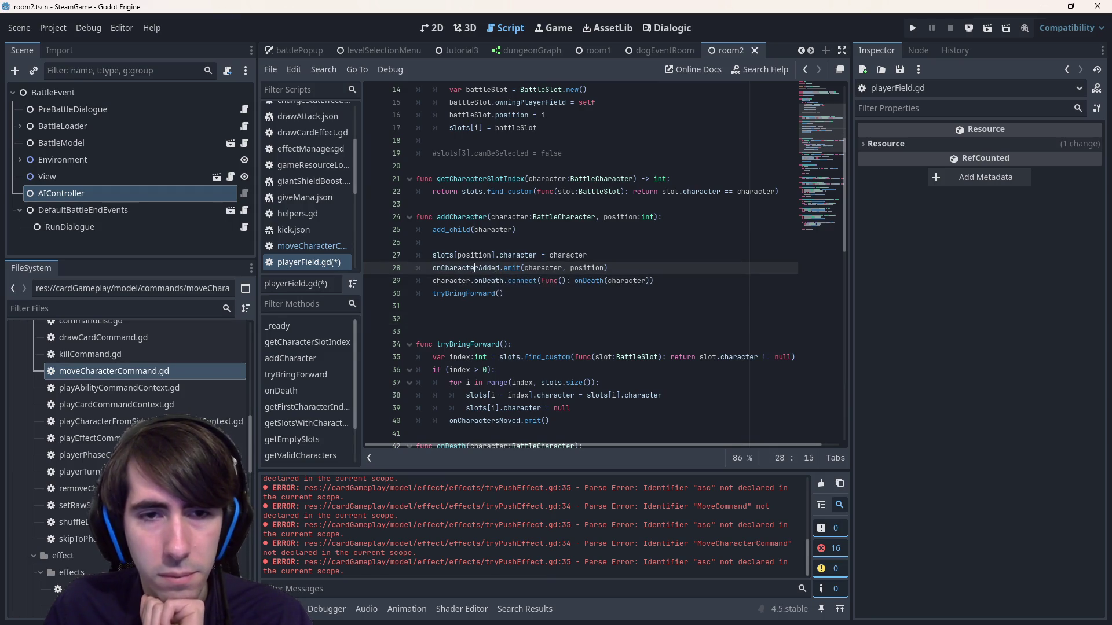
double_click(473, 268)
scroll(522, 299, "down", 10)
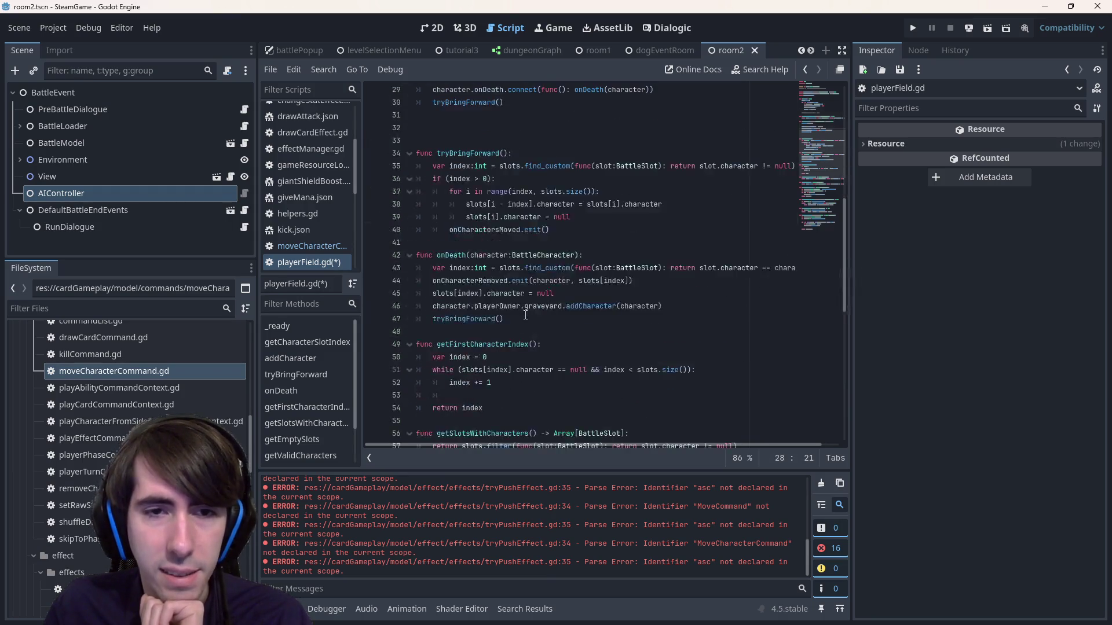
scroll(519, 314, "up", 10)
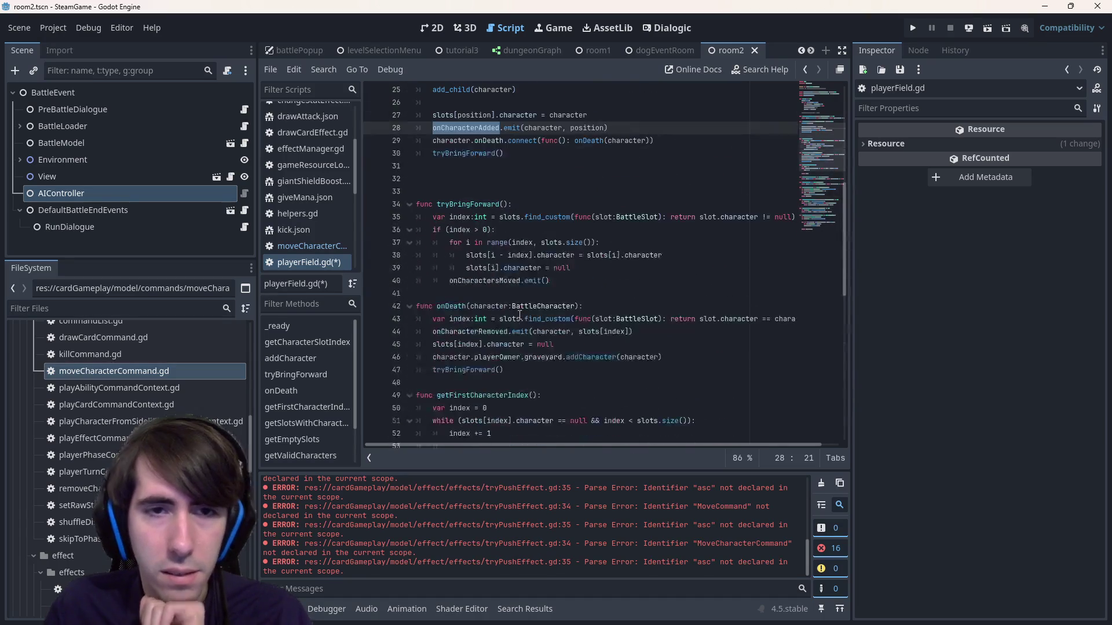
- Search for onCharacterAdded in the script and across all project files
key("ctrl+f")
key("Return")
key("Return")
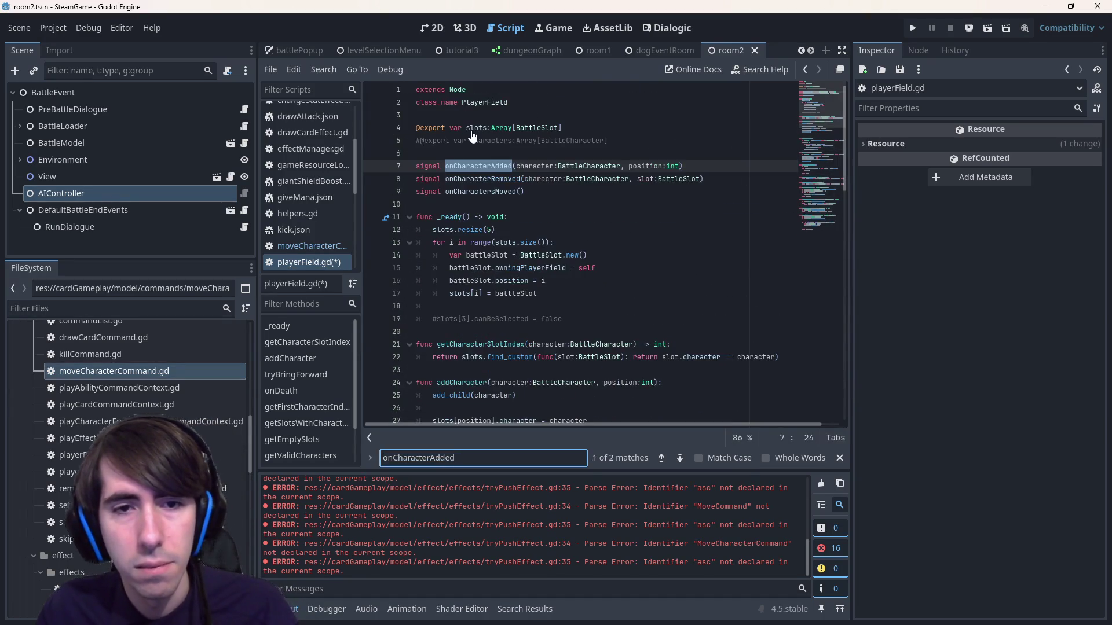
key("Return")
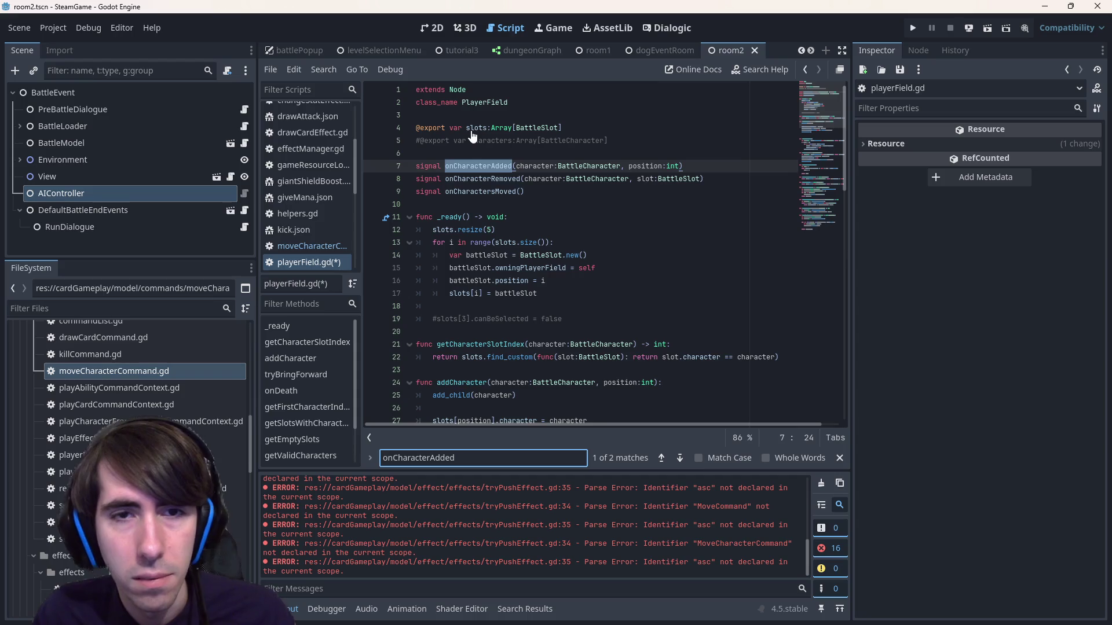
key("ctrl+shift+f")
key("Return")
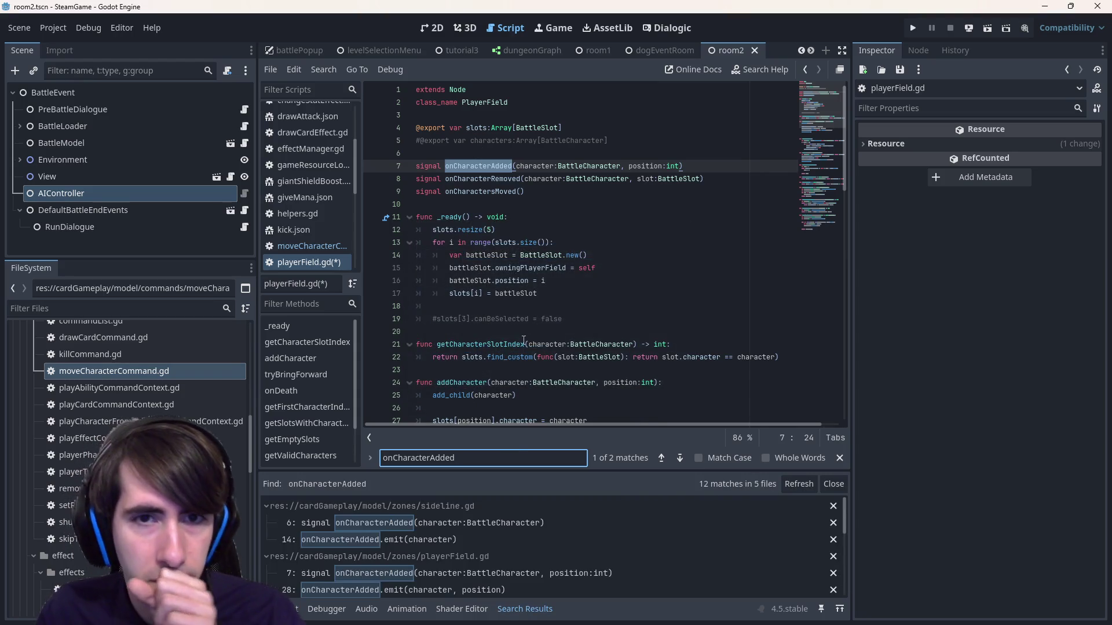
- Review the onCharactersMoved signal, jump to addCharacter's emit, and select the blank line after it
double_click(506, 192)
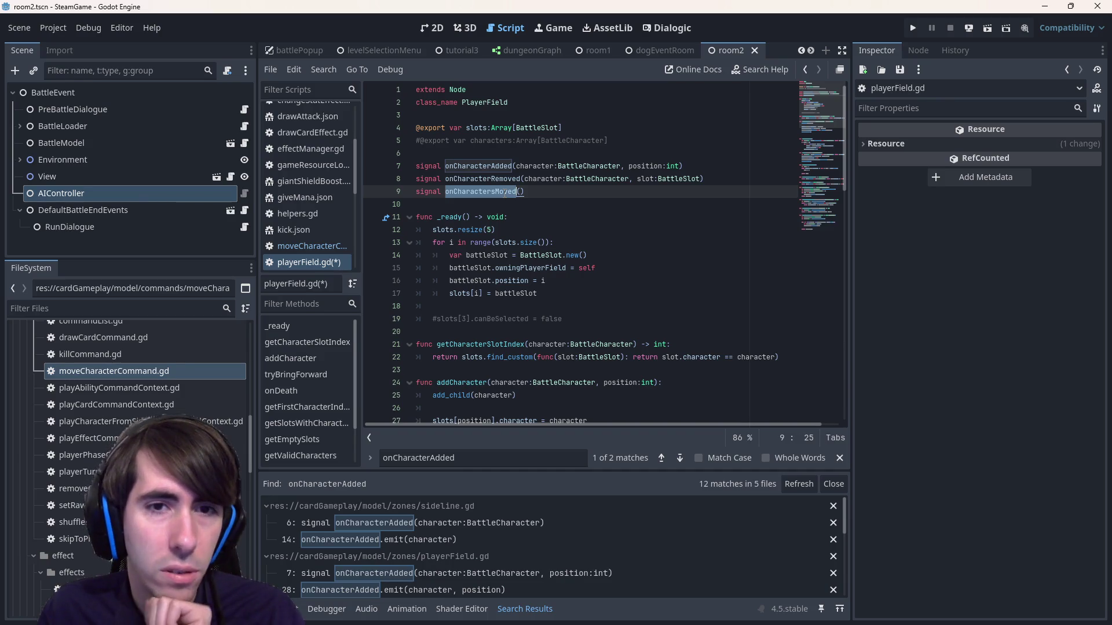
left_click(487, 193)
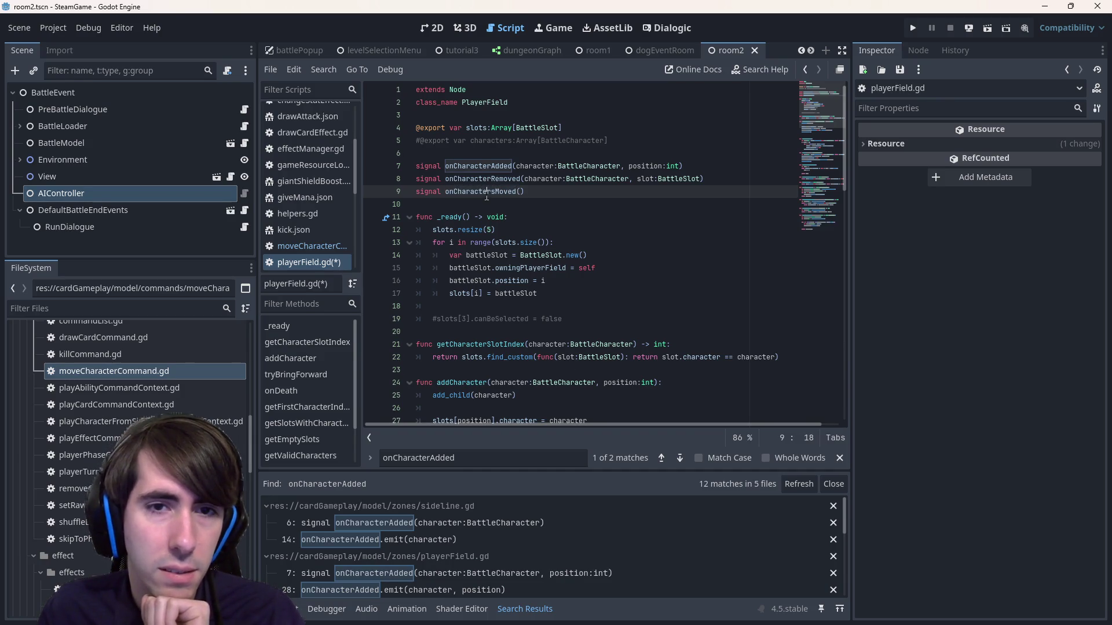
double_click(487, 192)
scroll(478, 547, "down", 3)
scroll(478, 548, "up", 3)
left_click(452, 590)
left_click(449, 331)
left_click(447, 321)
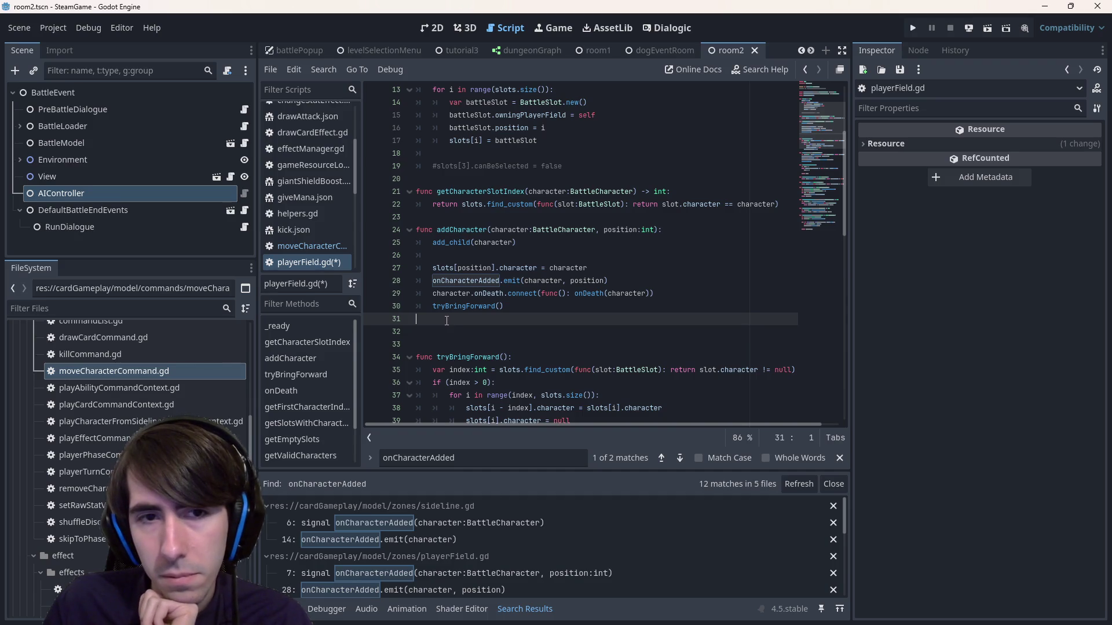
- Declare func moveCharacter(): on line 32, referencing tryBringForward's slot-shifting lines
left_click(446, 333)
type("func moveCharacter():")
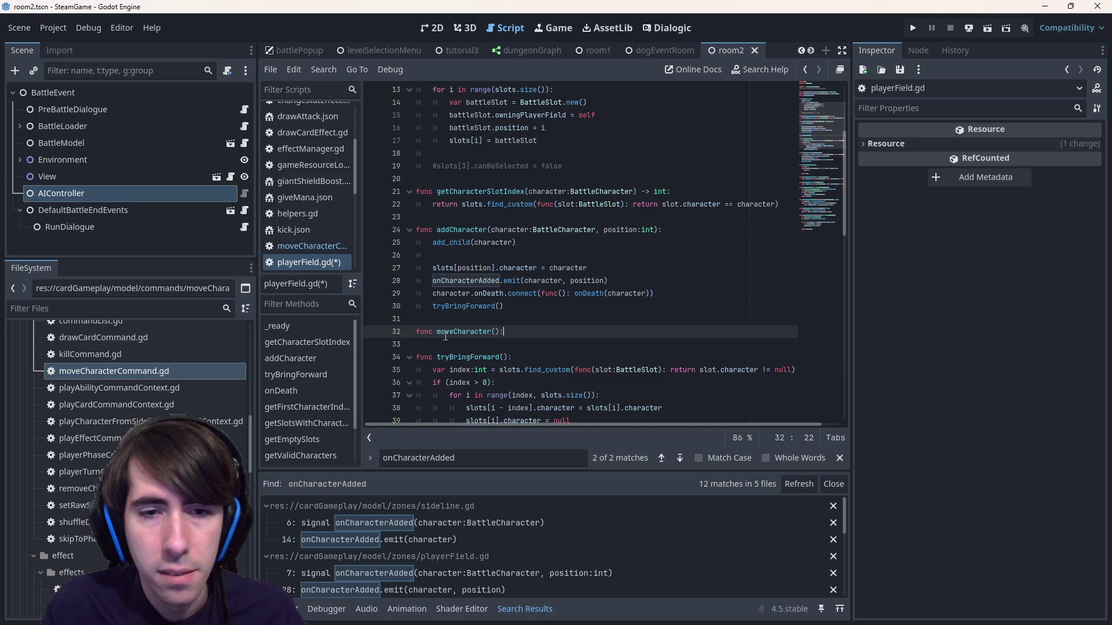
scroll(463, 335, "down", 4)
scroll(482, 331, "up", 1)
scroll(482, 332, "down", 1)
double_click(463, 204)
left_click_drag(553, 281, 377, 250)
scroll(405, 261, "up", 3)
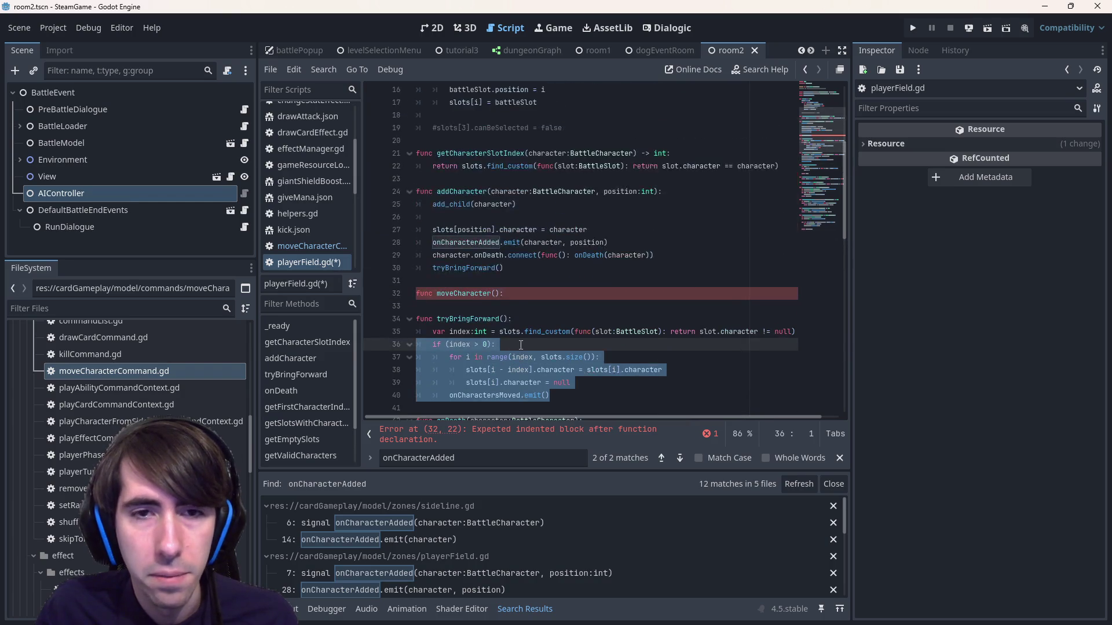
left_click(537, 299)
key("Return")
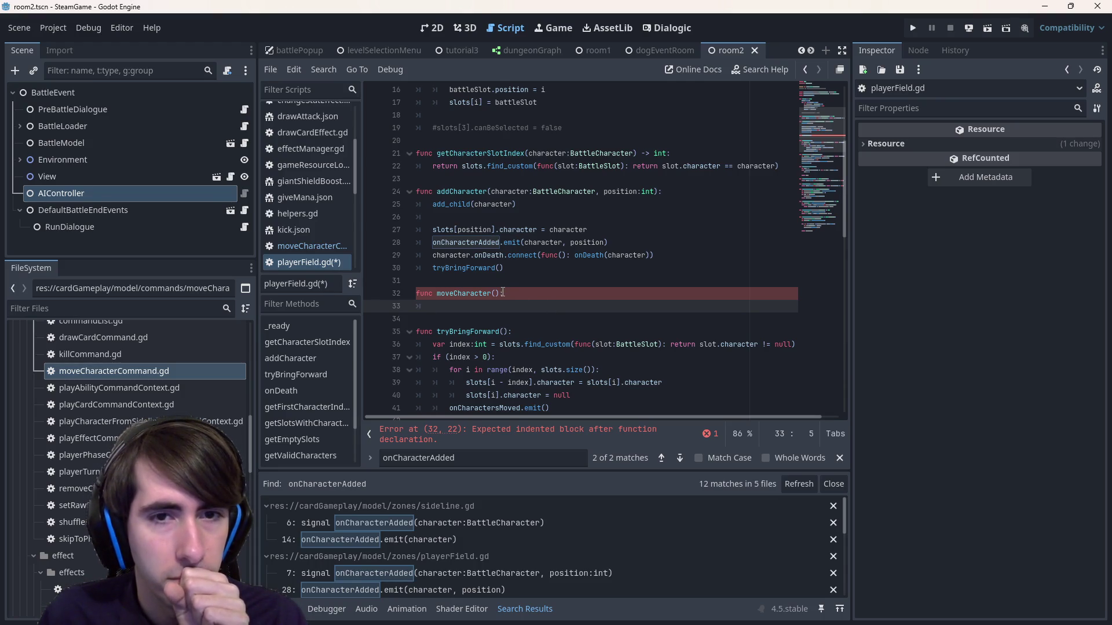
- Copy addCharacter's parameters into moveCharacter, add a targetSlot:BattleSlot parameter, and save
scroll(550, 355, "down", 3)
left_click_drag(550, 369, 355, 367)
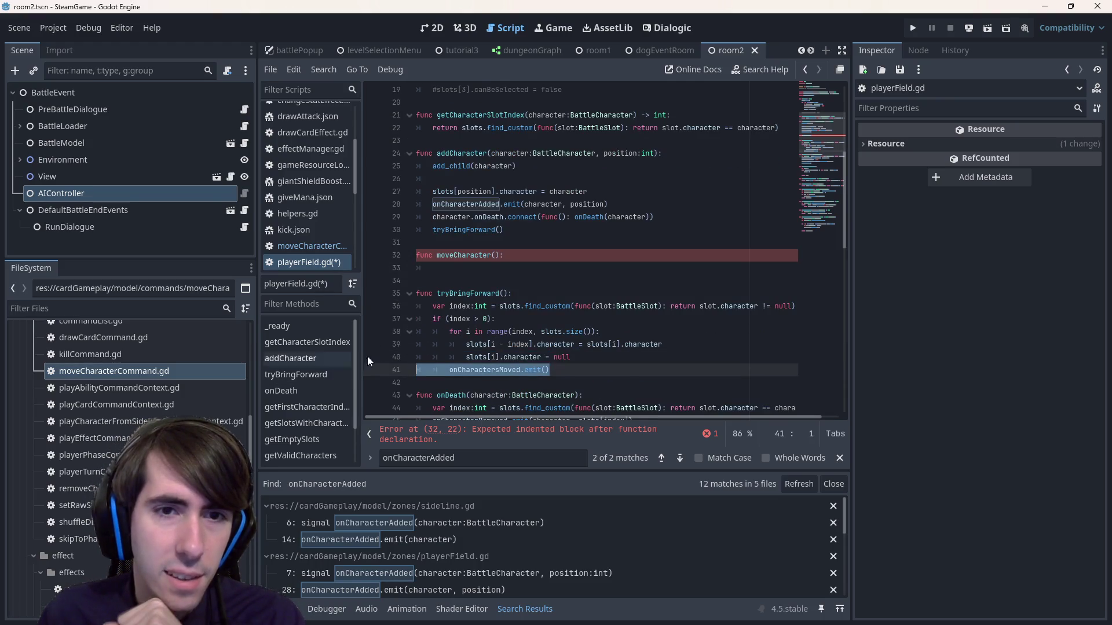
scroll(497, 324, "up", 3)
left_click(495, 310)
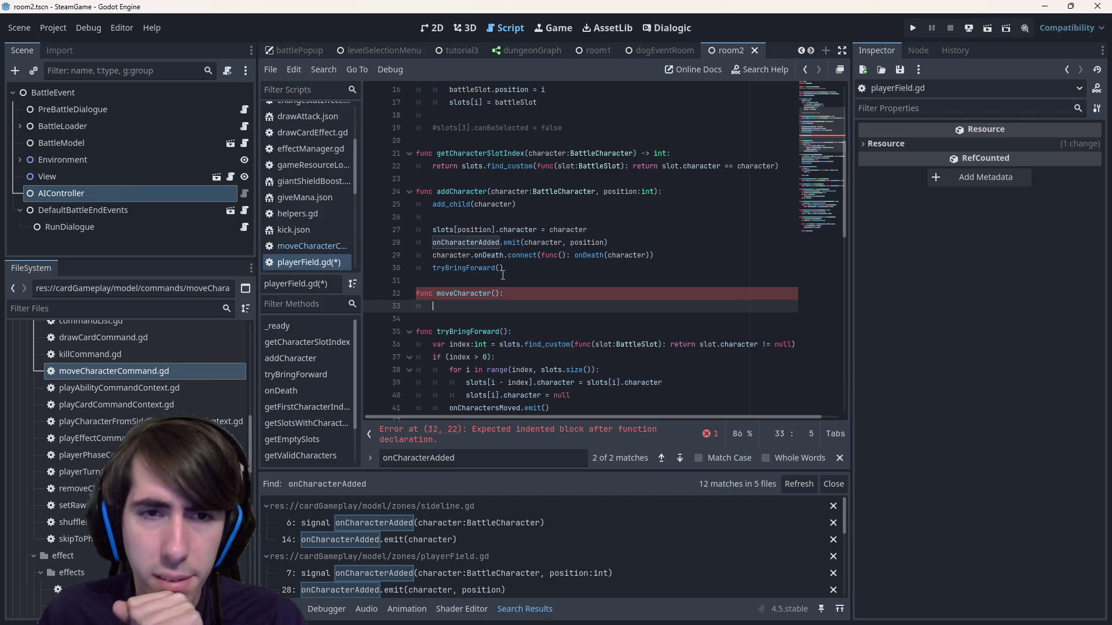
left_click(535, 269)
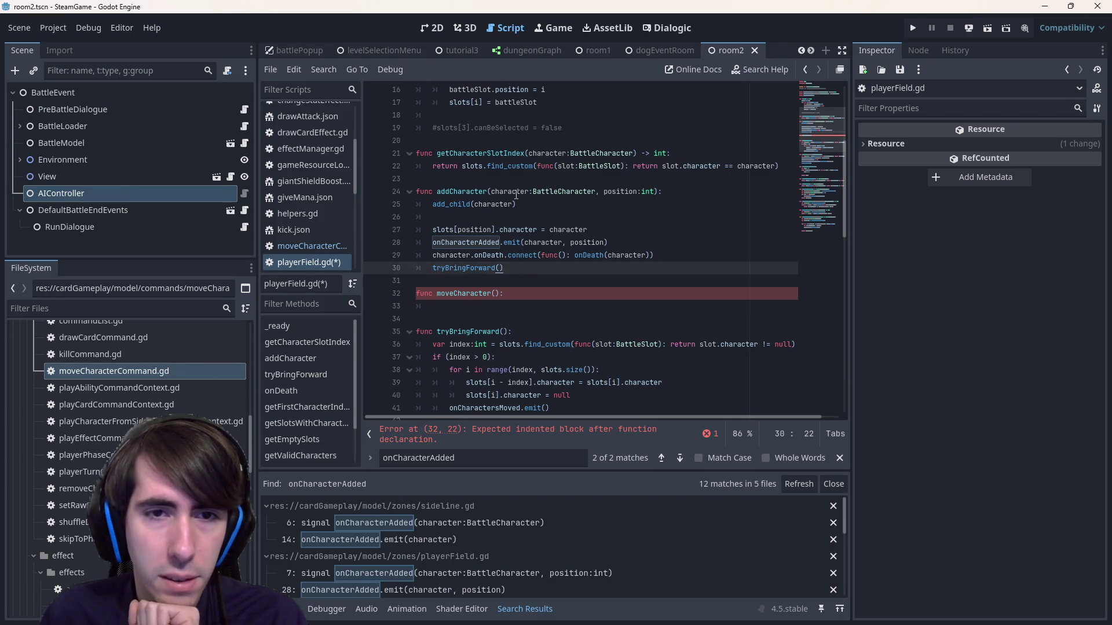
mouse_move(491, 192)
left_mouse_down()
mouse_move(651, 192)
mouse_move(596, 192)
left_mouse_up()
left_click(495, 295)
type("character:BattleCharacter")
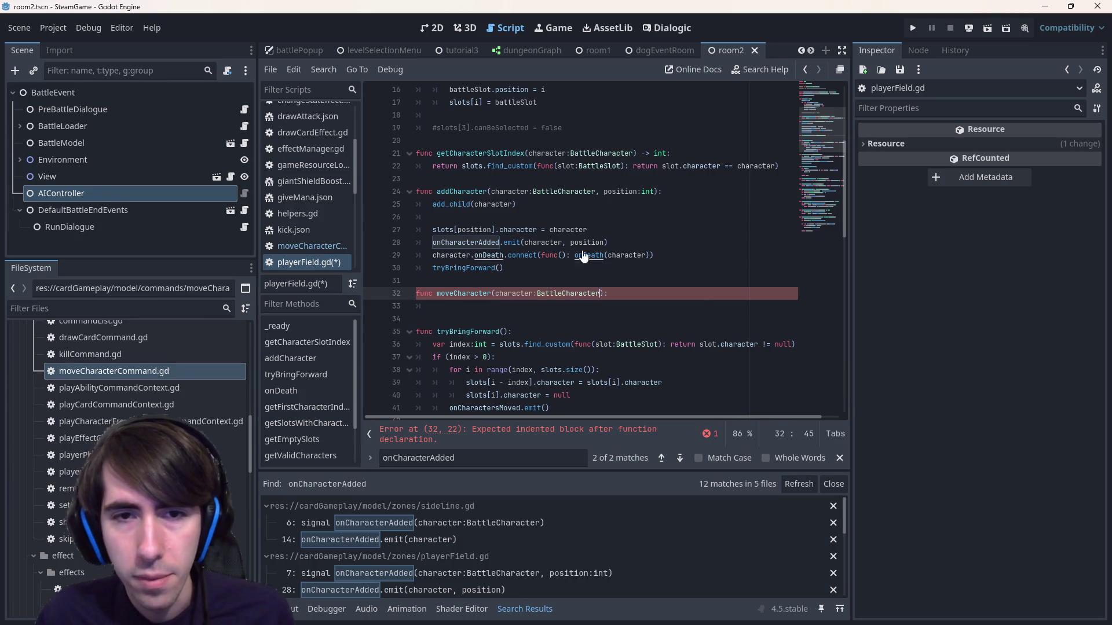
type(", f")
key("BackSpace")
type("targetSlot:")
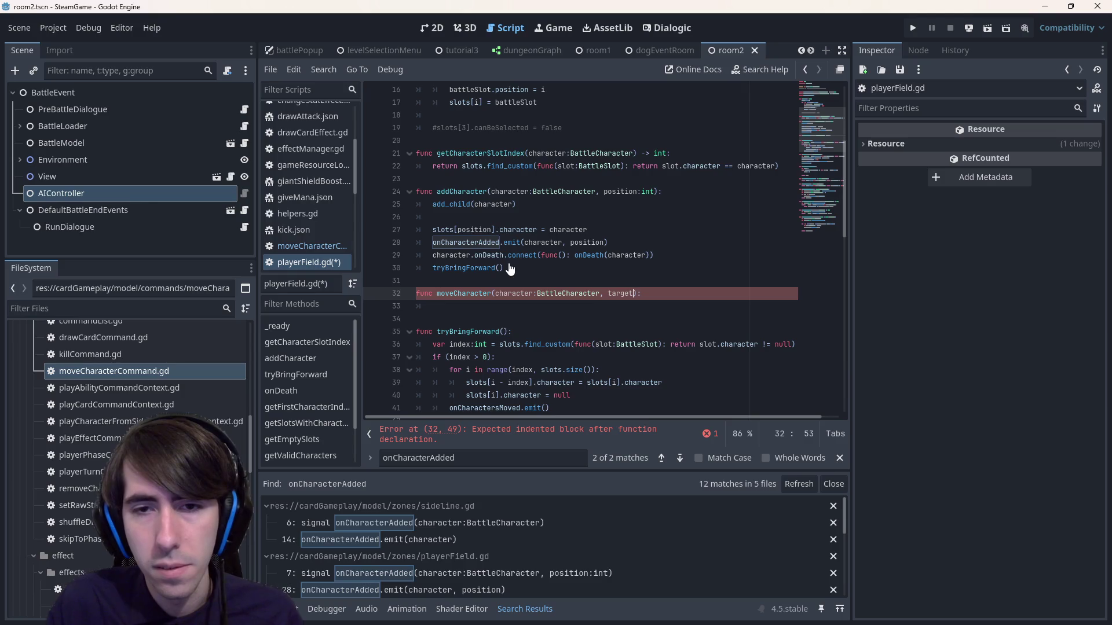
type("BattleSlot")
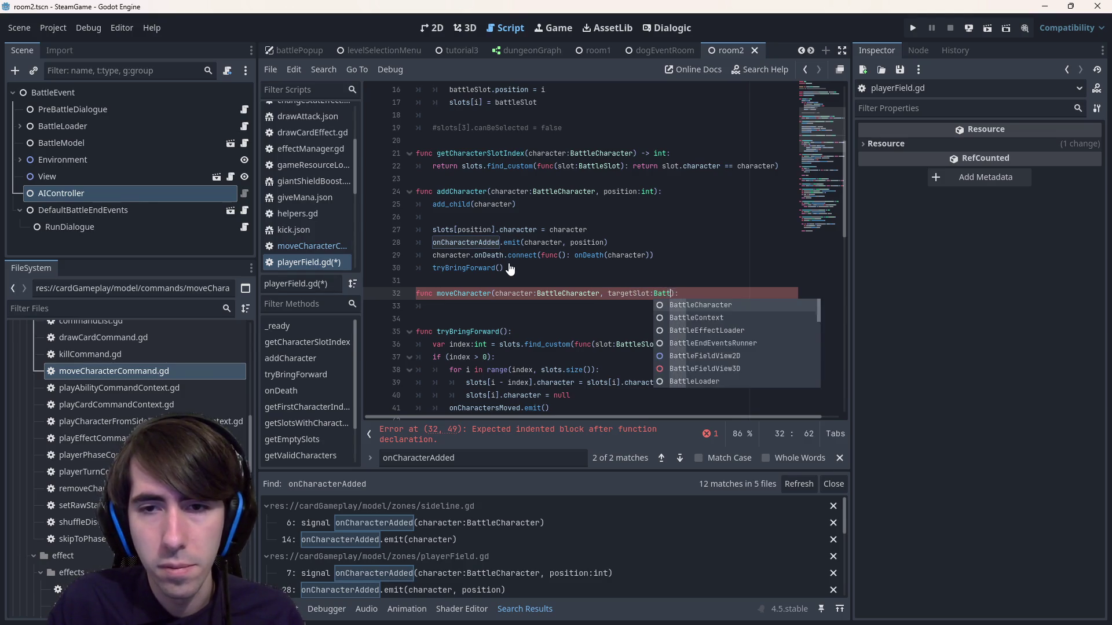
key("ctrl+s")
key("Escape")
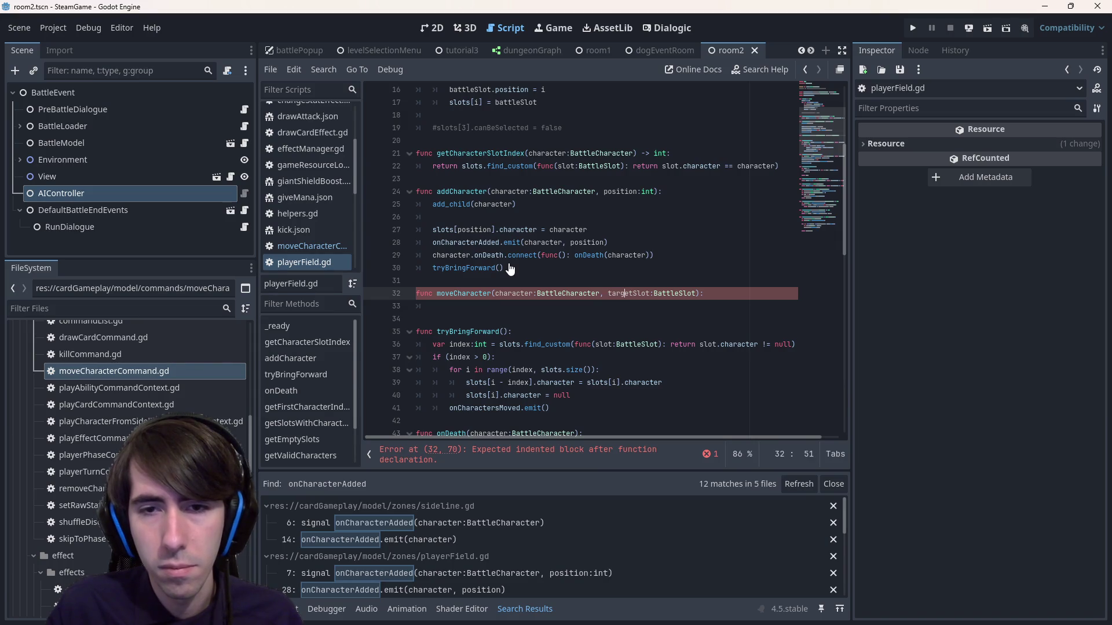
- Rename the parameters to target and to, and begin typing an assert in the body
key("ctrl+BackSpace")
type("to")
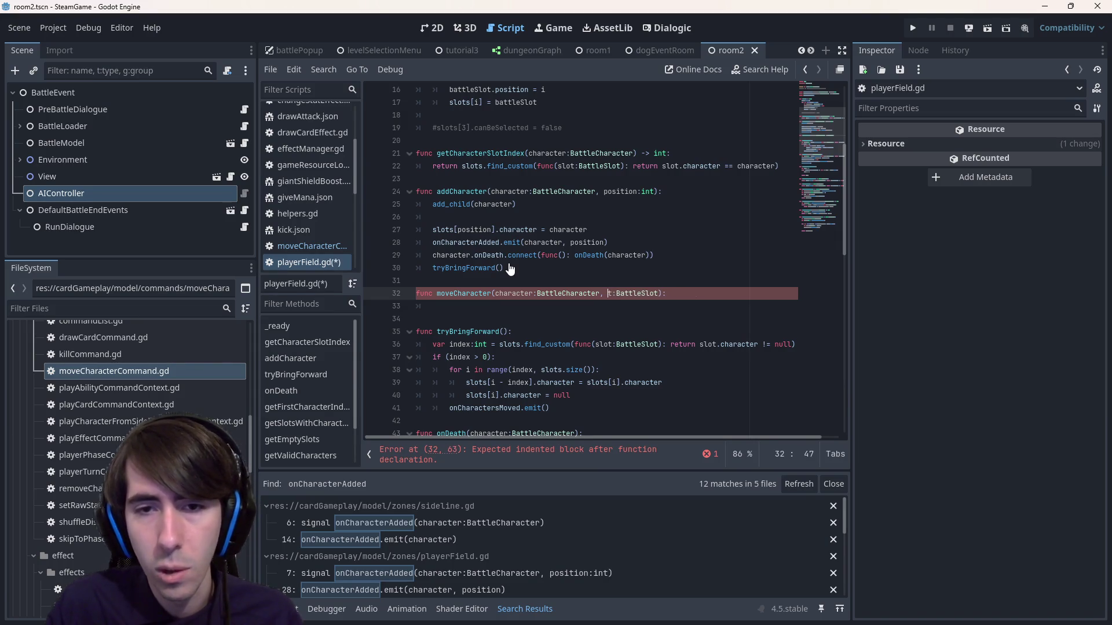
key("Down")
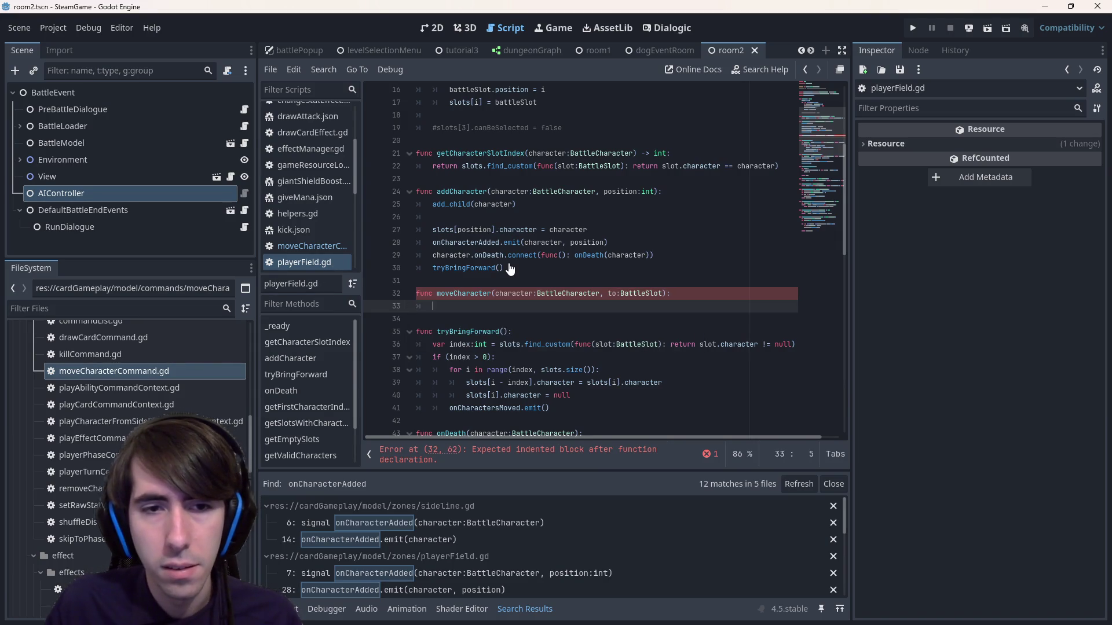
key("ctrl+z")
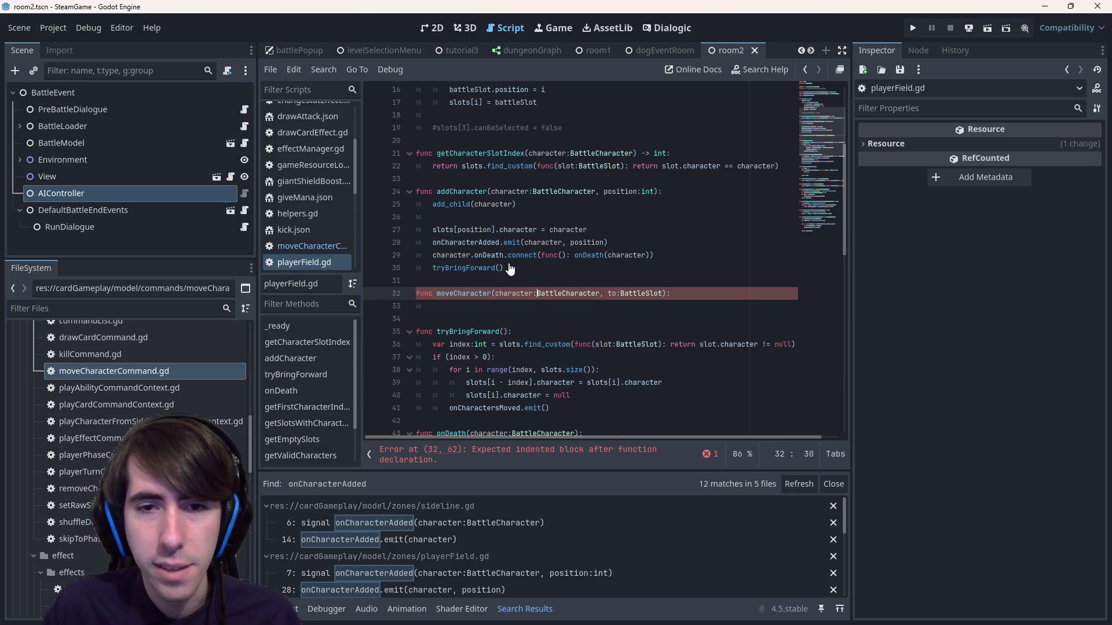
key("ctrl+shift+Right")
type("target")
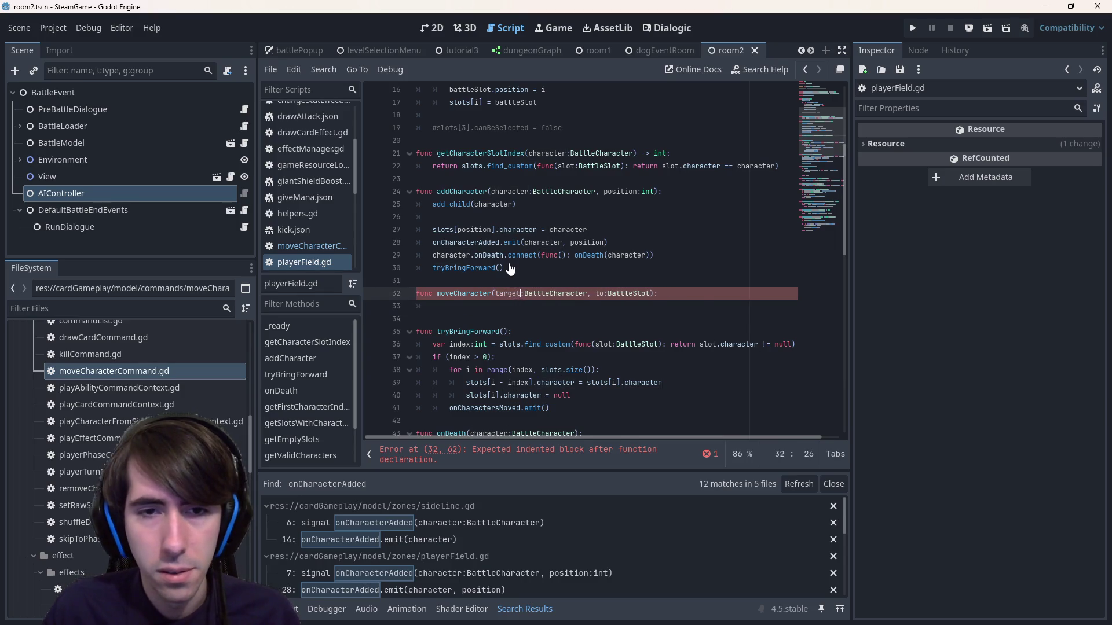
key("Down")
type("as")
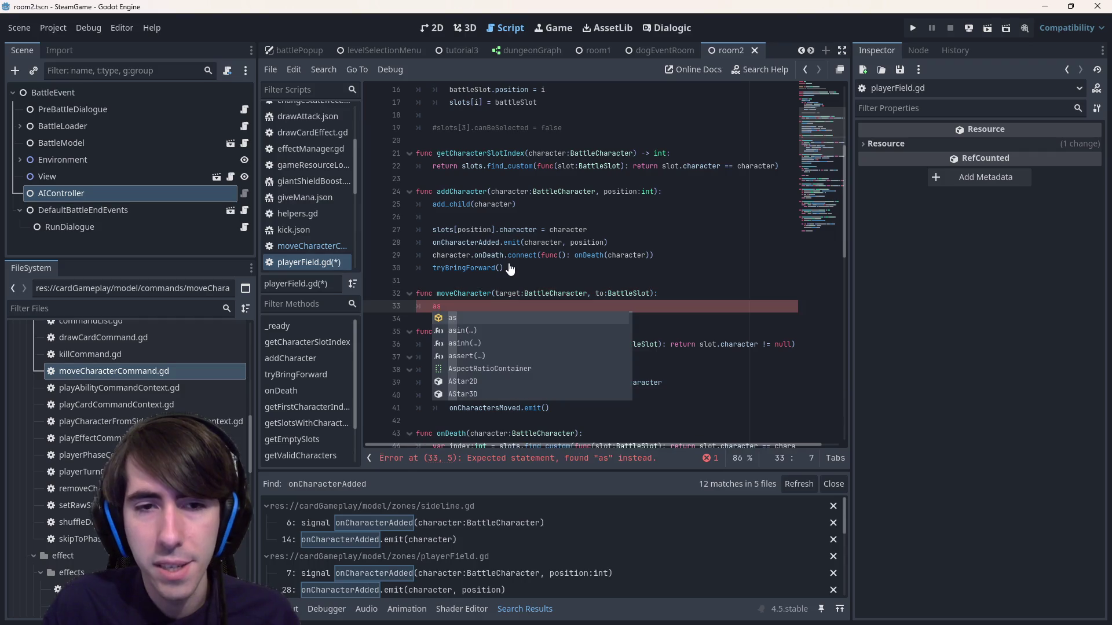
type("swr")
- Complete the assert on to.character being null and save playerField.gd
key("BackSpace")
key("BackSpace")
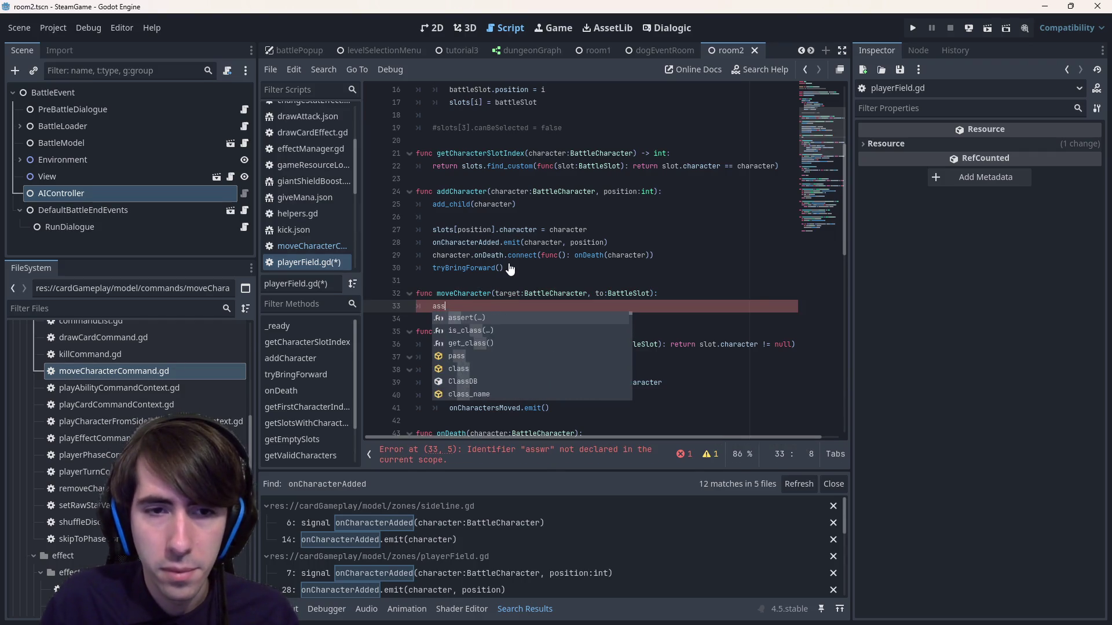
key("Return")
type("to.")
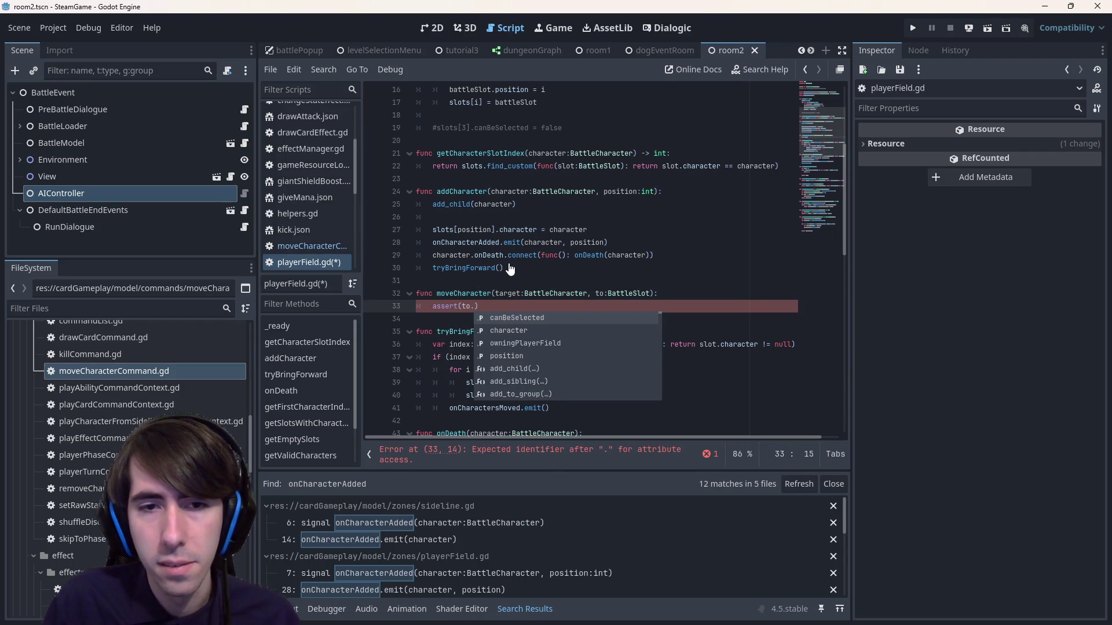
type("character != nu")
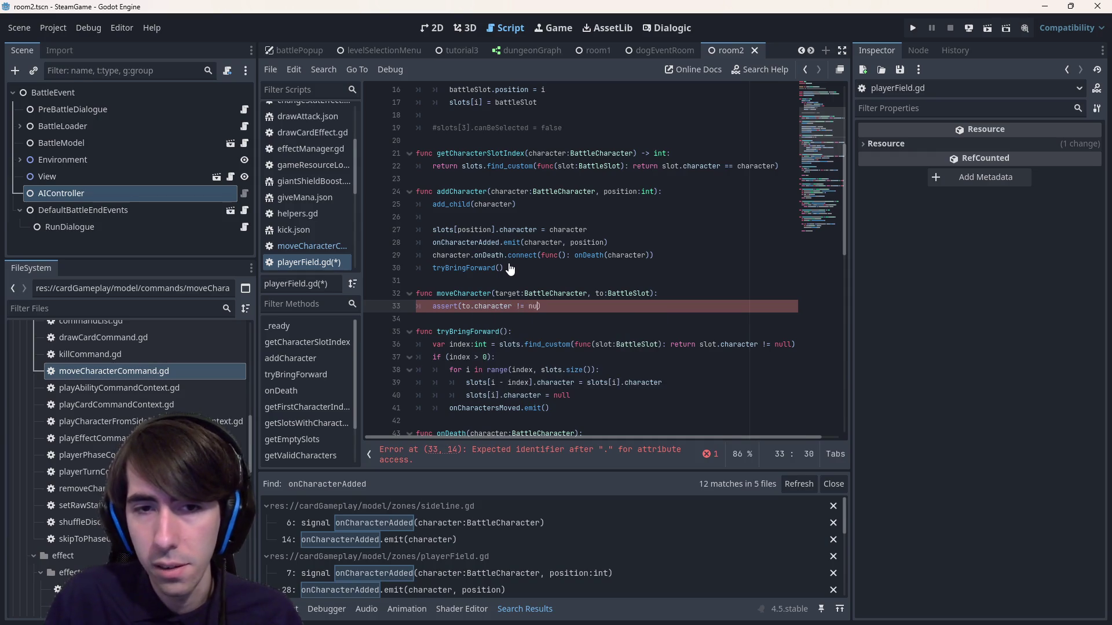
type("ll")
key("ctrl+s")
- Start a target.slot line below the assert
key("Return")
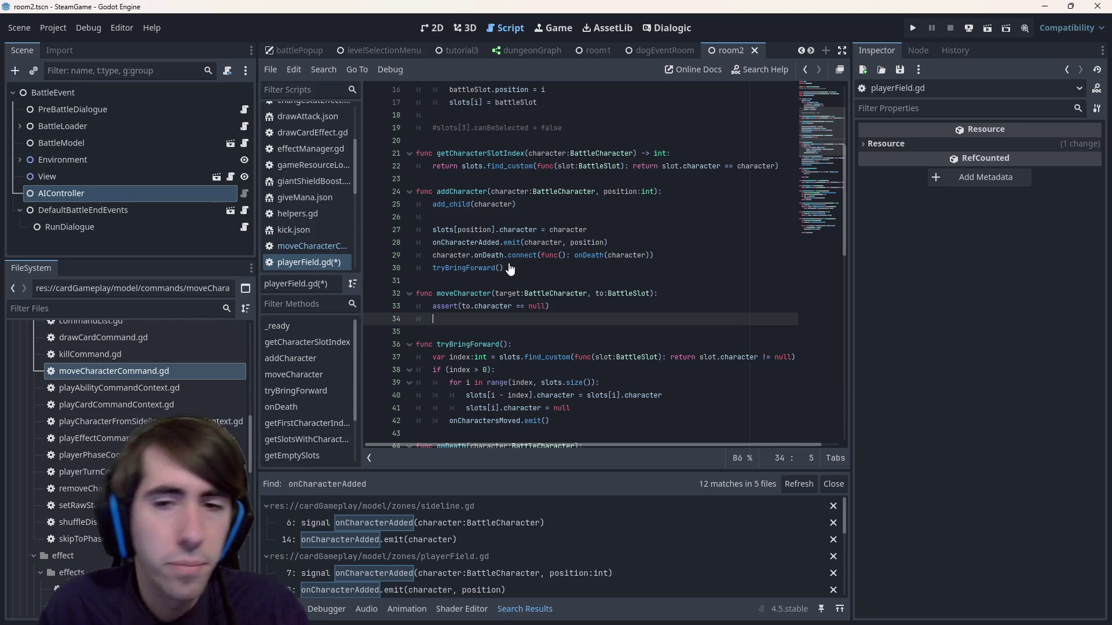
type("target")
key("BackSpace")
key("BackSpace")
key("BackSpace")
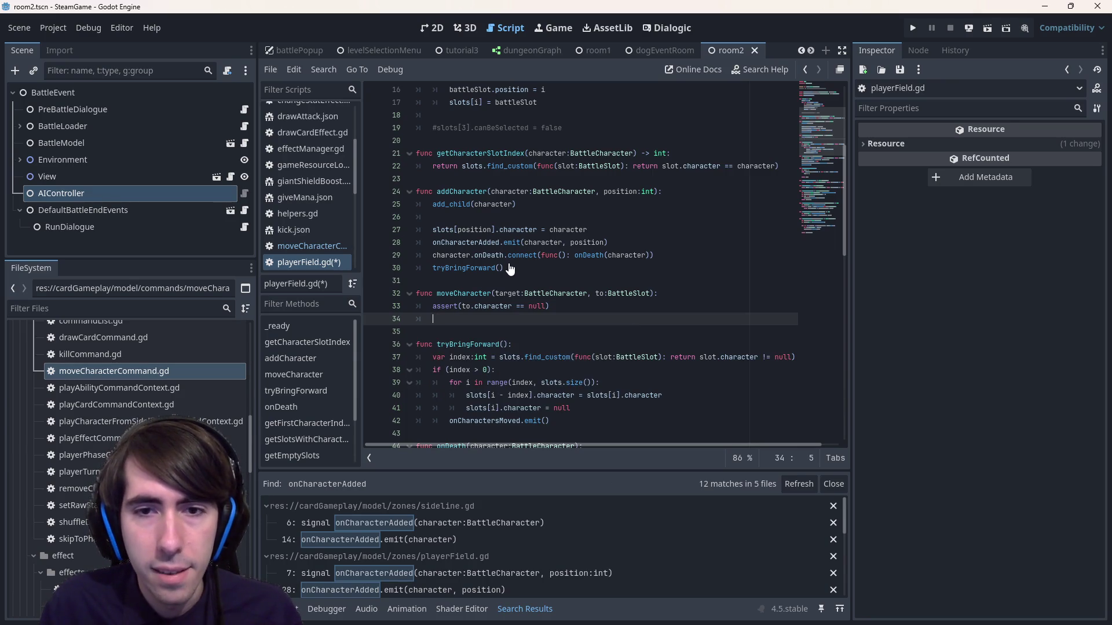
type("arget.slot")
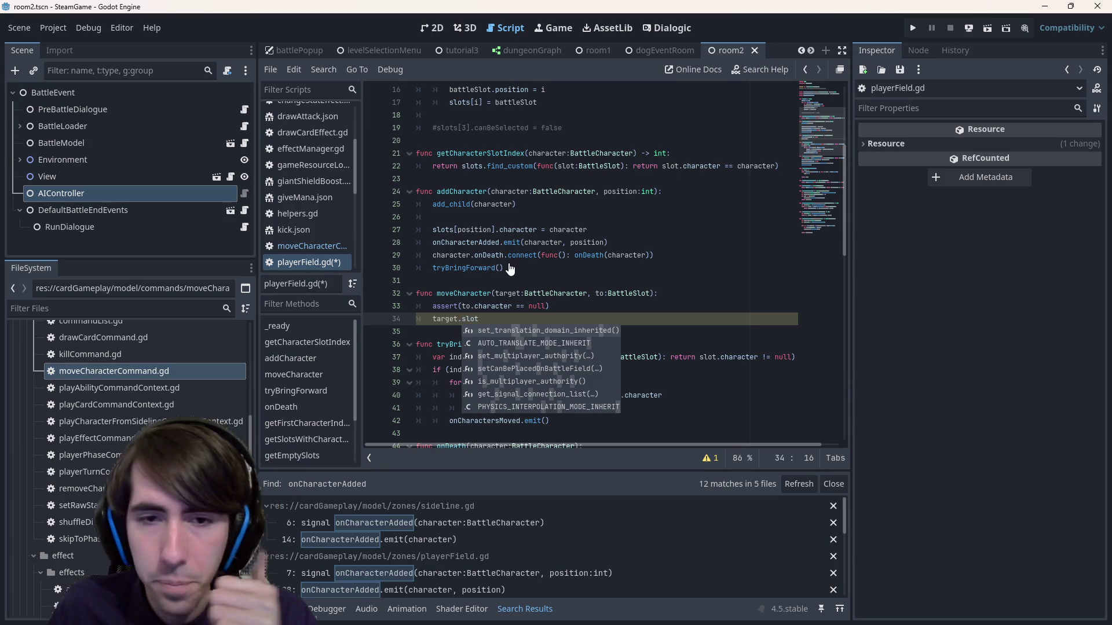
left_click(585, 294)
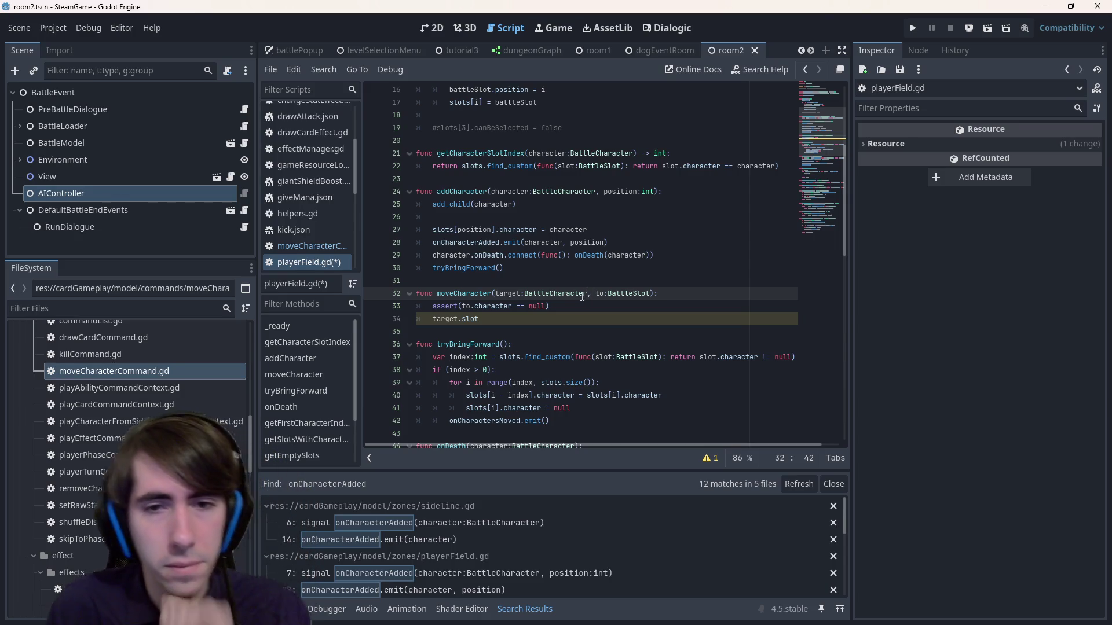
- Change moveCharacter's parameters to from:BattleSlot and to:BattleSlot and save
double_click(582, 294)
type("Battle")
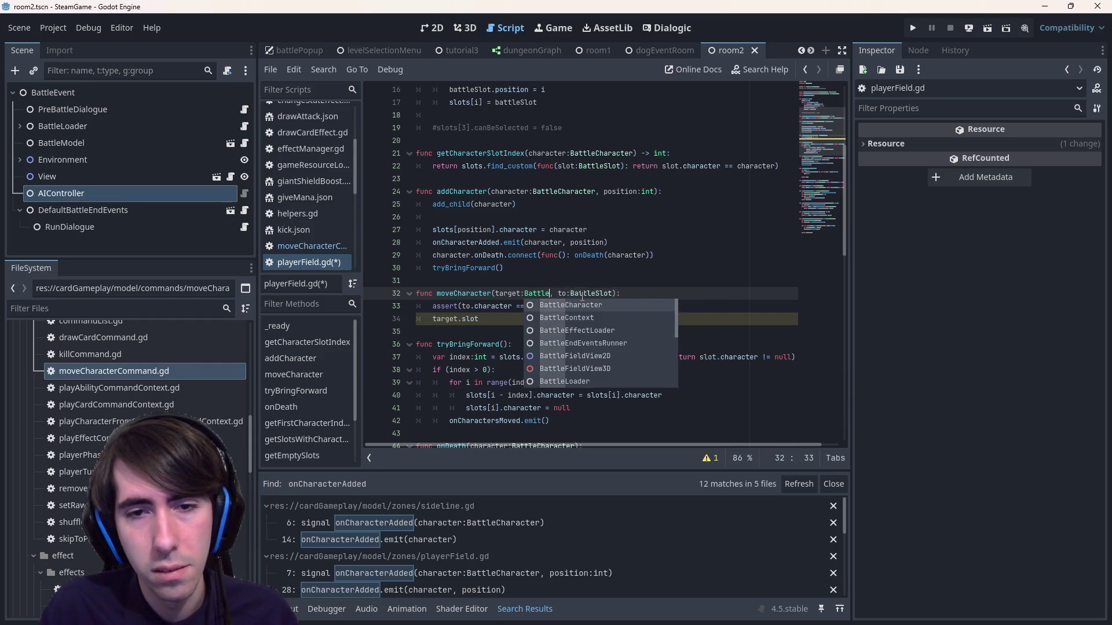
type("Slot")
key("ctrl+s")
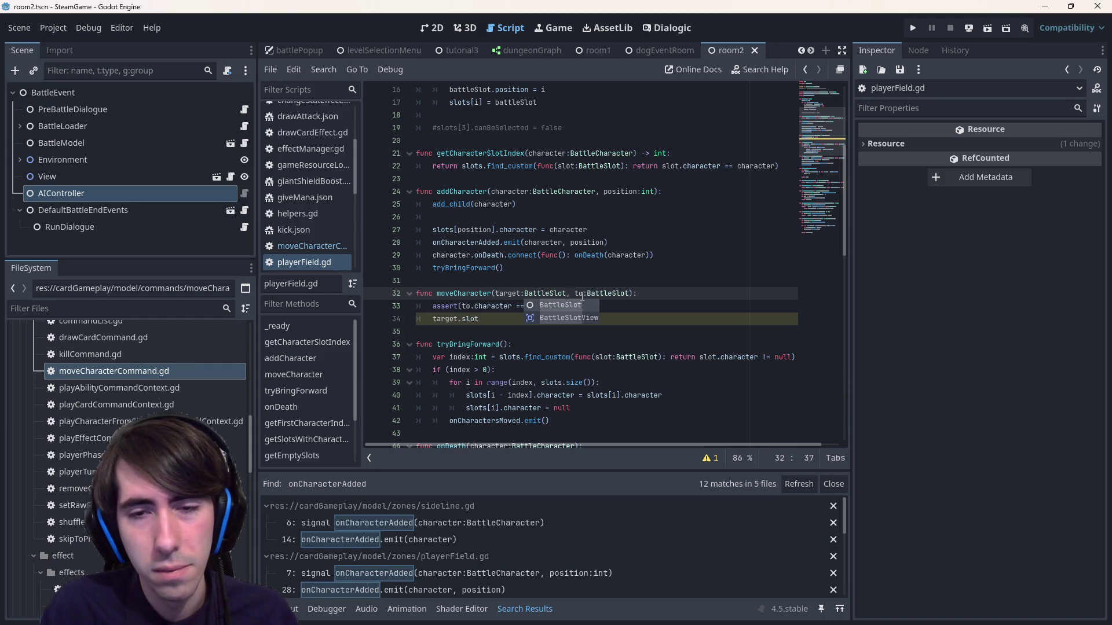
key("ctrl+shift+Left")
key("ctrl+shift+Left")
key("ctrl+shift+Left")
type("from")
key("ctrl+s")
- Clear the leftover target.slot line and duplicate the destination assert above it
key("Down")
key("Down")
key("ctrl+BackSpace")
key("ctrl+BackSpace")
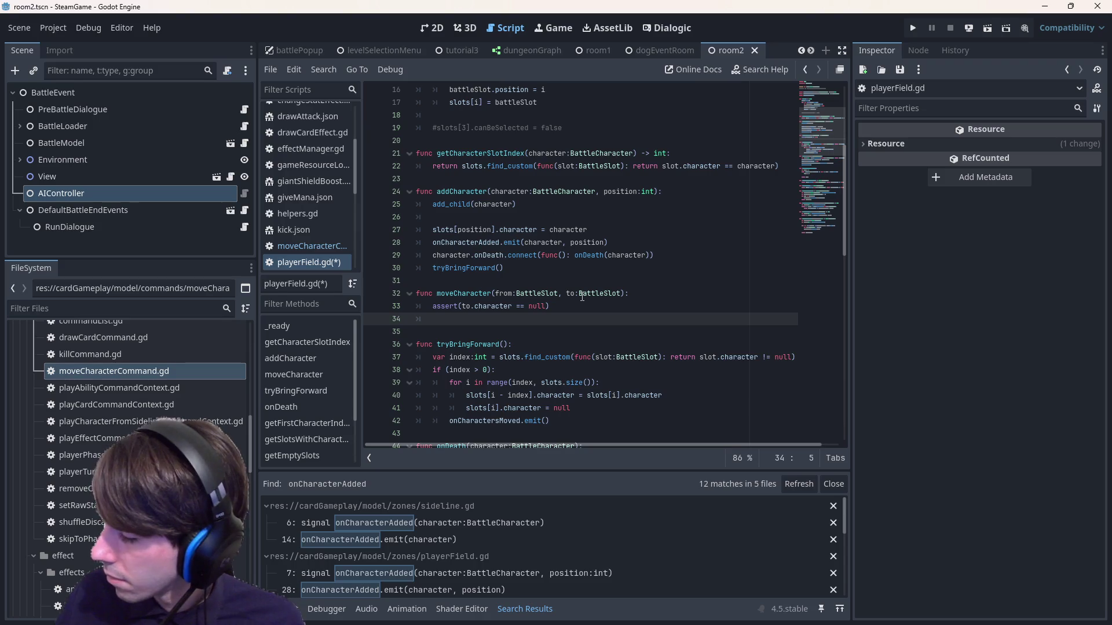
type("fro")
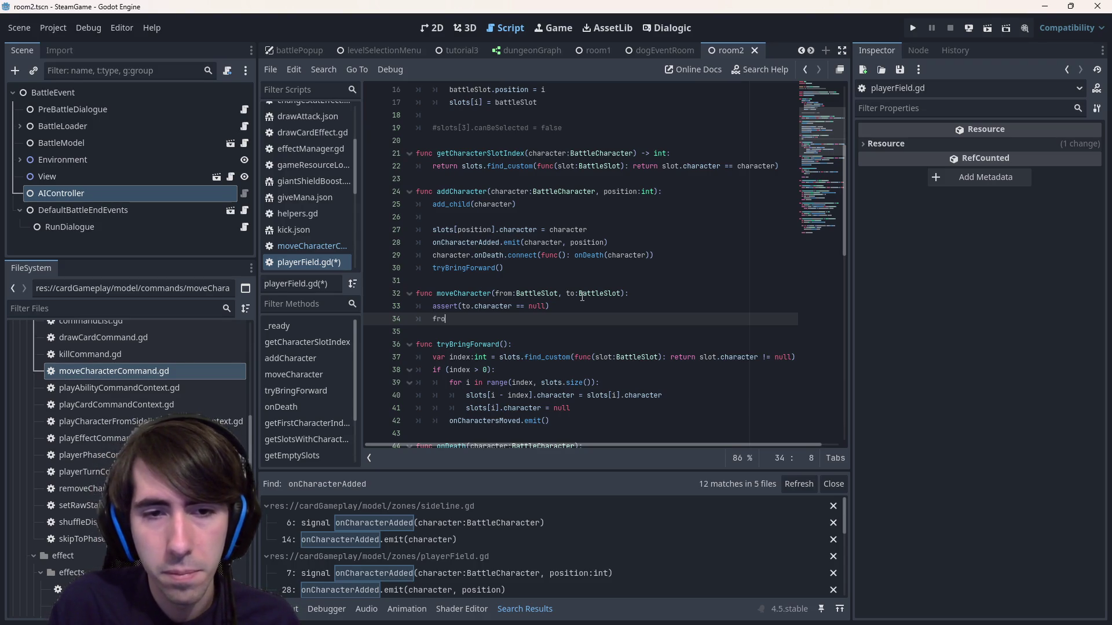
type("m.")
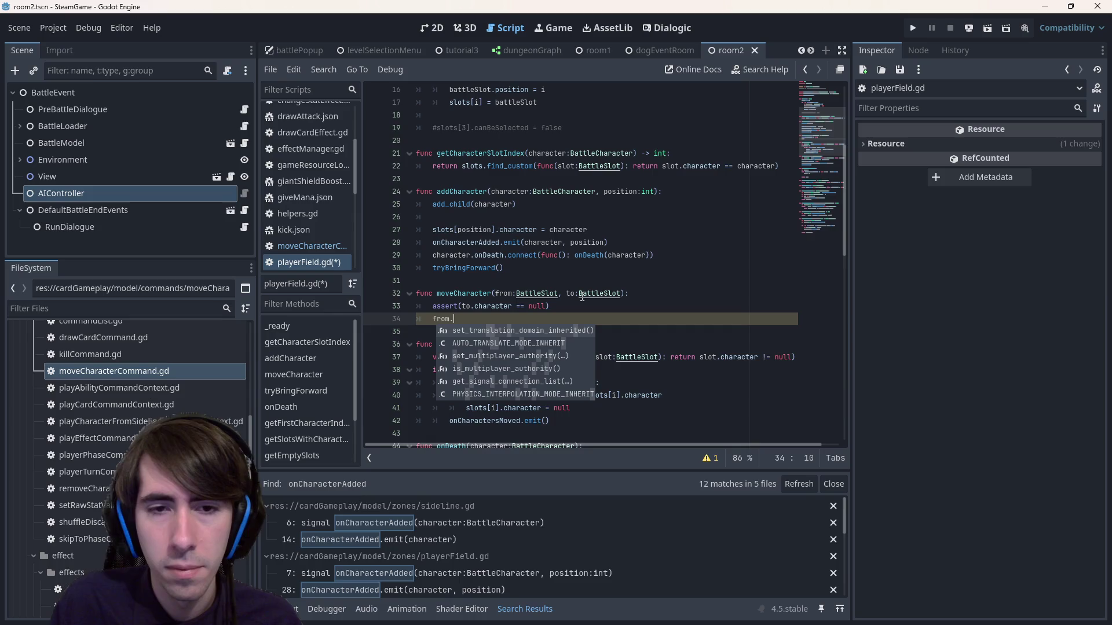
key("ctrl+z")
key("ctrl+z")
key("ctrl+z")
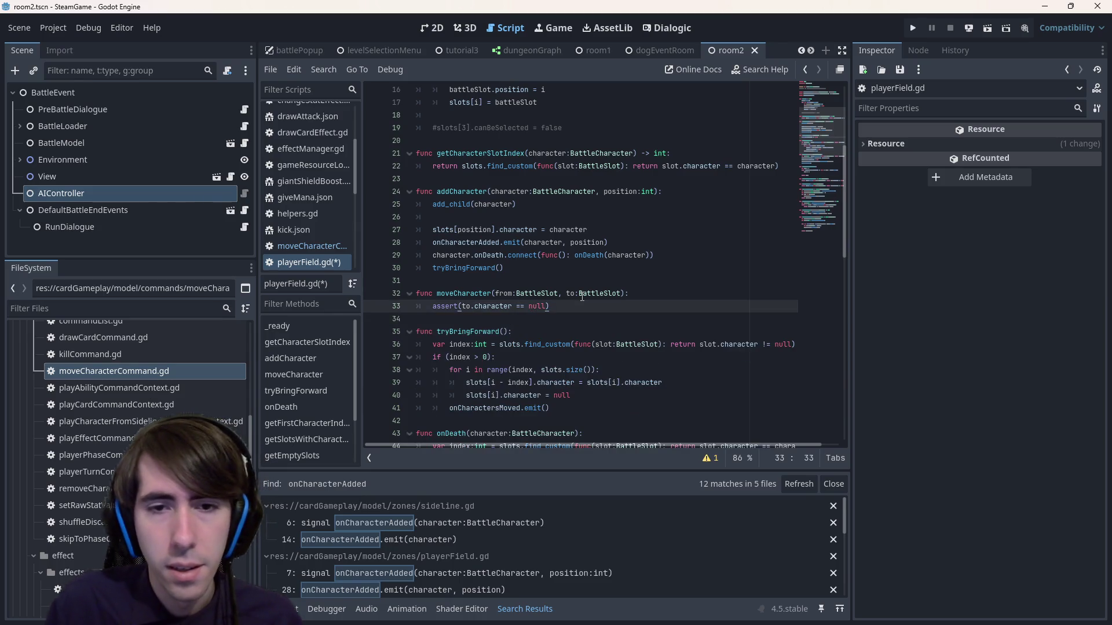
key("ctrl+z")
key("ctrl+z")
key("ctrl+z")
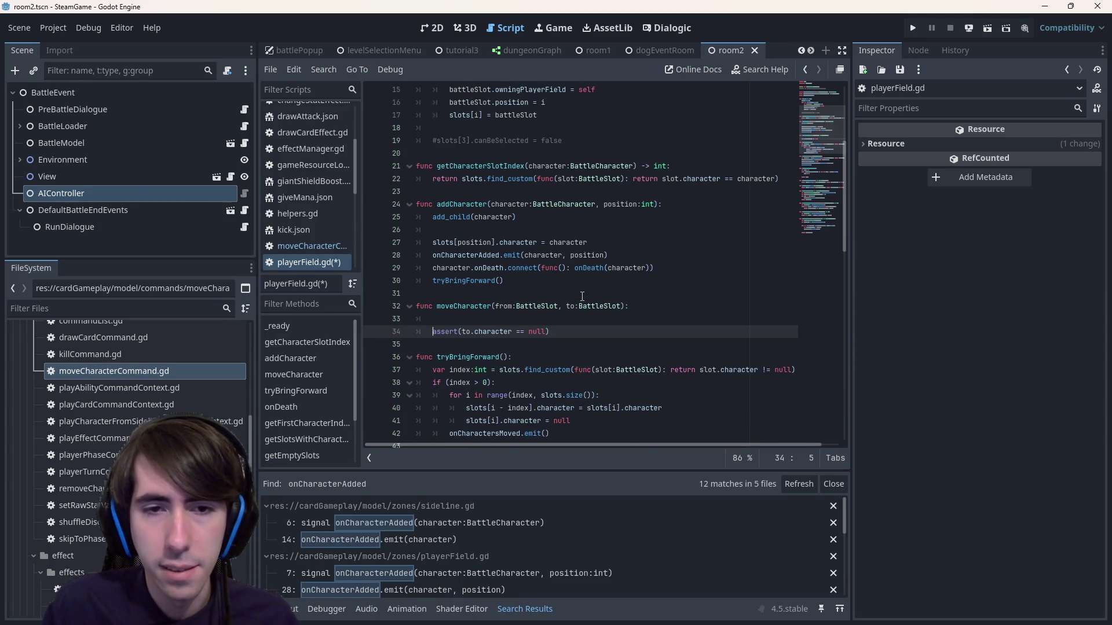
key("ctrl+z")
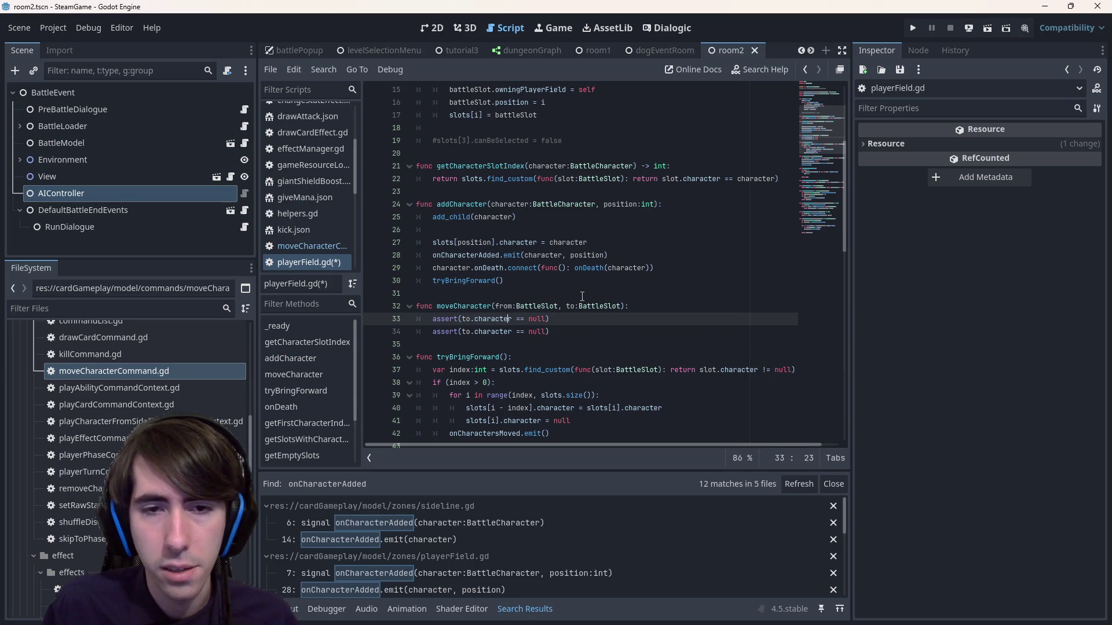
- Turn the copied assert into assert(from.character != null), add a new line, and save
key("ctrl+Right")
key("ctrl+shift+Left")
key("ctrl+shift+Left")
key("ctrl+shift+Left")
type("from.character")
key("ctrl+Right")
key("ctrl+Right")
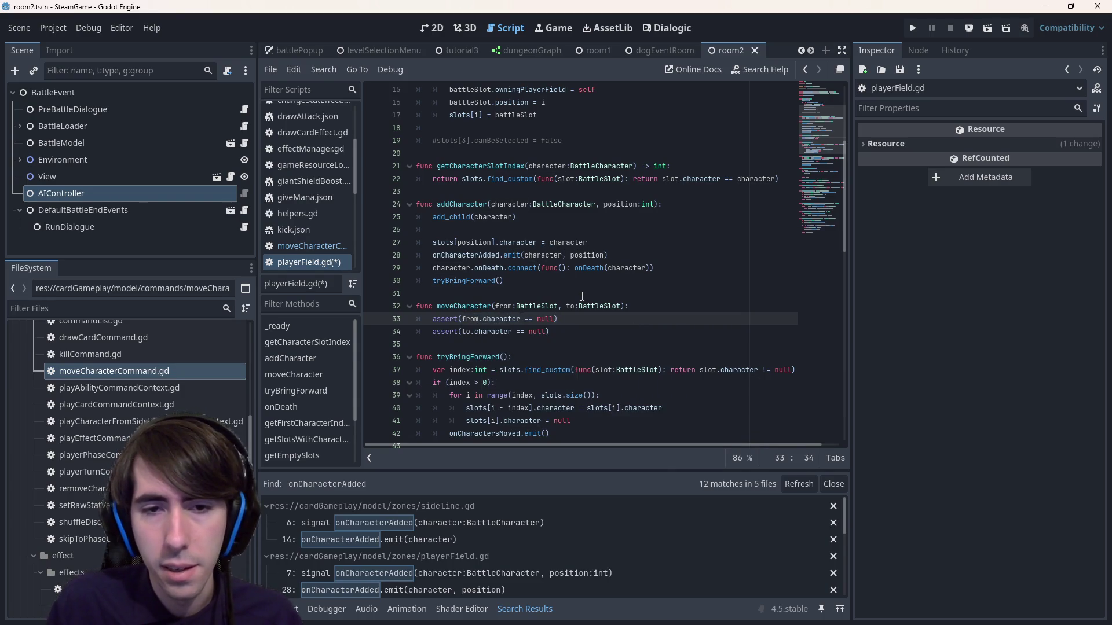
key("ctrl+s")
key("Down")
key("End")
key("Left")
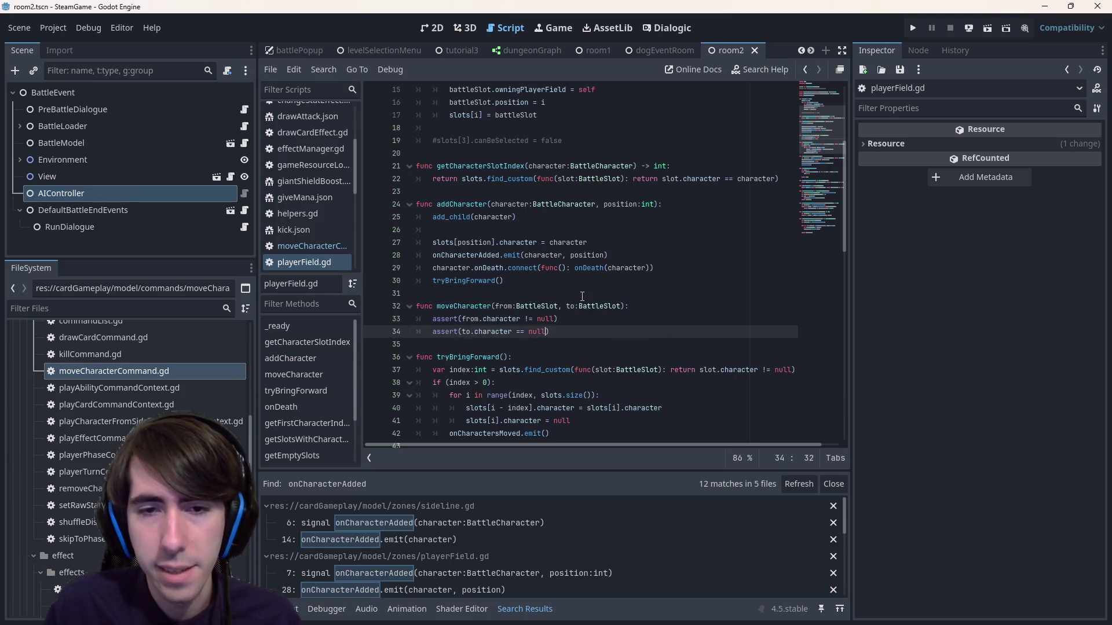
key("Return")
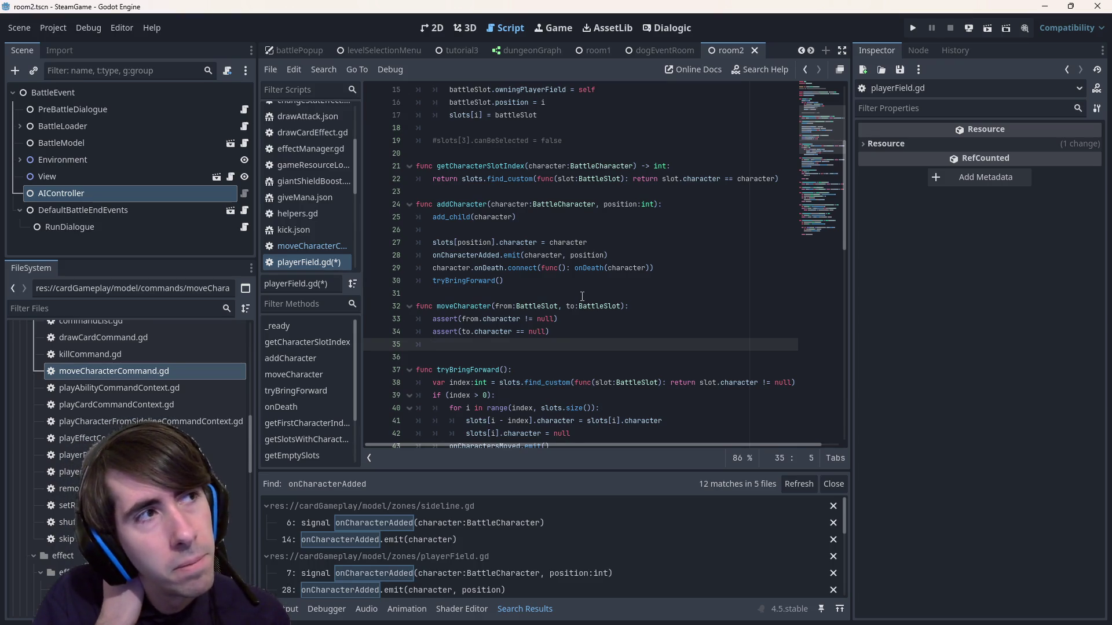
key("ctrl+s")
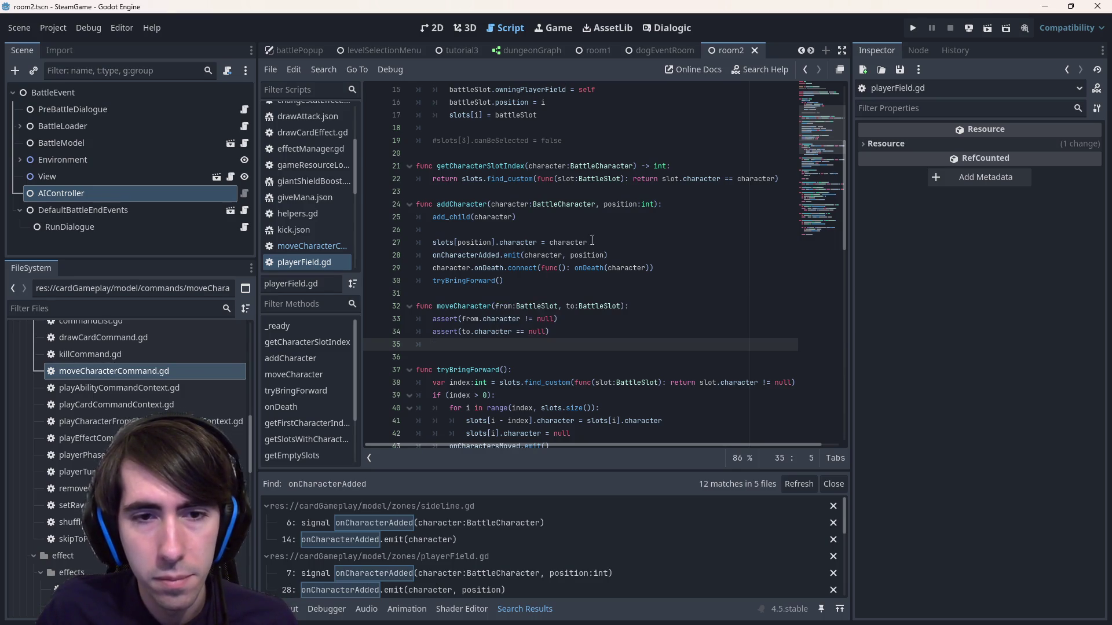
key("ctrl+space")
- Declare var character = from.character at the start of moveCharacter's body
key("Escape")
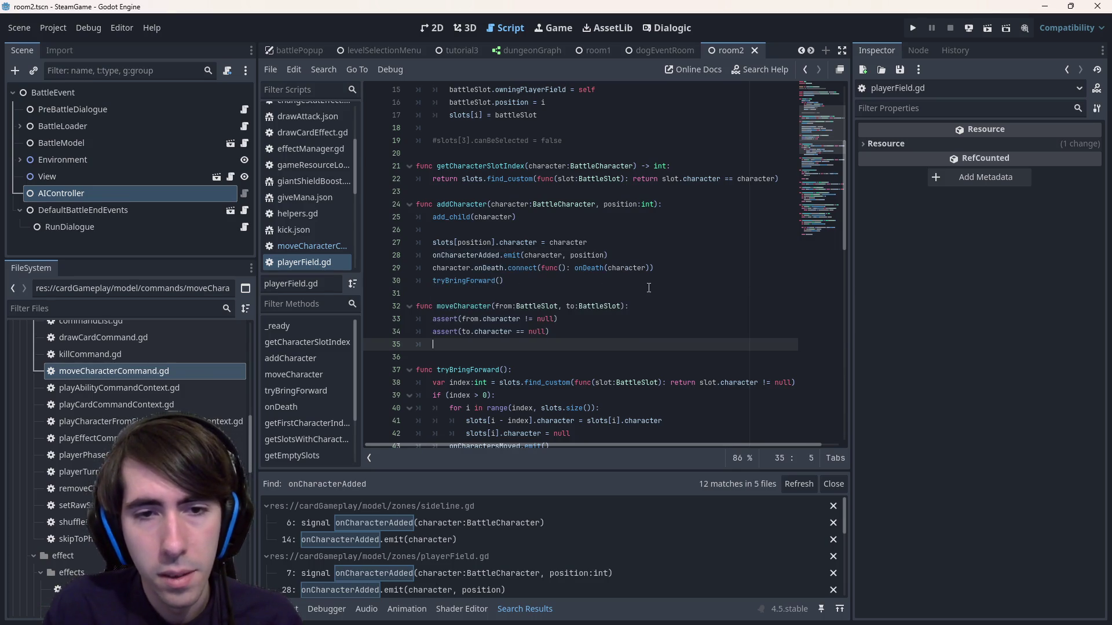
key("ctrl+space")
key("Escape")
key("ctrl+space")
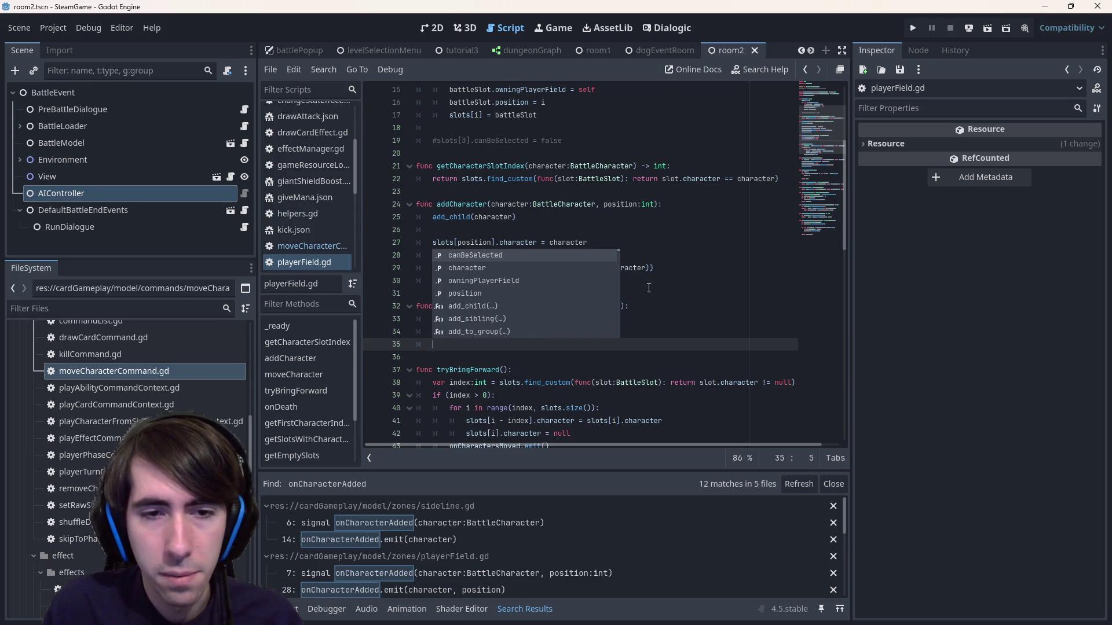
type("var character =")
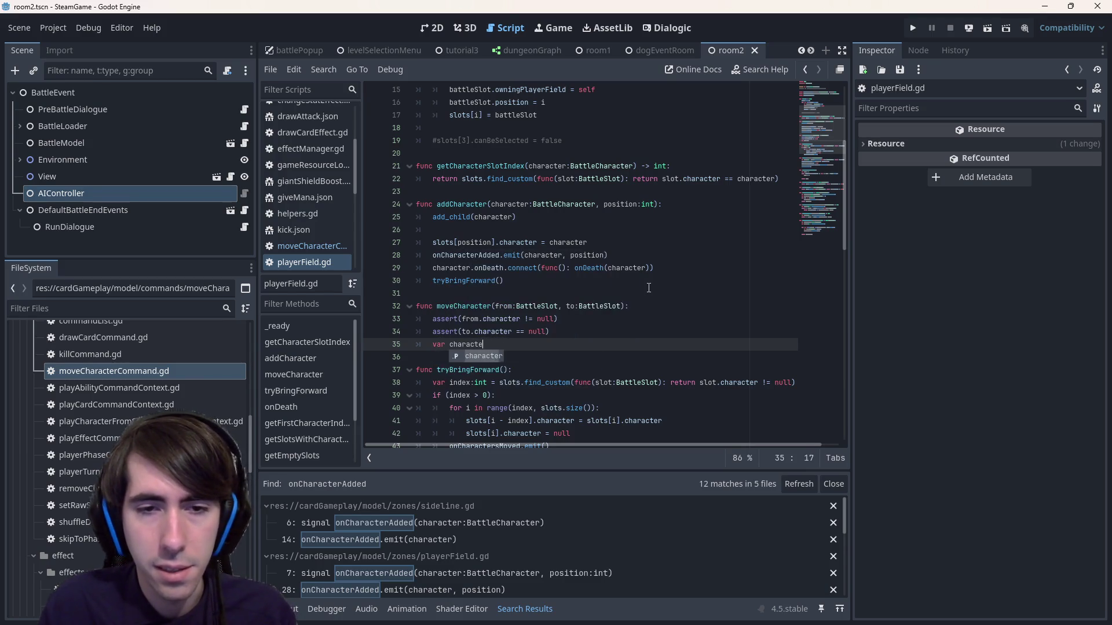
key("Escape")
key("Up")
key("Up")
key("ctrl+shift+Left")
key("ctrl+shift+Left")
key("ctrl+c")
key("Down")
key("Down")
key("End")
key("ctrl+v")
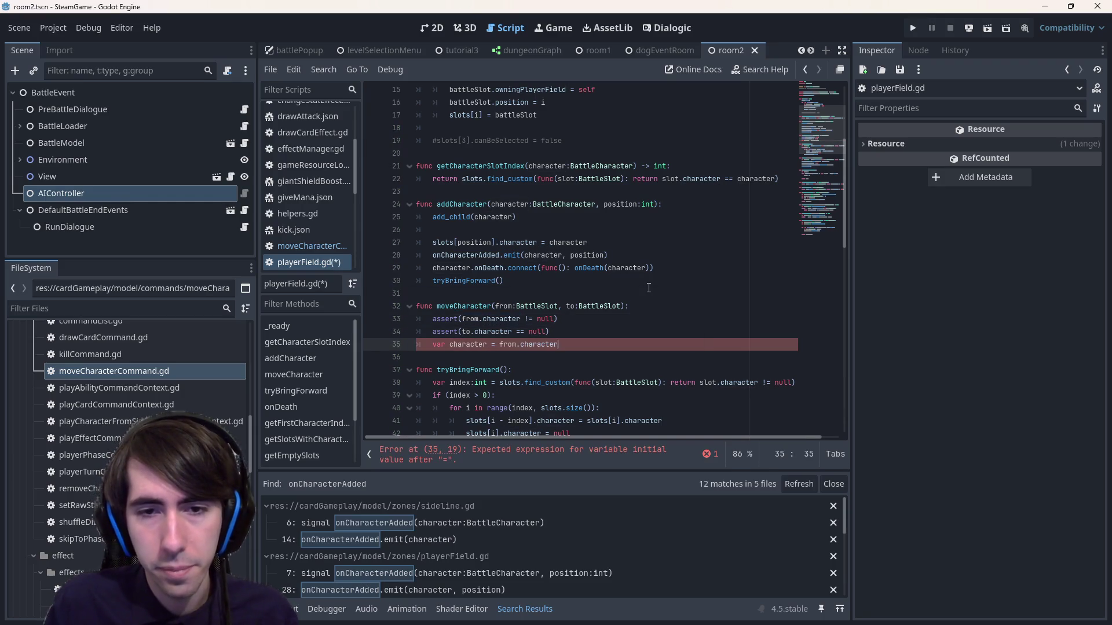
key("Return")
key("ctrl+s")
- Type the character variable as BattleCharacter and save
key("Up")
key("ctrl+Right")
key("ctrl+Right")
type(":Battle")
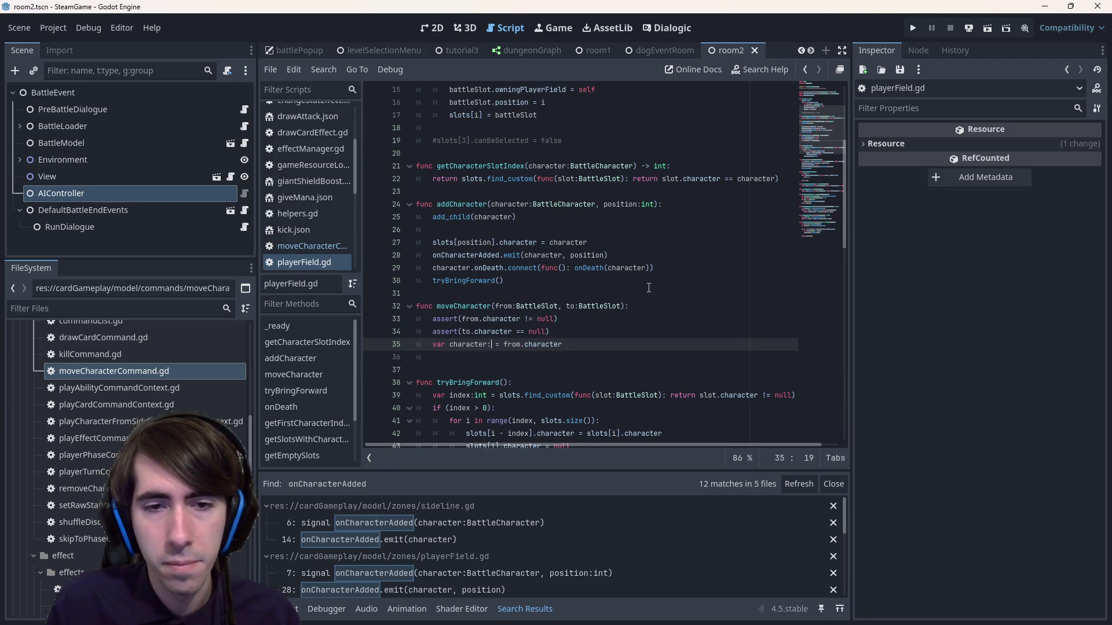
key("Return")
key("Down")
key("ctrl+s")
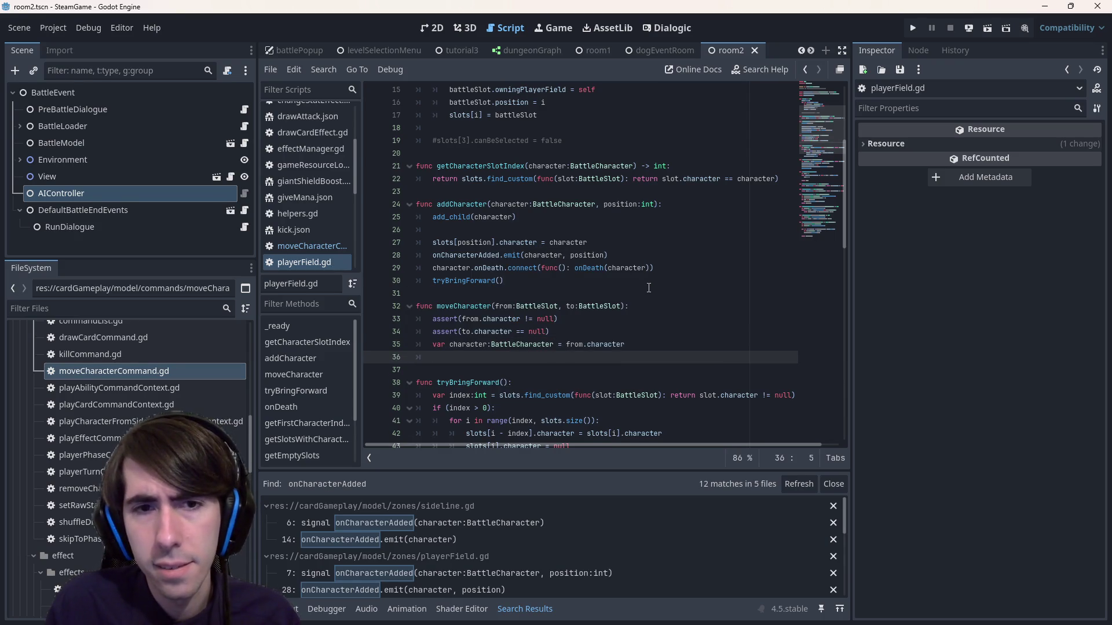
- Add from.character = null, to.character = character, and a tryBringForward() call
type("from.character")
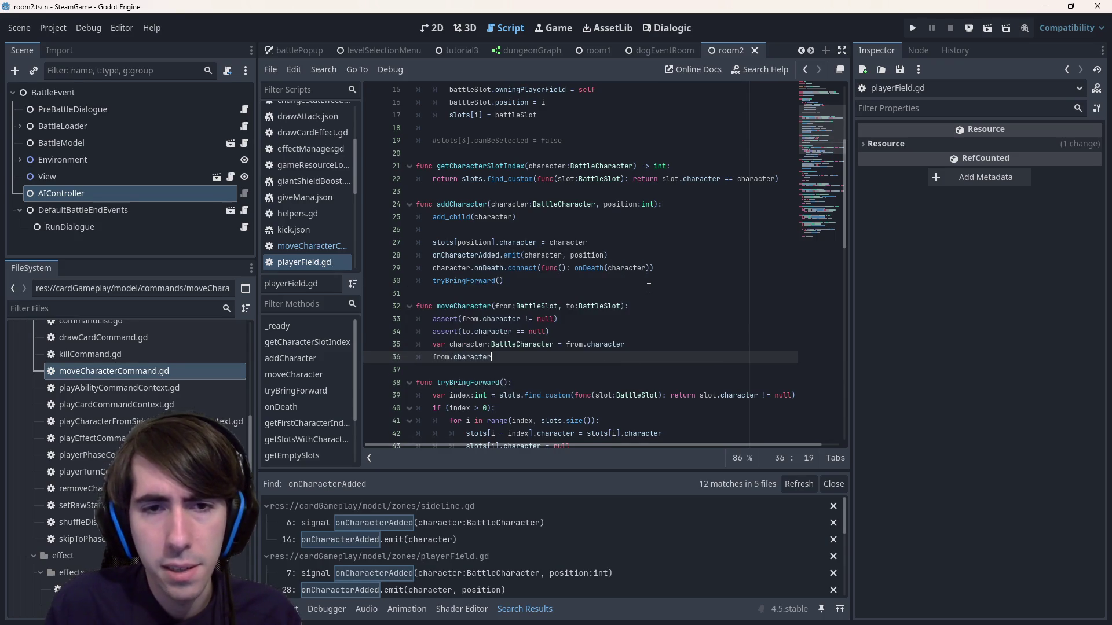
type(" = null")
key("Return")
type("to.character = character")
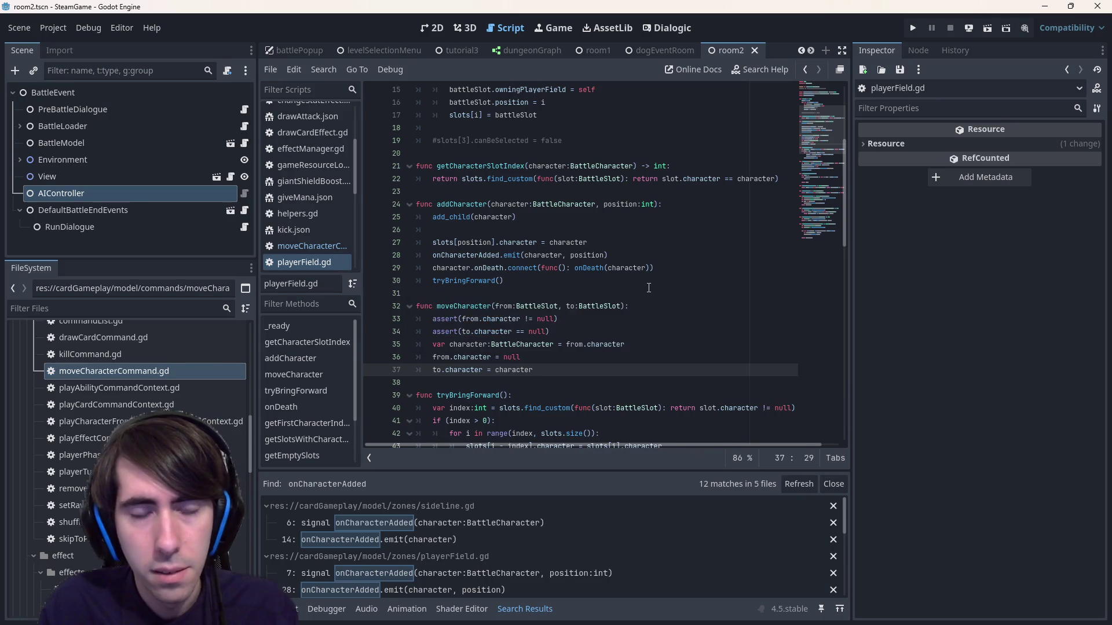
key("Return")
type("tryBringForward()")
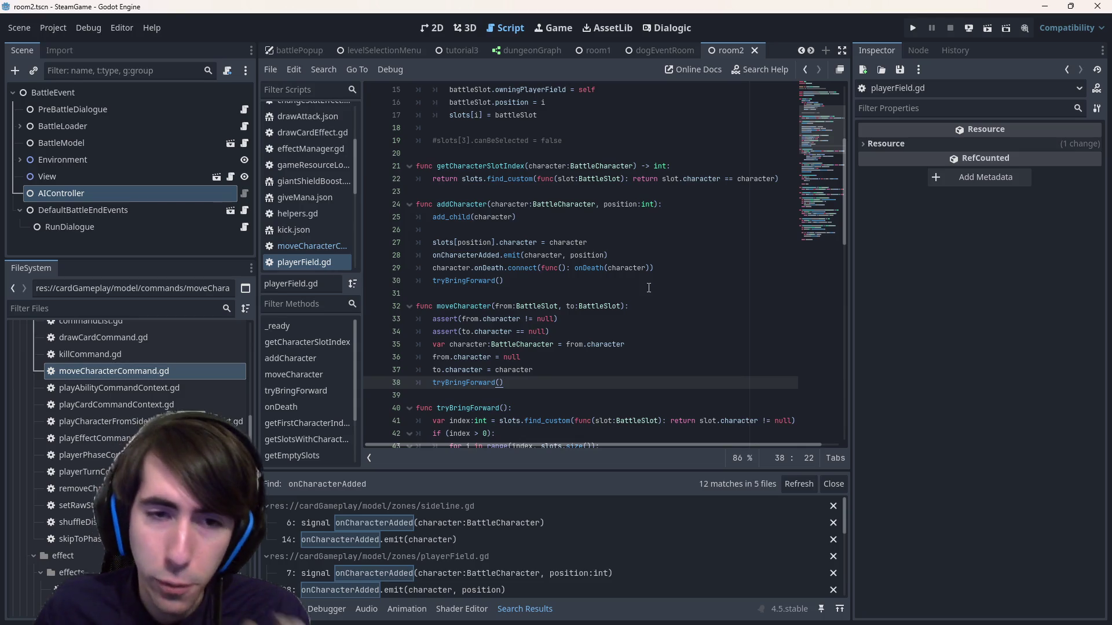
left_click_drag(504, 382, 342, 309)
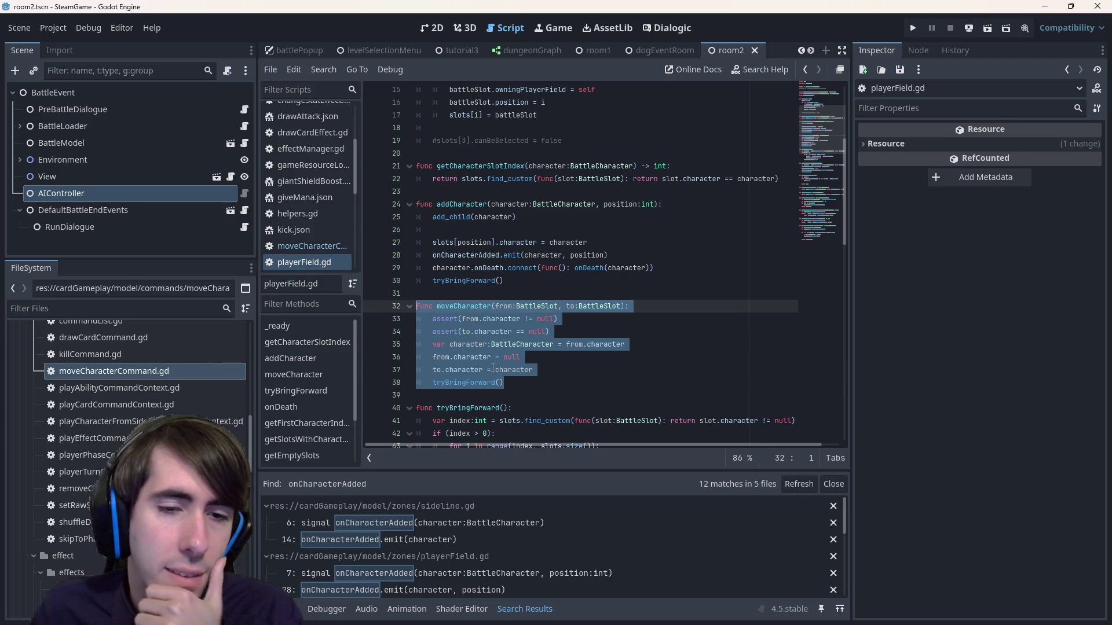
- Review the new moveCharacter body and the onCharactersMoved documentation
scroll(492, 366, "down", 5)
scroll(502, 371, "up", 6)
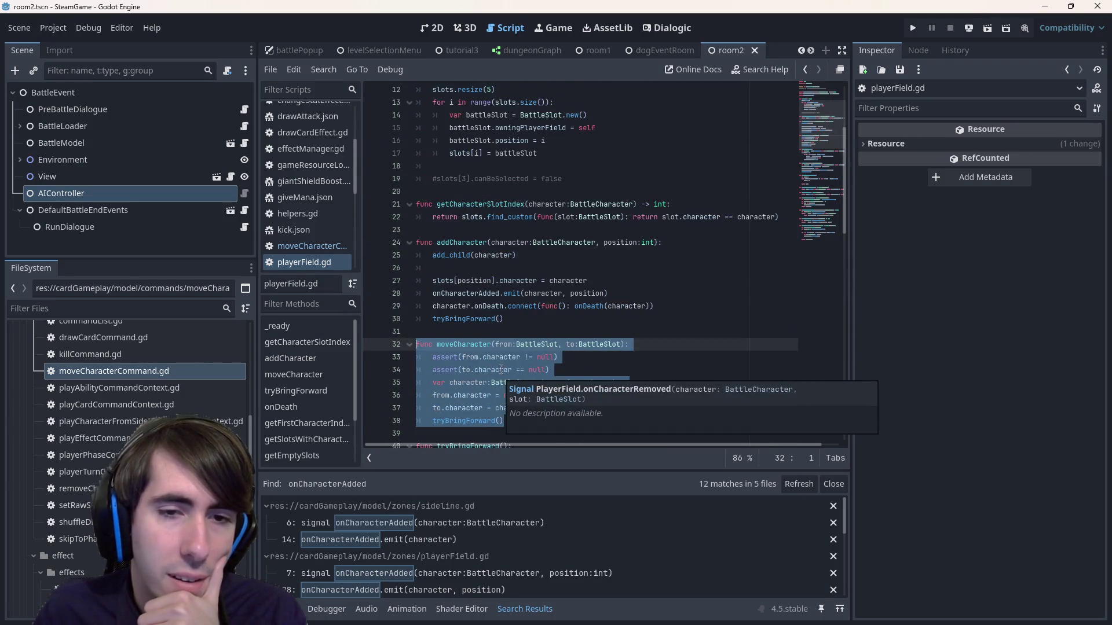
scroll(501, 372, "down", 2)
double_click(448, 269)
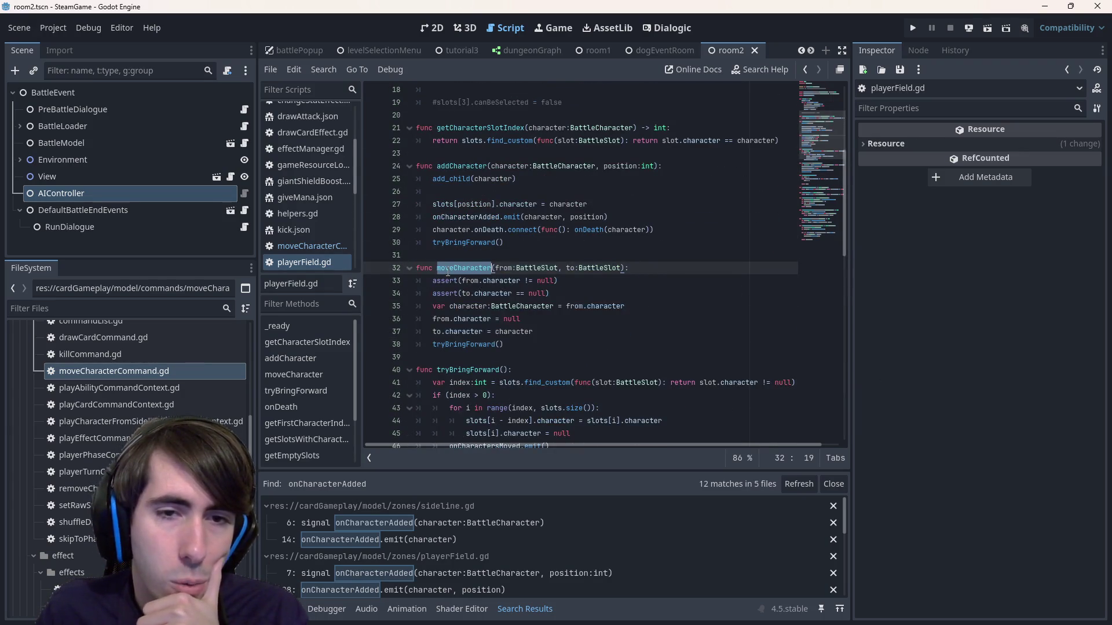
left_click(499, 344)
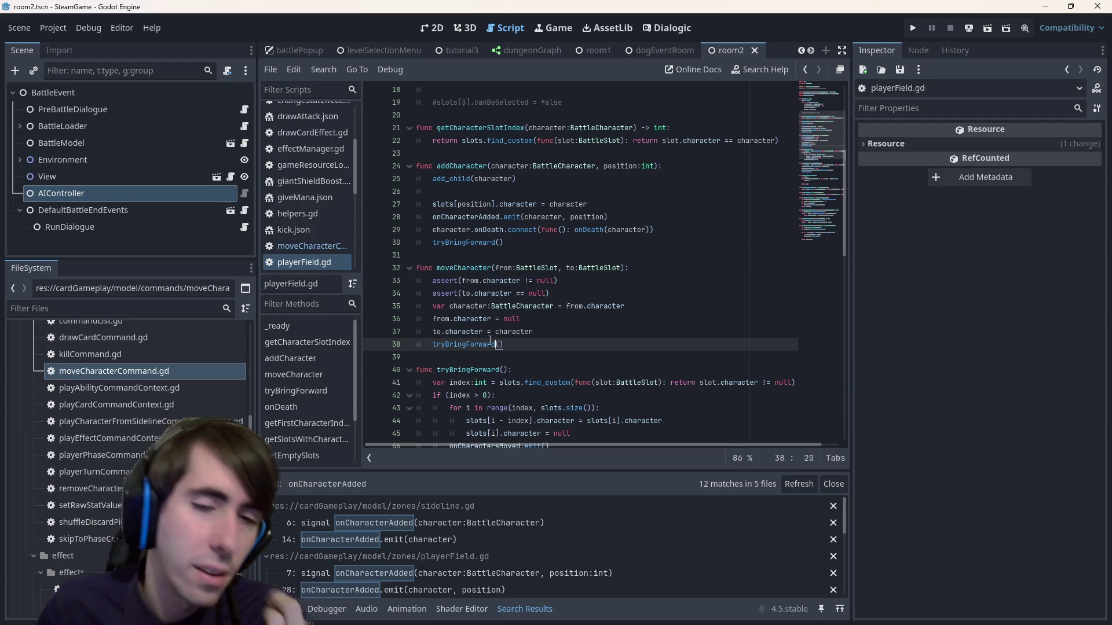
scroll(488, 341, "down", 4)
scroll(491, 359, "up", 2)
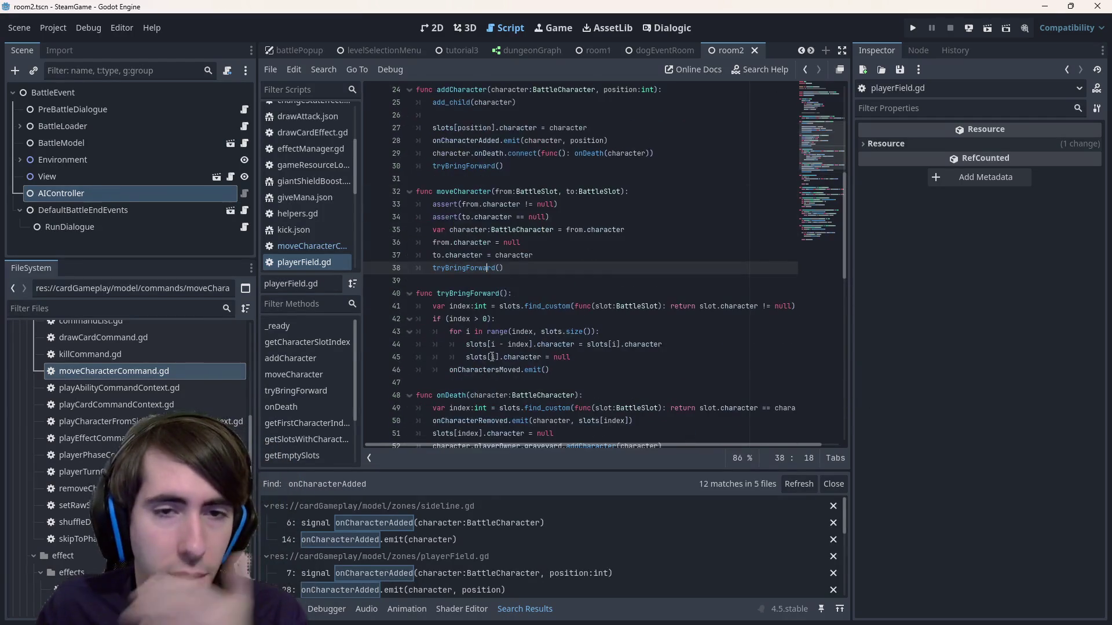
left_click(493, 372)
double_click(493, 371)
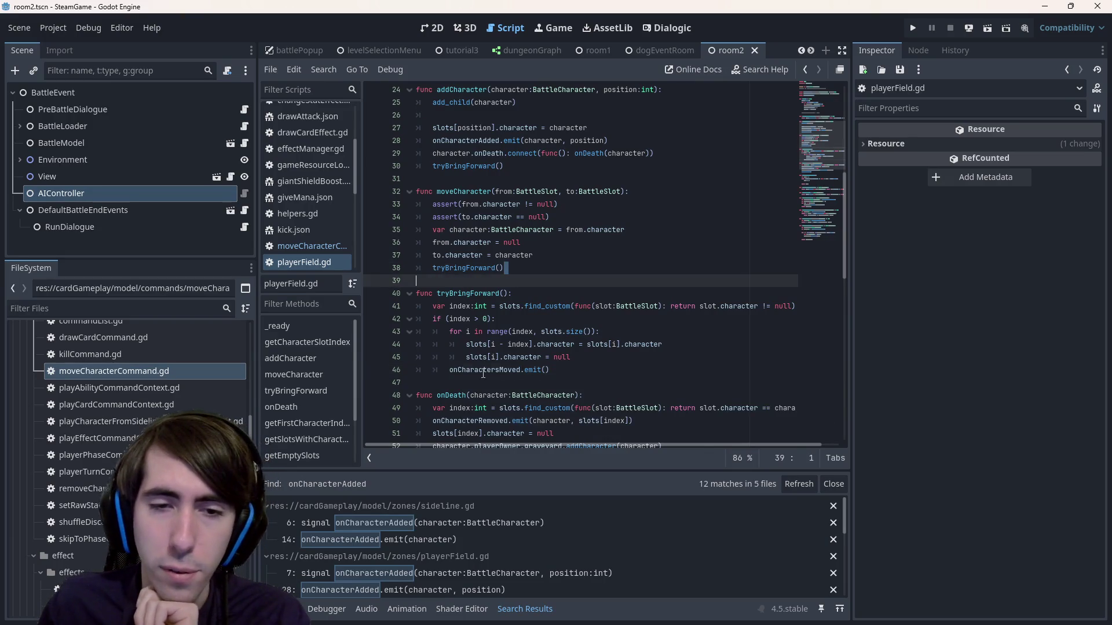
left_click_drag(524, 268, 374, 177)
left_click(454, 197)
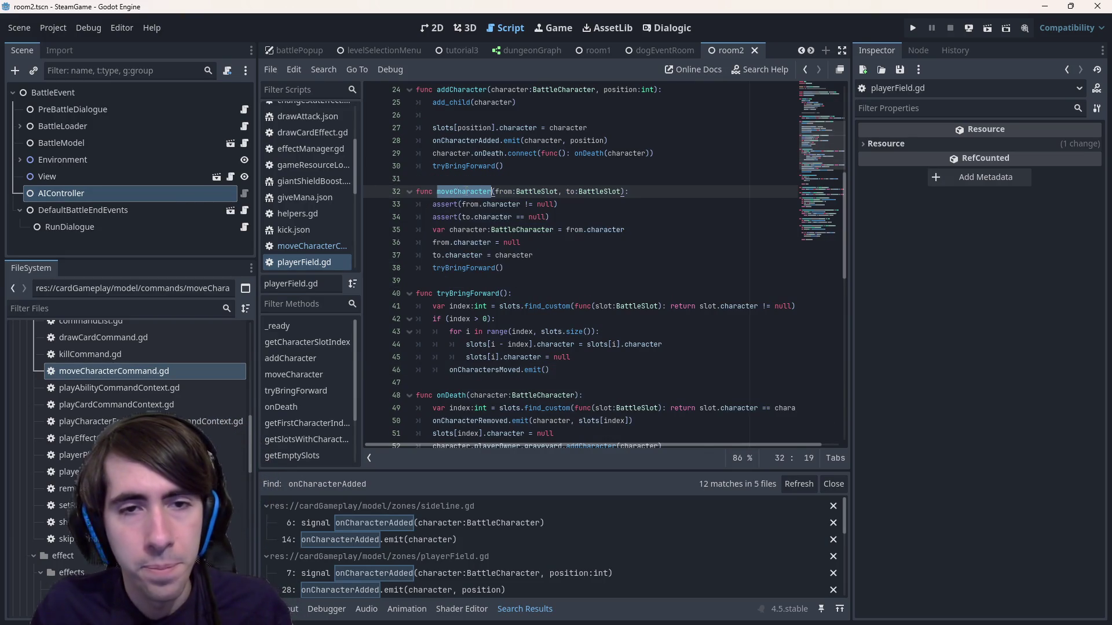
- Return to tryPushEffect.gd with MoveCharacterCommand still flagged
key("ctrl+z")
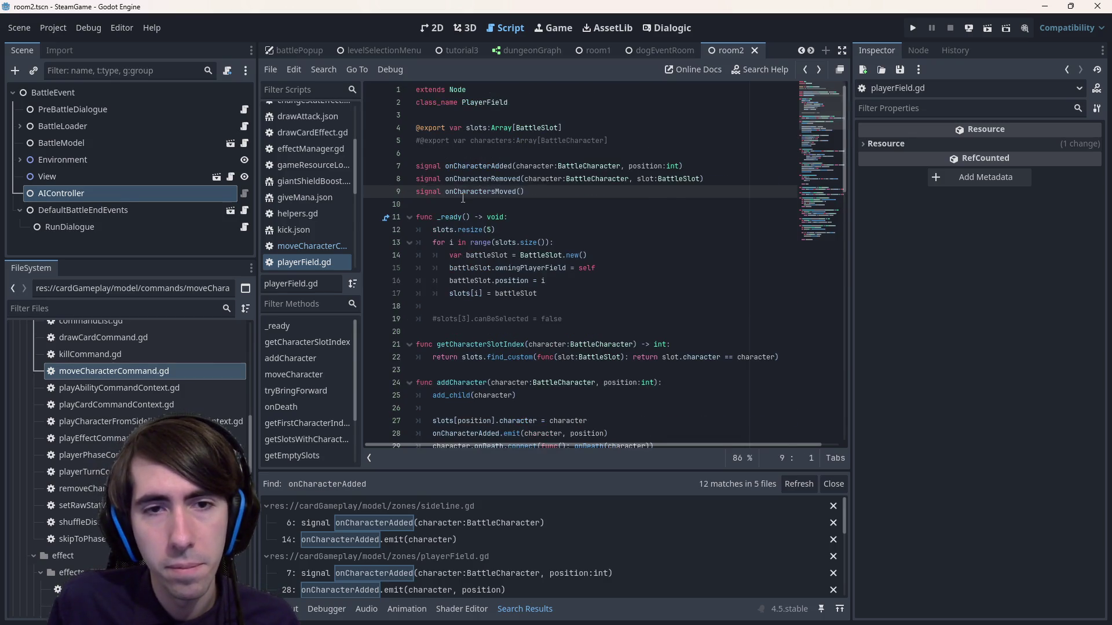
key("ctrl+z")
key("ctrl+z")
key("ctrl+z")
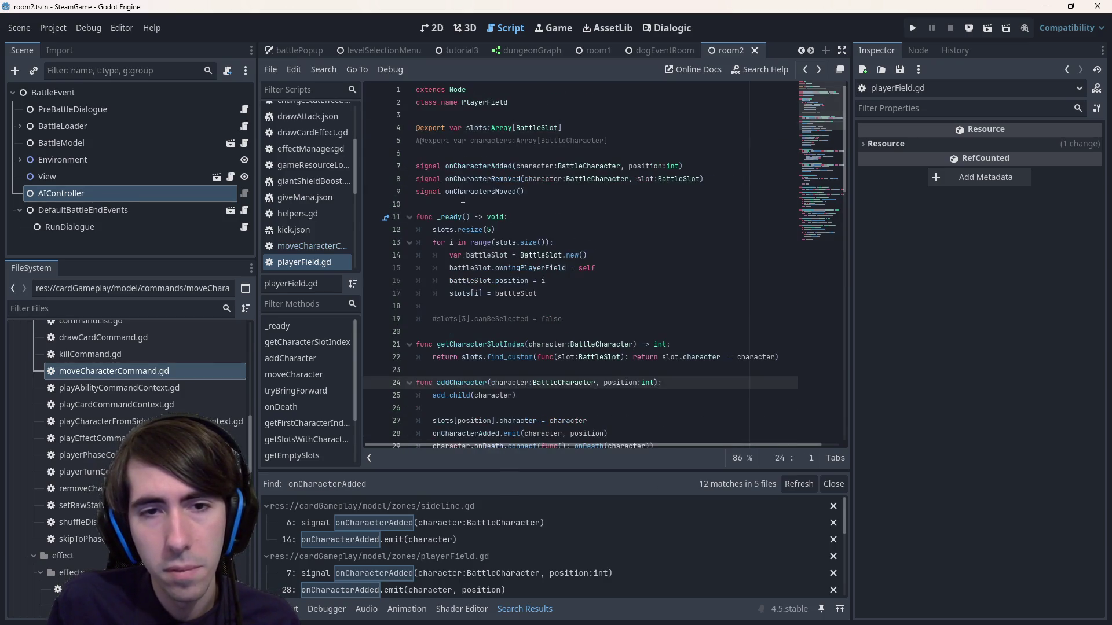
key("ctrl+z")
key("Right")
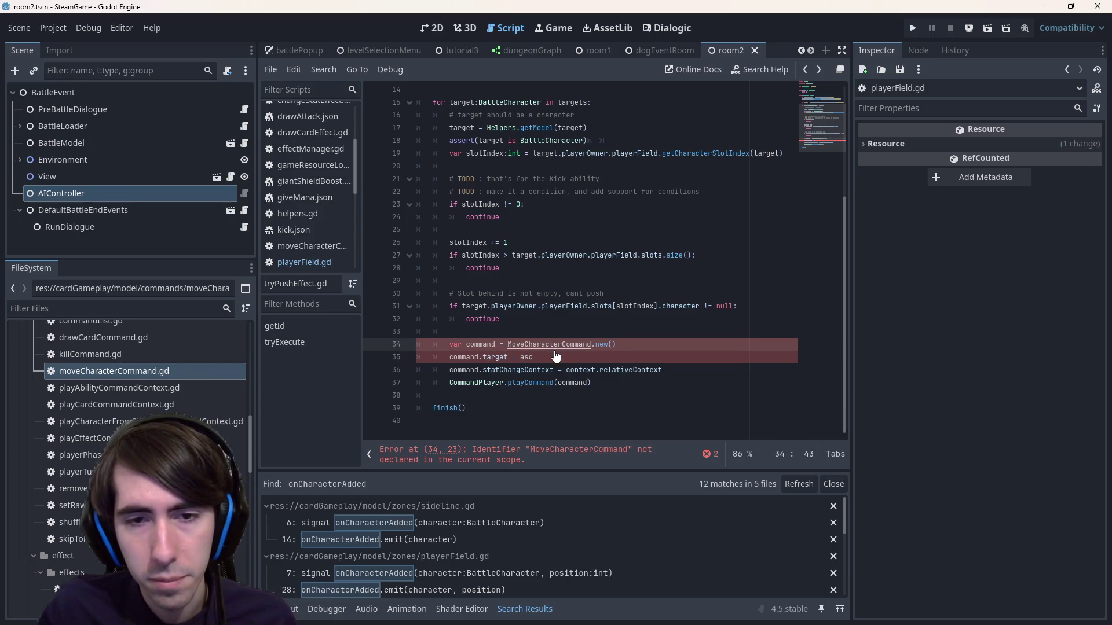
- Open the MoveCharacterCommand script and rename its addCharacter call to moveCharacter
left_click(554, 348, "ctrl")
left_click_drag(754, 180, 428, 179)
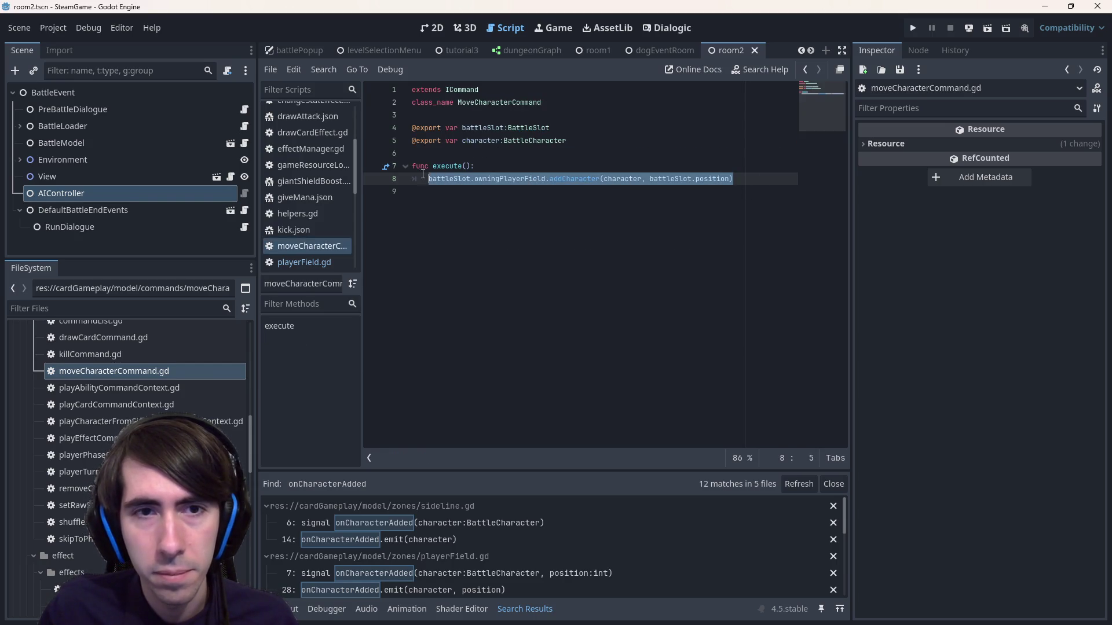
type("moveCharacter")
key("ctrl+z")
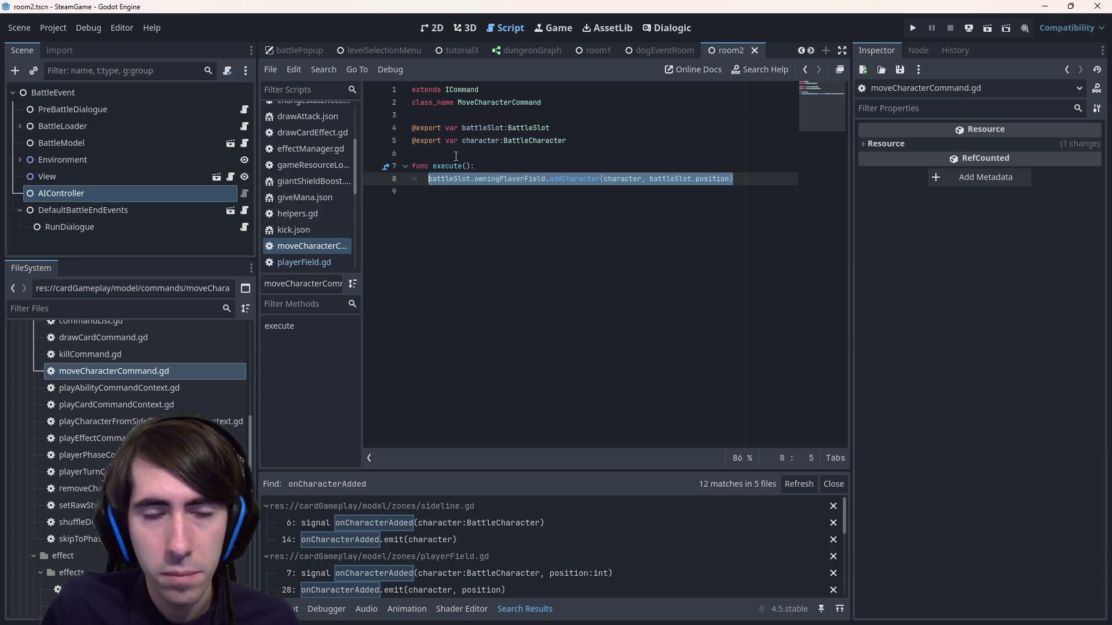
double_click(577, 179)
type("moveCharacter")
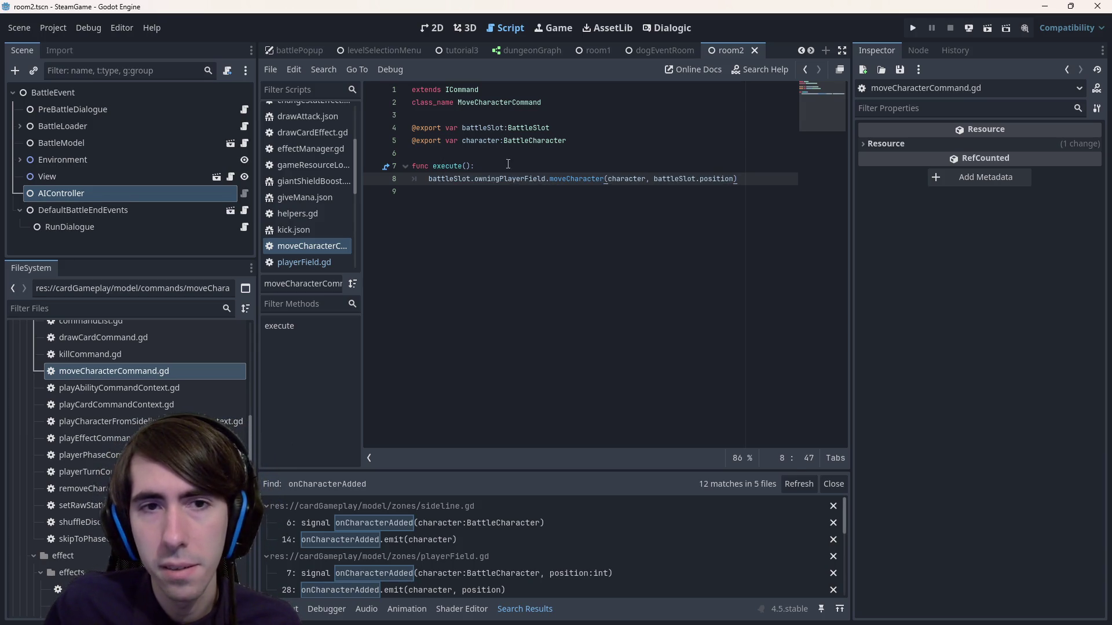
- Rename the exported fields to from and to, both typed BattleSlot
double_click(484, 127)
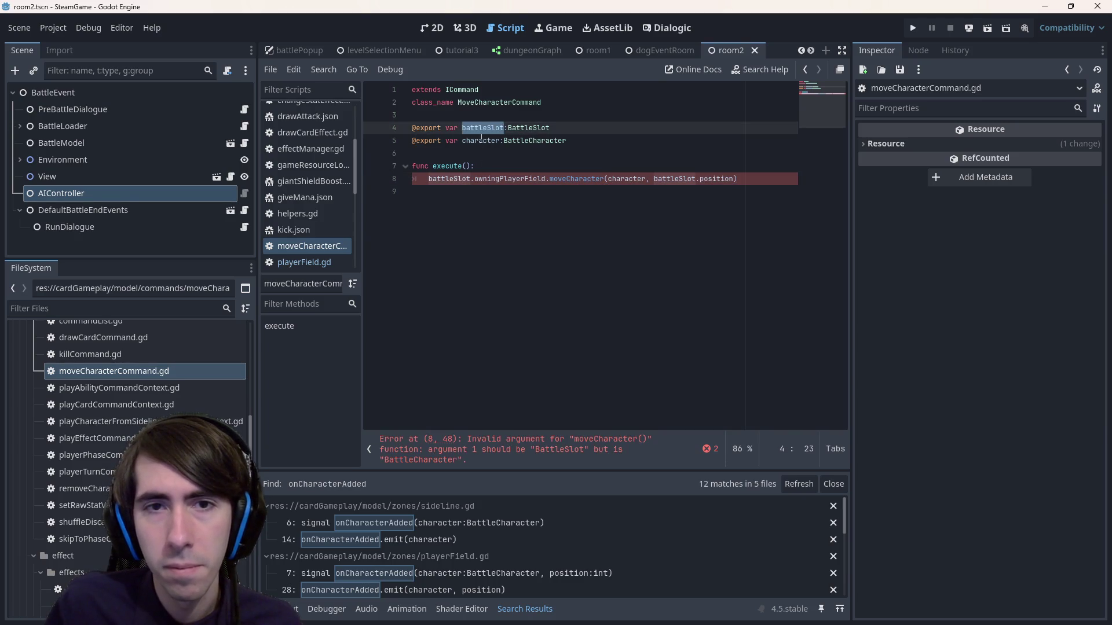
type("to")
key("Down")
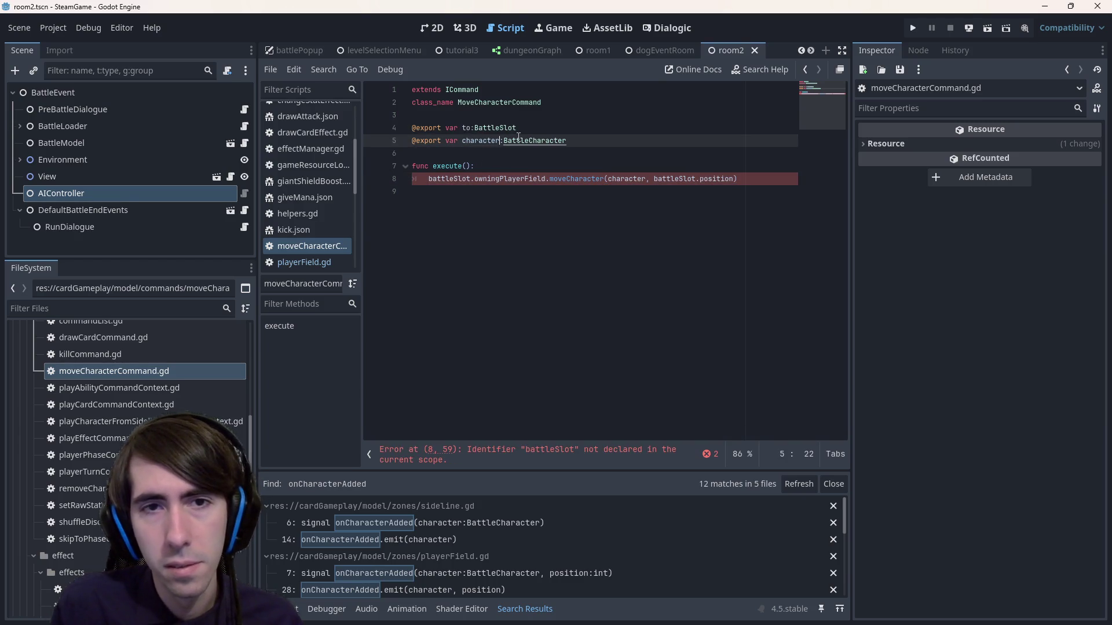
key("ctrl+Left")
key("ctrl+shift+Right")
type("from")
key("alt+Up")
key("Down")
key("End")
key("ctrl+shift+Left")
key("ctrl+c")
key("Up")
key("ctrl+shift+Right")
key("ctrl+v")
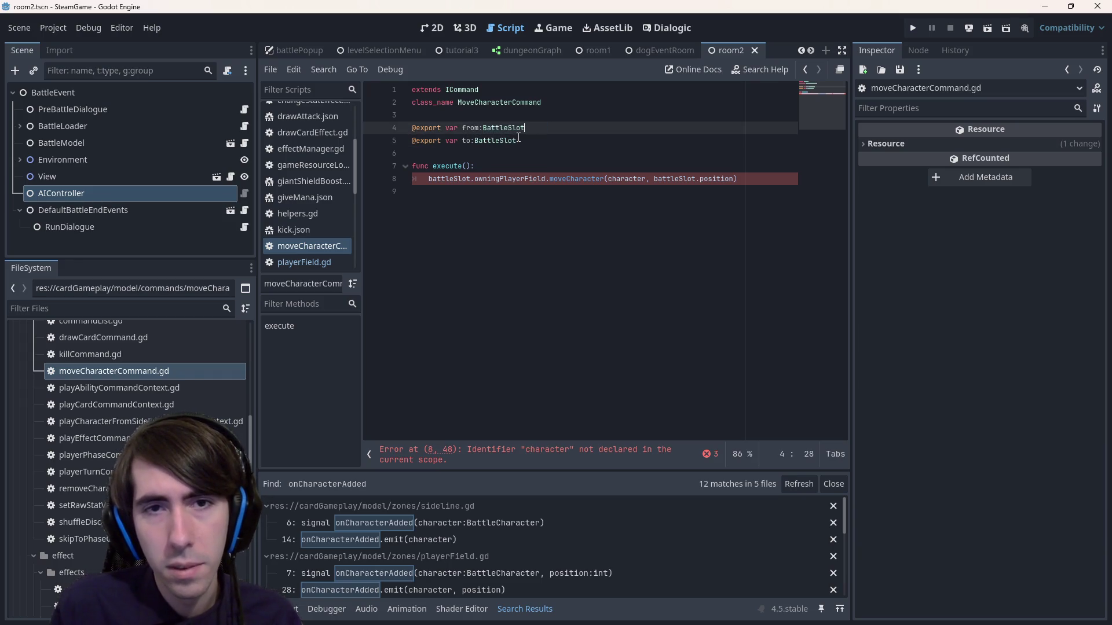
key("Down")
key("Down")
key("Down")
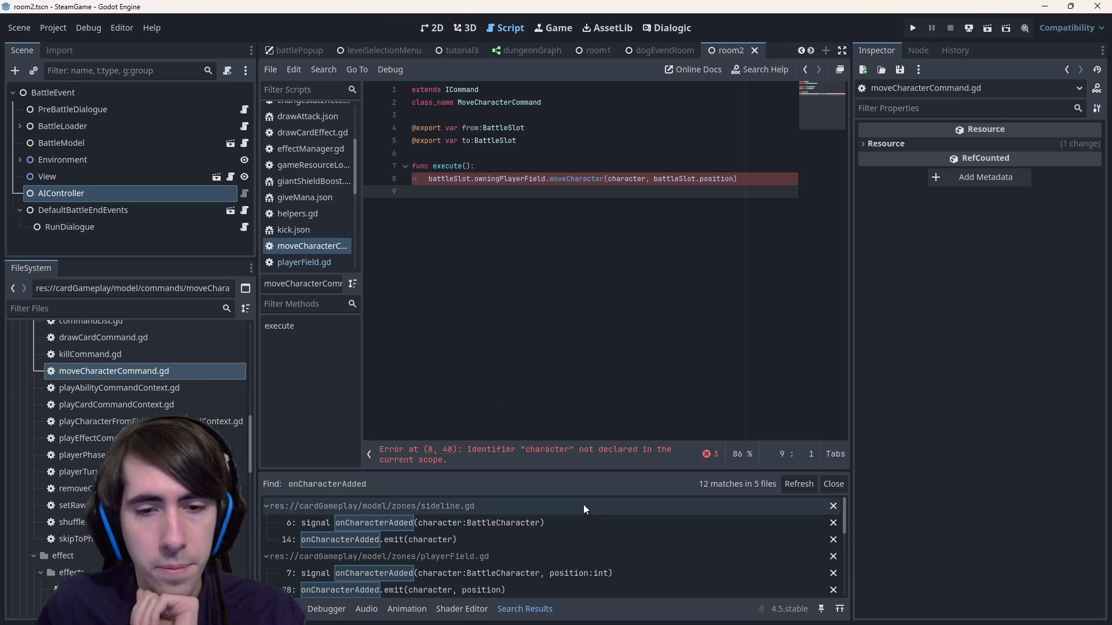
- Make execute() call from.owningPlayerField.moveCharacter(from, to) instead of using battleSlot
left_click(566, 450)
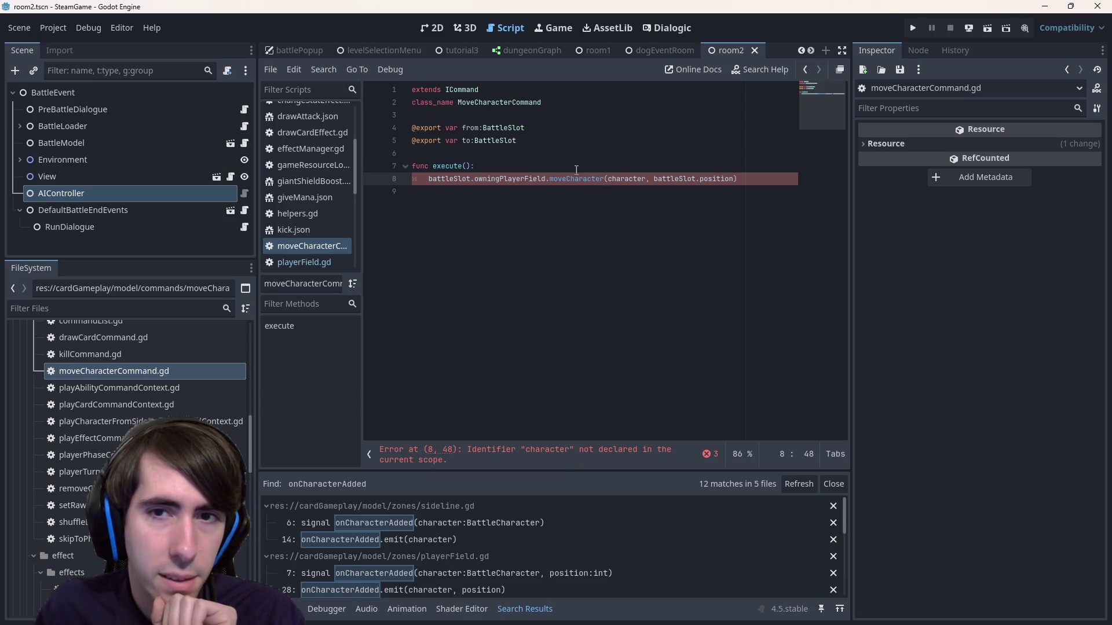
double_click(630, 180)
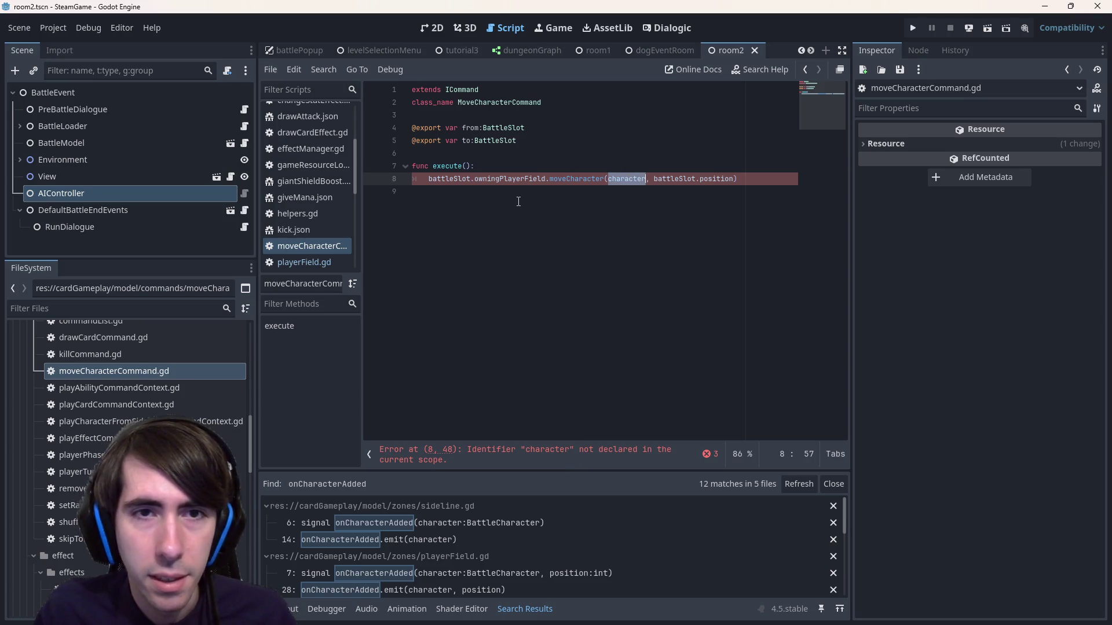
type("from")
key("ctrl+shift+Right")
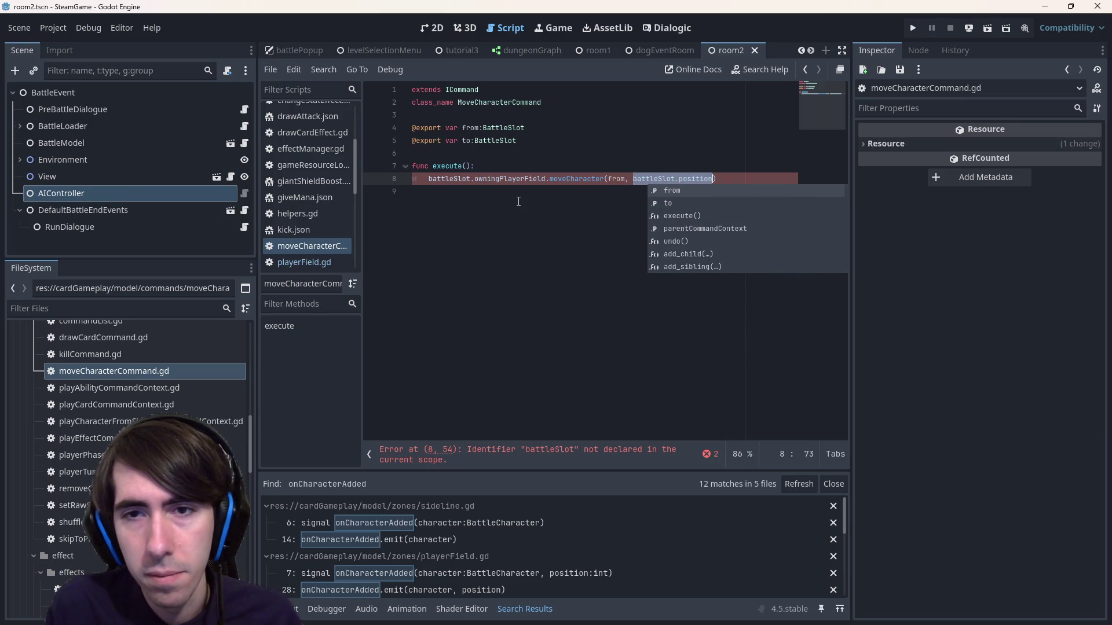
type("to")
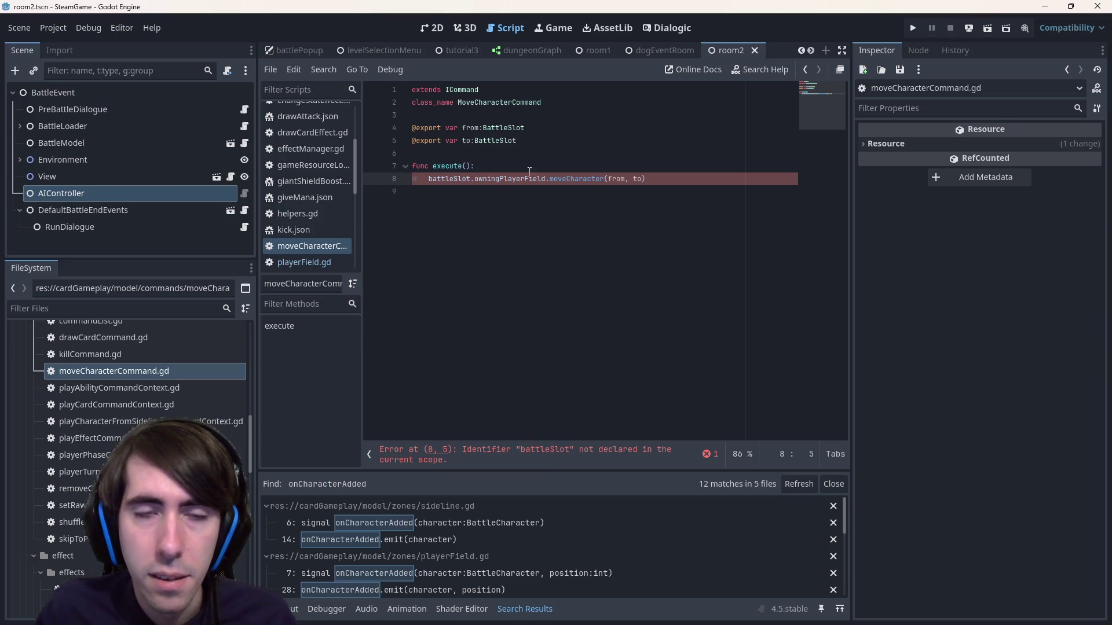
double_click(471, 128)
key("ctrl+c")
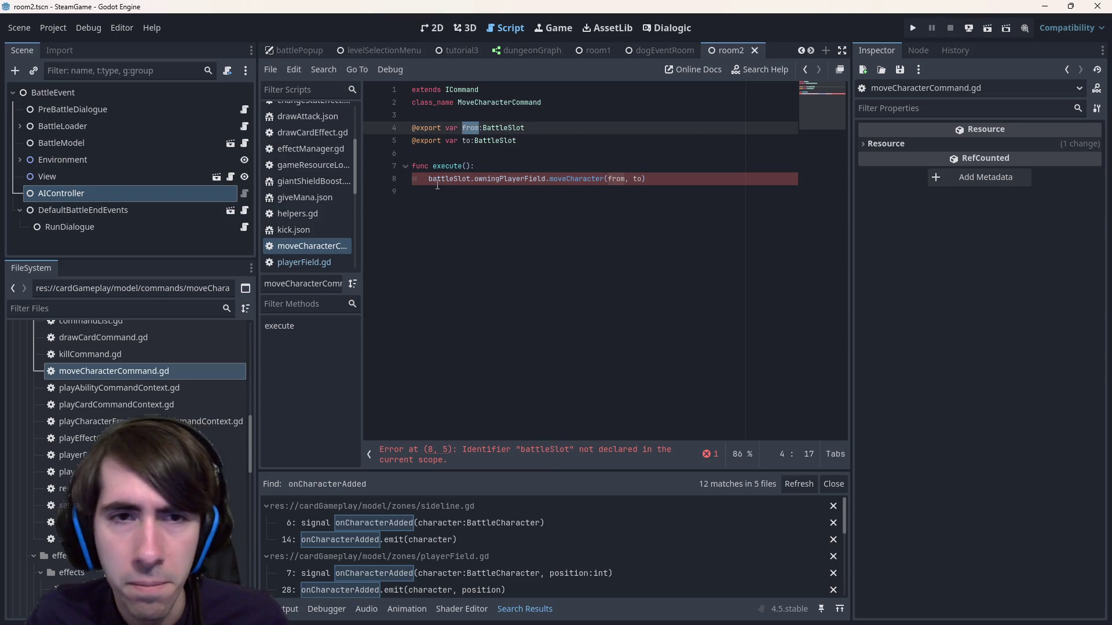
double_click(441, 183)
key("ctrl+v")
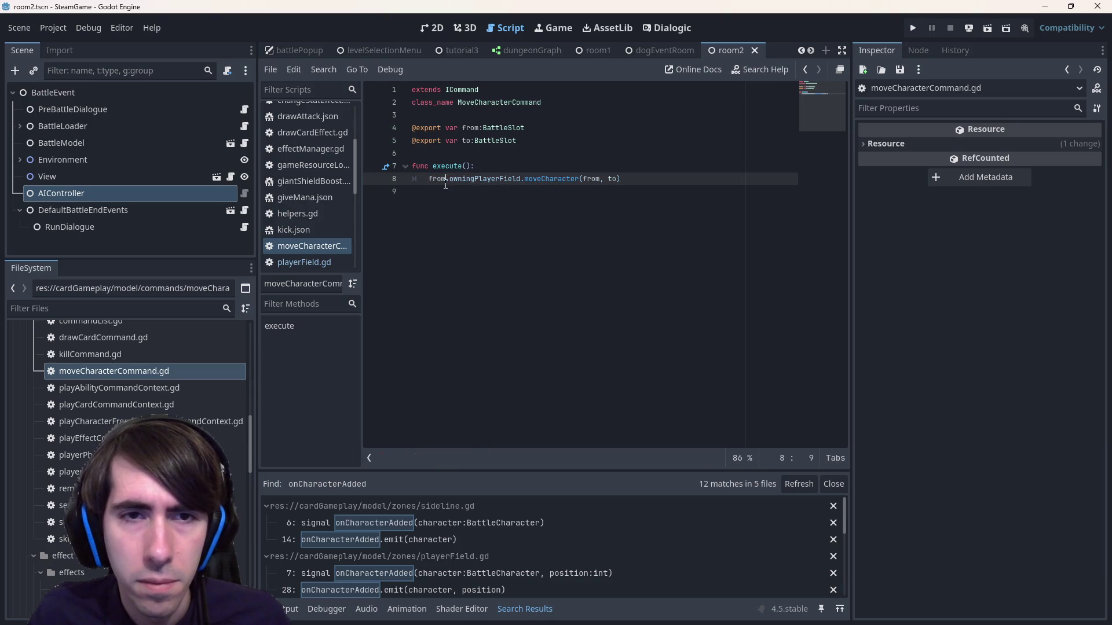
left_click(449, 191)
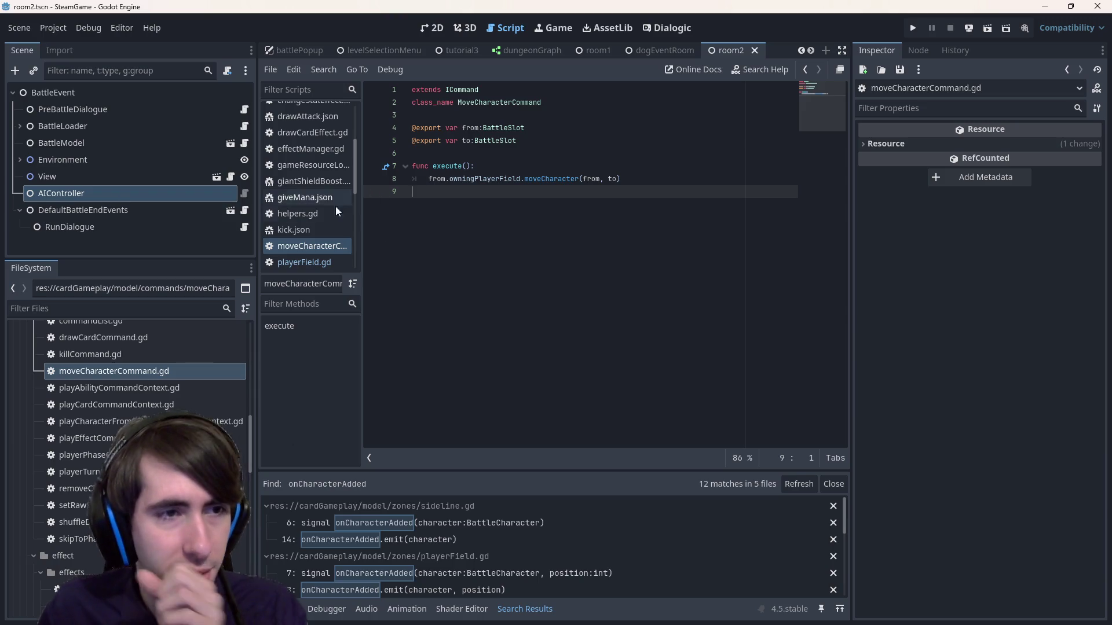
key("shift+Up")
key("shift+Up")
key("shift+Up")
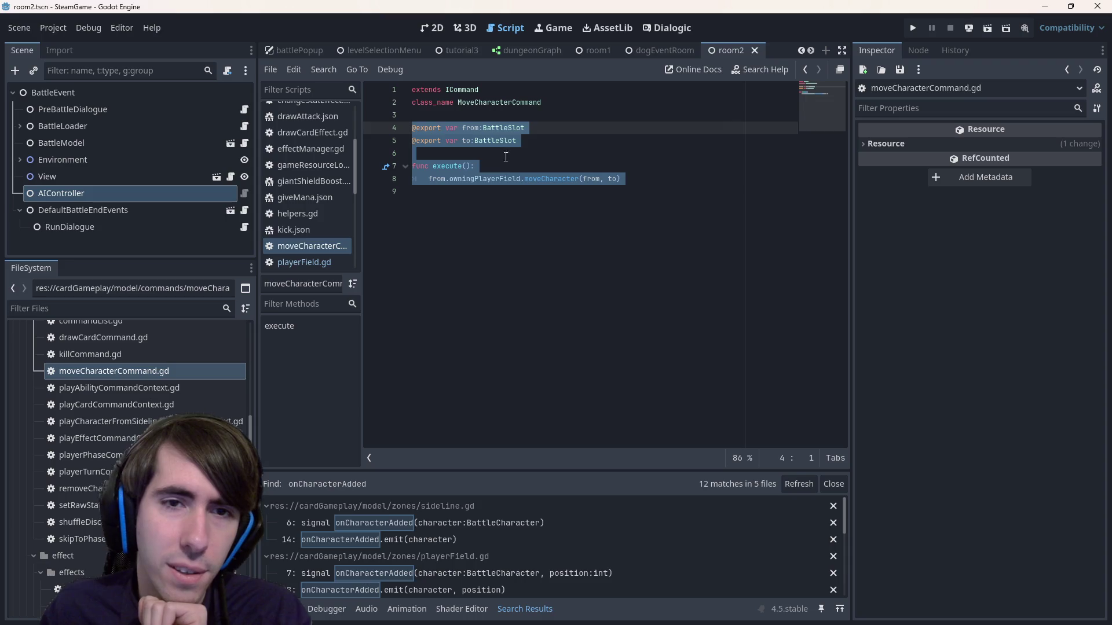
- Insert a new assert line in execute() with a TODO comment above it, and save
double_click(509, 179)
left_click(508, 168)
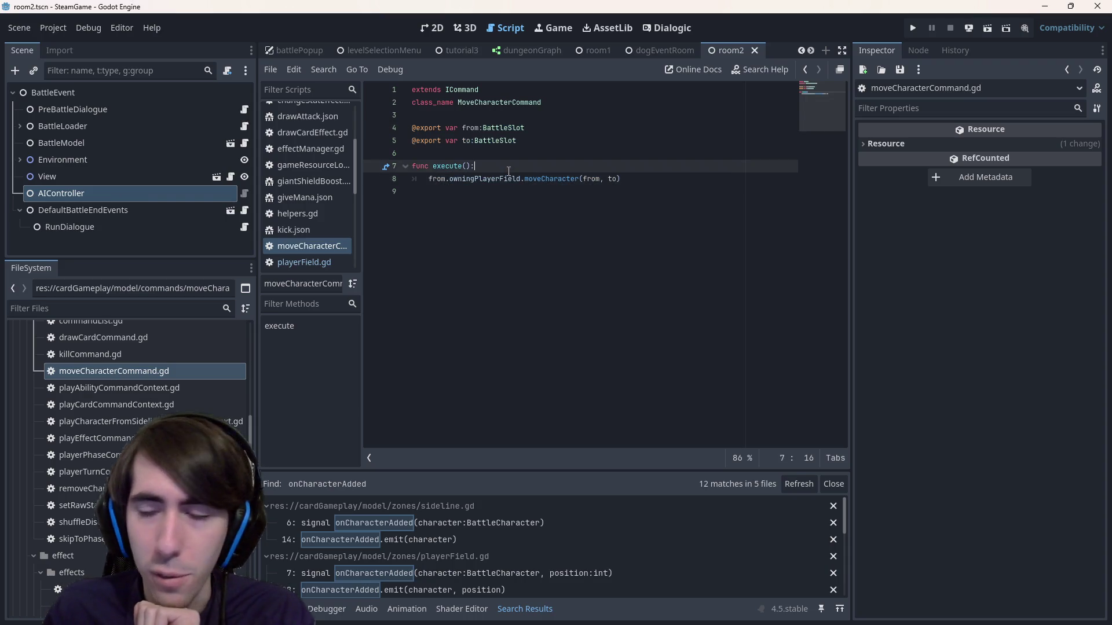
key("Return")
type("a")
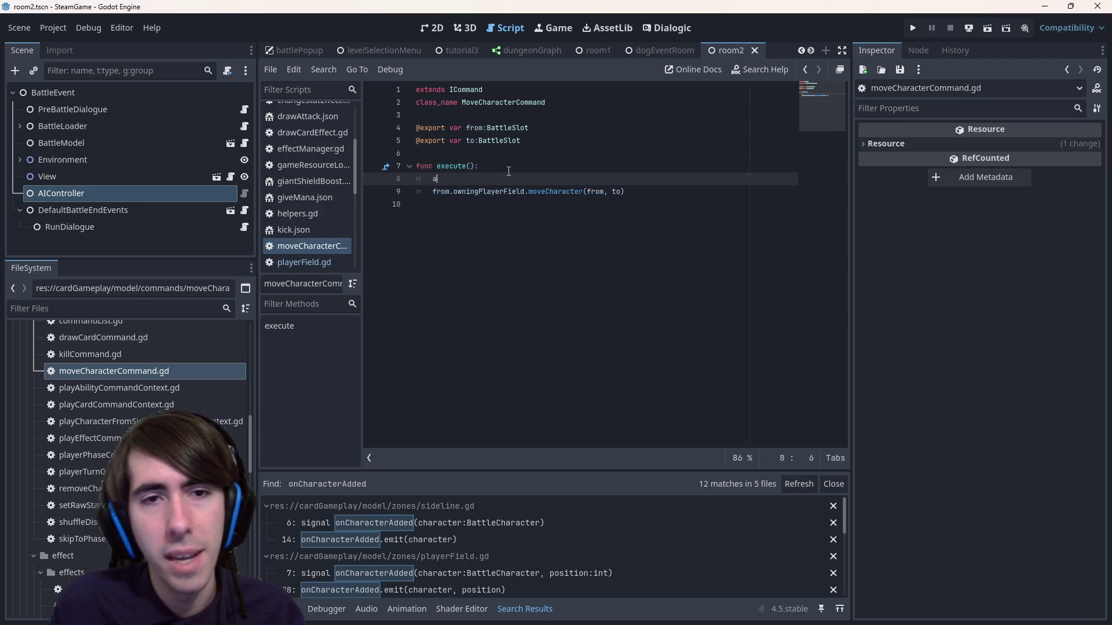
key("Up")
key("End")
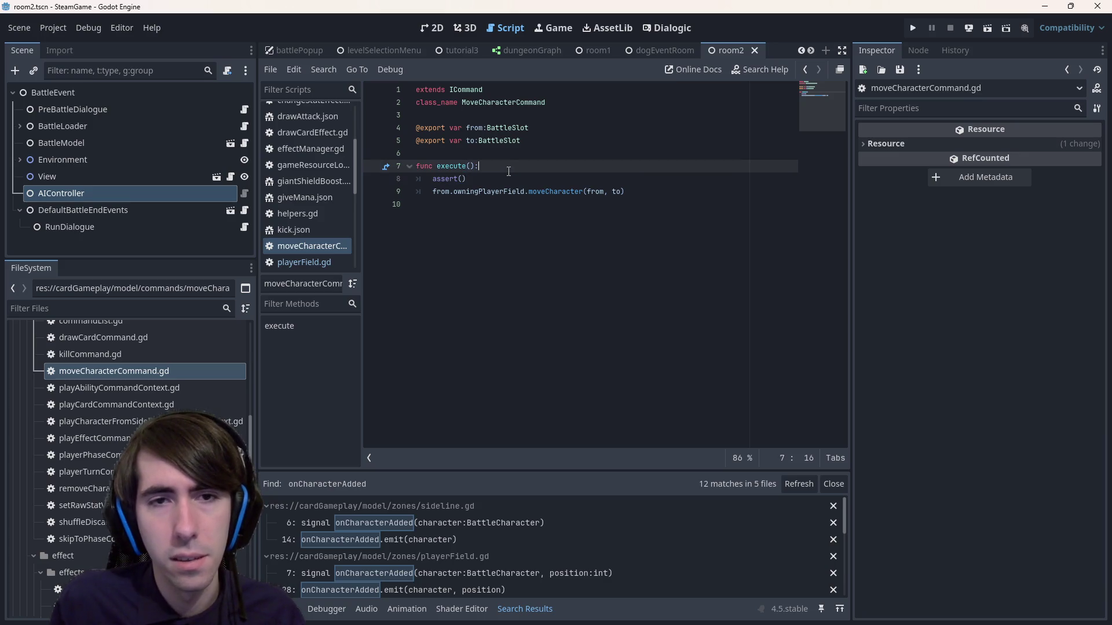
key("Return")
type("#")
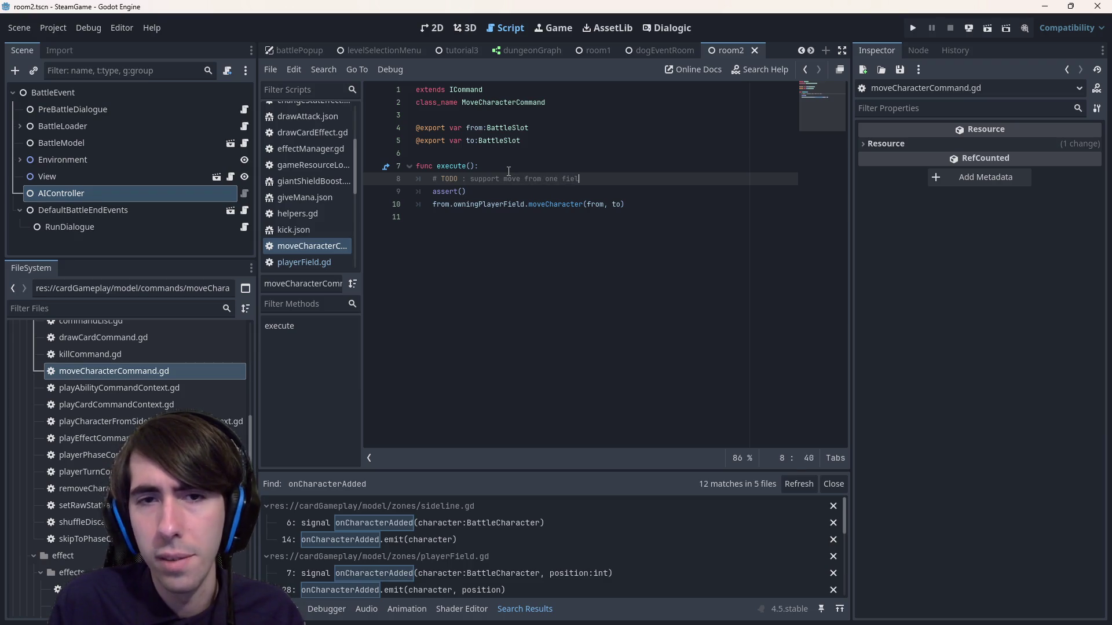
type("r")
key("ctrl+s")
key("Down")
key("Down")
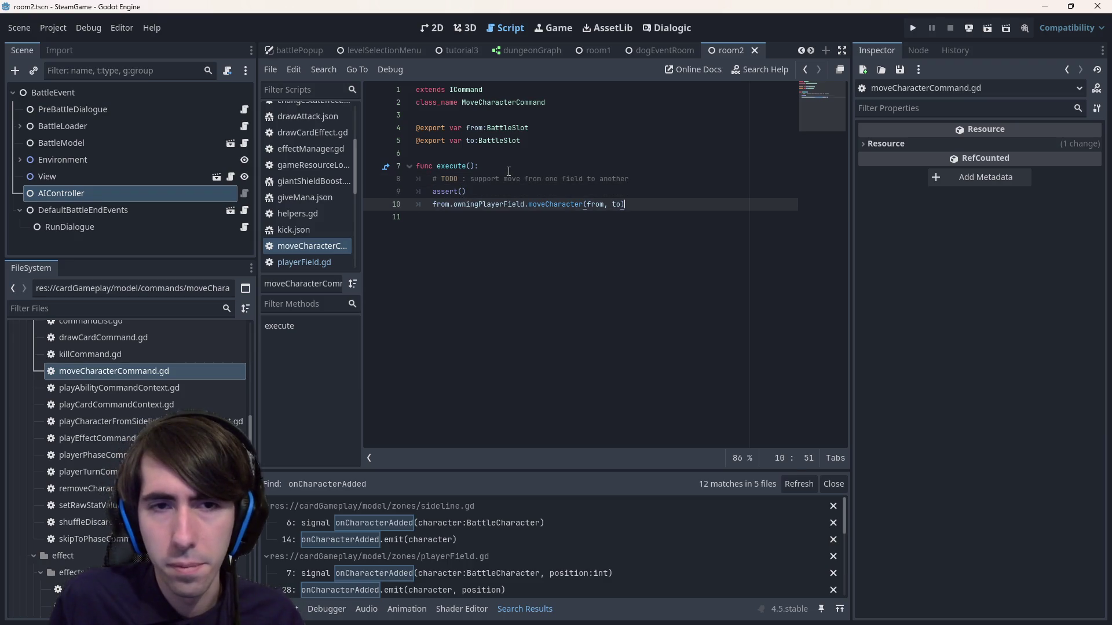
- Complete the assert as from.owningPlayerField == to.owningPlayerField
key("ctrl+shift+Left")
key("ctrl+shift+Left")
key("ctrl+shift+Left")
key("ctrl+c")
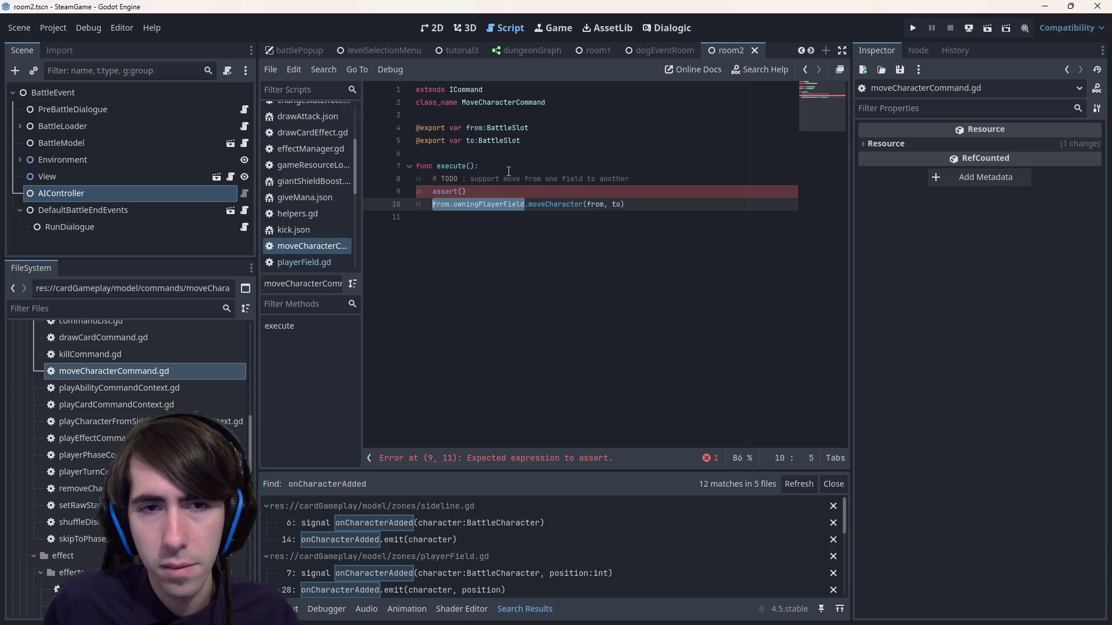
key("Up")
key("ctrl+Right")
key("ctrl+v")
type("== to.o")
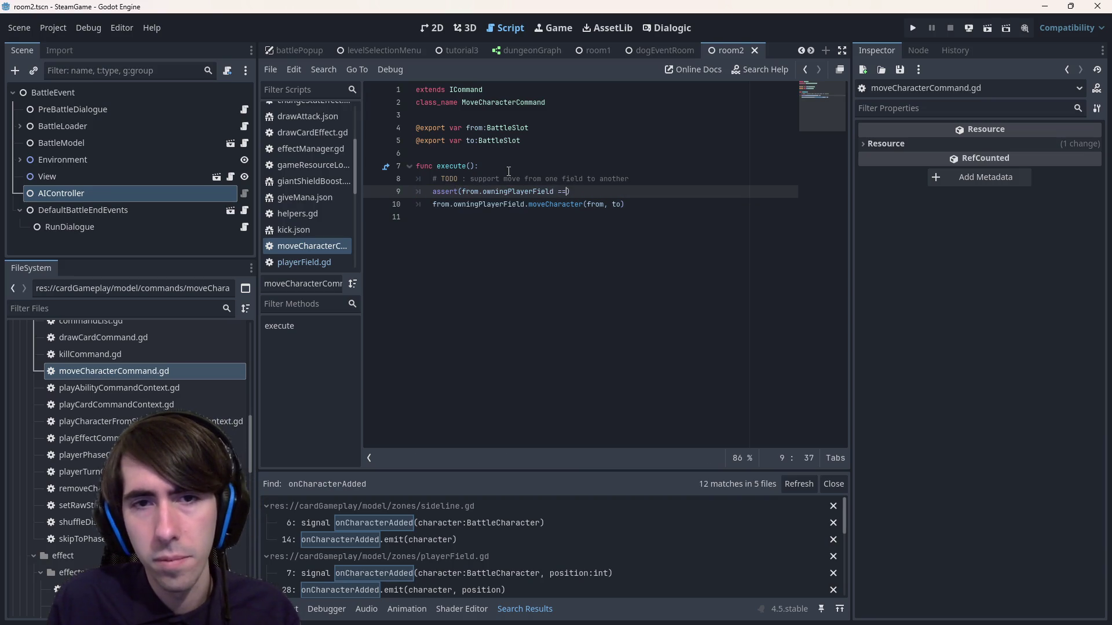
key("Return")
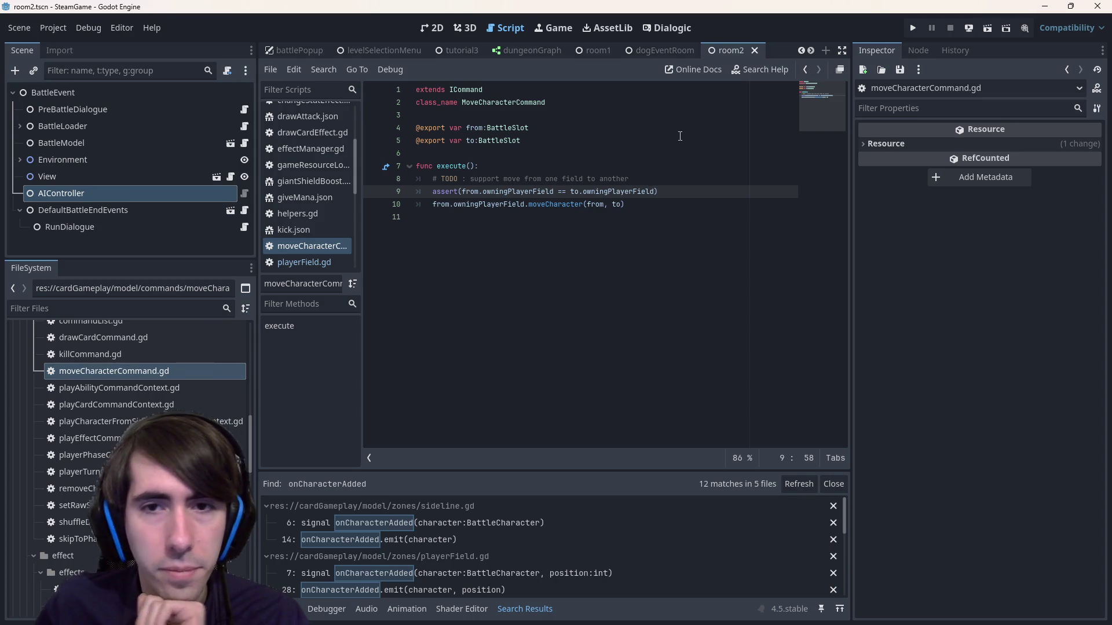
left_click(659, 181)
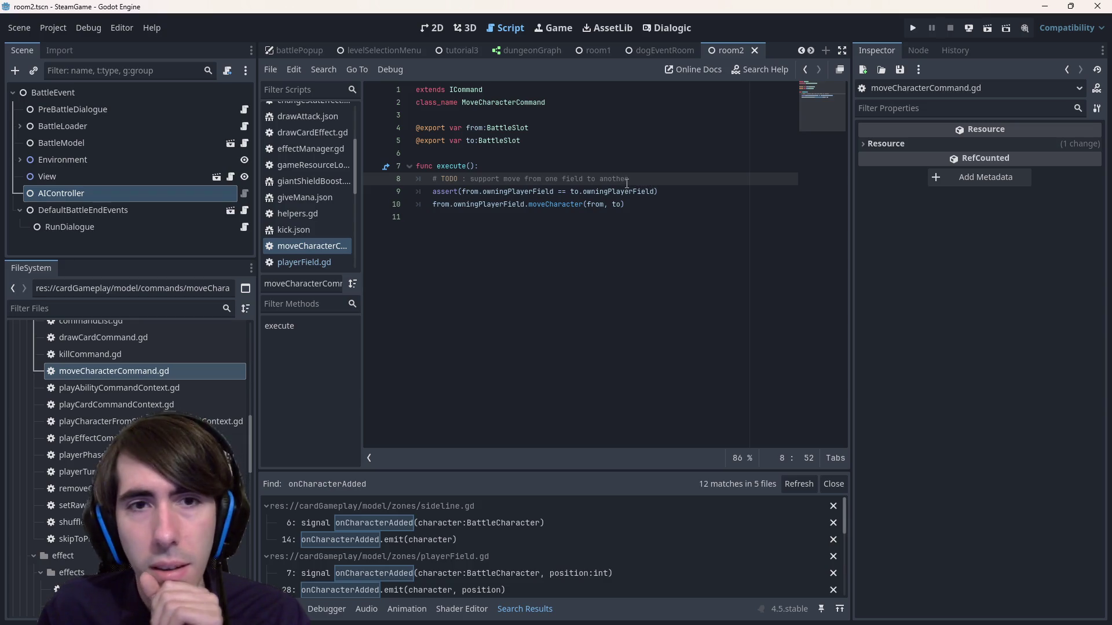
- Inspect the AIController's randomAIController script and the MoveCharacterCommand class name
left_click(294, 246)
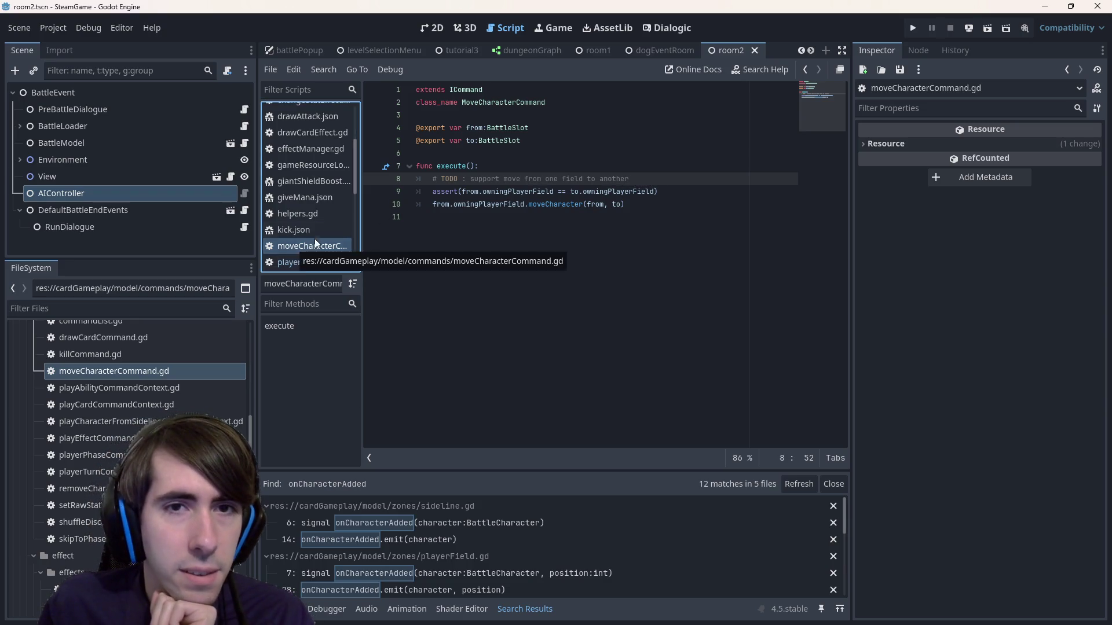
scroll(301, 245, "down", 1)
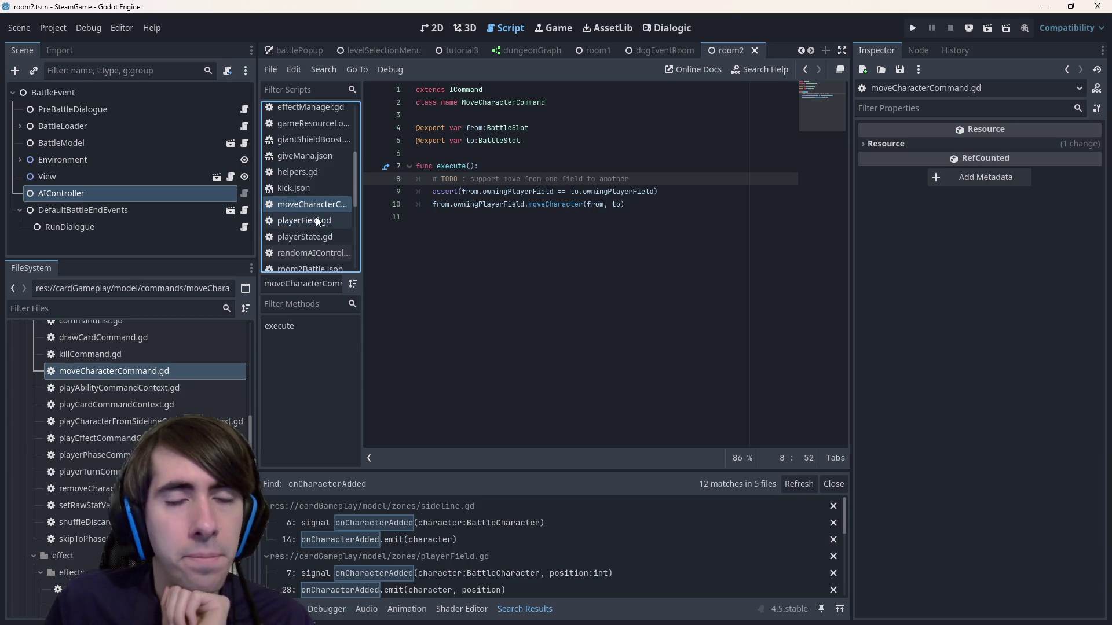
left_click(572, 204)
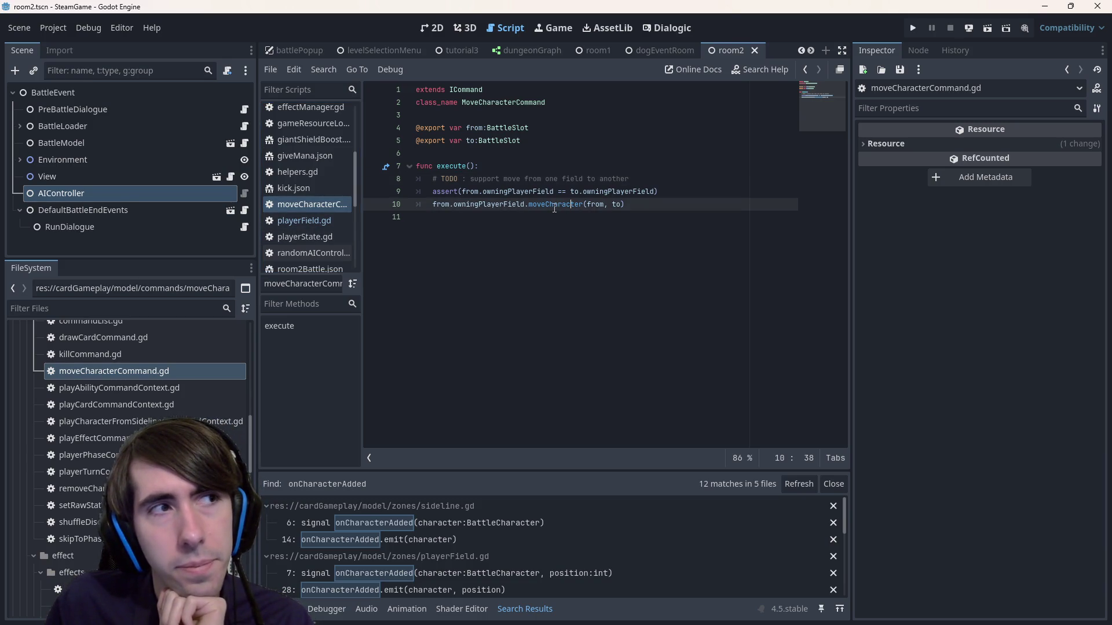
mouse_move(555, 209)
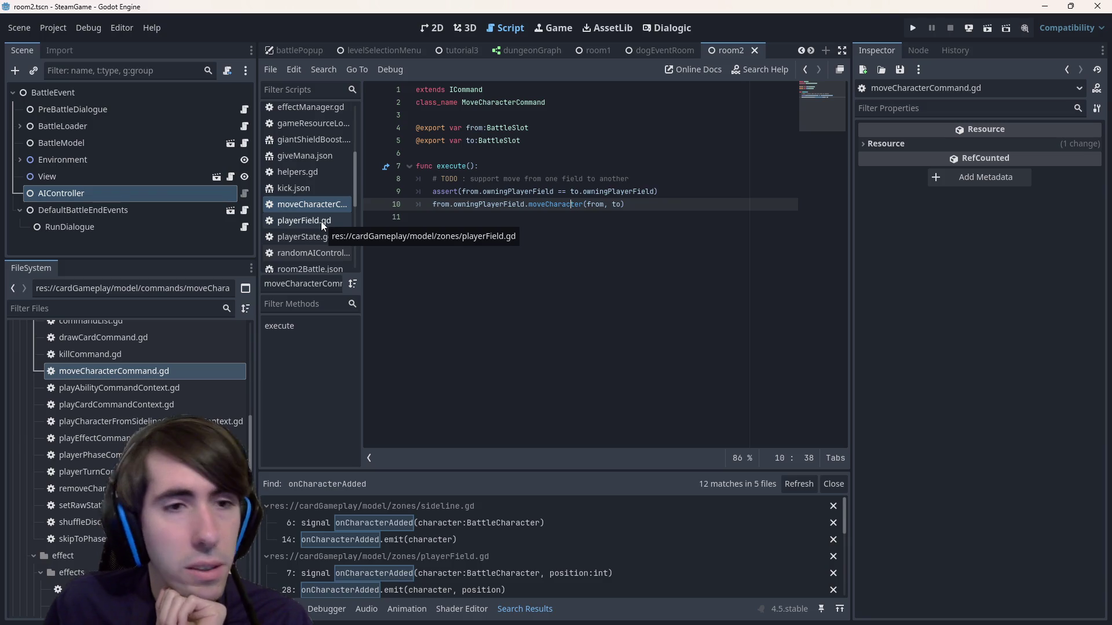
left_click(130, 197)
left_click(244, 194)
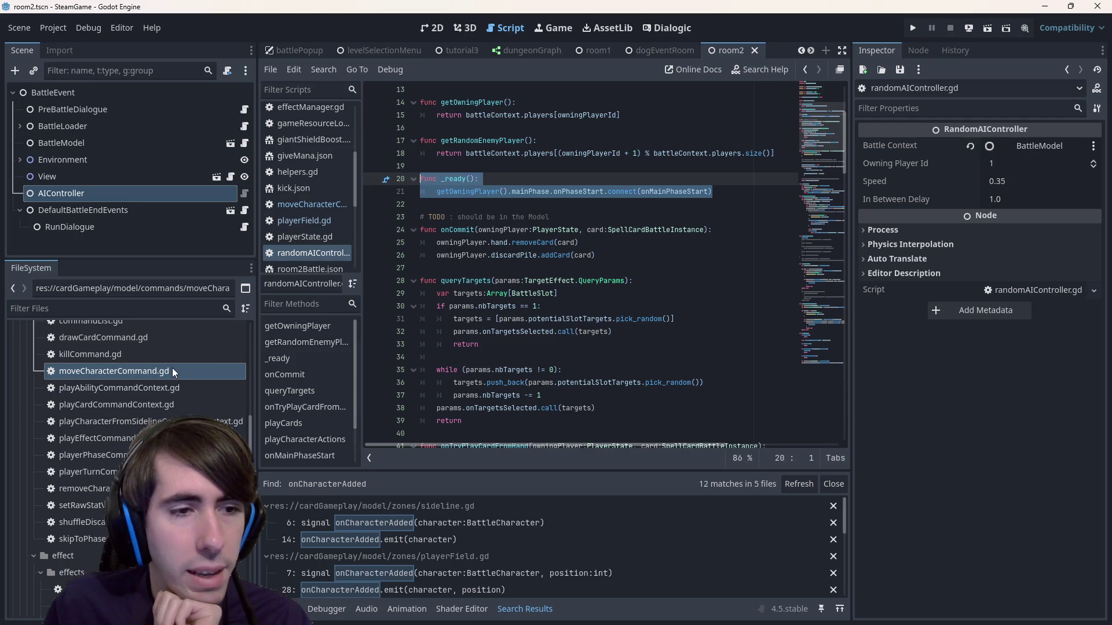
left_click(305, 207)
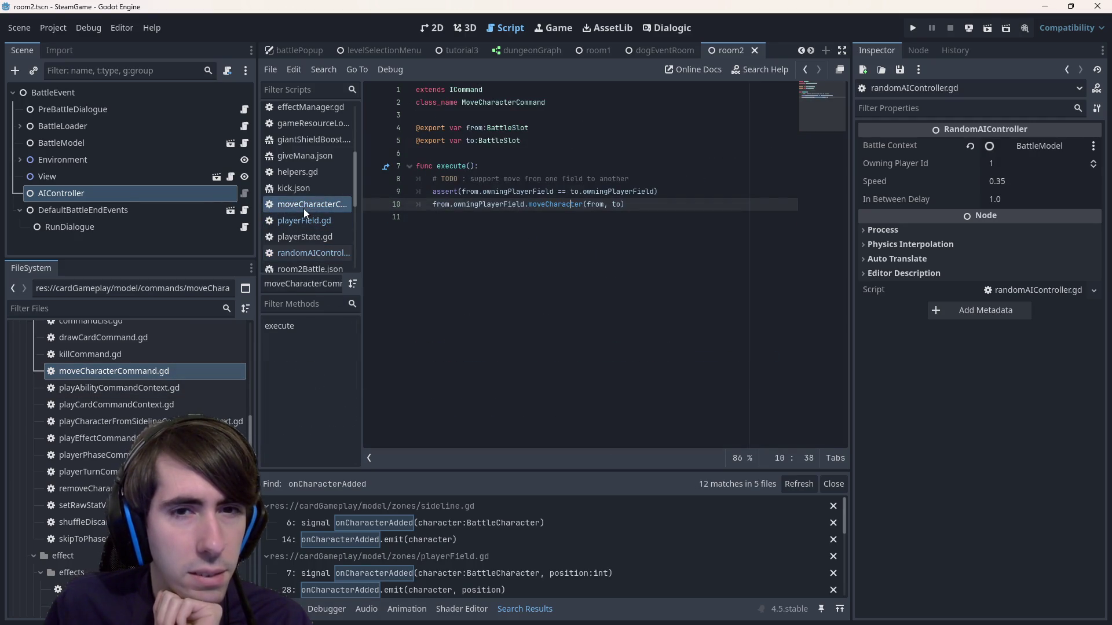
scroll(304, 210, "down", 3)
scroll(318, 170, "up", 1)
scroll(320, 170, "up", 5)
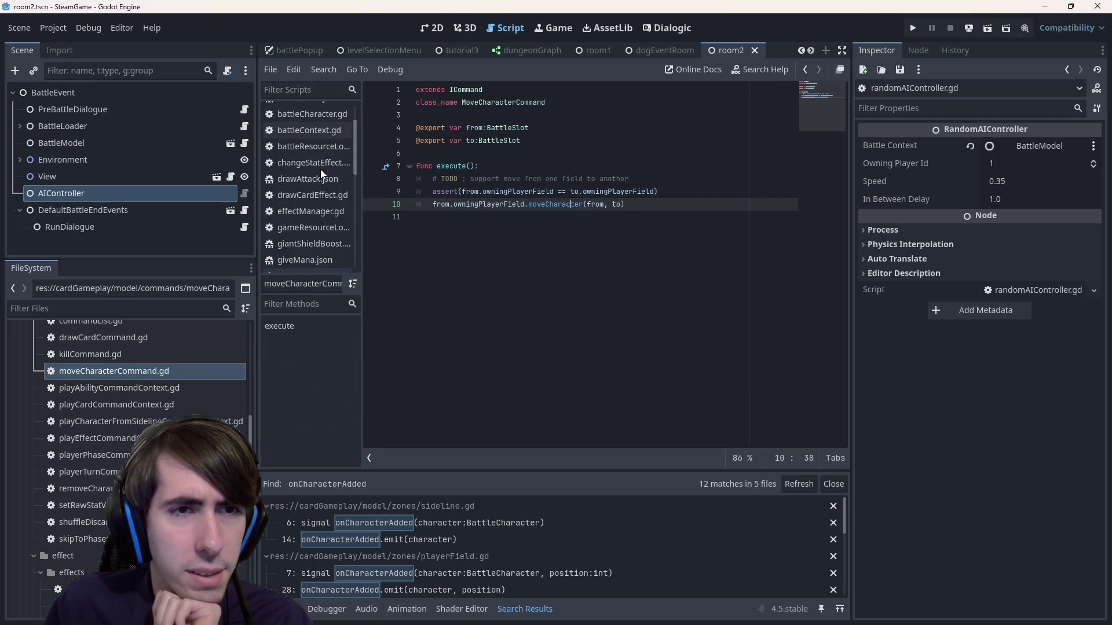
left_click(515, 102)
key("ctrl+shift+Left")
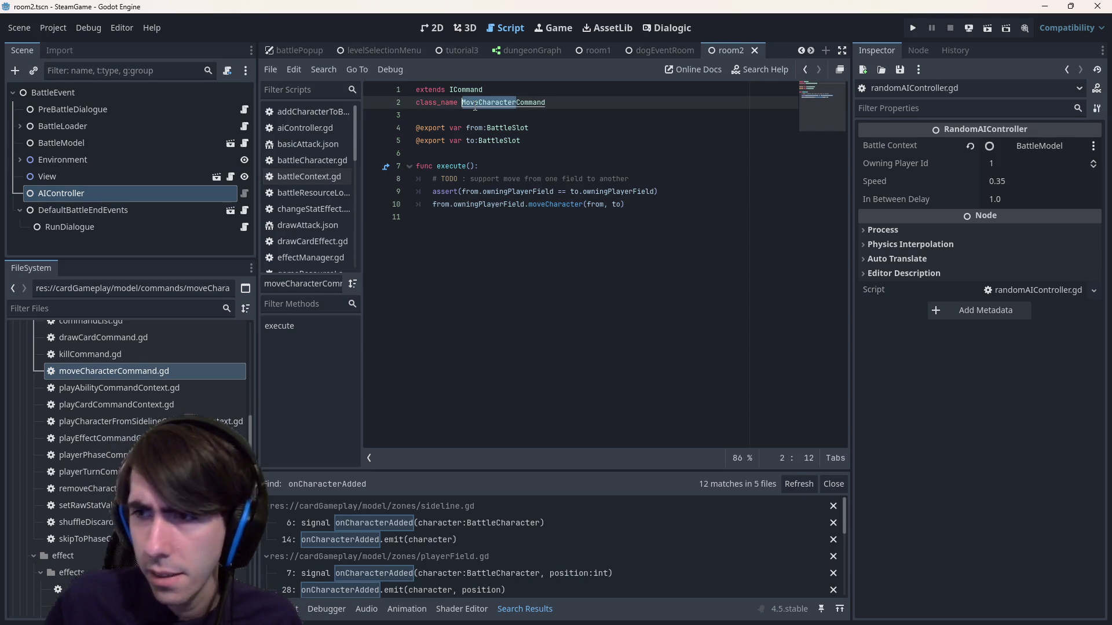
scroll(68, 415, "up", 10)
scroll(38, 467, "up", 3)
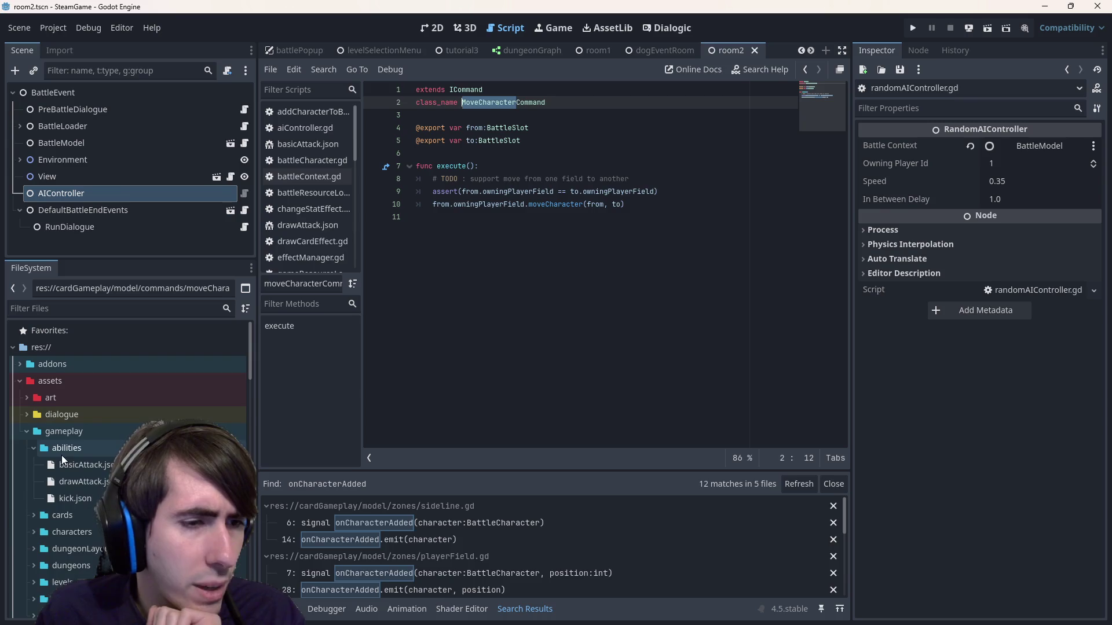
- Replace BasicAttack with Kick in nekomata.json, save, and run the scene to test
double_click(93, 496)
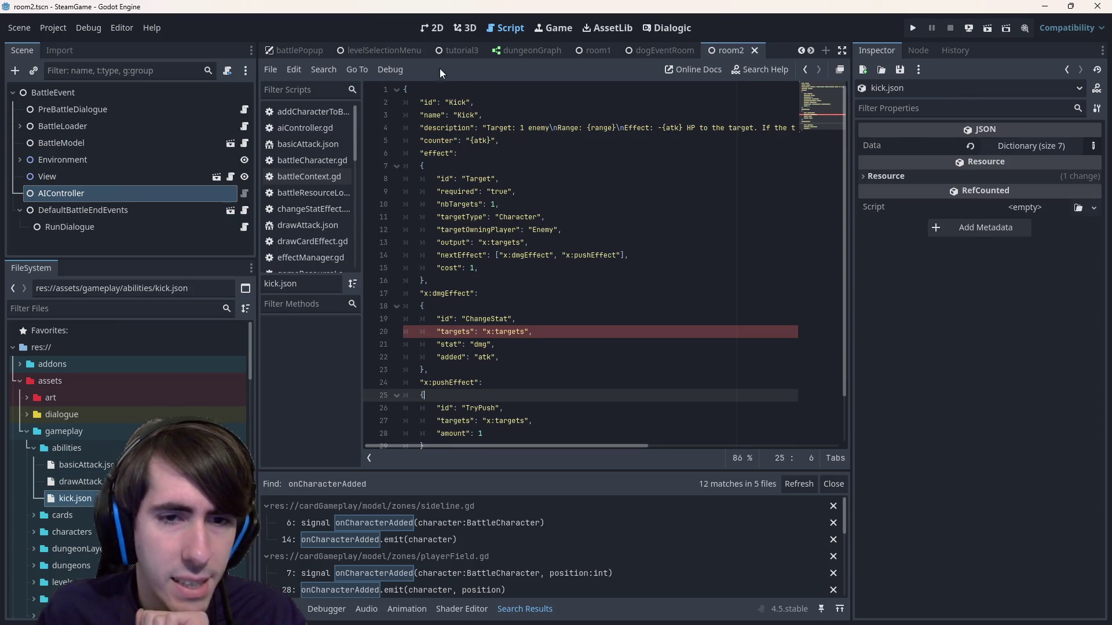
double_click(458, 103)
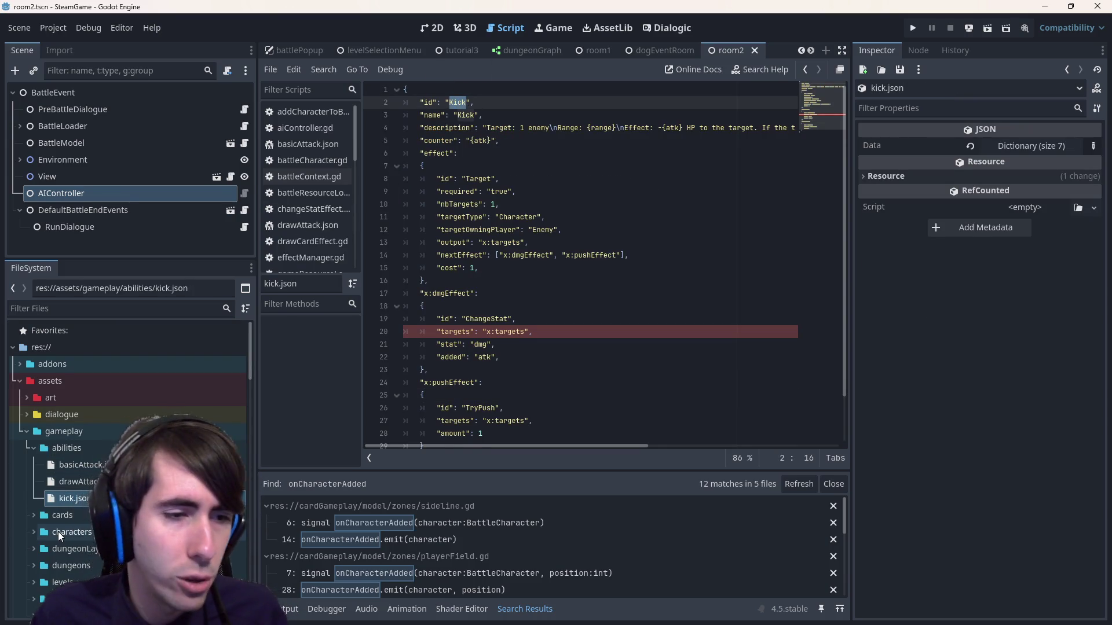
scroll(74, 506, "down", 3)
double_click(128, 422)
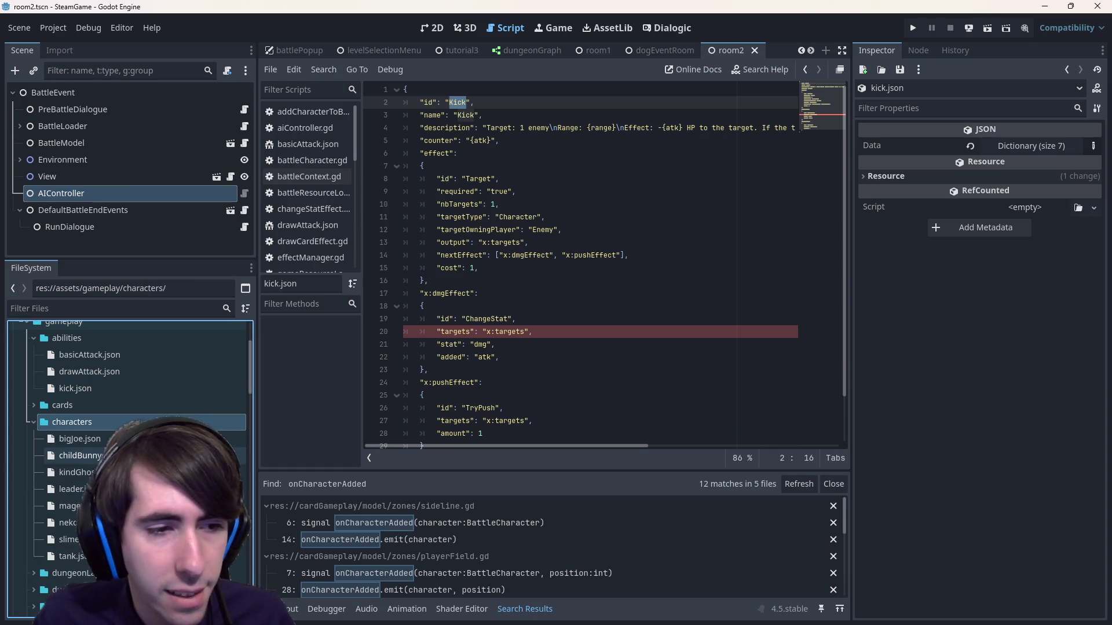
double_click(70, 523)
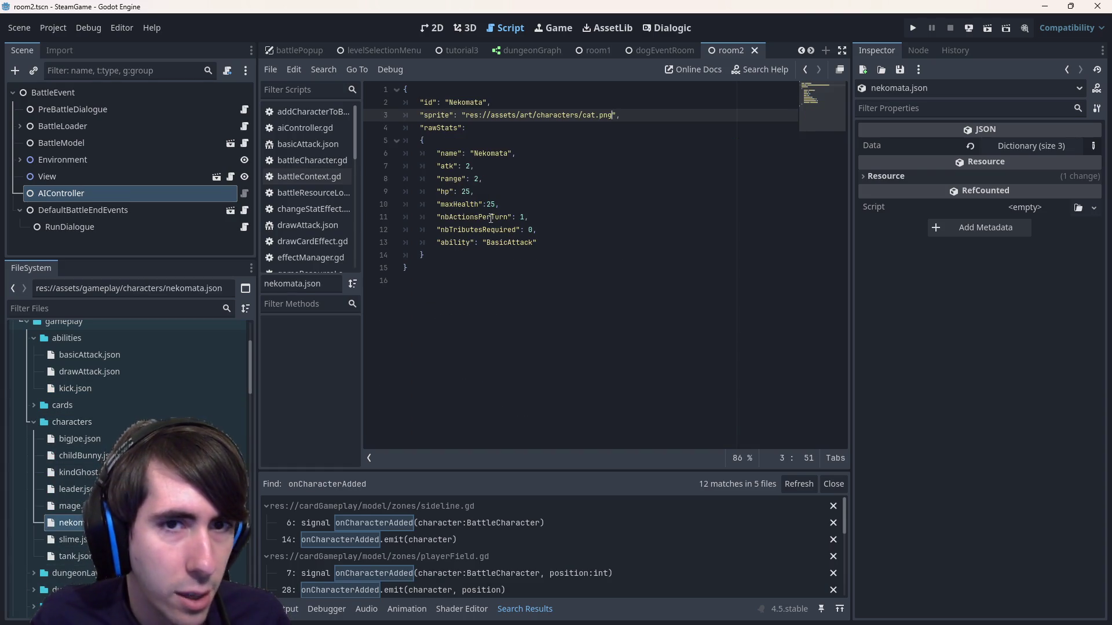
double_click(502, 243)
key("ctrl+s")
type("Kick")
key("ctrl+s")
left_click(513, 268)
left_click(991, 27)
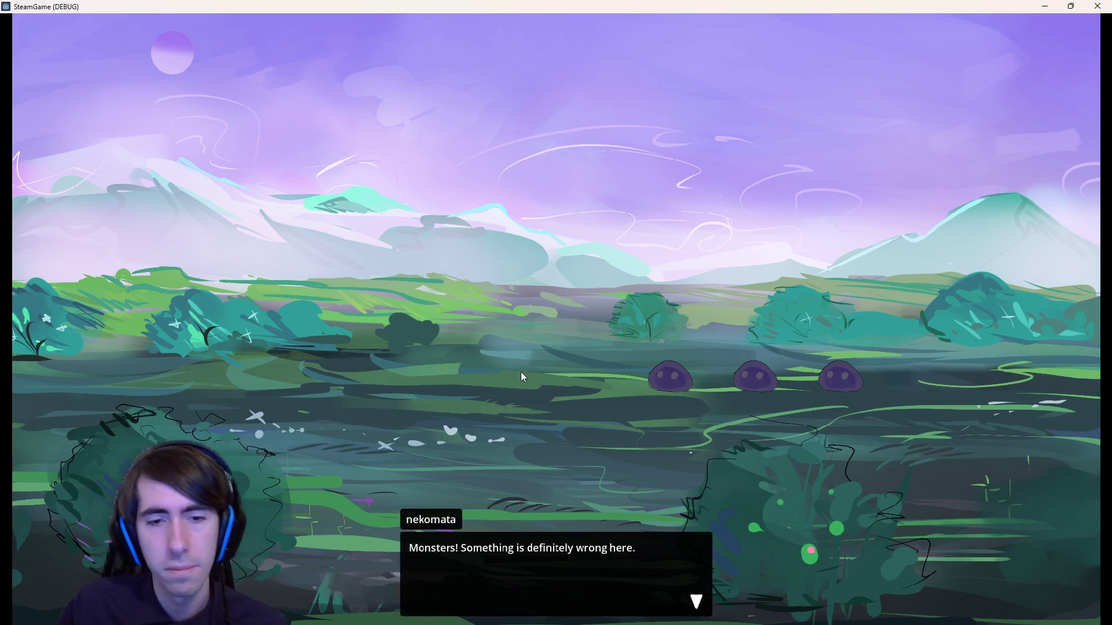
- Dismiss the opening dialogue and place the ninja and fox girl on the battlefield
left_click(559, 299)
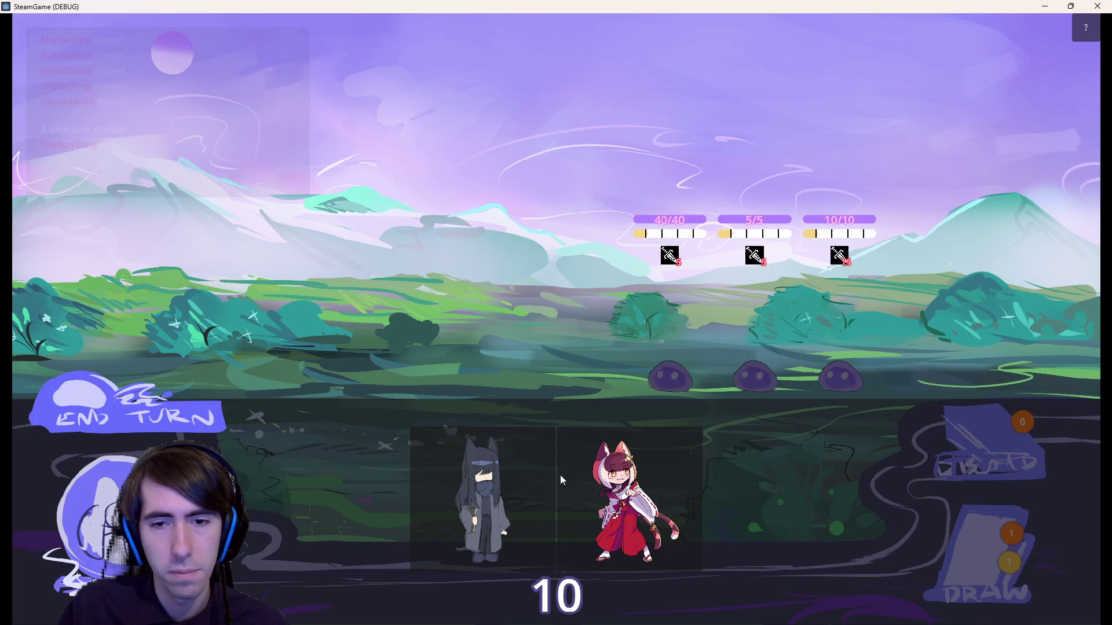
mouse_move(560, 480)
left_mouse_down()
mouse_move(413, 425)
mouse_move(675, 477)
mouse_move(643, 509)
mouse_move(428, 330)
left_mouse_up()
left_click_drag(579, 503, 375, 351)
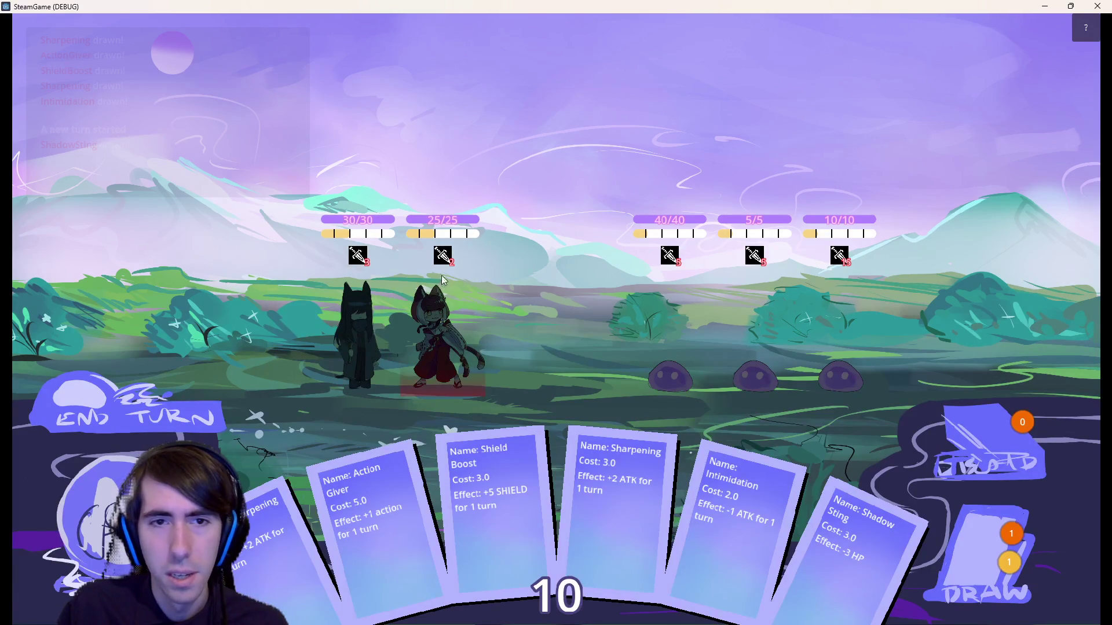
mouse_move(443, 259)
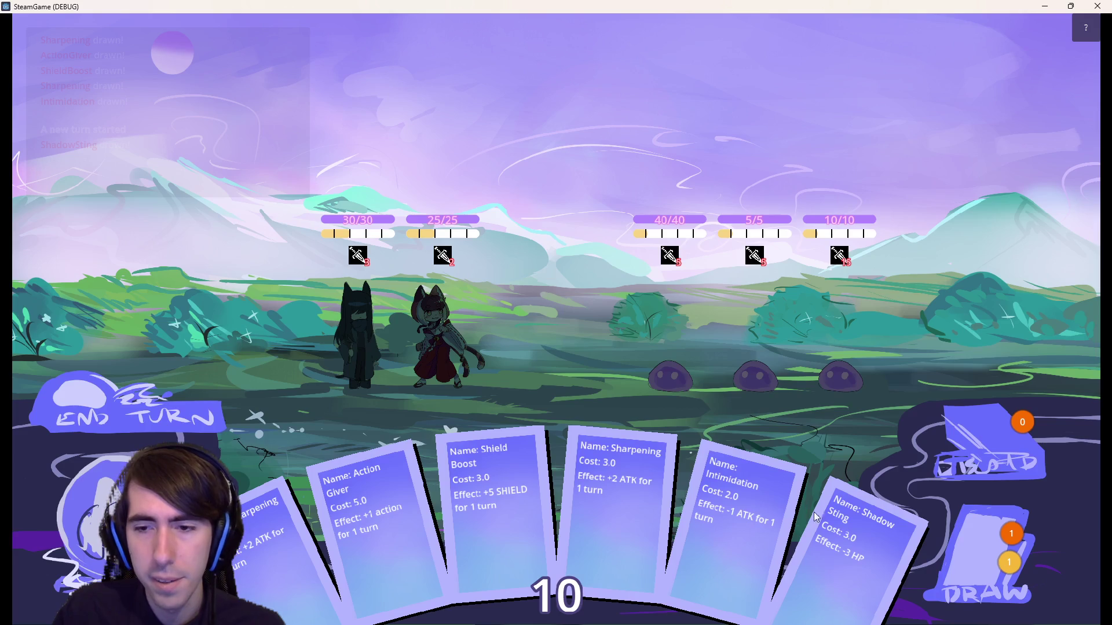
- Play Shadow Sting on the middle slime, then end the turn
mouse_move(832, 518)
left_mouse_down()
mouse_move(815, 436)
mouse_move(764, 335)
left_mouse_up()
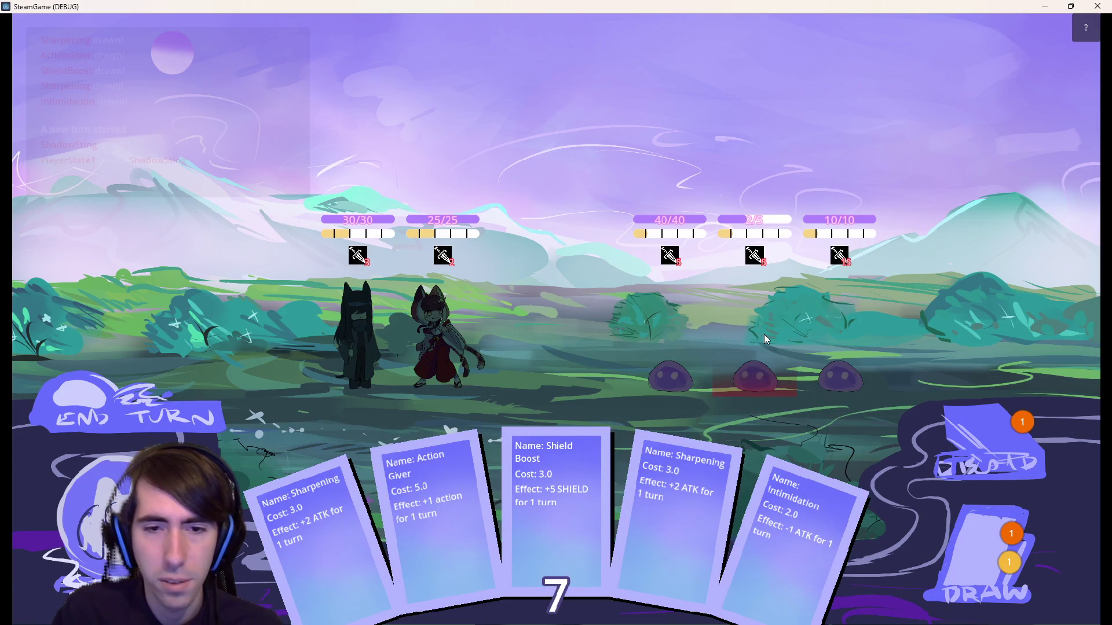
left_click(950, 582)
left_click(950, 582)
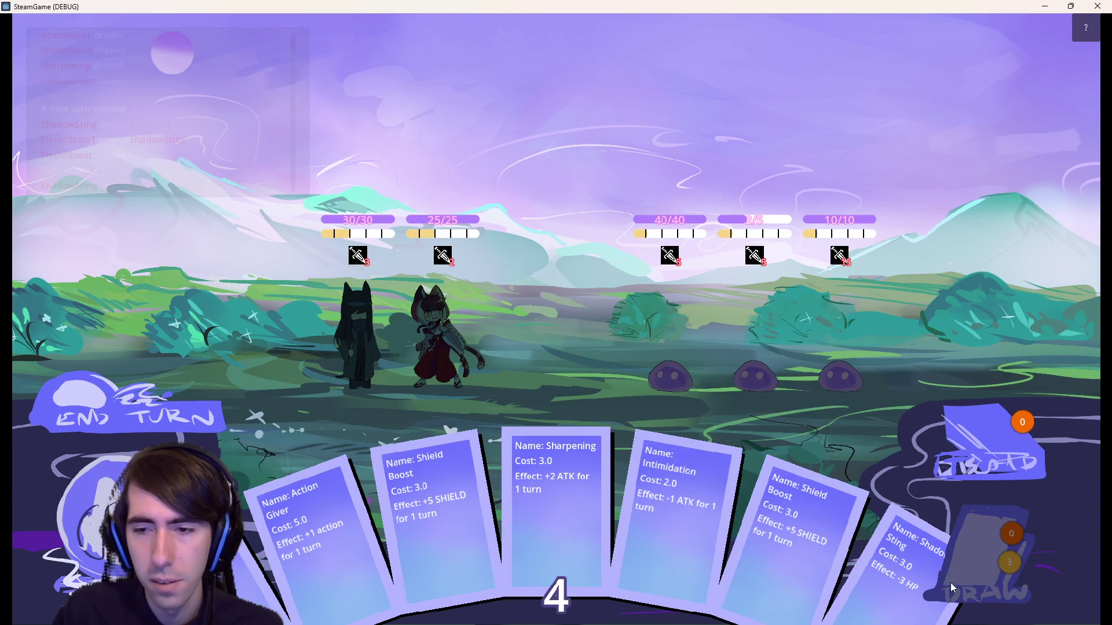
mouse_move(884, 578)
left_mouse_down()
mouse_move(711, 369)
mouse_move(735, 360)
left_mouse_up()
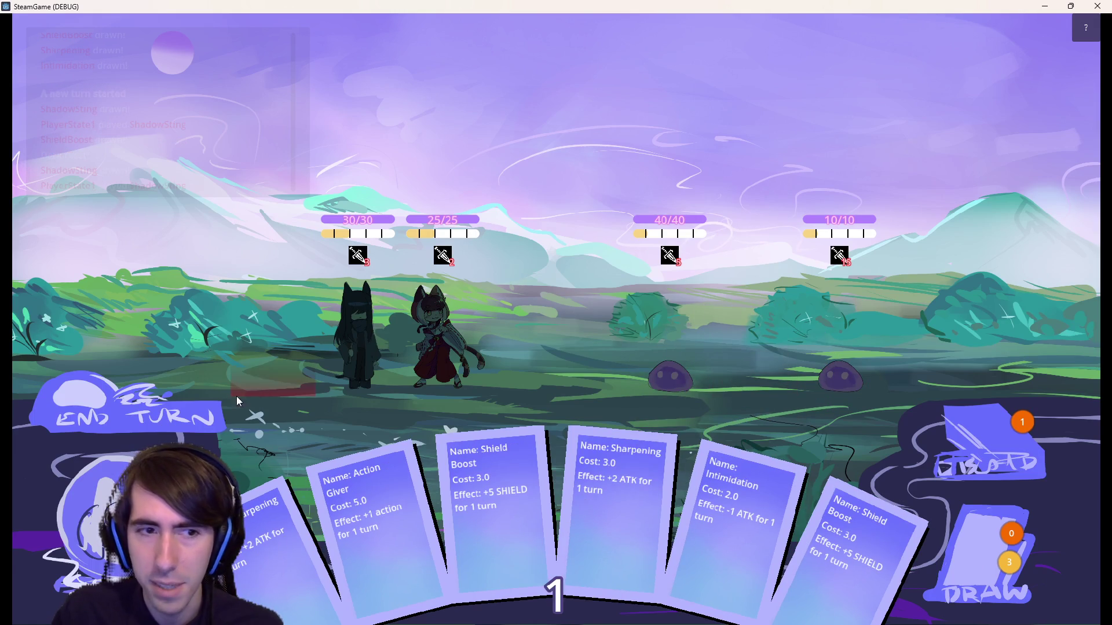
left_click(219, 412)
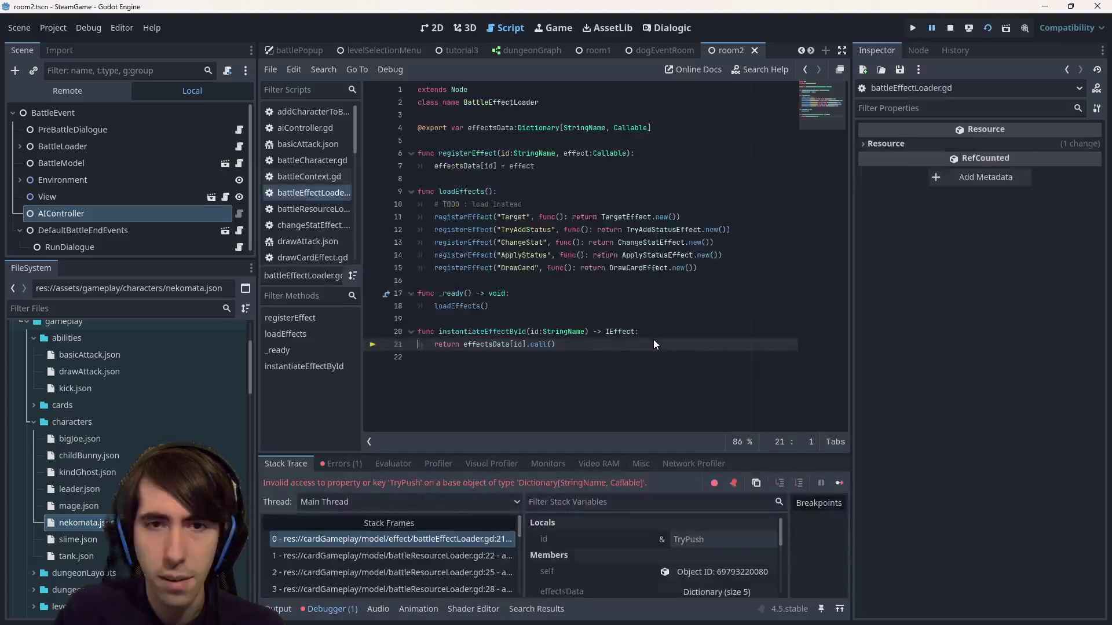
- Change instantiateEffectById's id parameter from String to StringName in battleResourceLoader.gd
left_click(651, 356)
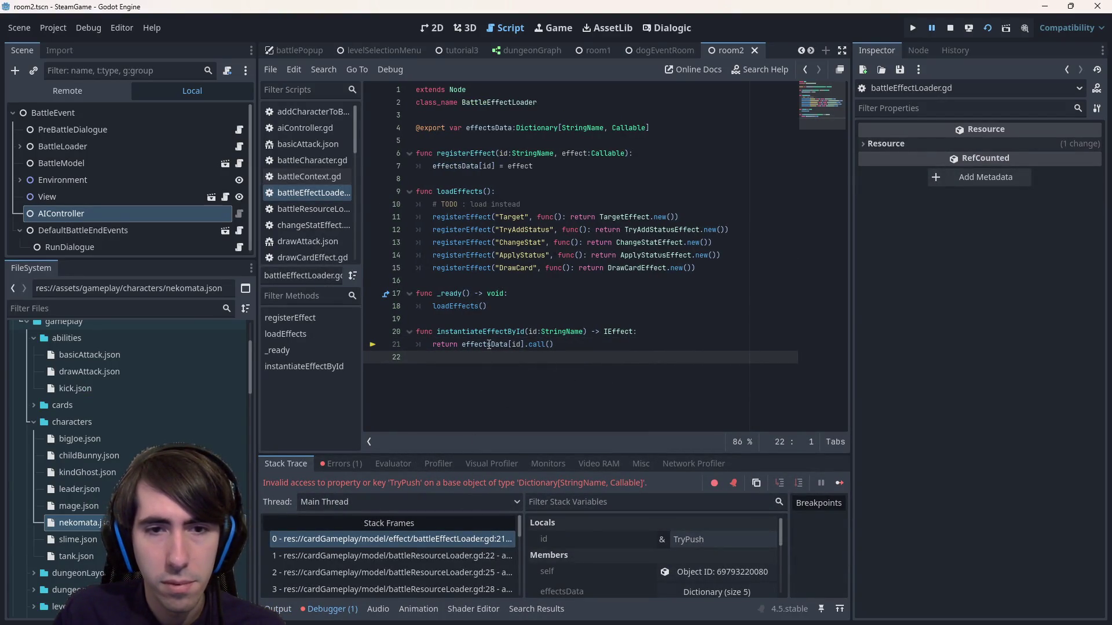
mouse_move(489, 345)
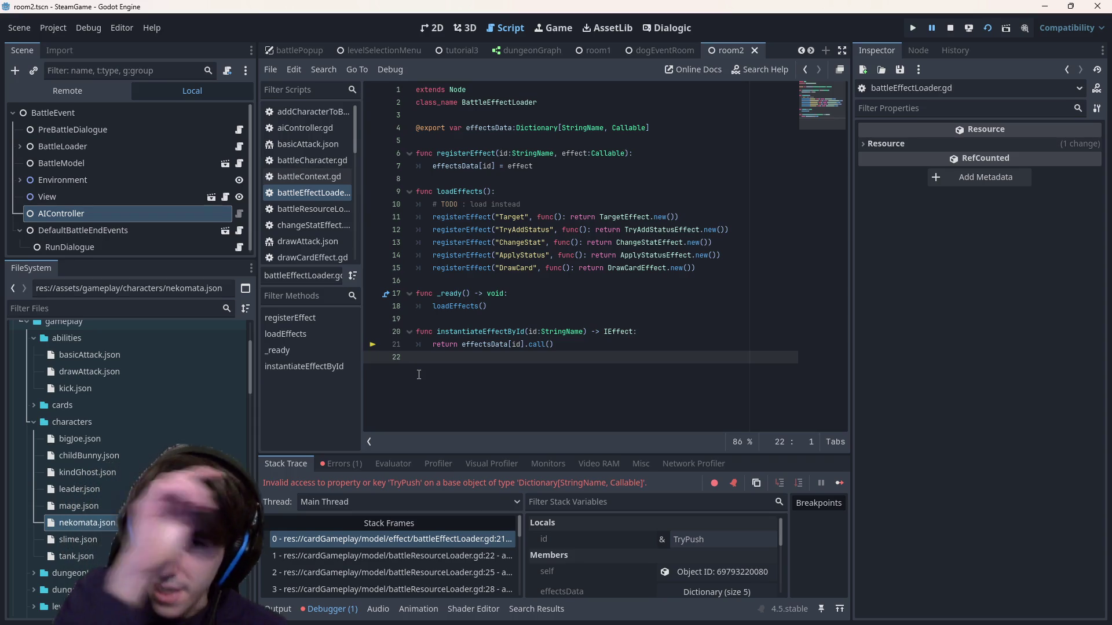
left_click(480, 557)
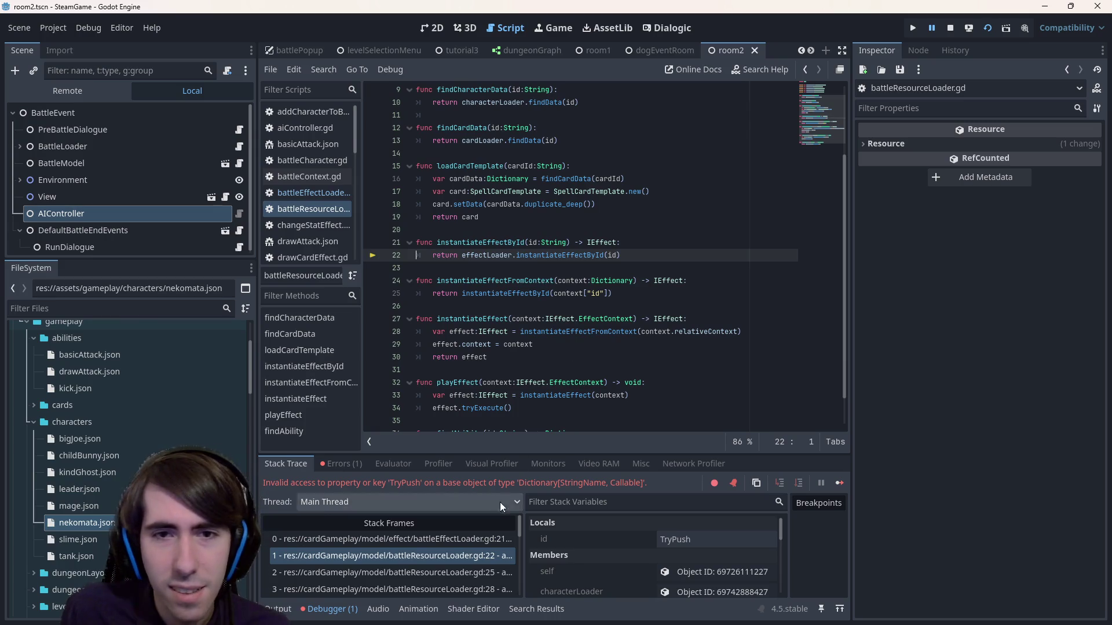
left_click(457, 572)
left_click(449, 556)
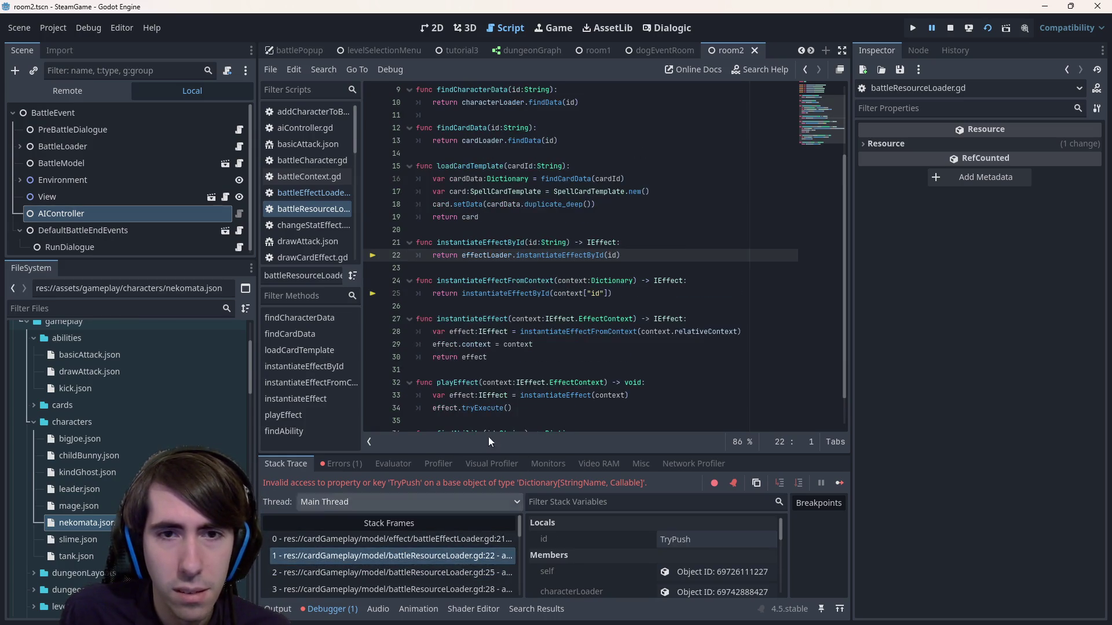
left_click(569, 242)
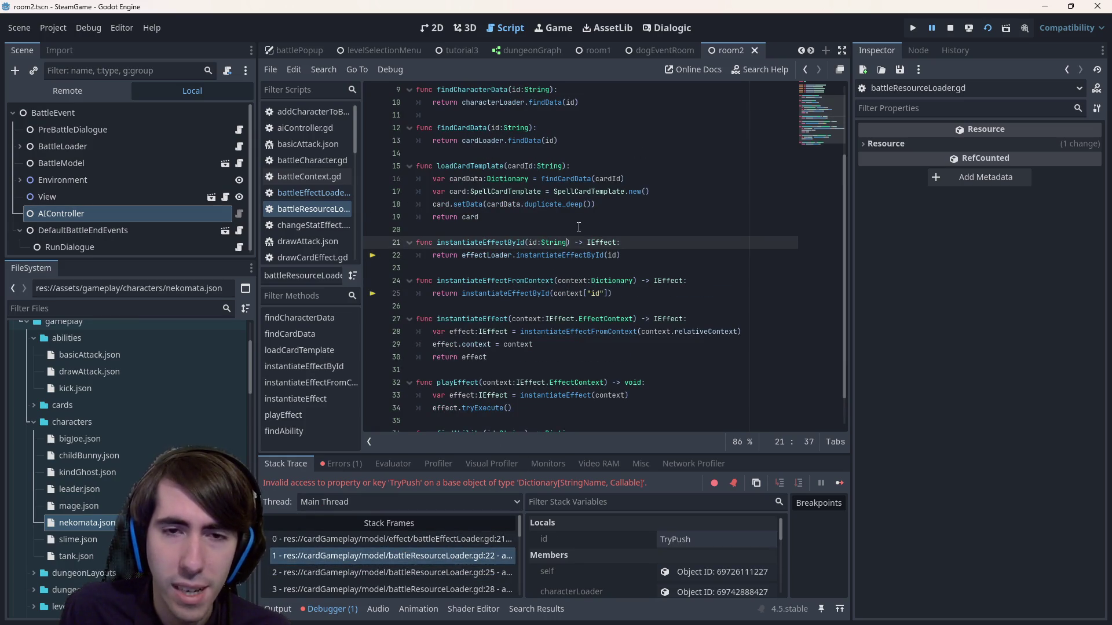
type("Nma")
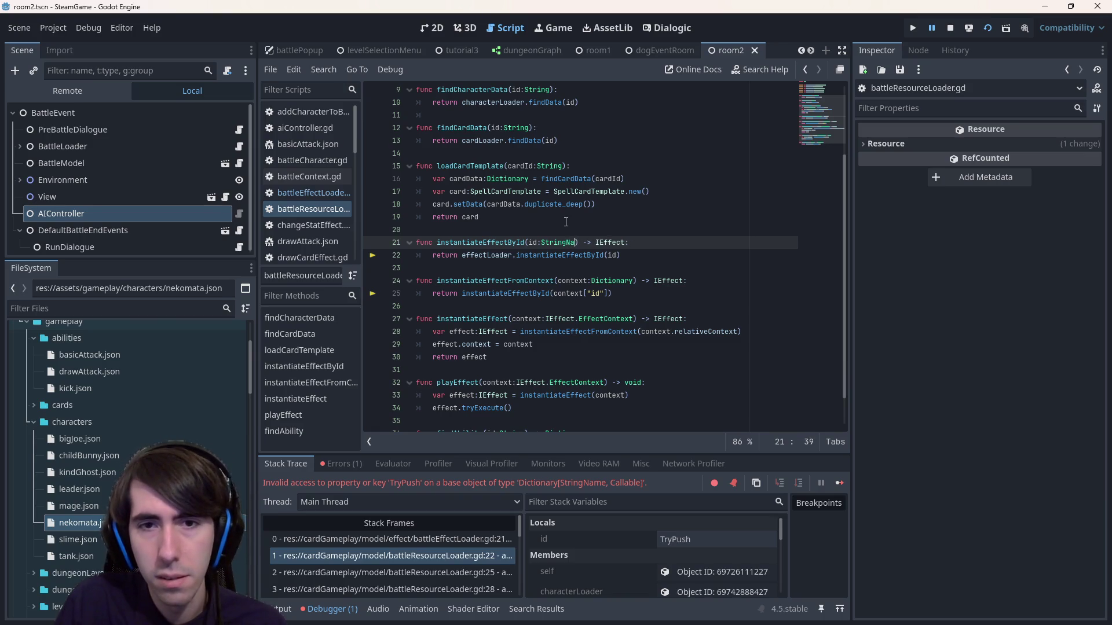
- Step through the effect.gd and selectionContext.gd stack frames, then return to the battleEffectLoader.gd frame
left_click(430, 572)
key("Down")
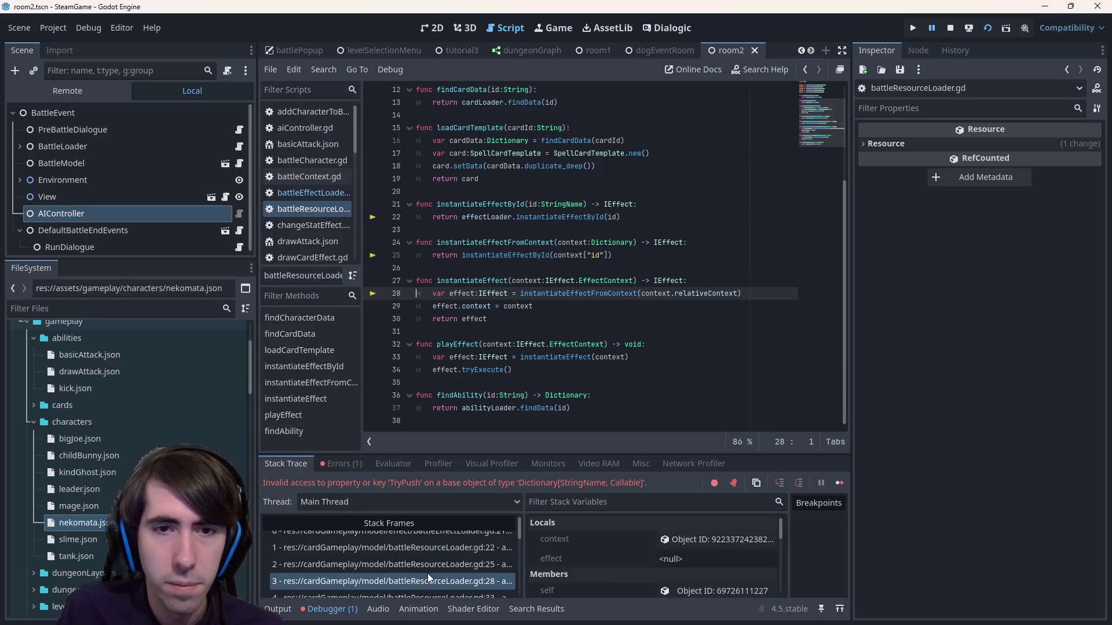
scroll(428, 573, "down", 2)
left_click(428, 556)
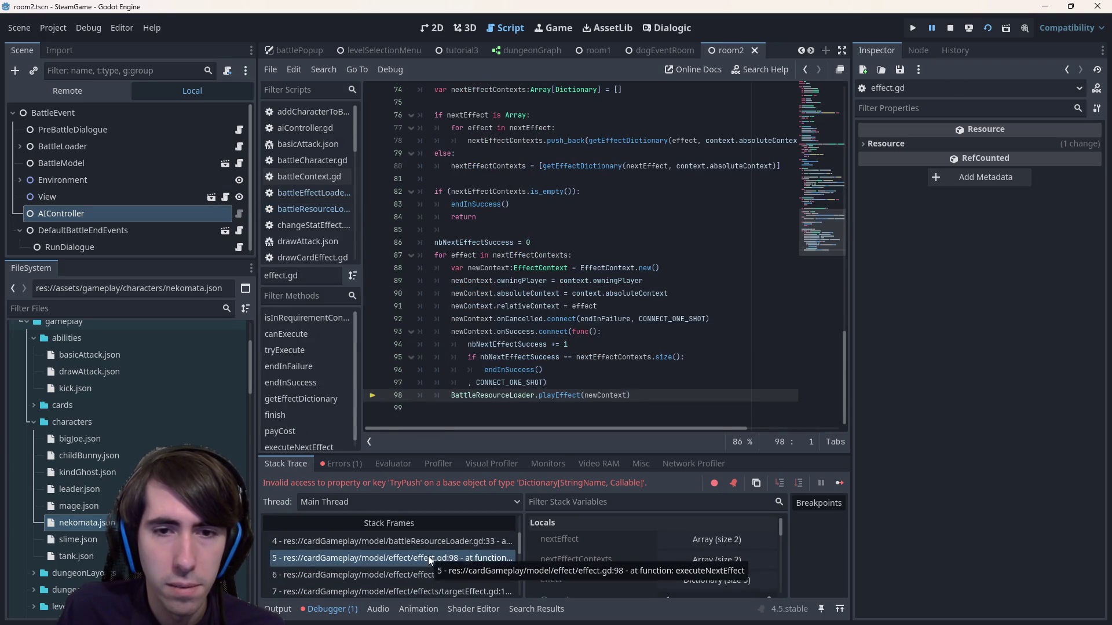
scroll(463, 548, "down", 3)
scroll(457, 575, "down", 3)
left_click(458, 568)
scroll(458, 568, "down", 1)
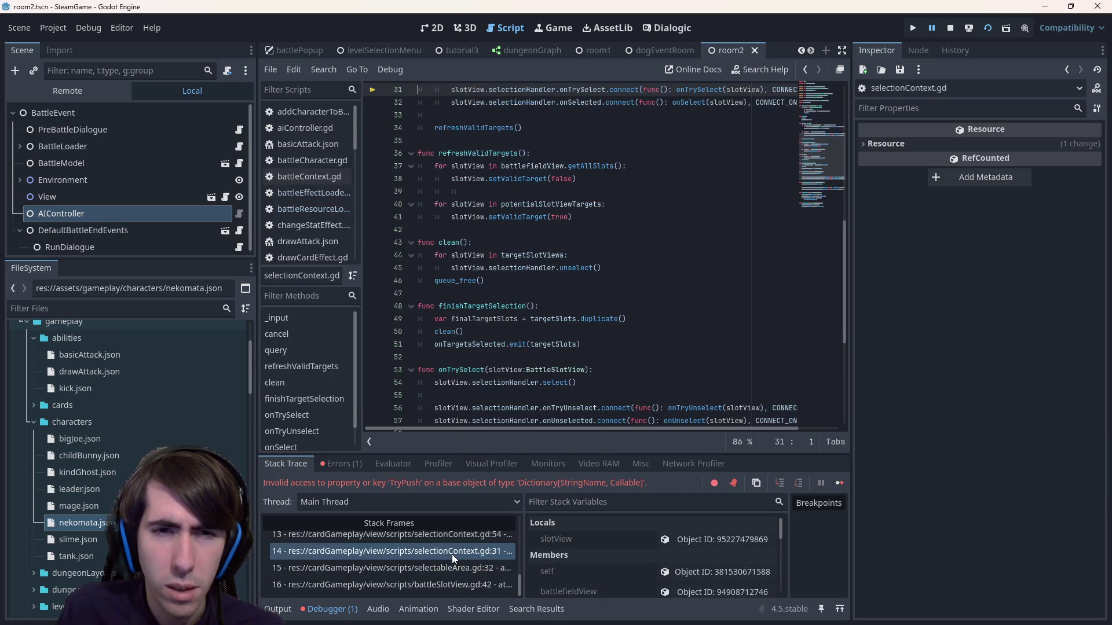
left_click(440, 535)
scroll(447, 534, "up", 8)
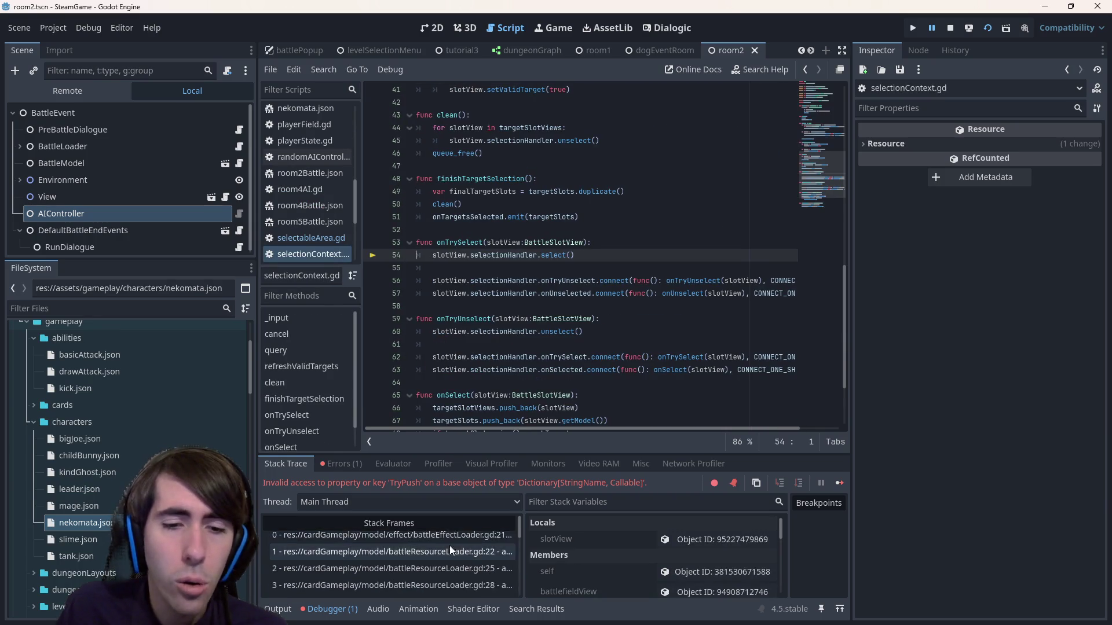
left_click(452, 542)
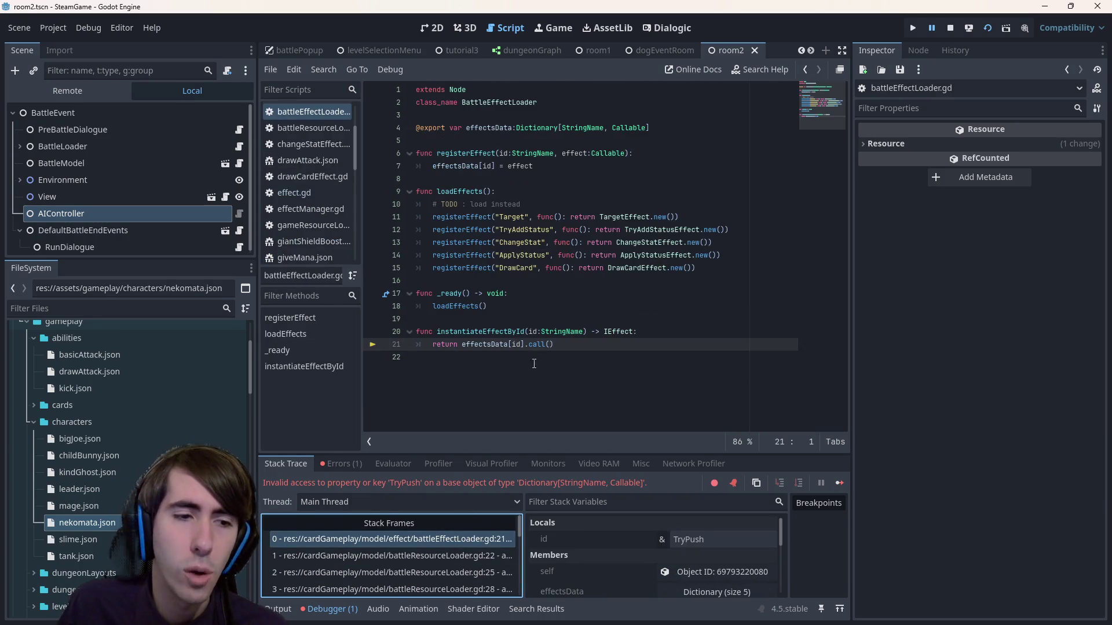
- Check kick.json, then filter for 'trypush' and inspect the TryPush id in tryPushEffect.gd
double_click(145, 385)
scroll(145, 405, "down", 5)
scroll(192, 376, "down", 5)
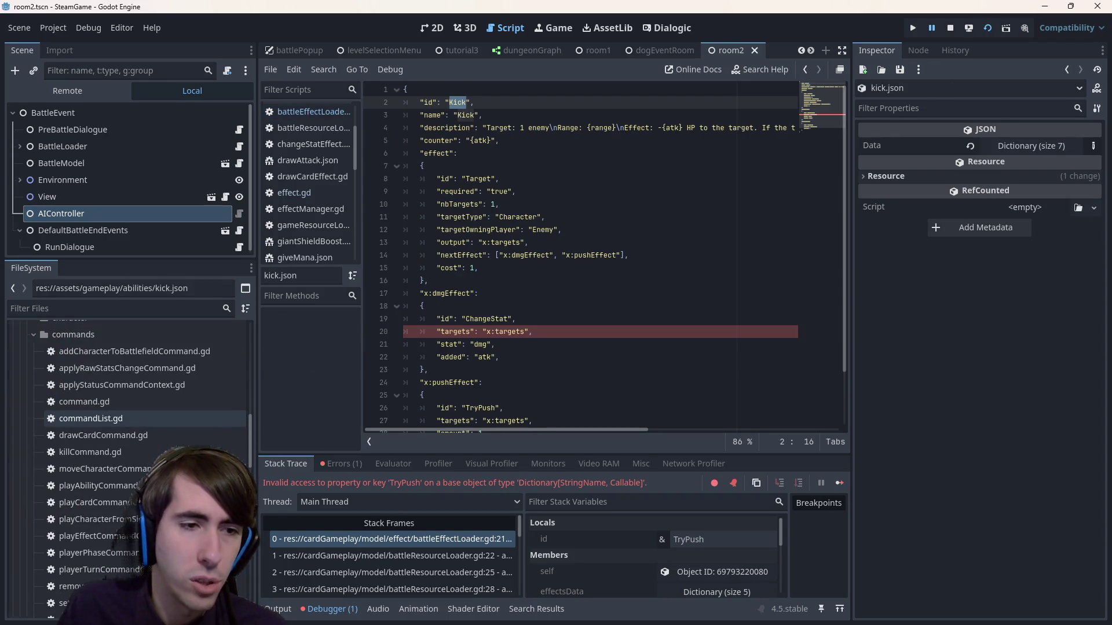
left_click(194, 308)
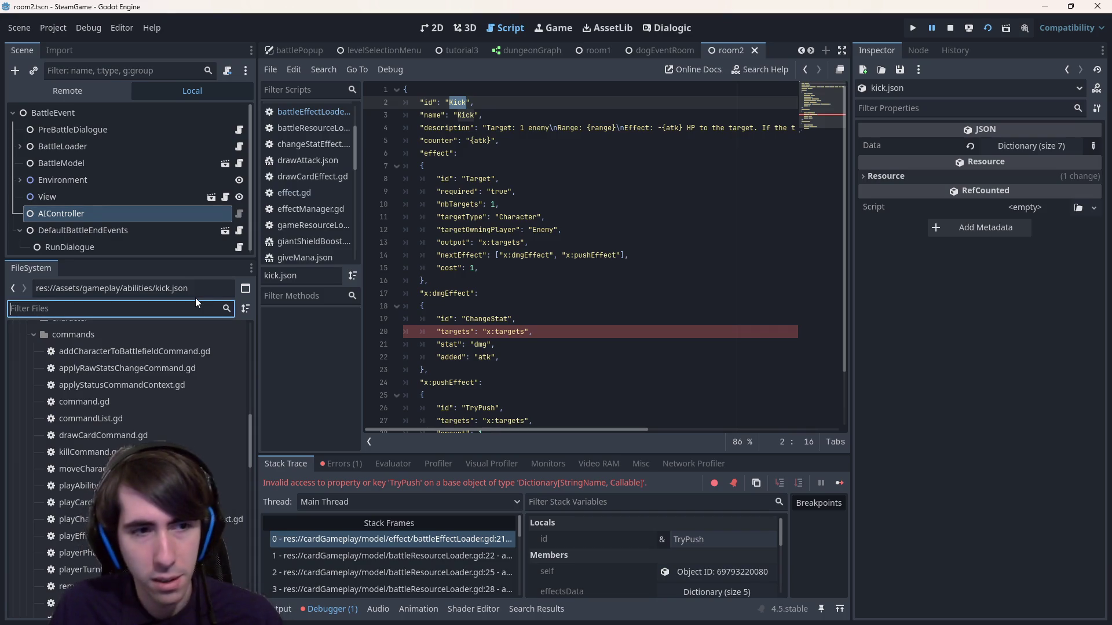
type("trypush")
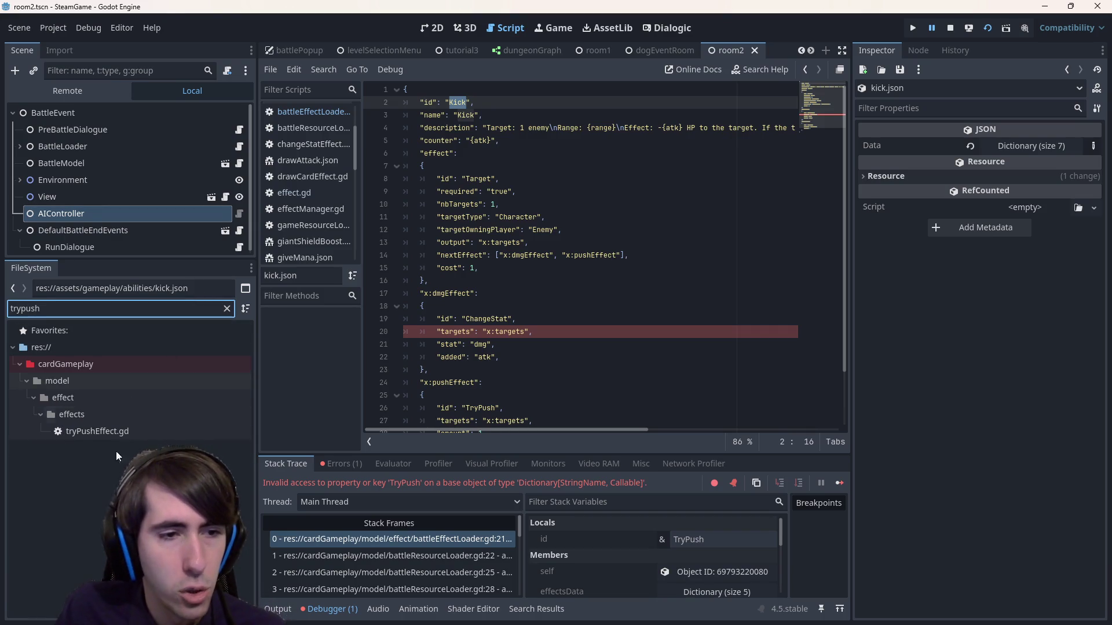
double_click(99, 431)
scroll(571, 250, "up", 4)
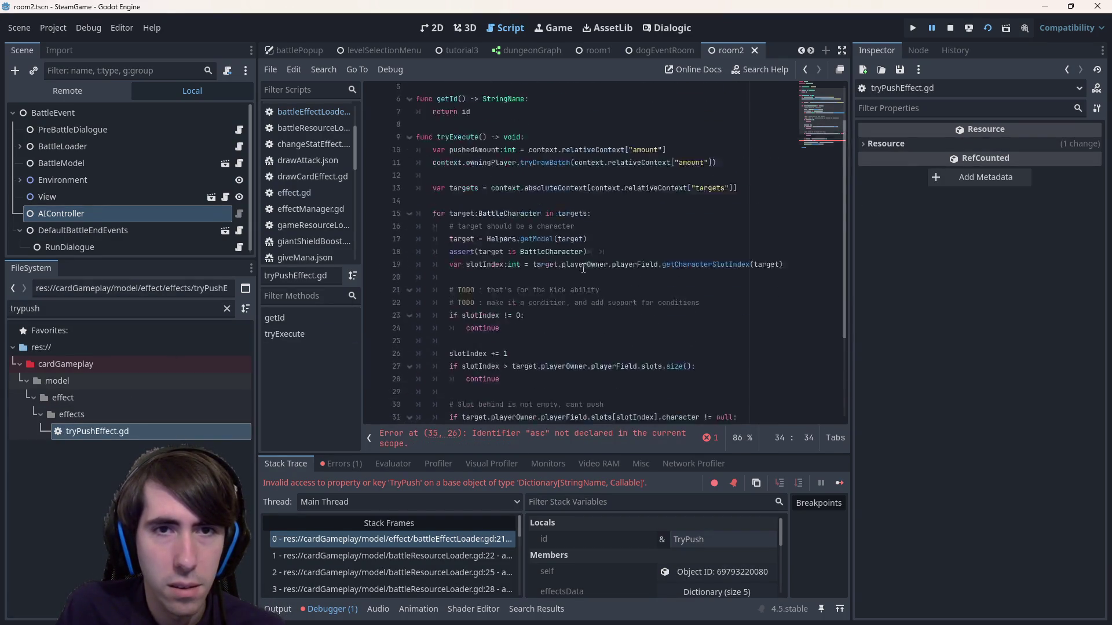
double_click(520, 133)
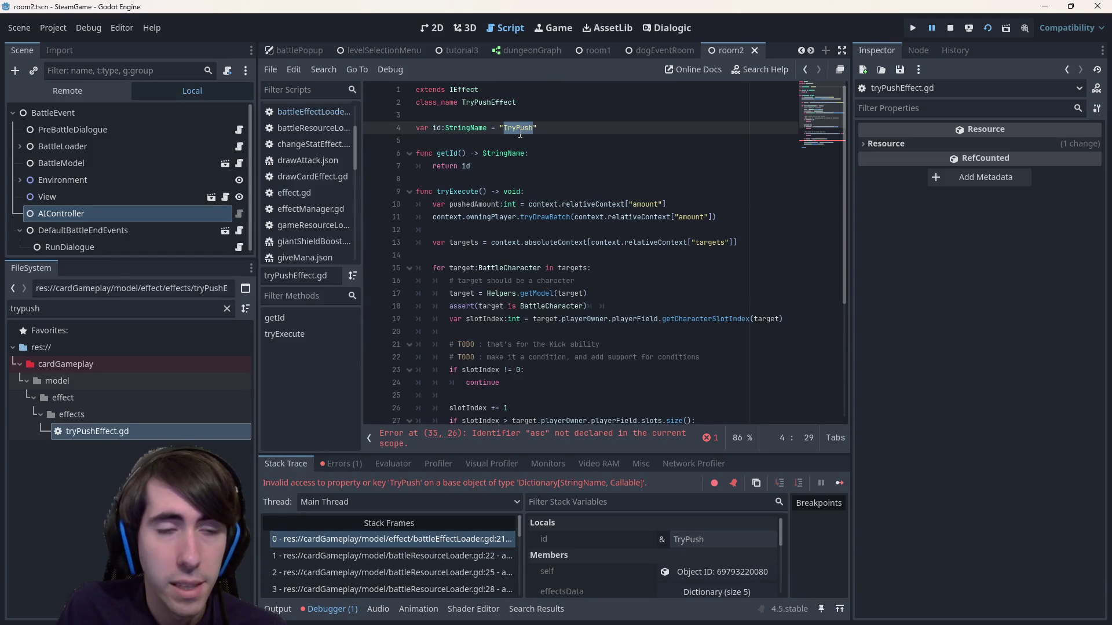
- Clear the file filter and open tryAddStatusEffect.gd, selecting its TryAddStatusEffect class name
left_click(227, 309)
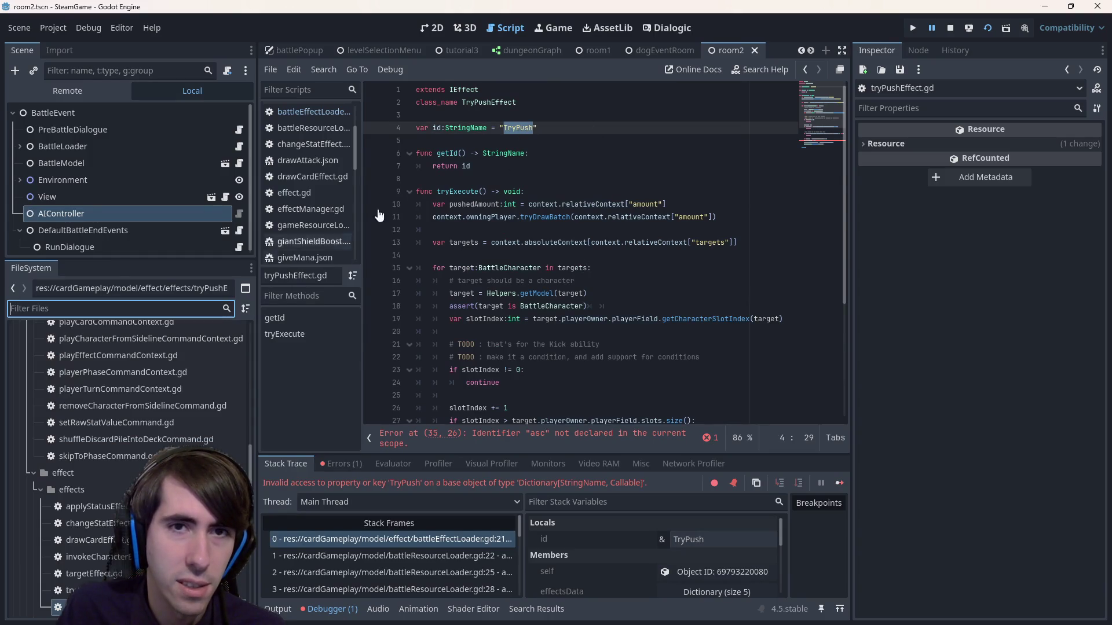
double_click(95, 481)
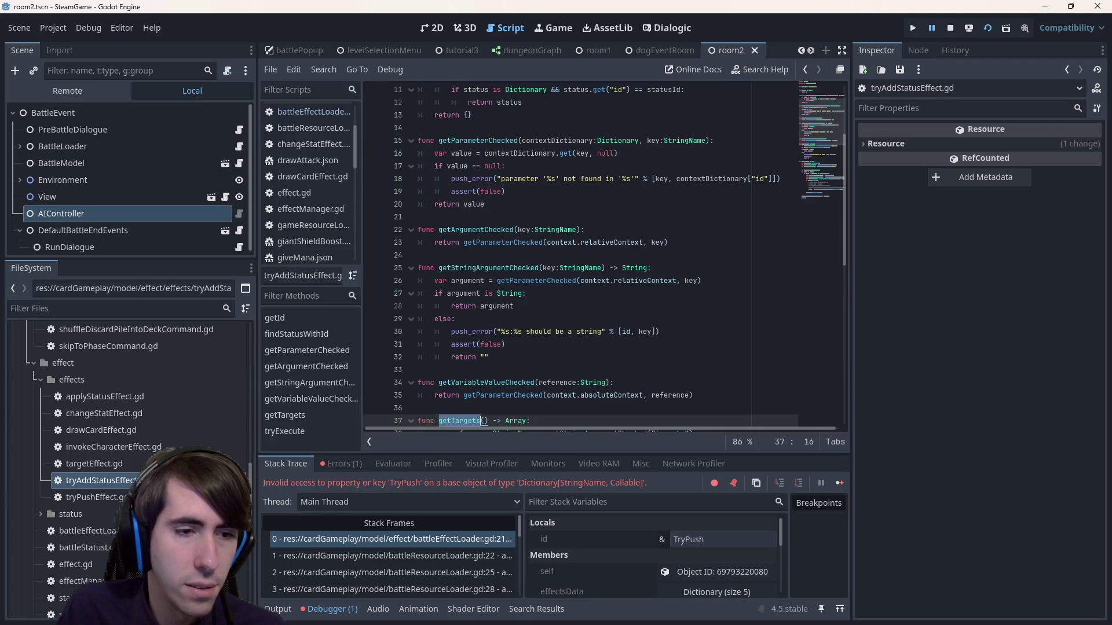
scroll(483, 106, "up", 5)
double_click(483, 104)
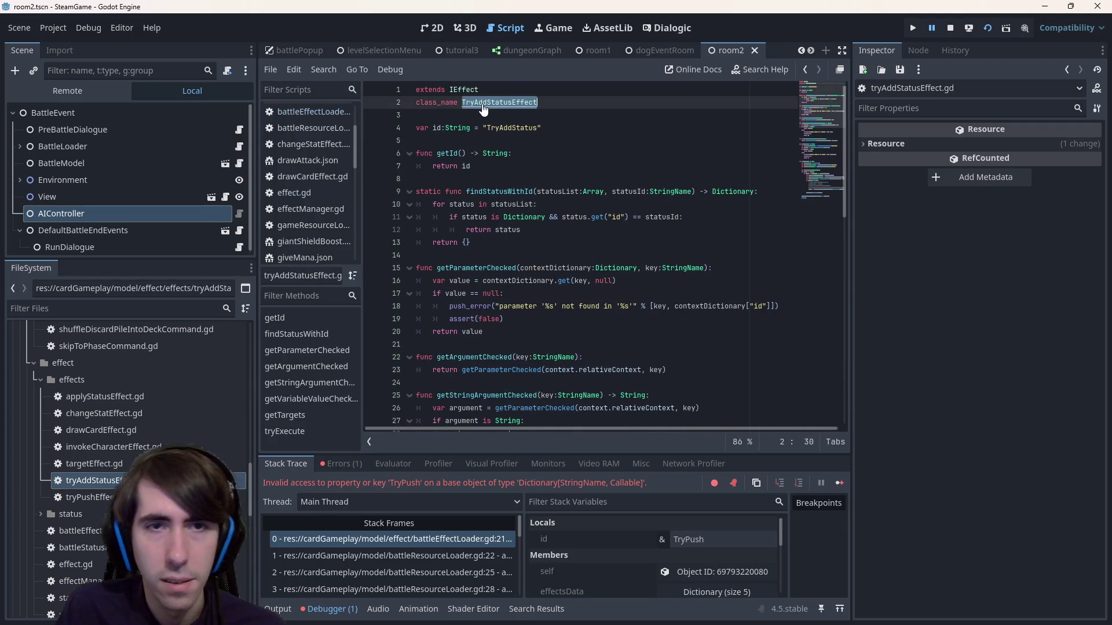
- Find TryAddStatusEffect in battleEffectLoader.gd and duplicate its registration line
key("ctrl+shift+f")
key("Return")
left_click(443, 557)
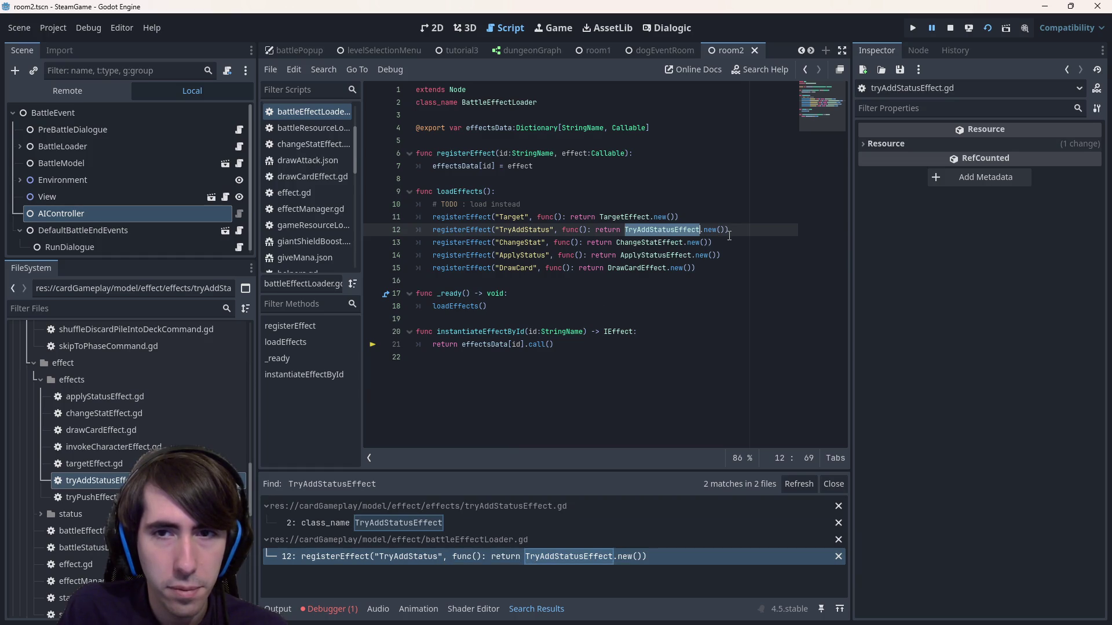
left_click(765, 229)
key("shift+Home")
key("shift+Home")
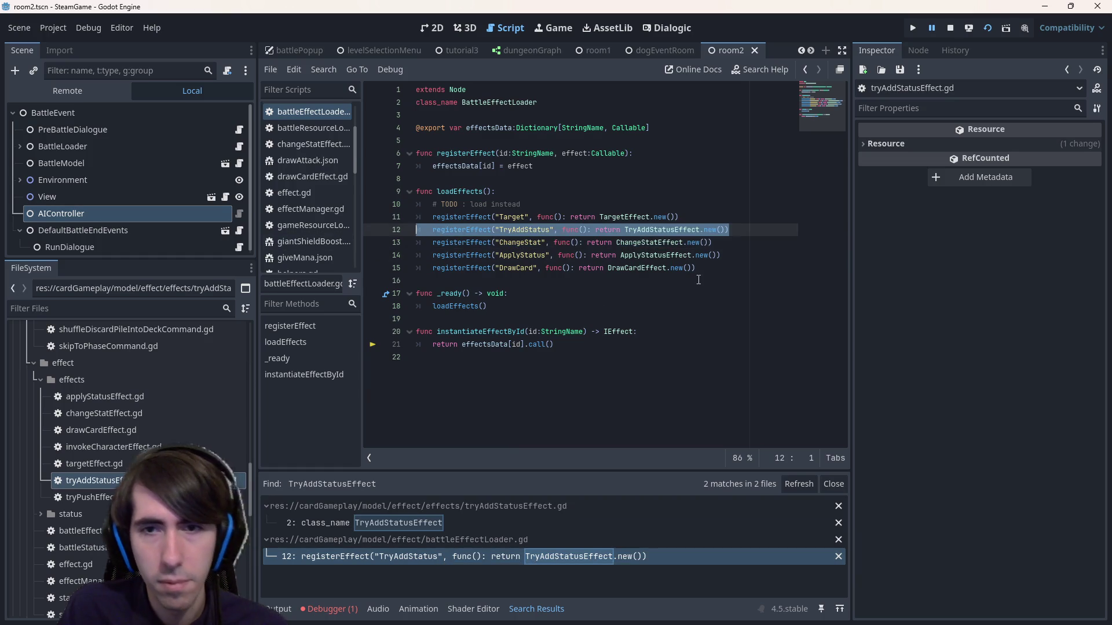
key("ctrl+c")
left_click(698, 280)
key("ctrl+v")
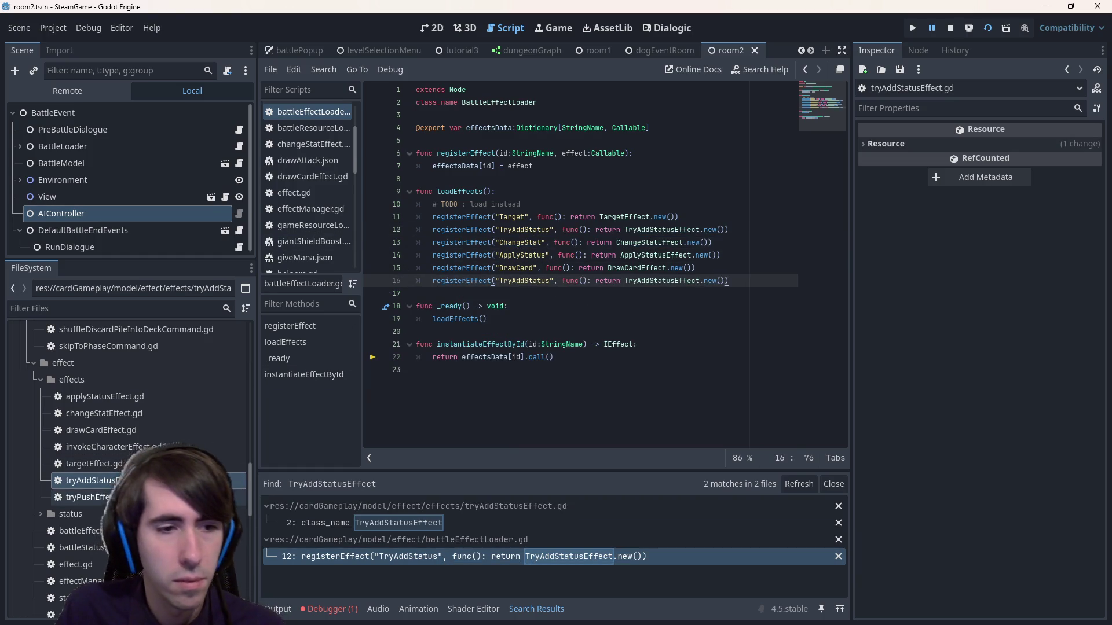
- Change the copy to register 'TryPush' with TryPushEffect, then stop the running game
double_click(540, 281)
type("TryPus")
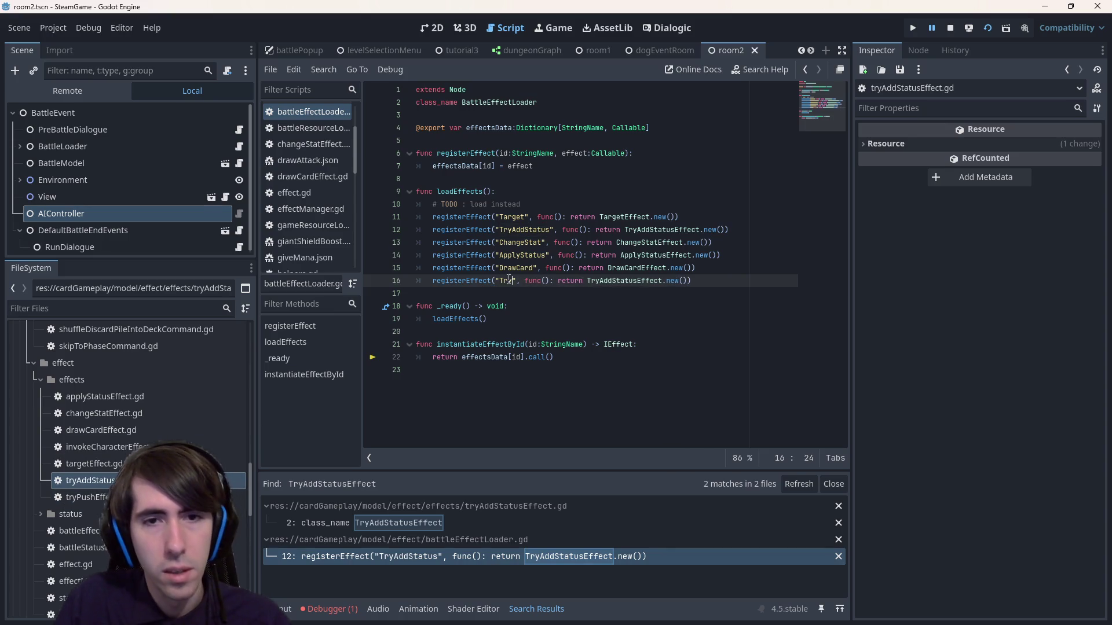
type("h")
key("ctrl+Right")
key("ctrl+shift+Left")
type("TryPushEffect")
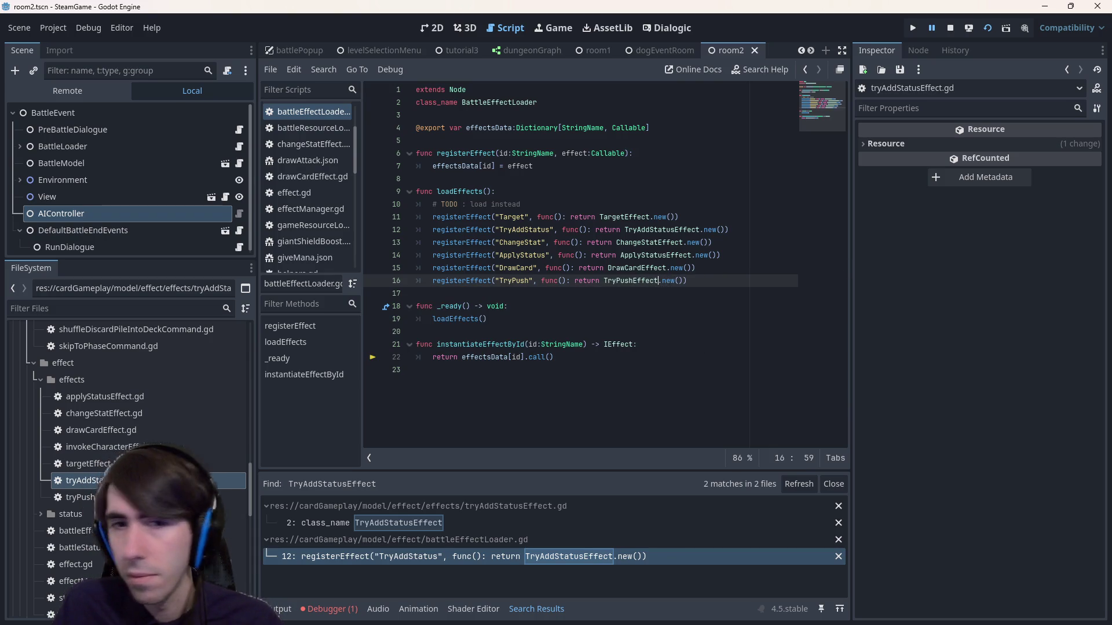
left_click(751, 319)
left_click(952, 30)
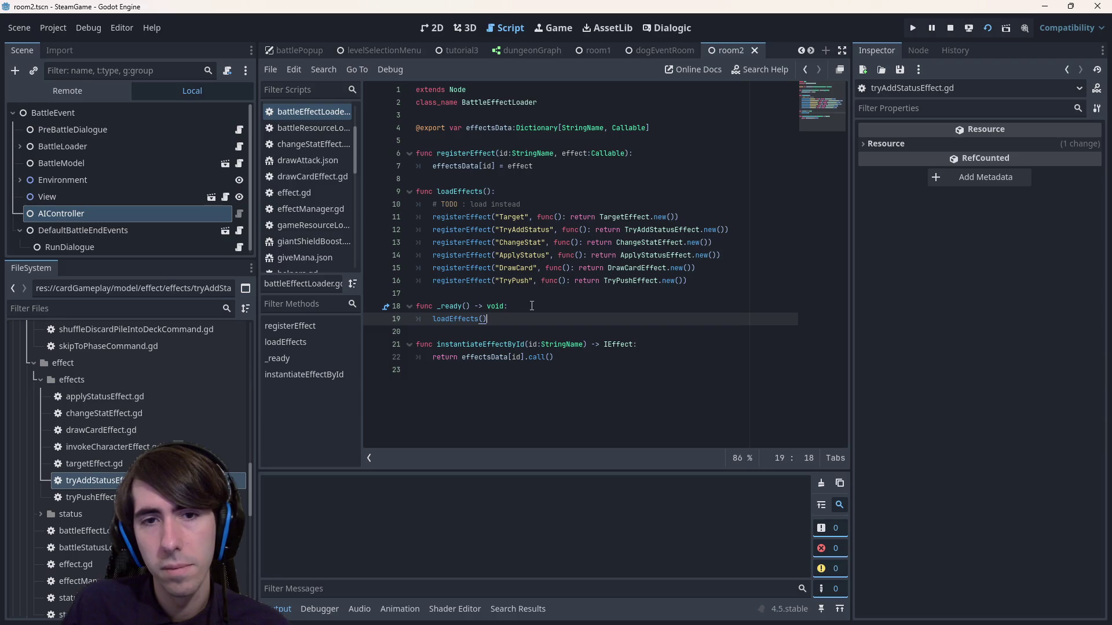
- Relaunch the game, then rename PushCommand to MoveCharacterCommand in tryPushEffect.gd and save
key("F5")
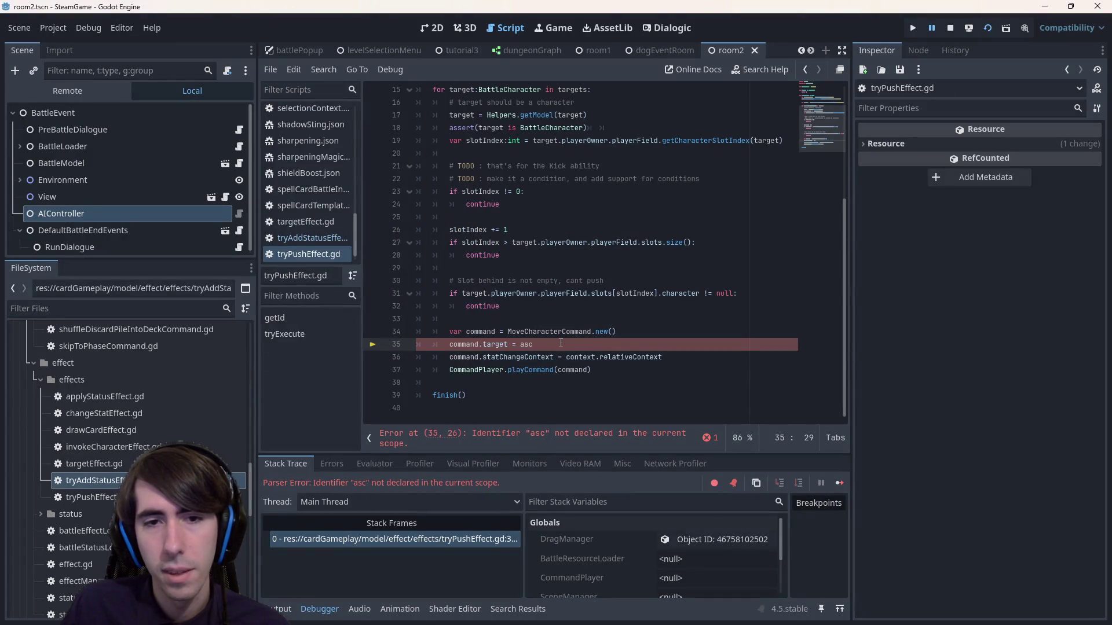
scroll(560, 343, "up", 5)
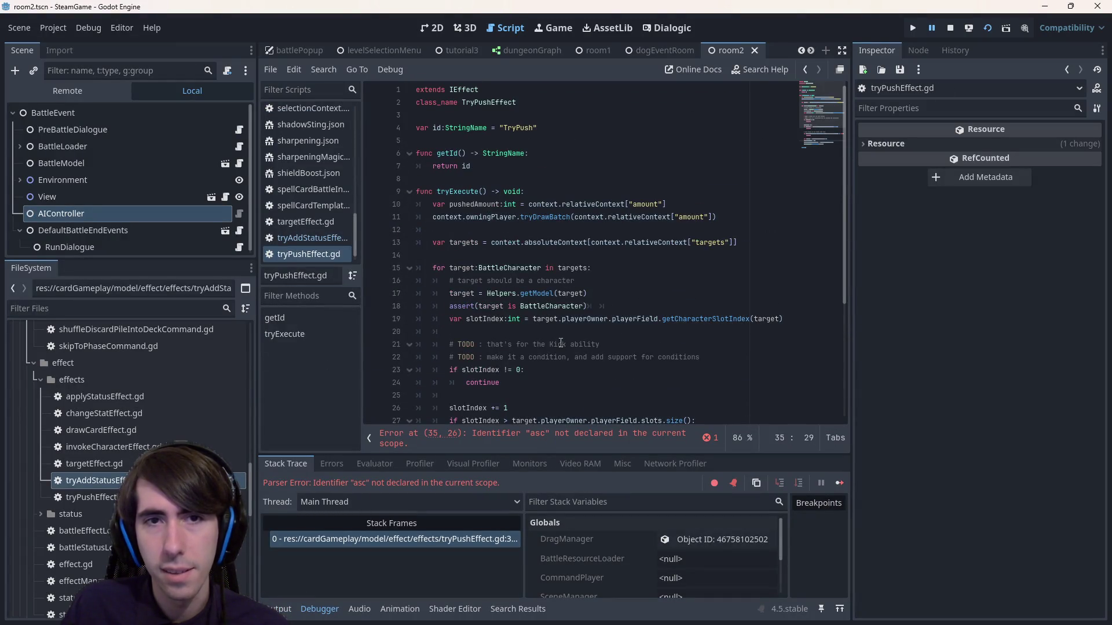
scroll(560, 343, "down", 5)
left_click_drag(507, 331, 524, 332)
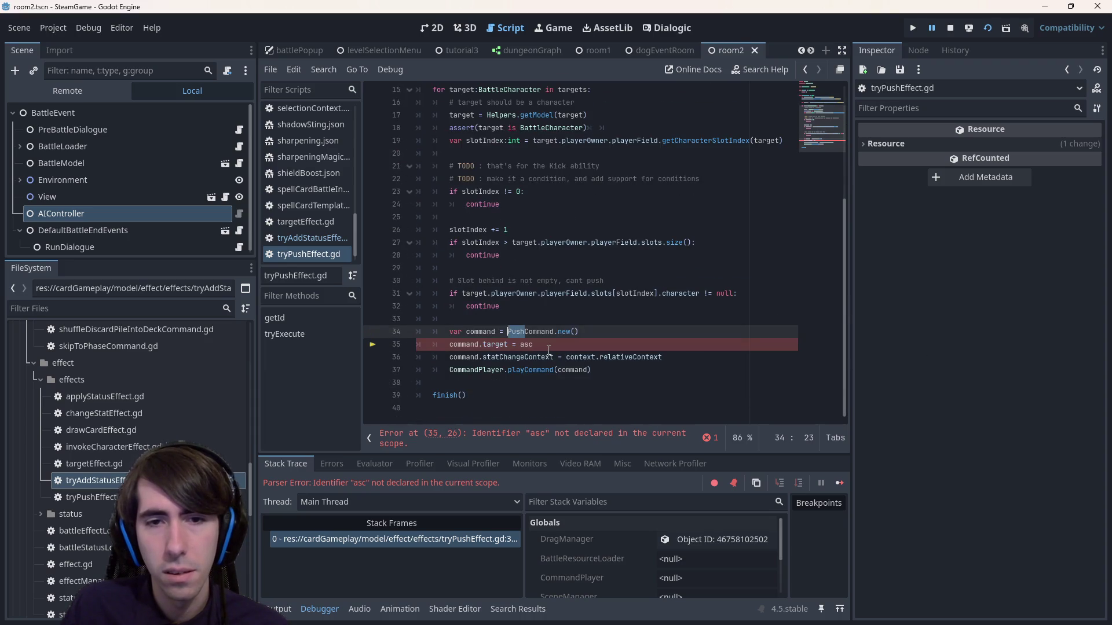
type("MoveCharacter")
left_click(699, 357)
key("ctrl+s")
- Replace command.target with command.from and command.statChangeContext with command.to, then save
double_click(495, 344)
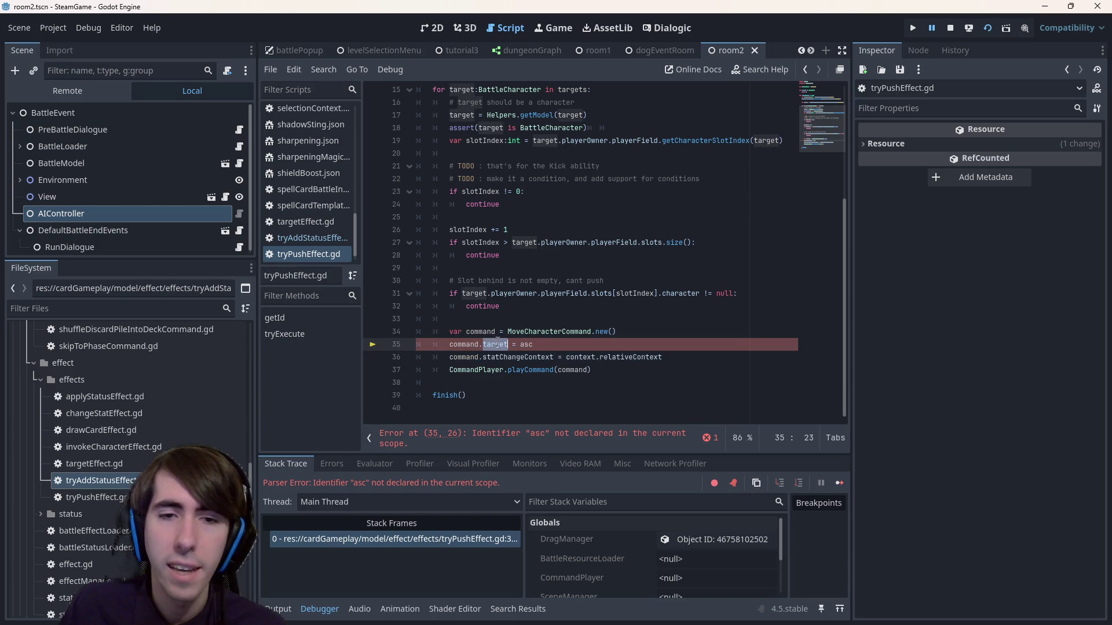
type("from")
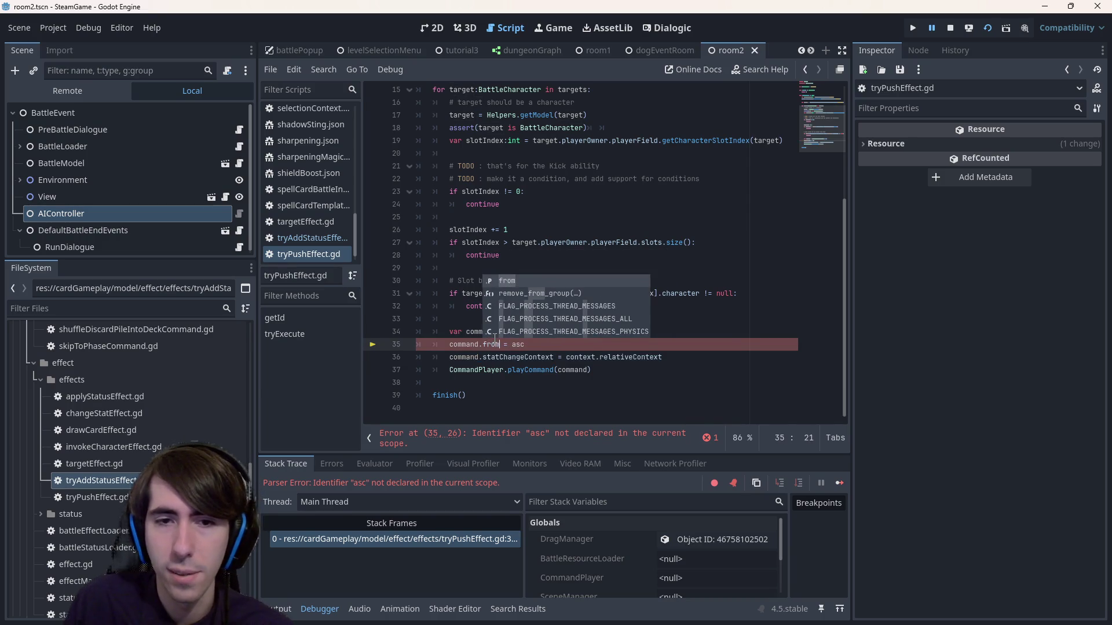
key("Escape")
key("Down")
key("ctrl+BackSpace")
type("to")
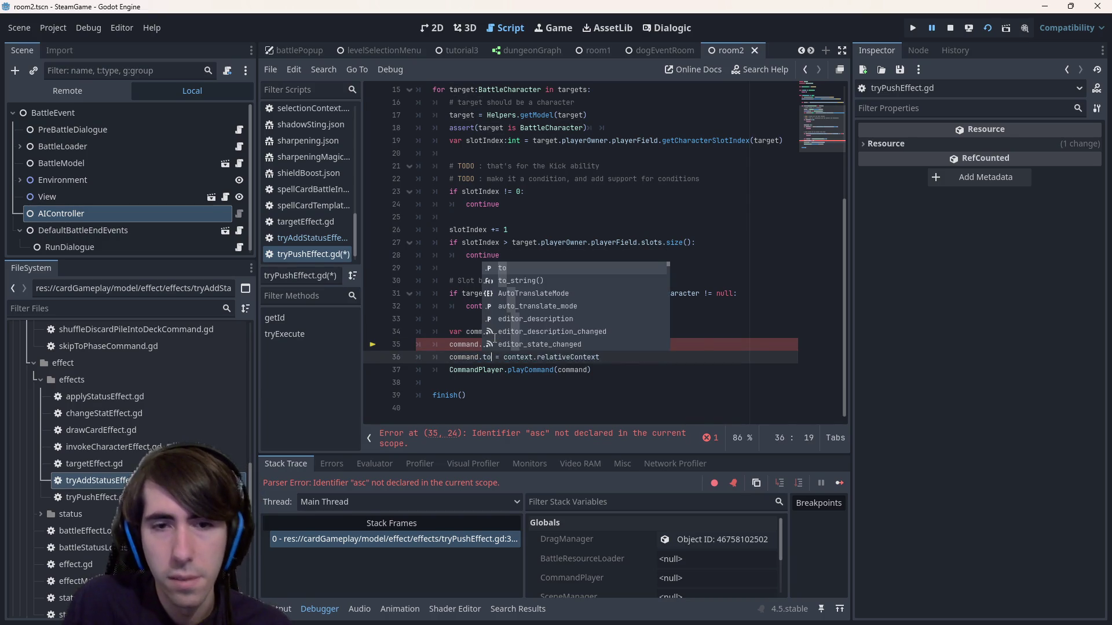
key("ctrl+s")
- Review slotIndex and the asc placeholder, then select the slots[slotIndex] expression on line 31
scroll(509, 234, "up", 1)
double_click(480, 230)
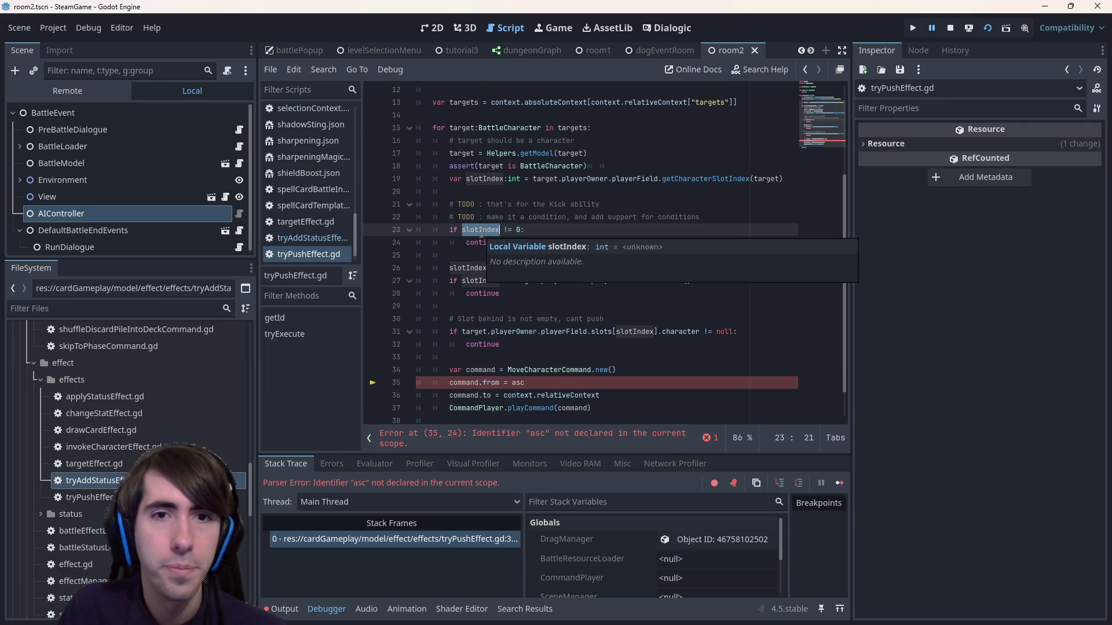
double_click(518, 383)
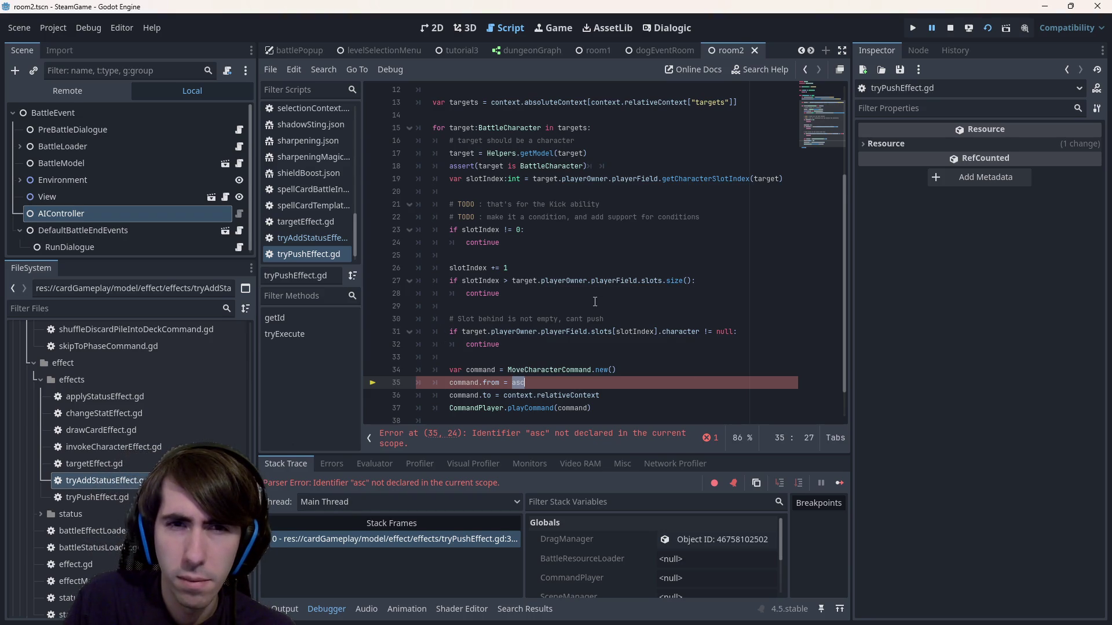
left_click(572, 179)
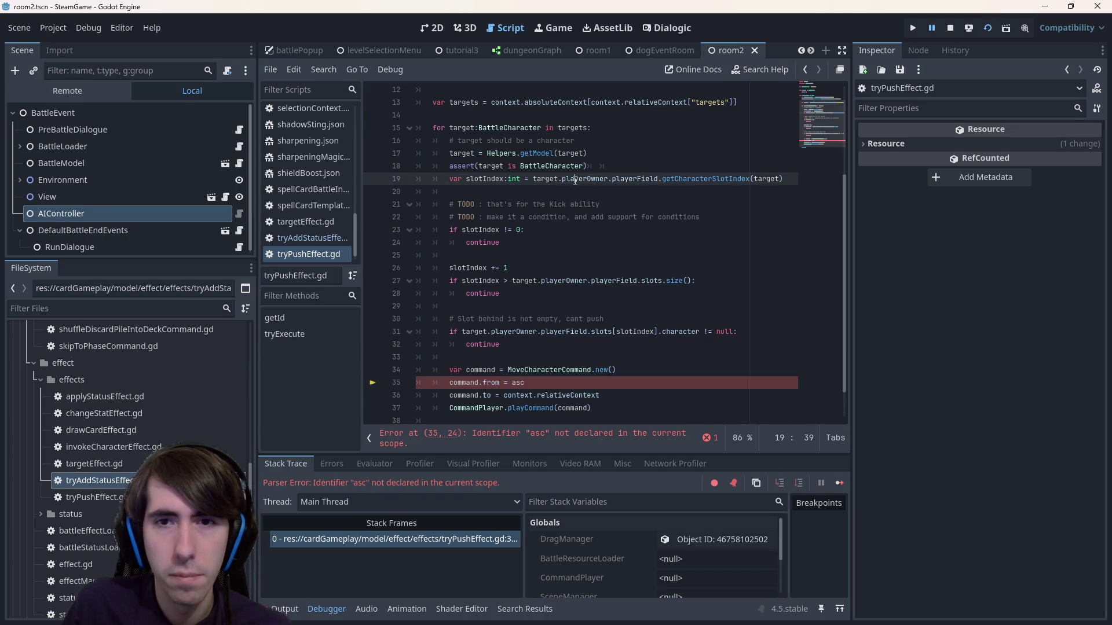
key("ctrl+shift+Right")
key("ctrl+shift+Right")
key("ctrl+shift+Right")
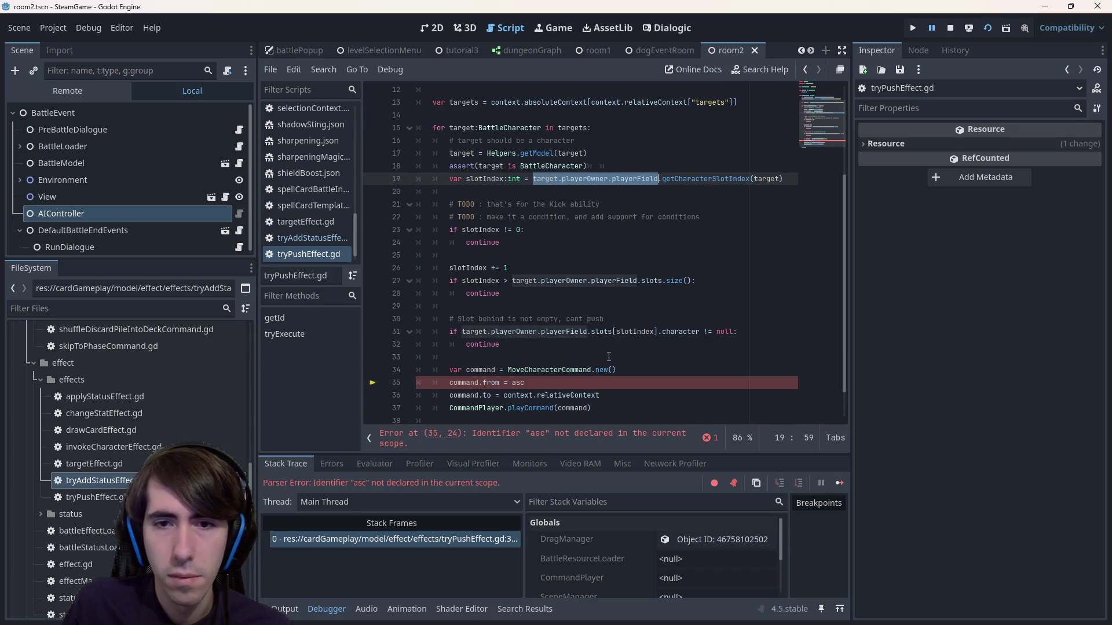
left_click_drag(461, 333, 658, 334)
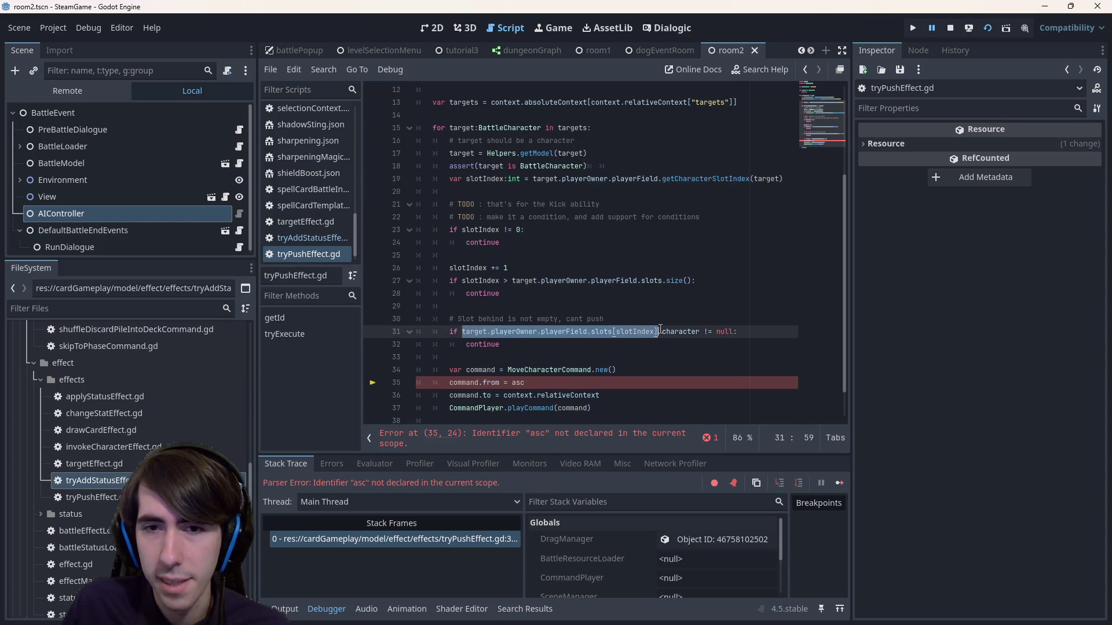
- Paste the slots expression in place of asc and context.relativeContext, then save
key("ctrl+c")
double_click(517, 383)
key("ctrl+v")
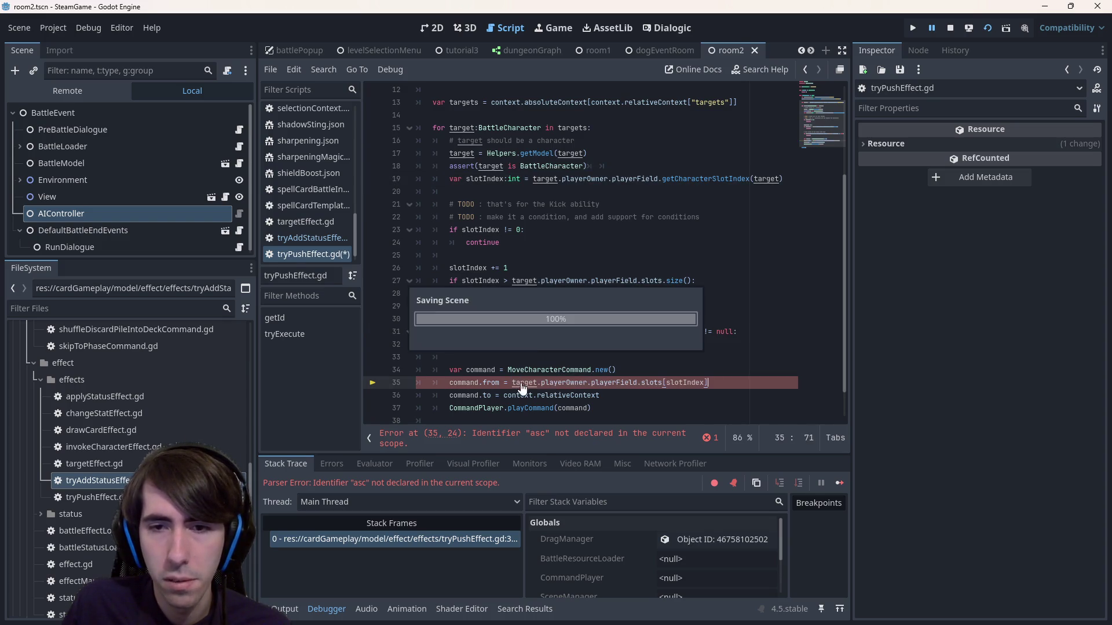
left_click_drag(615, 396, 504, 396)
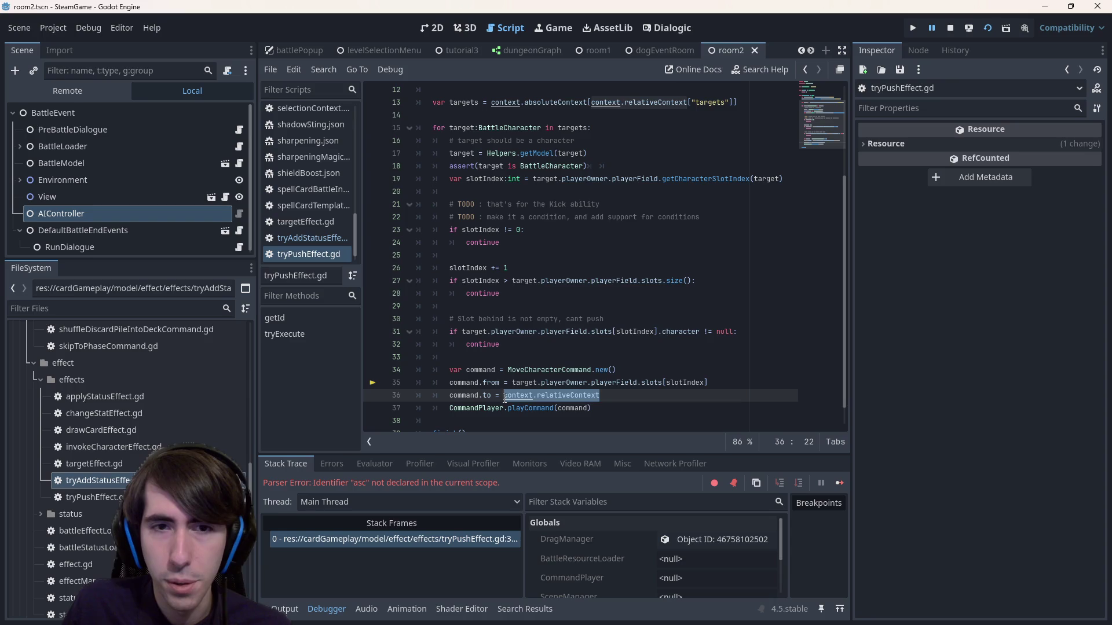
key("ctrl+v")
key("ctrl+s")
- Rename slotIndex on line 19 to fromIndex
double_click(496, 268)
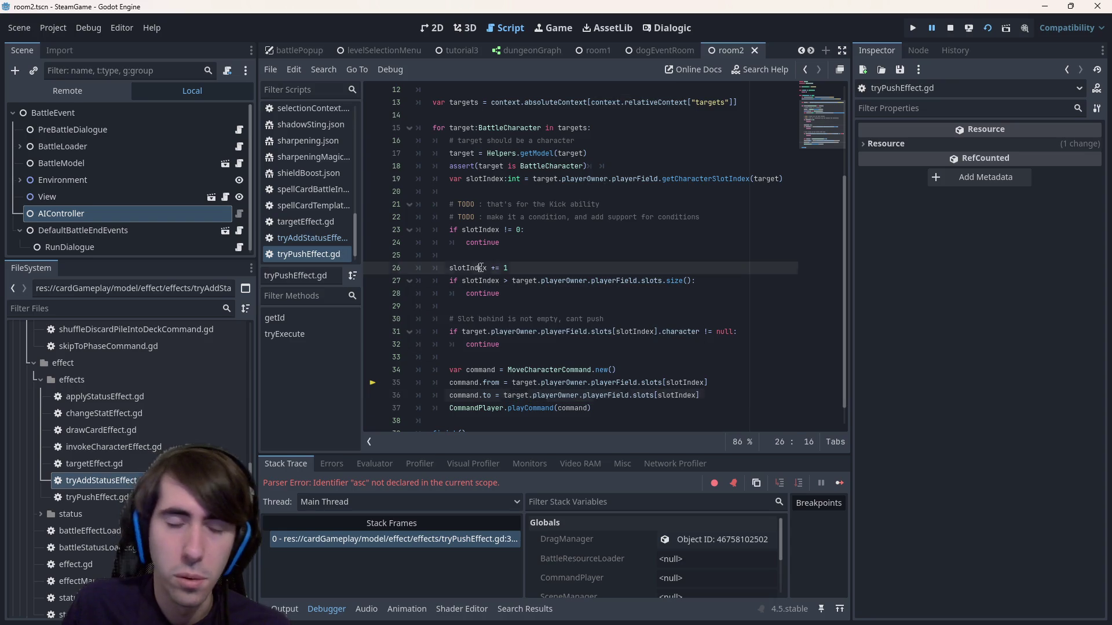
double_click(486, 179)
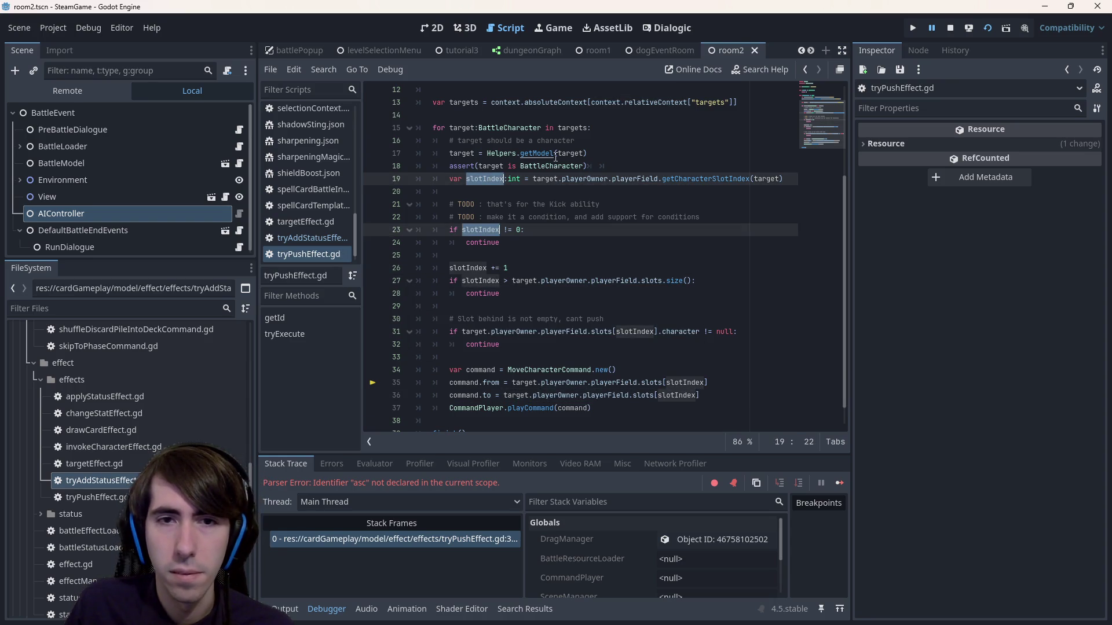
type("from")
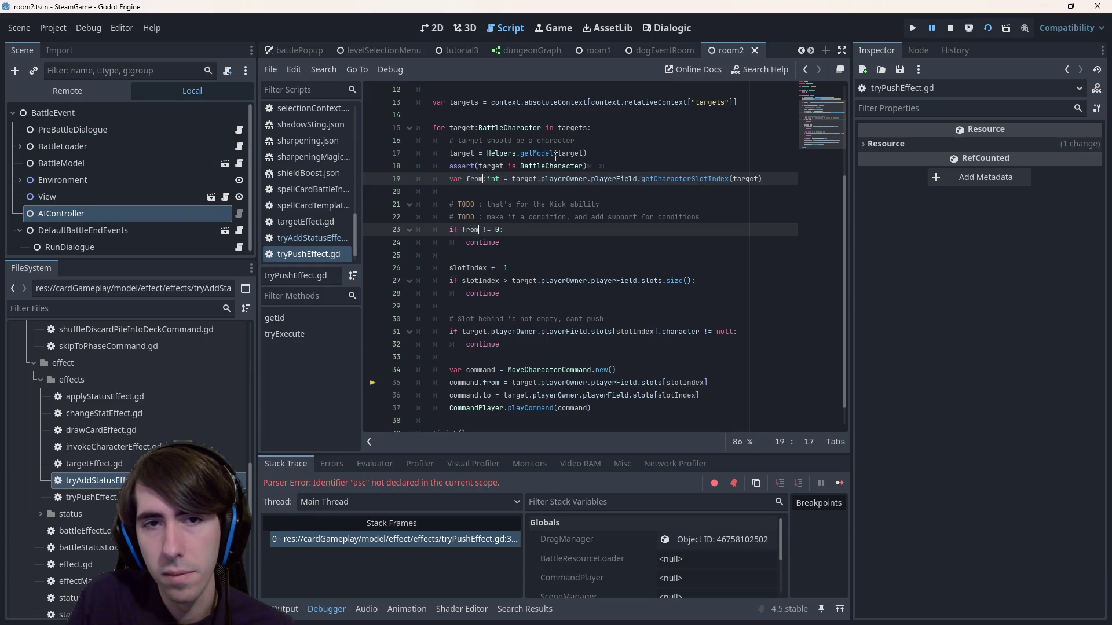
type("Index")
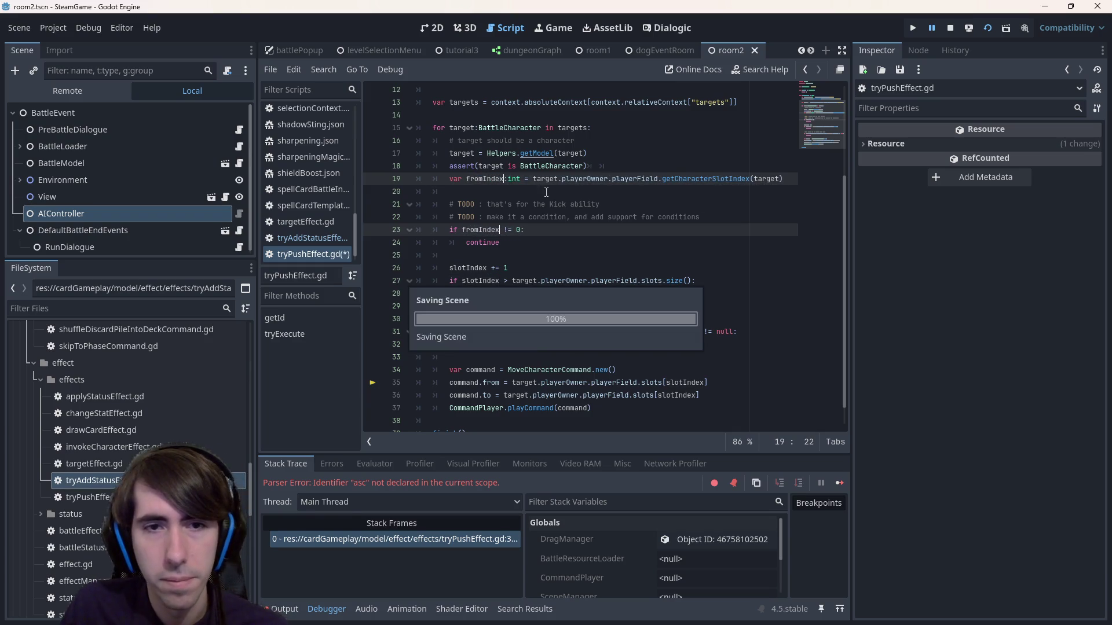
key("Escape")
- Rename the remaining slotIndex uses to toIndex and base line 26's toIndex on fromIndex, then save
double_click(478, 267)
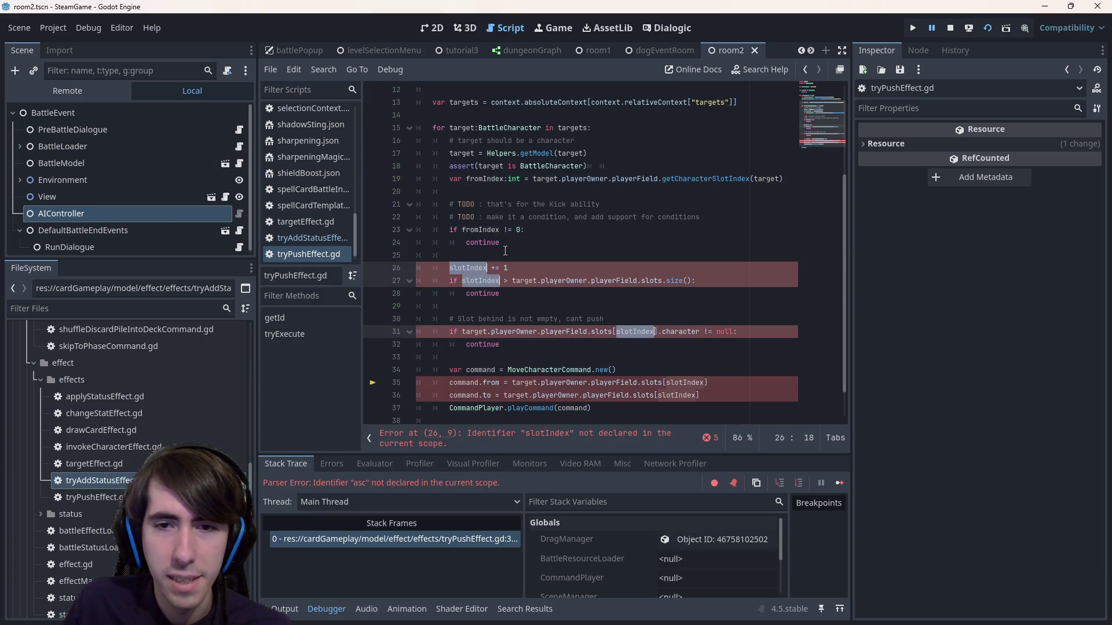
key("ctrl+d")
type("toIndex")
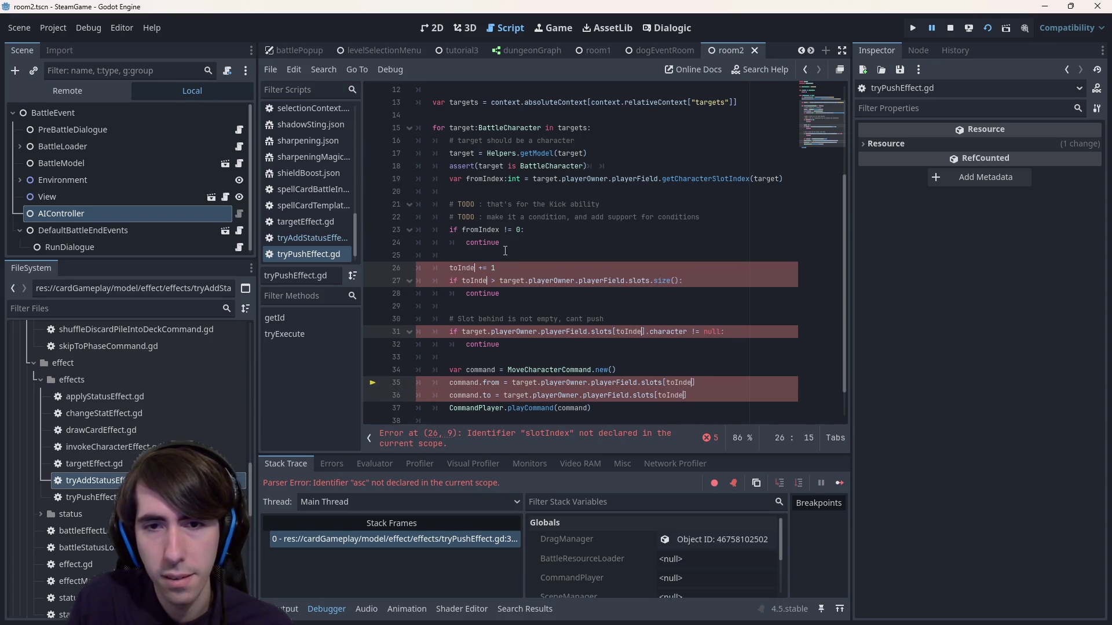
left_click(496, 268)
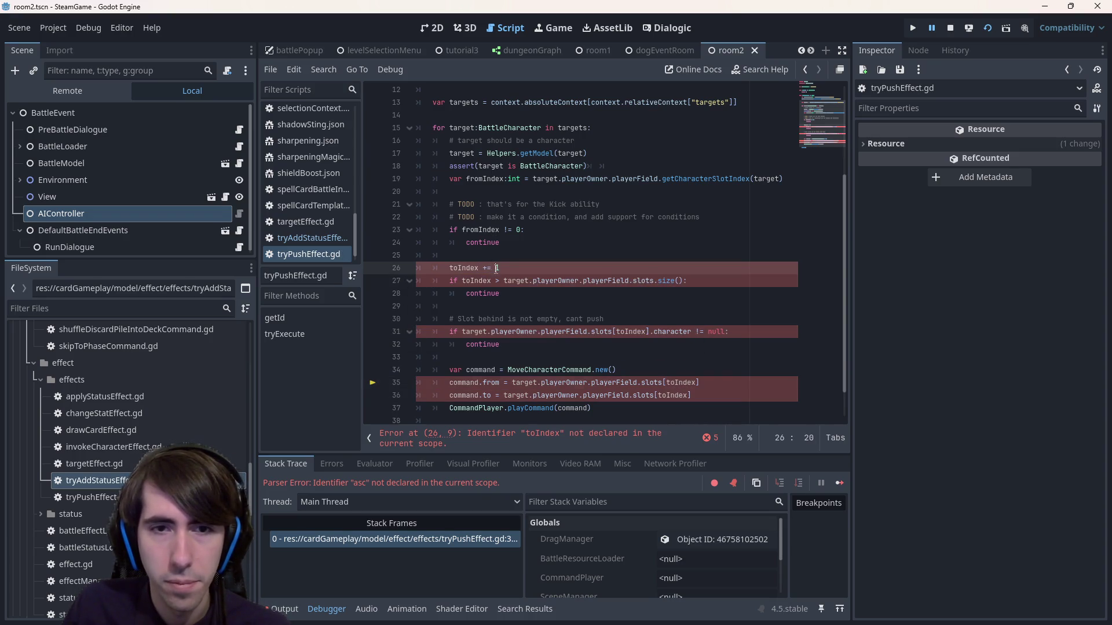
type("1")
left_click(486, 268)
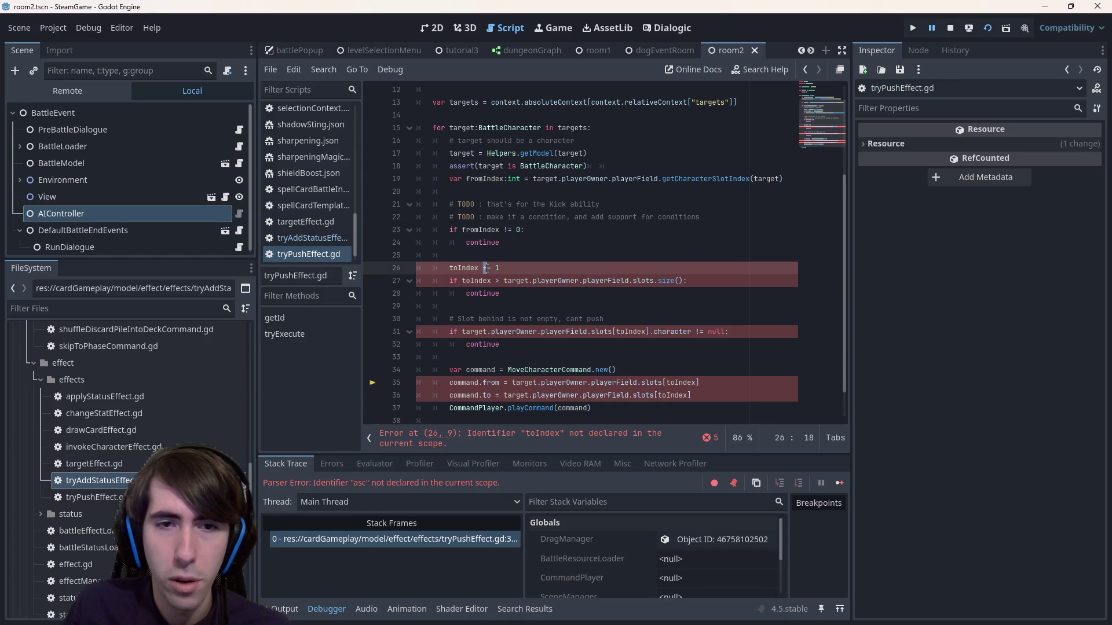
key("BackSpace")
key("End")
key("BackSpace")
type("fromIndex")
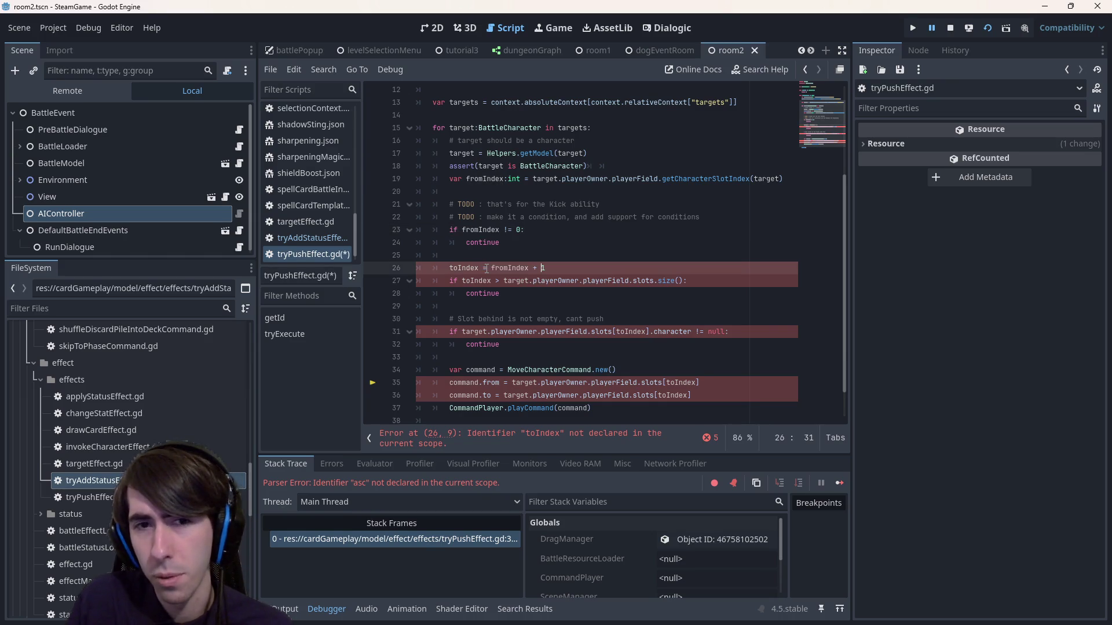
key("ctrl+s")
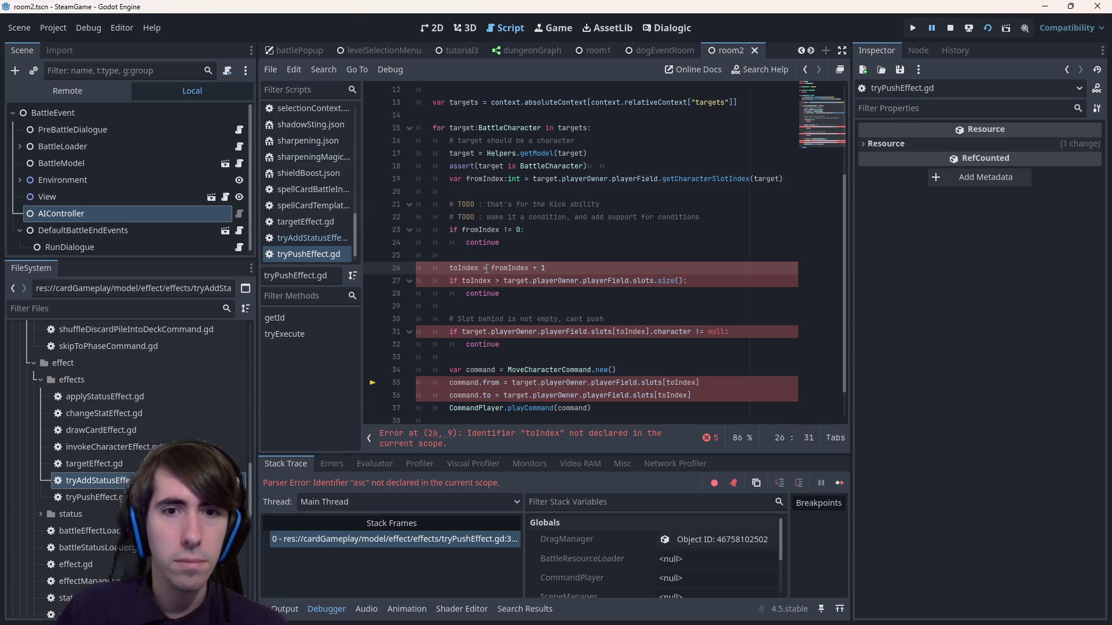
- Turn line 26 into a 'var toIndex:int' declaration and save
double_click(467, 268)
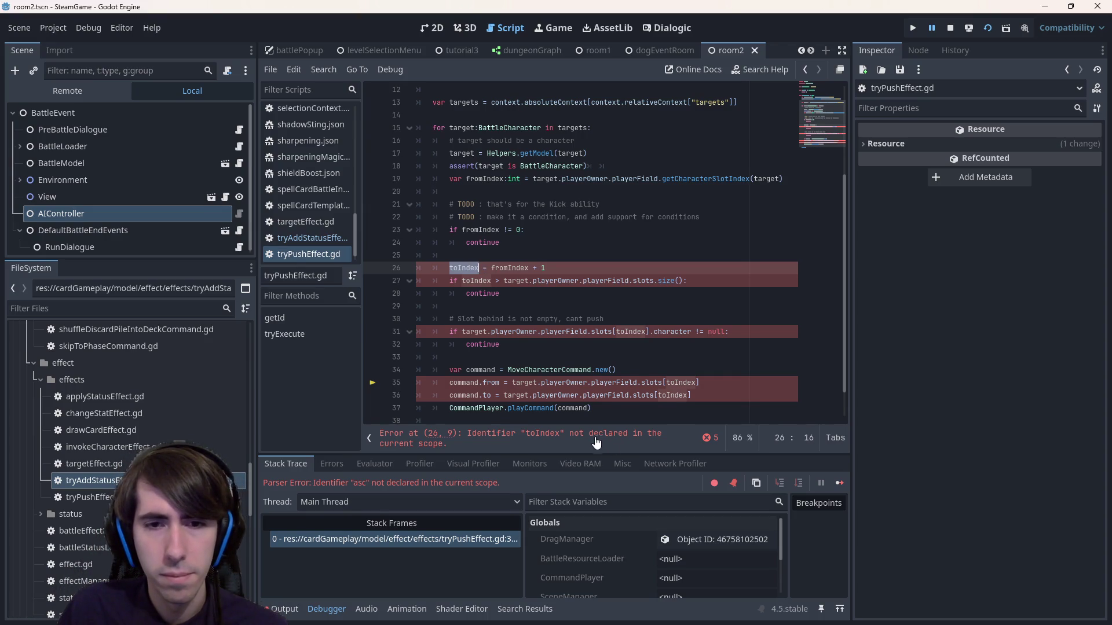
scroll(572, 350, "down", 1)
key("Left")
type("var")
key("ctrl+Right")
type(":int")
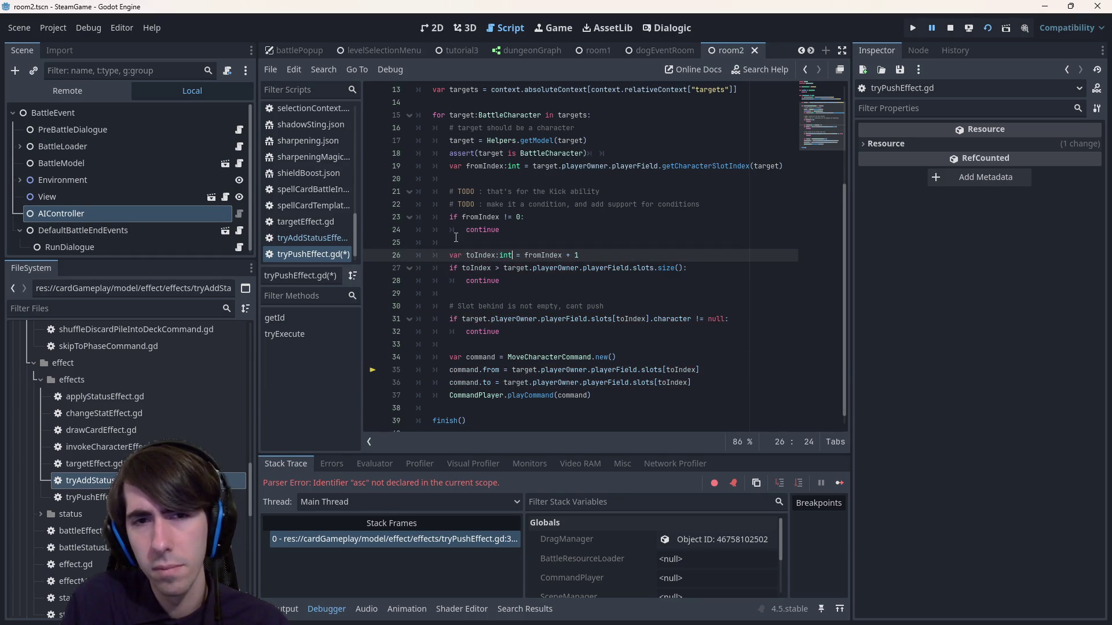
key("ctrl+s")
- Make command.from use slots[fromIndex] instead of slots[toIndex]
triple_click(478, 255)
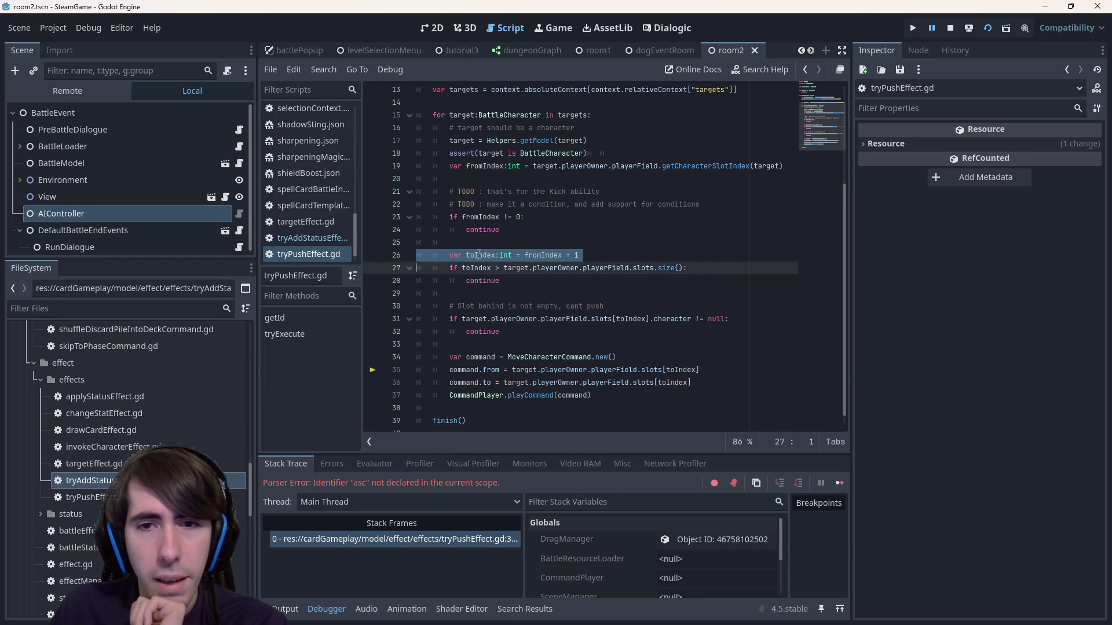
left_click(680, 370)
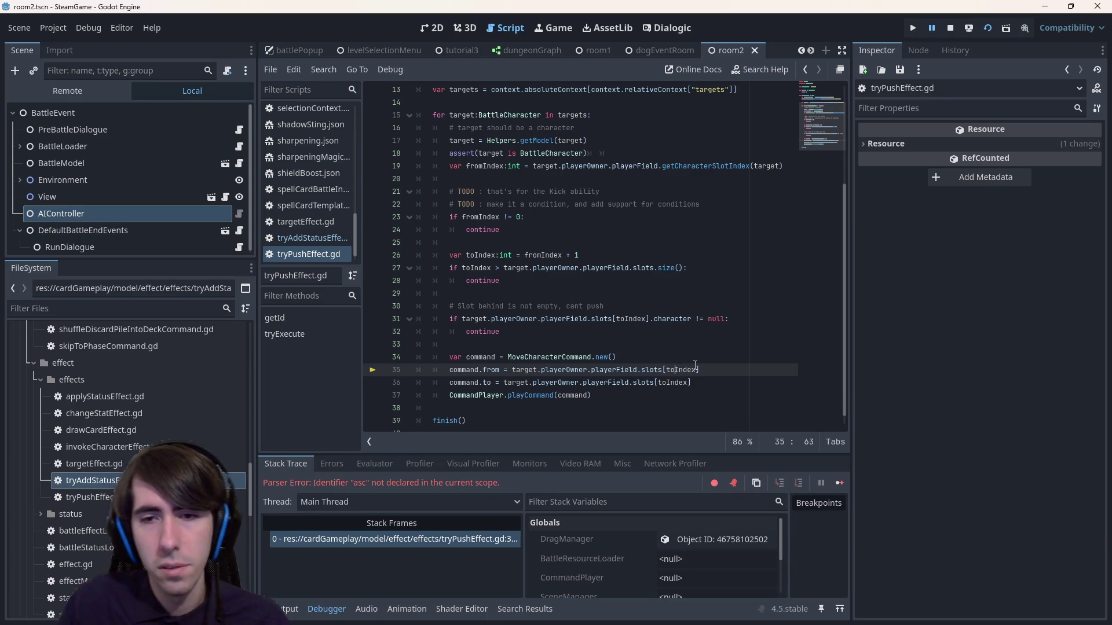
key("BackSpace")
key("BackSpace")
type("from")
left_click(610, 344)
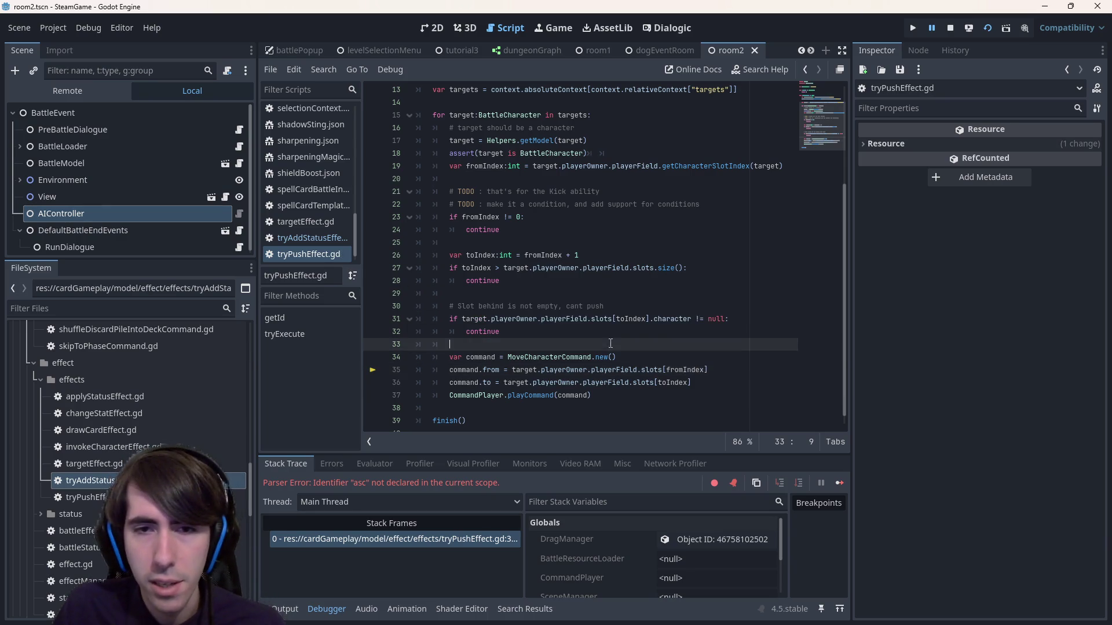
- Copy the occupied-slot check with its comment, then try pasting it below the continue line and undo
left_click(659, 332)
left_click_drag(659, 332, 390, 318)
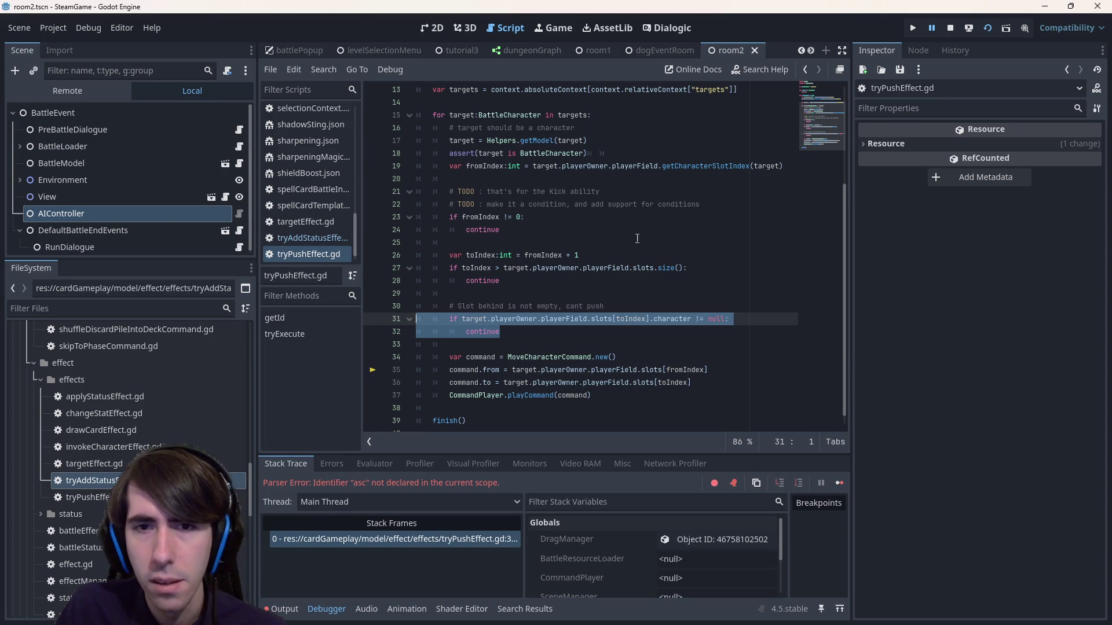
left_click_drag(502, 332, 339, 307)
key("ctrl+c")
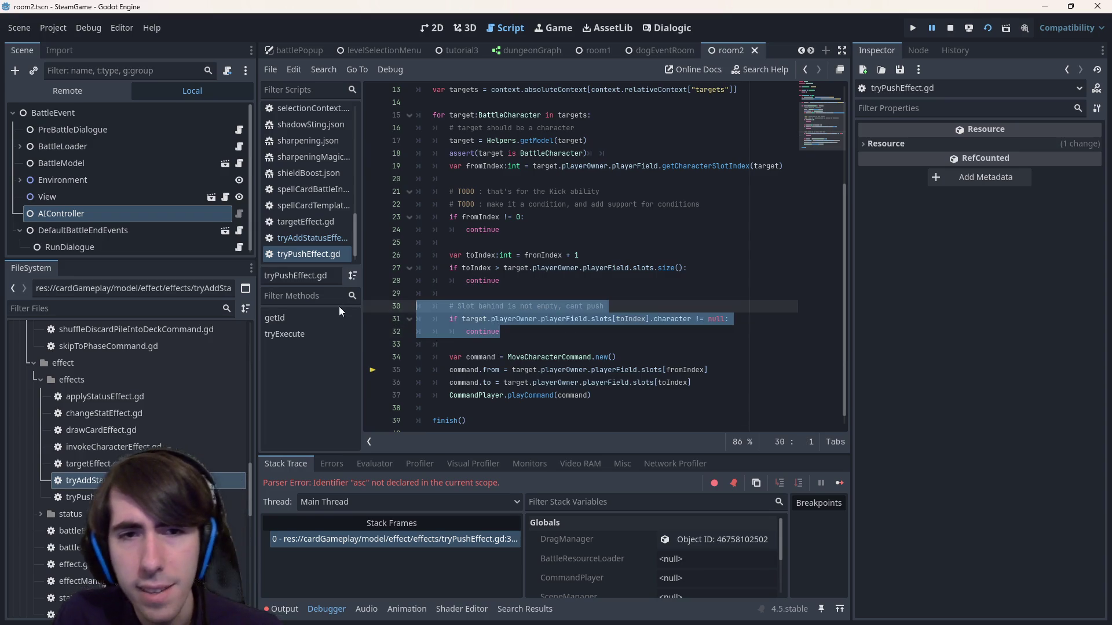
left_click(511, 208)
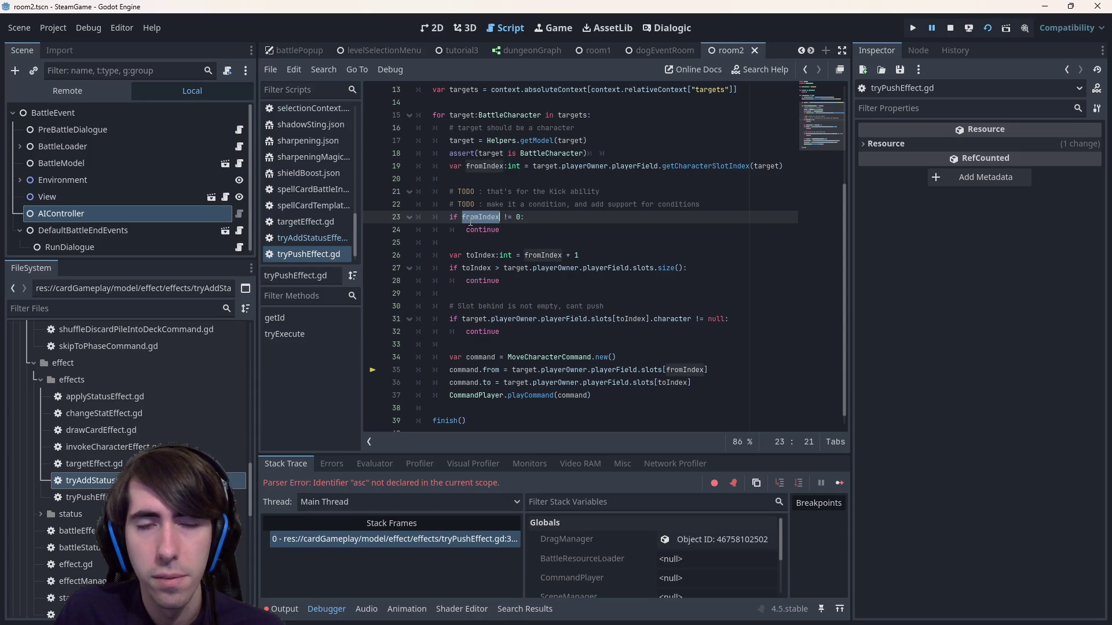
left_click(524, 231)
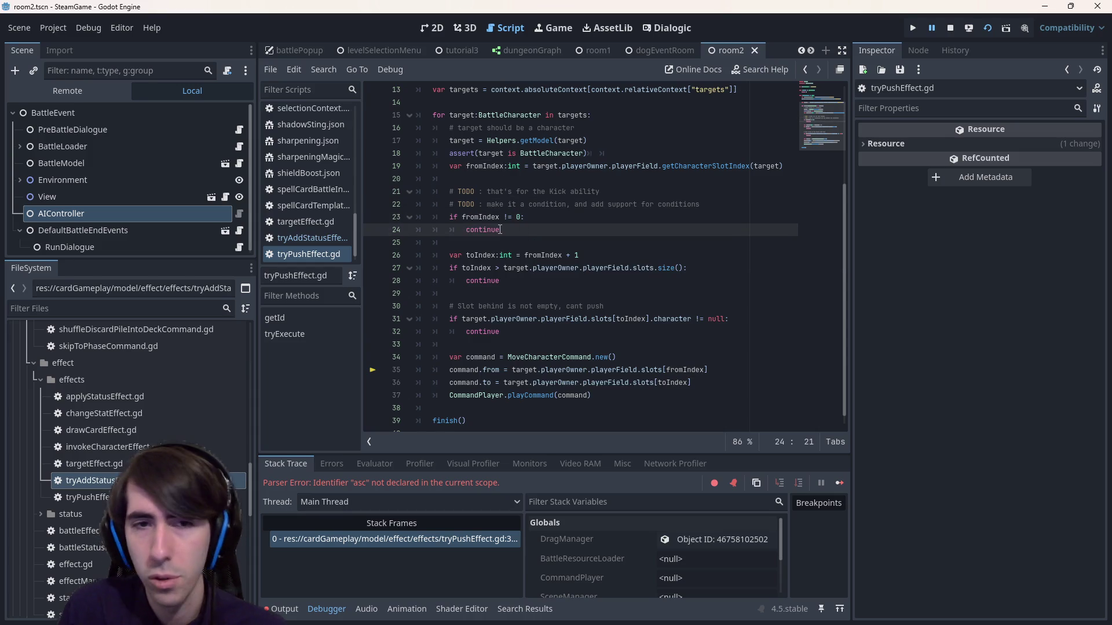
key("Return")
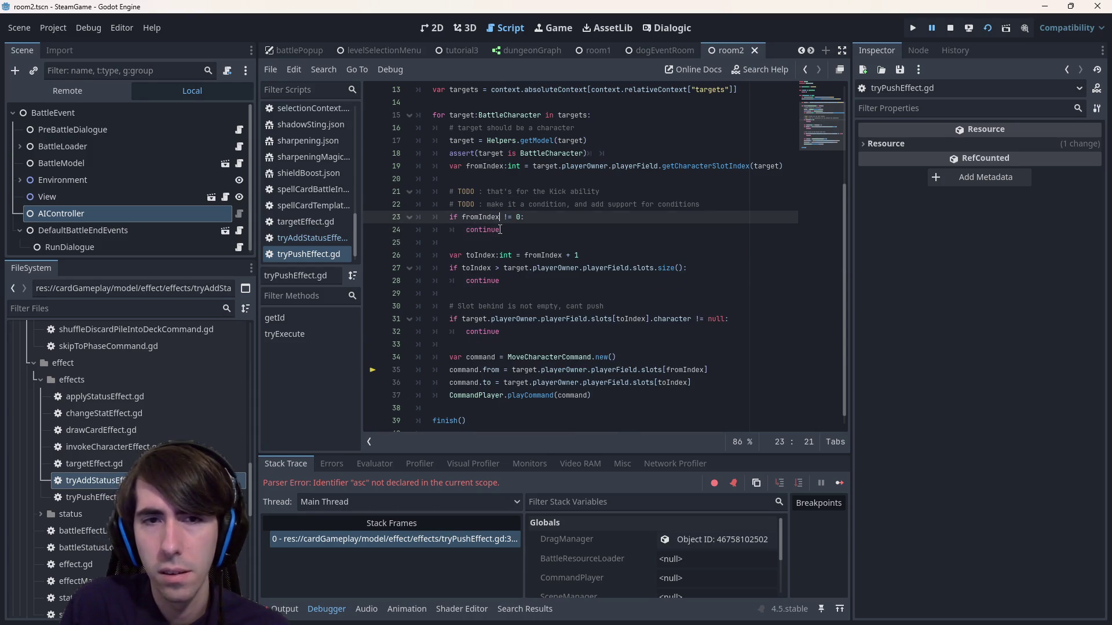
key("ctrl+v")
key("ctrl+z")
key("ctrl+z")
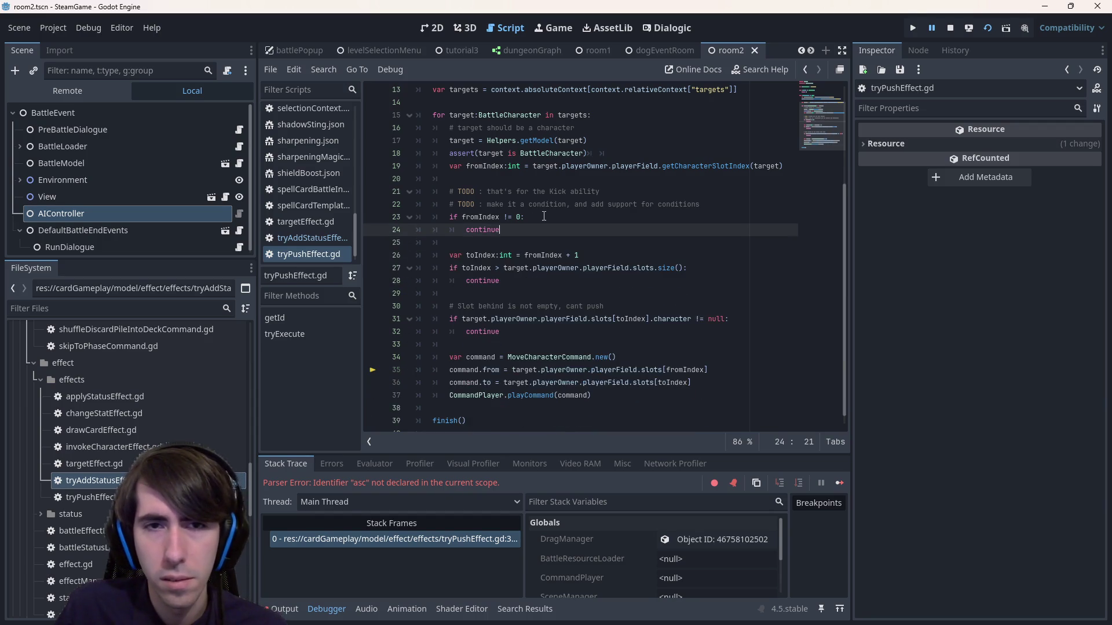
- Paste the check before line 23's colon, delete the pasted comment, and start replacing the second if
left_click(539, 216)
key("ctrl+v")
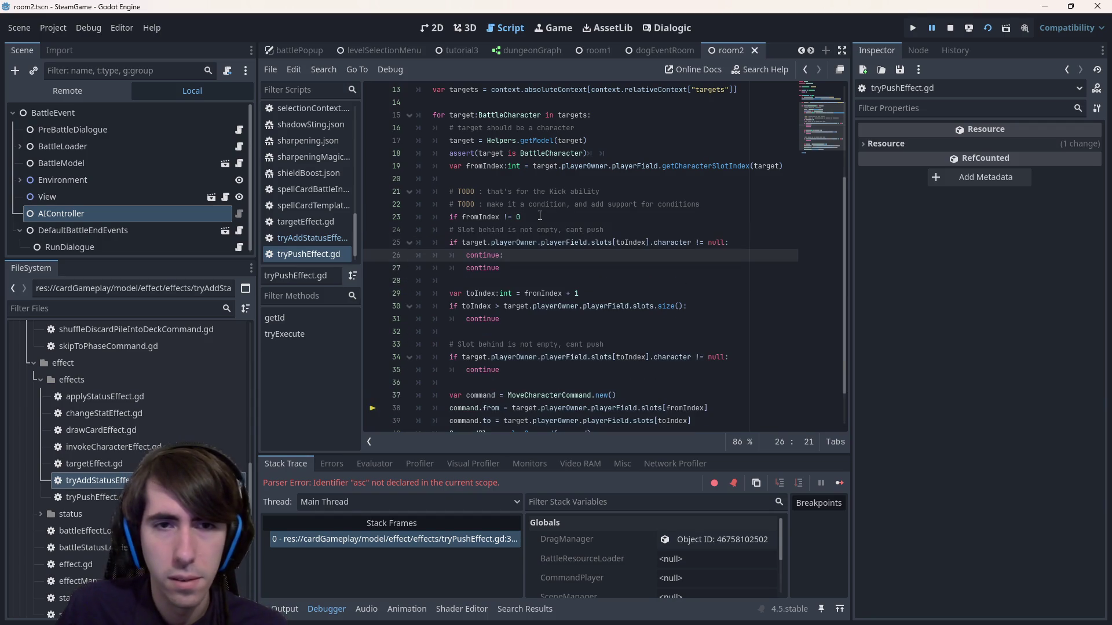
left_click_drag(633, 228, 336, 232)
key("Delete")
key("Delete")
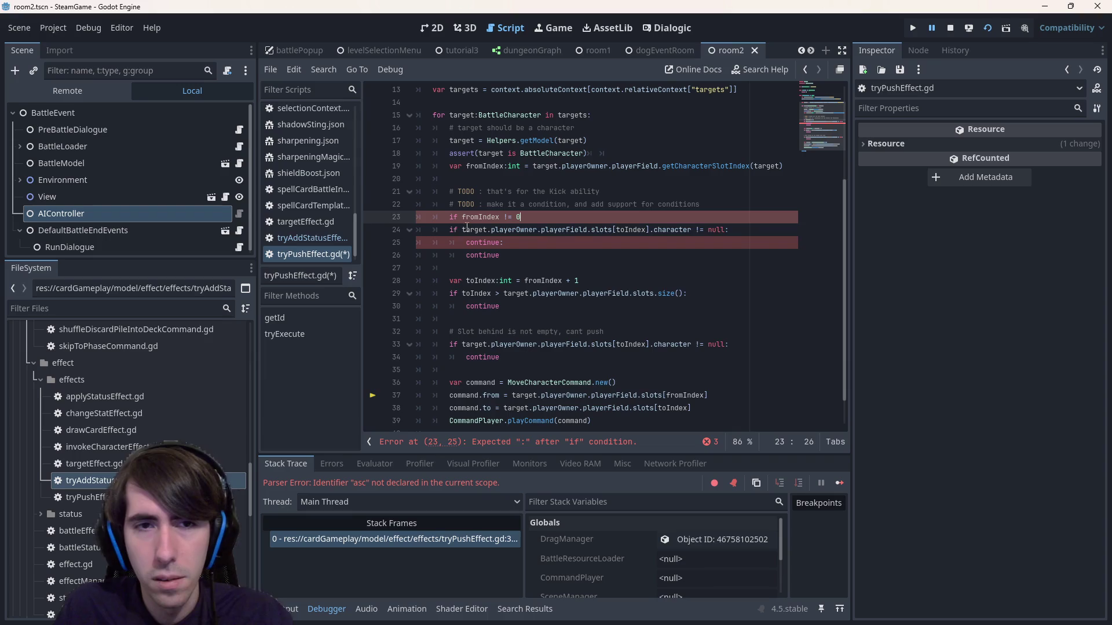
double_click(454, 230)
key("Tab")
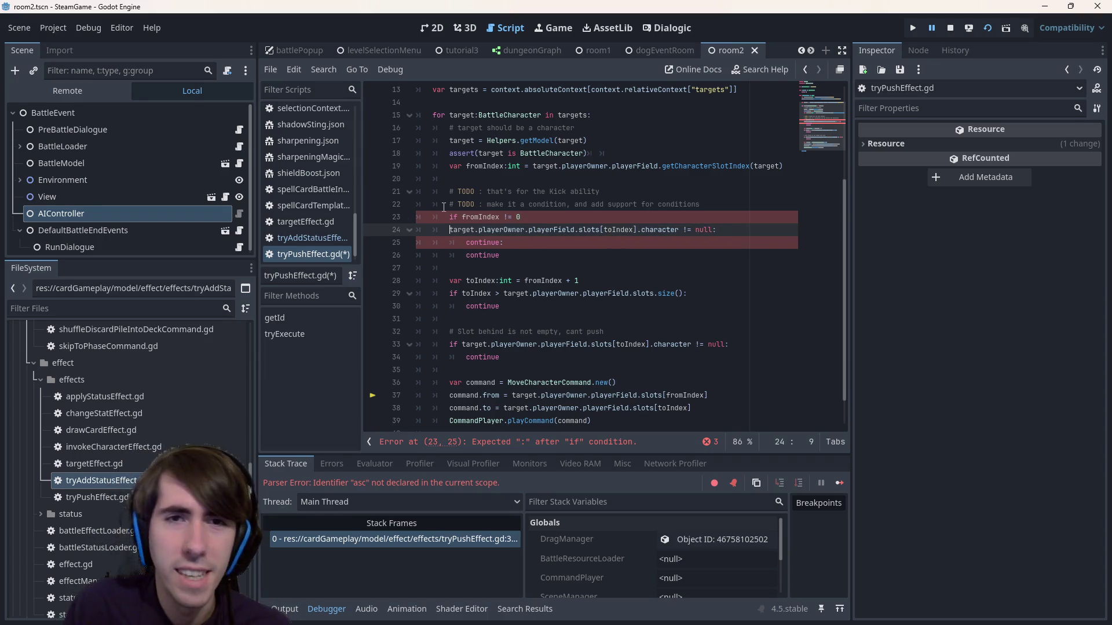
- Join the first check with ||, flip the null test from != to ==, and delete the duplicate continue line
type("||")
key("ctrl+s")
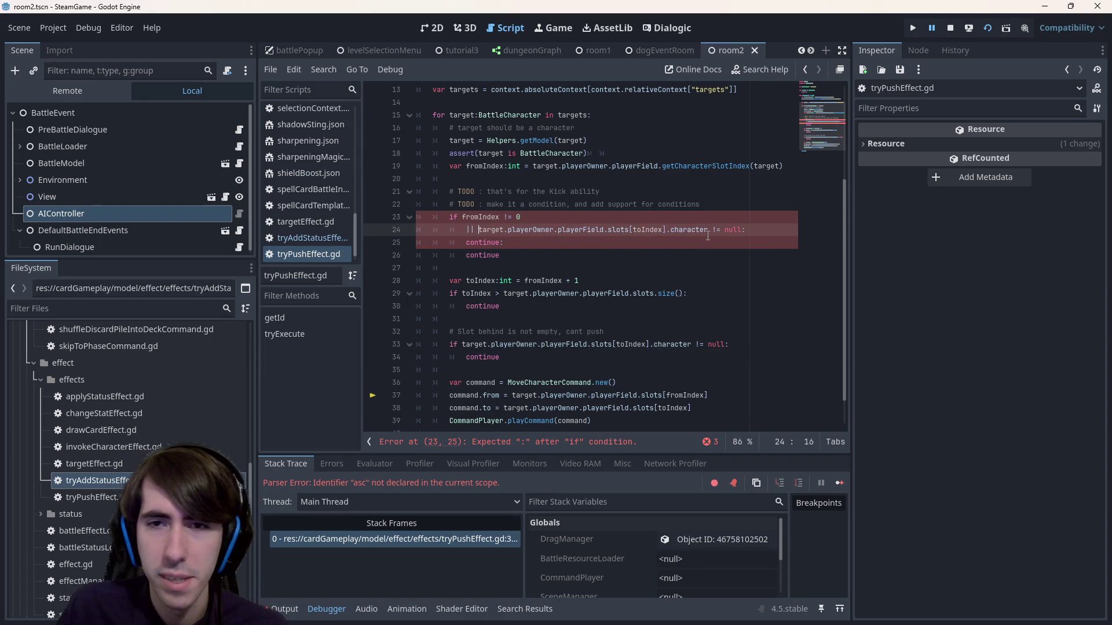
key("BackSpace")
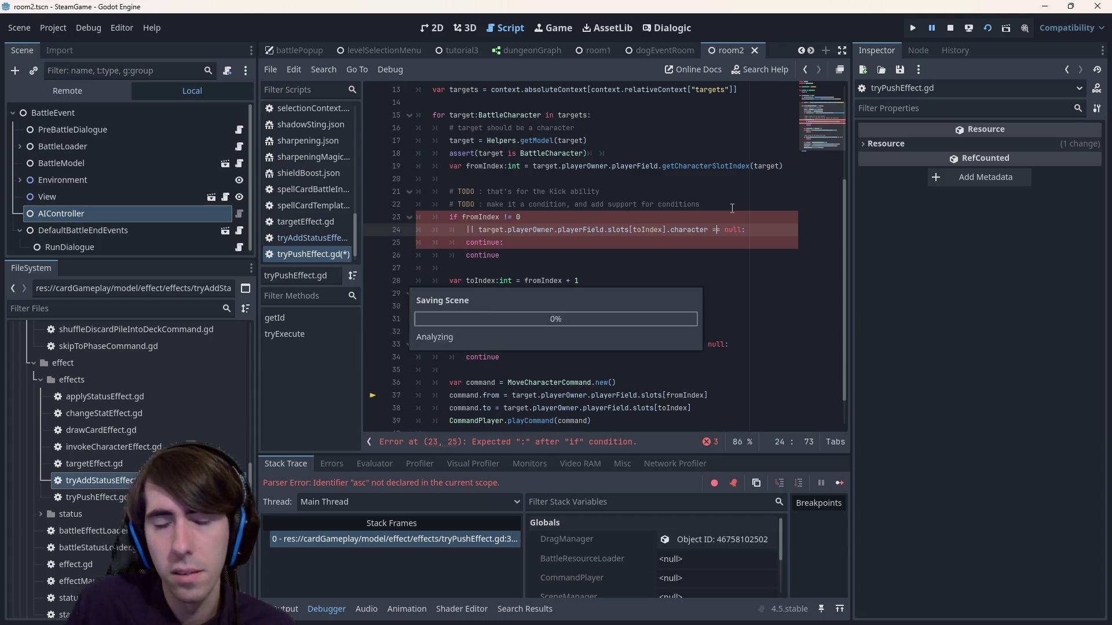
type("=")
left_click_drag(504, 242, 385, 238)
key("BackSpace")
key("BackSpace")
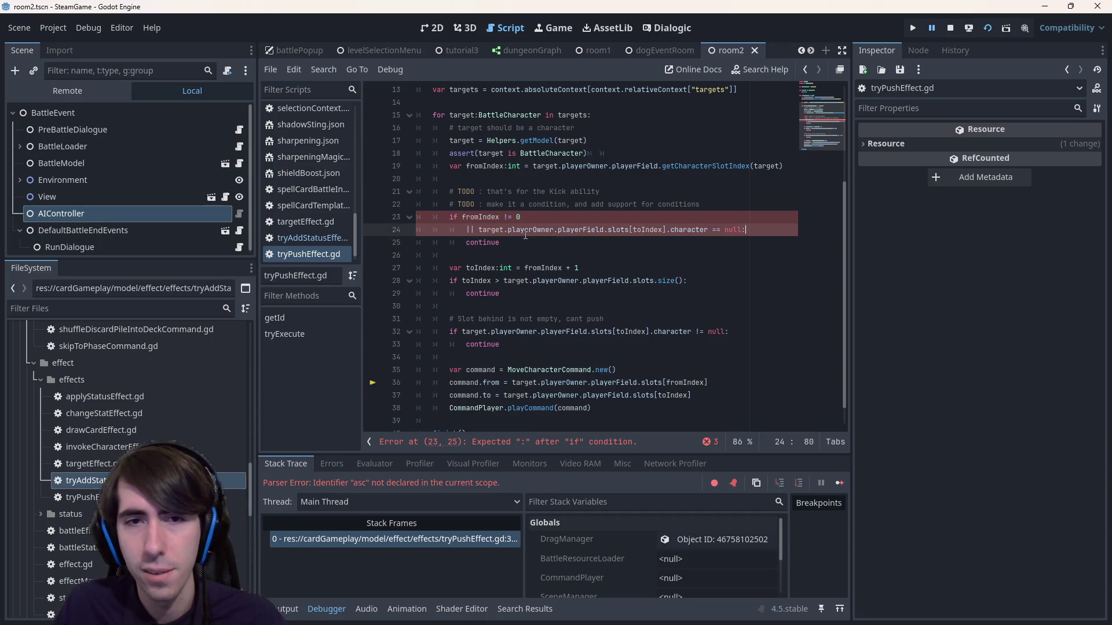
key("ctrl+s")
- Continue line 23's condition with a backslash and replace || with 'or' on line 24
scroll(538, 249, "up", 1)
left_click(558, 267)
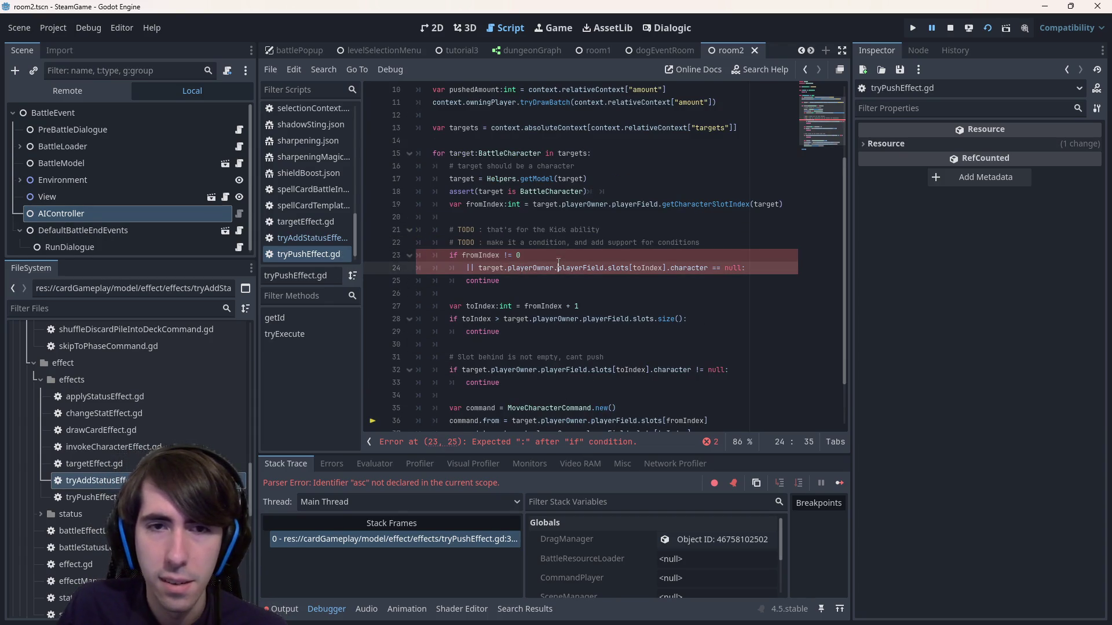
left_click(555, 256)
type("\\")
key("ctrl+s")
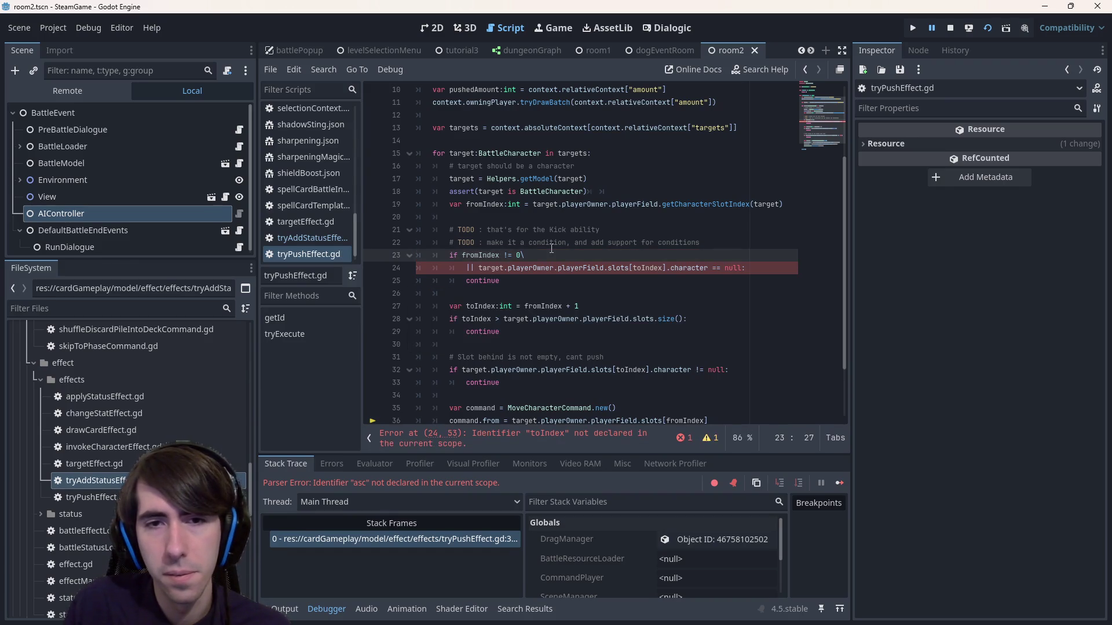
key("Down")
key("Left")
key("BackSpace")
key("BackSpace")
type("or")
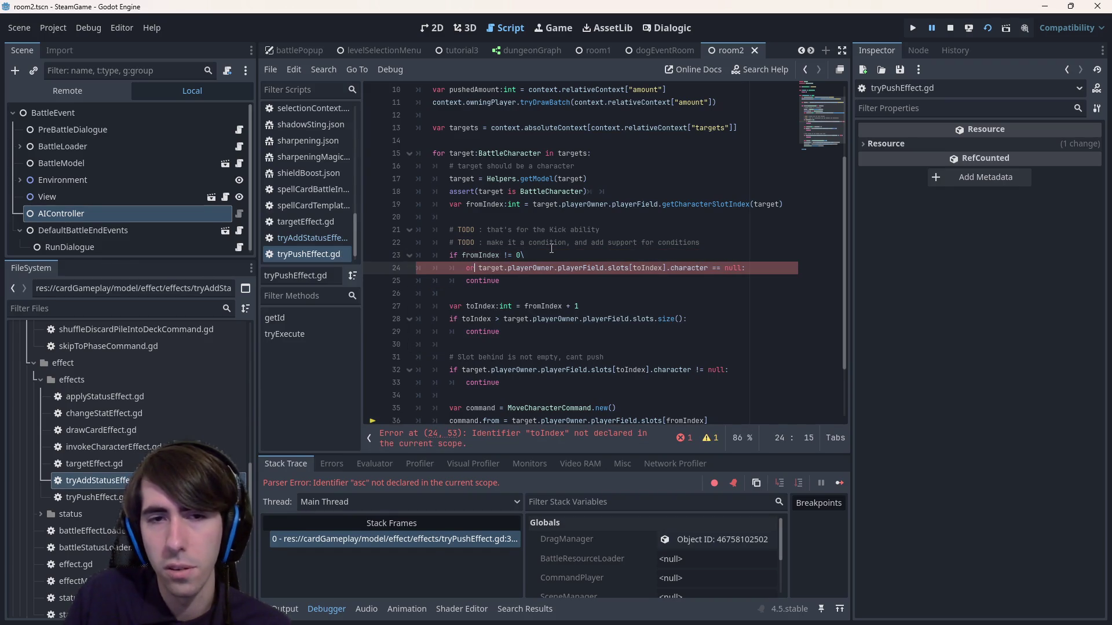
key("ctrl+s")
left_click(550, 246)
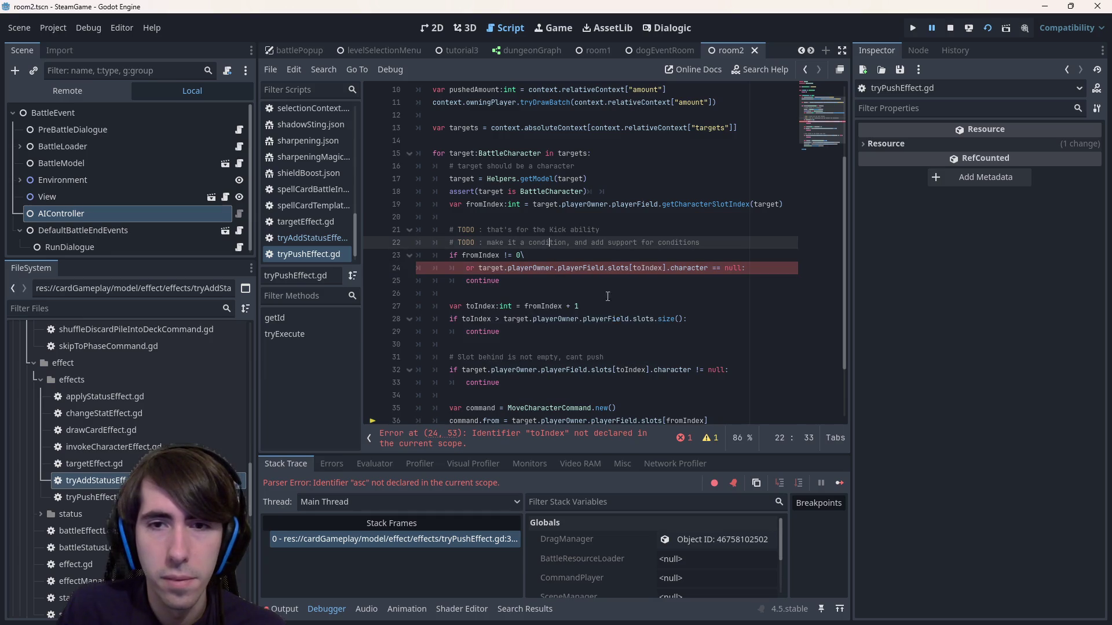
- Use slots[fromIndex] instead of slots[toIndex] in line 24's null check
left_click(520, 435)
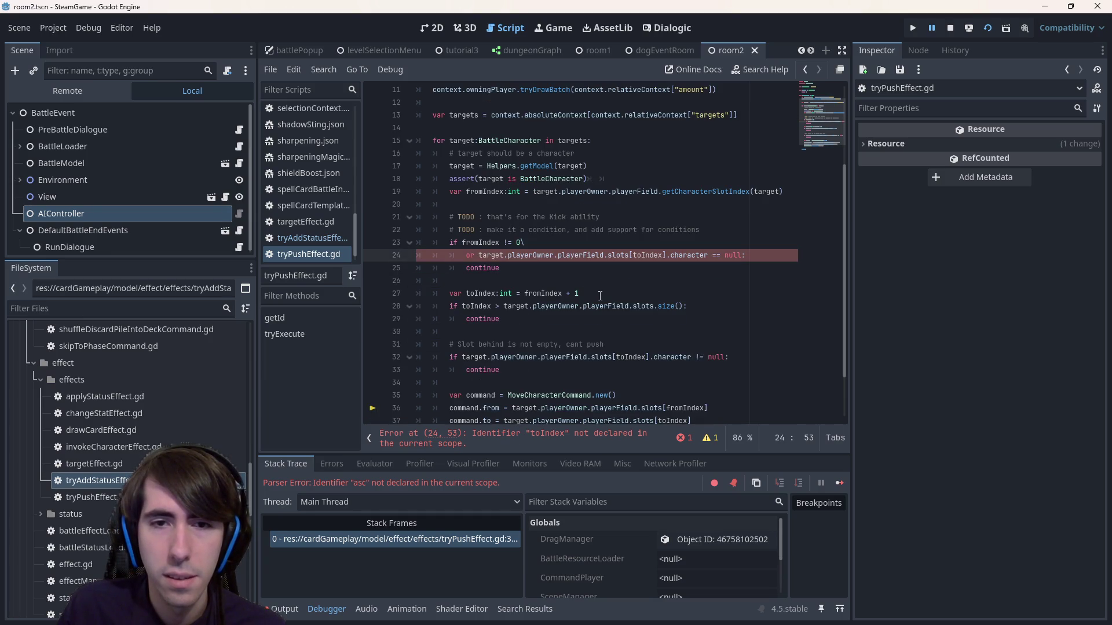
double_click(543, 294)
key("ctrl+c")
double_click(648, 255)
key("ctrl+v")
left_click(648, 294)
scroll(647, 294, "down", 2)
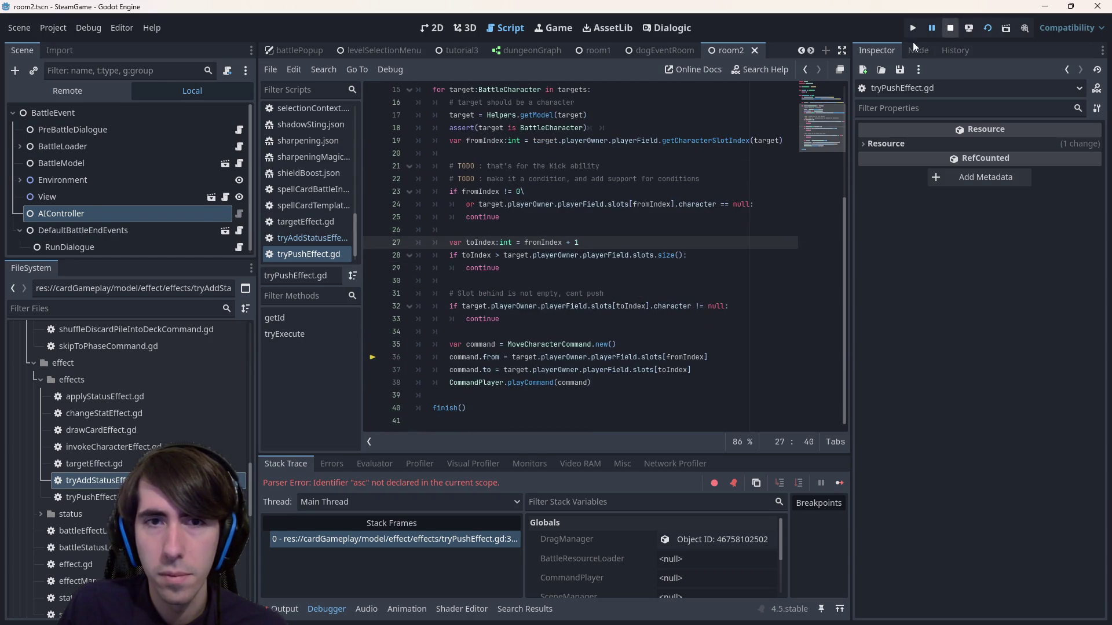
- Rebuild the line break and indentation so line 24 reads 'or slots[fromIndex].character == null:' without errors
left_click(538, 190)
key("BackSpace")
key("ctrl+s")
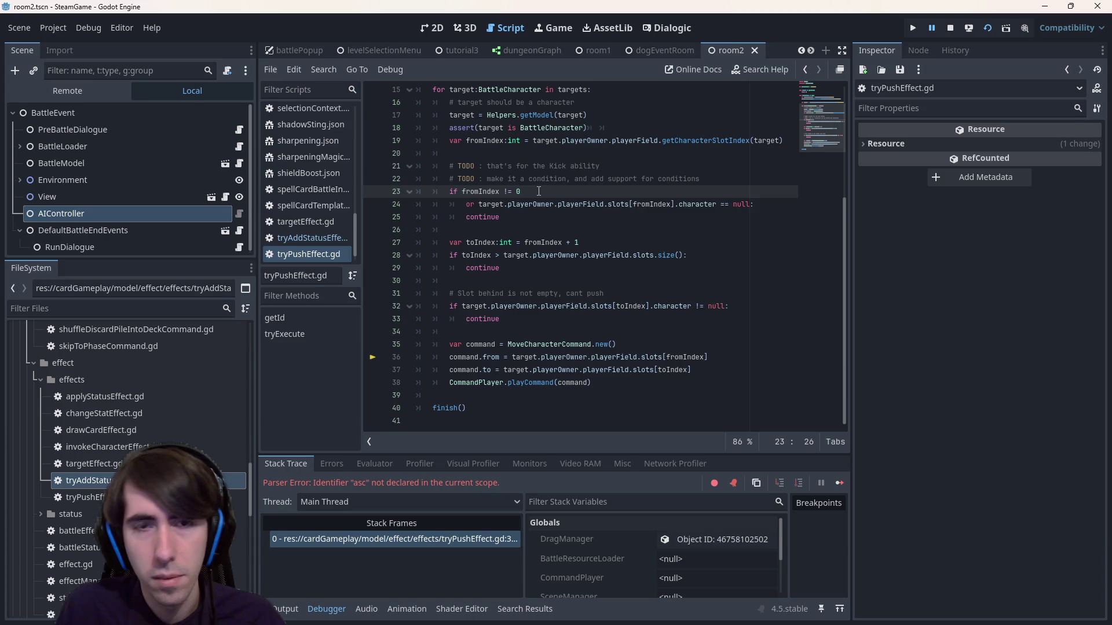
key("Delete")
key("Delete")
key("Delete")
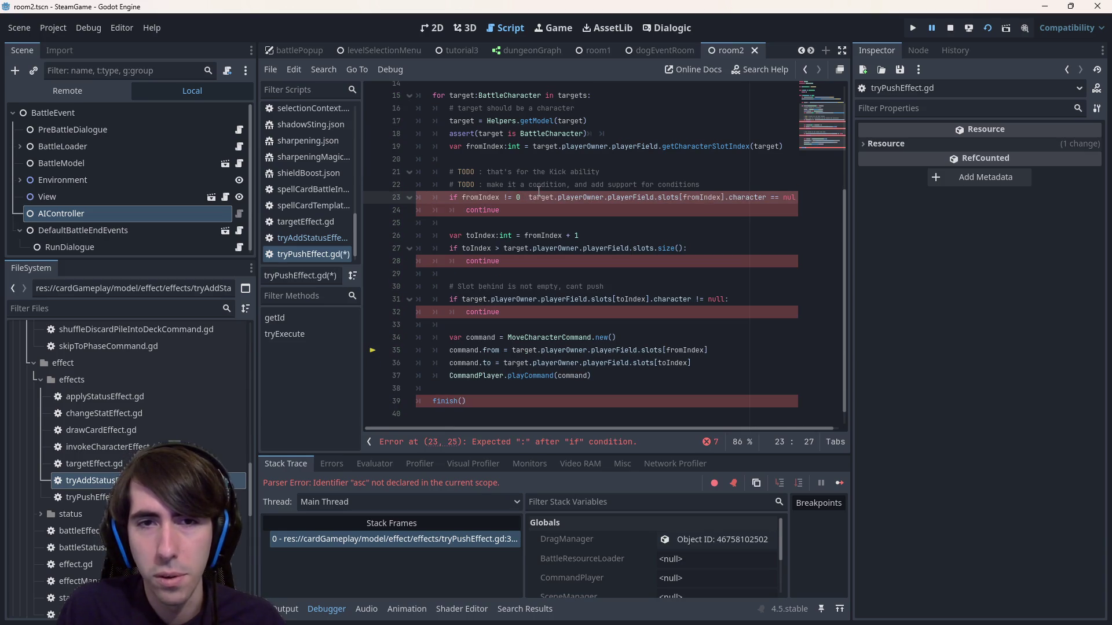
type("or")
key("Return")
key("ctrl+s")
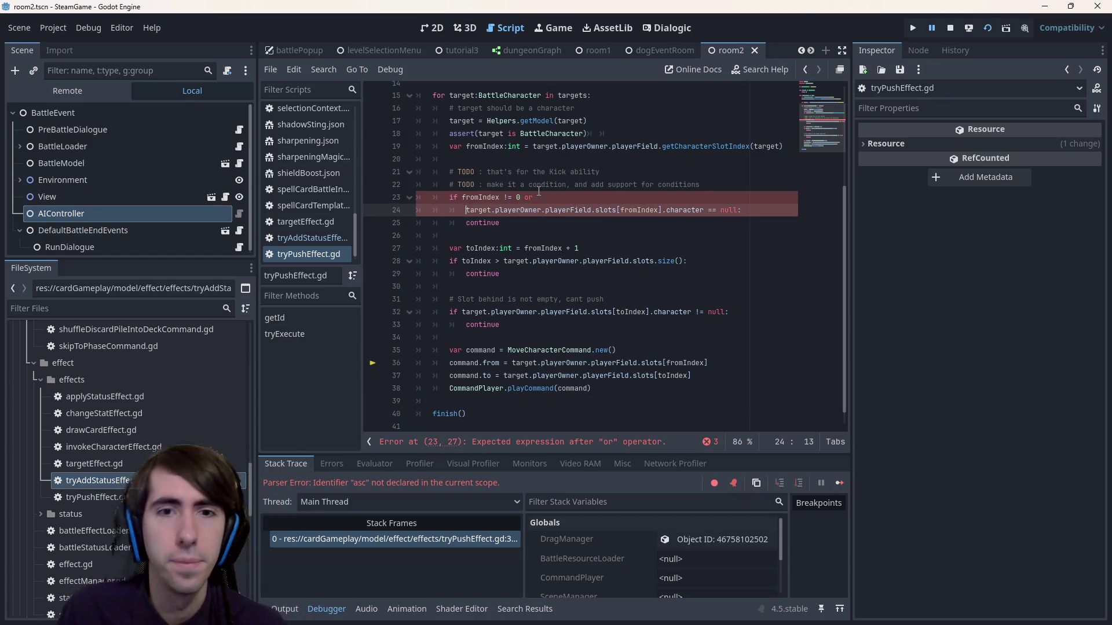
key("BackSpace")
key("ctrl+z")
key("ctrl+z")
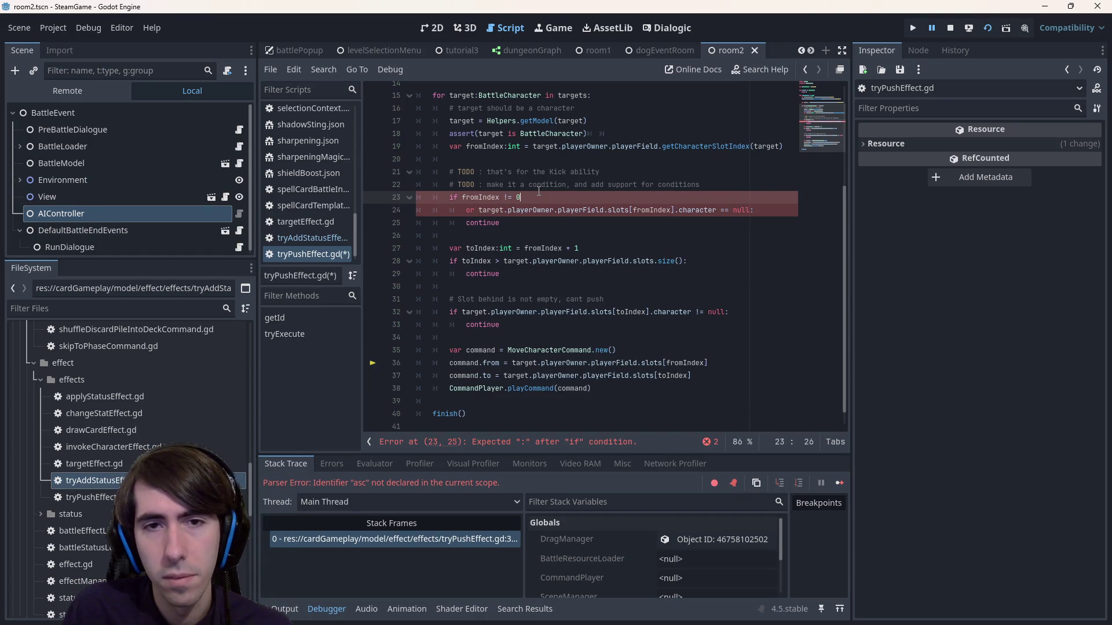
key("ctrl+s")
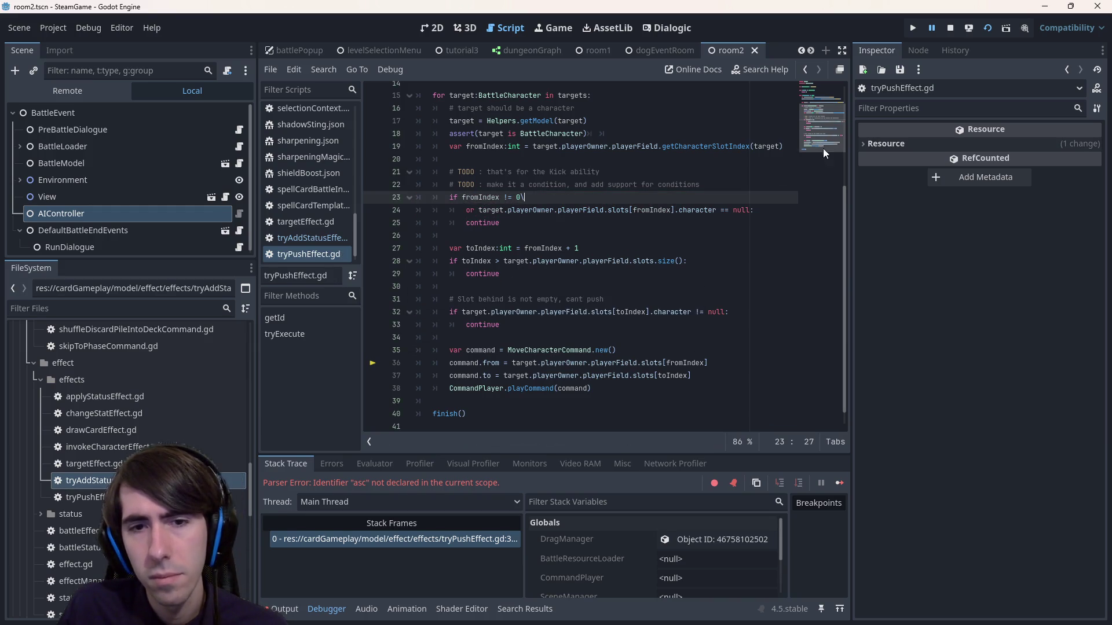
mouse_move(747, 312)
left_mouse_down()
mouse_move(422, 294)
mouse_move(462, 312)
left_mouse_up()
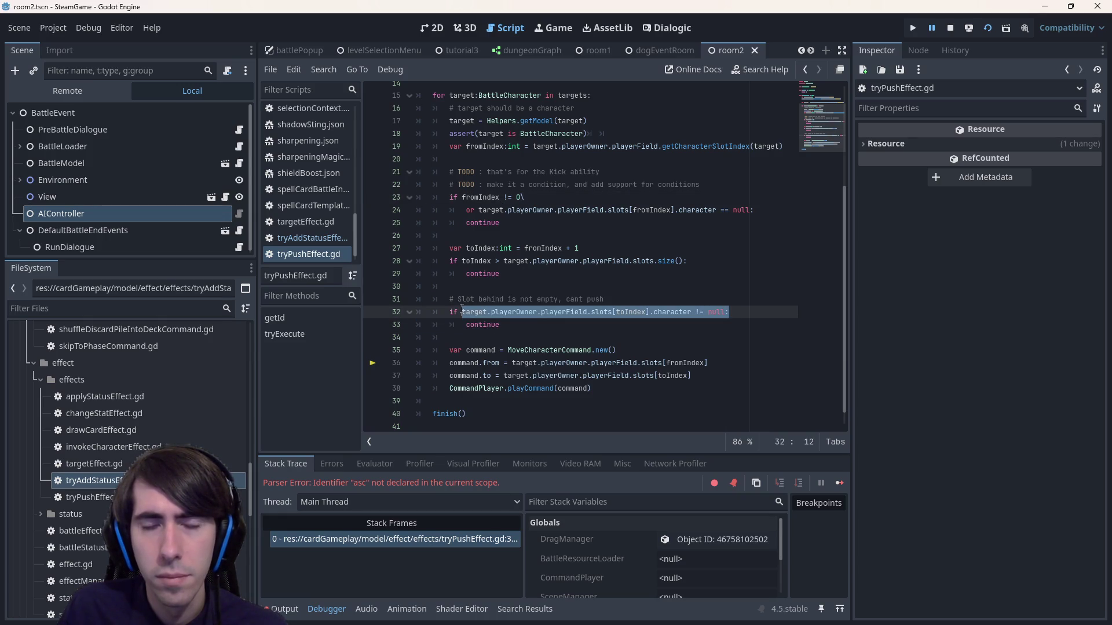
- Extend line 28's toIndex check with 'or slots[toIndex].character != null:' on a continuation line
left_click(684, 261)
key("Return")
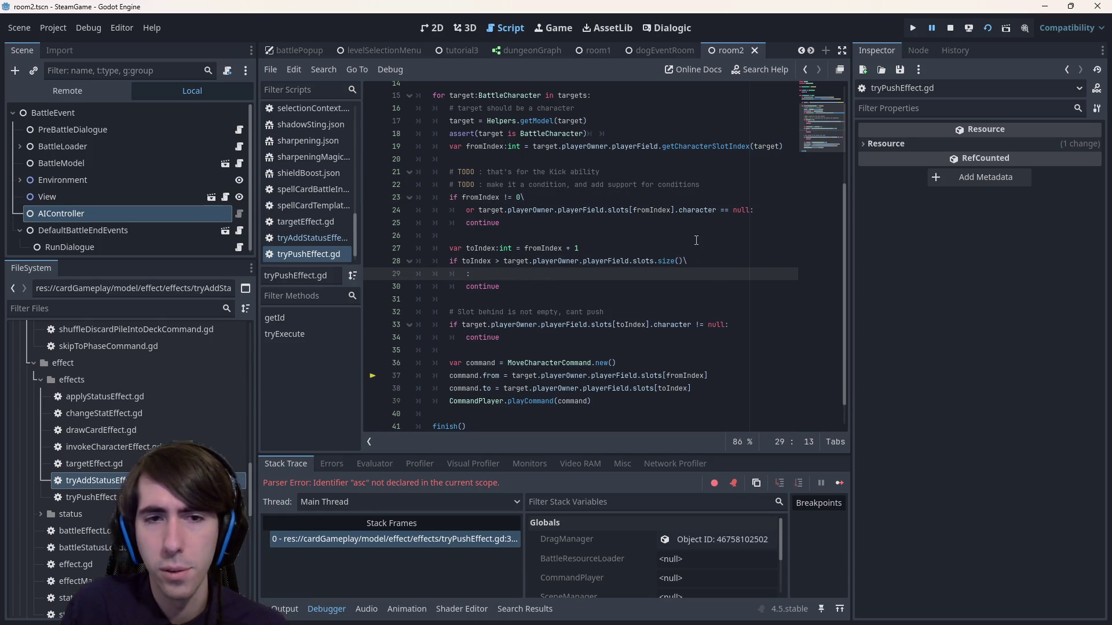
type("or")
key("ctrl+v")
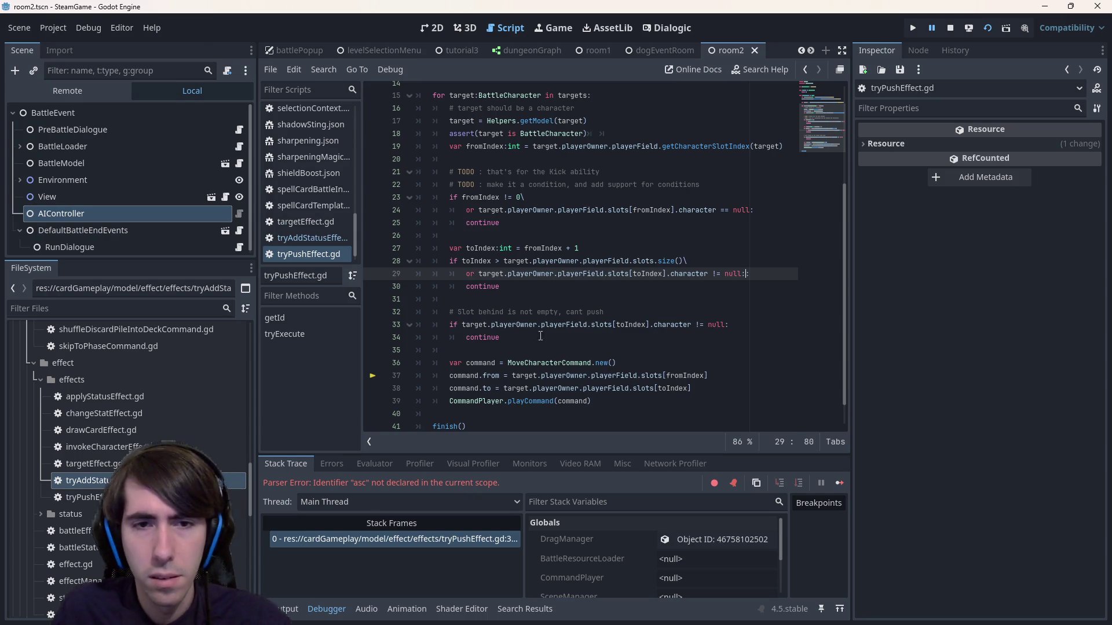
type(":")
- Move the slot-behind comment up below line 27 and delete the old separate occupied-slot check
left_click_drag(604, 312, 416, 312)
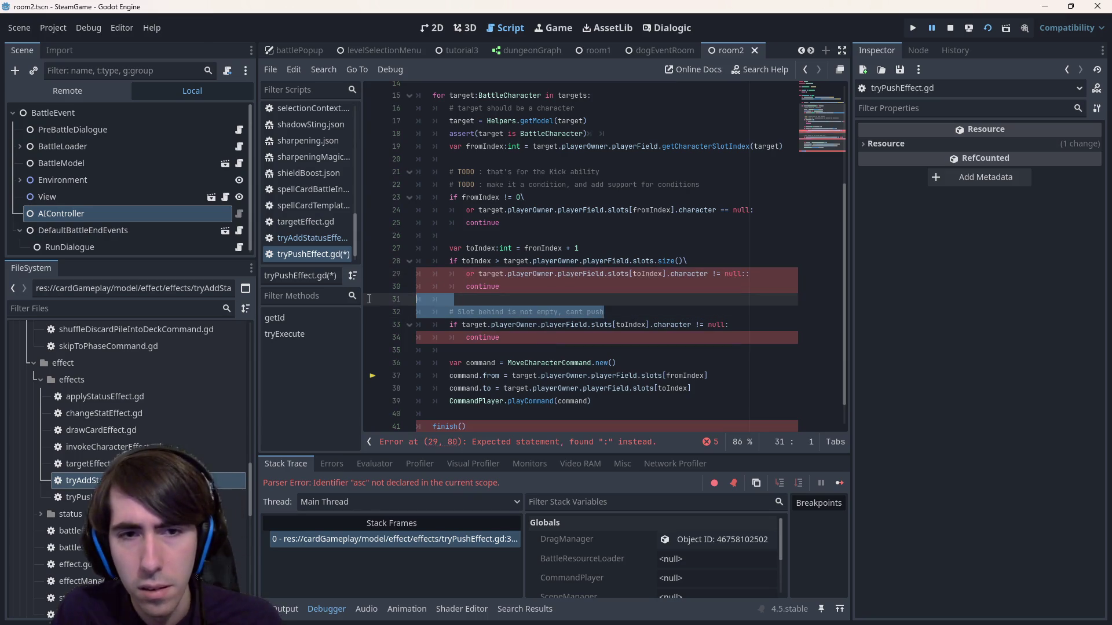
key("ctrl+x")
key("BackSpace")
left_click(591, 247)
key("Return")
key("ctrl+v")
key("shift+Tab")
key("shift+Tab")
key("ctrl+s")
left_click_drag(449, 350, 365, 315)
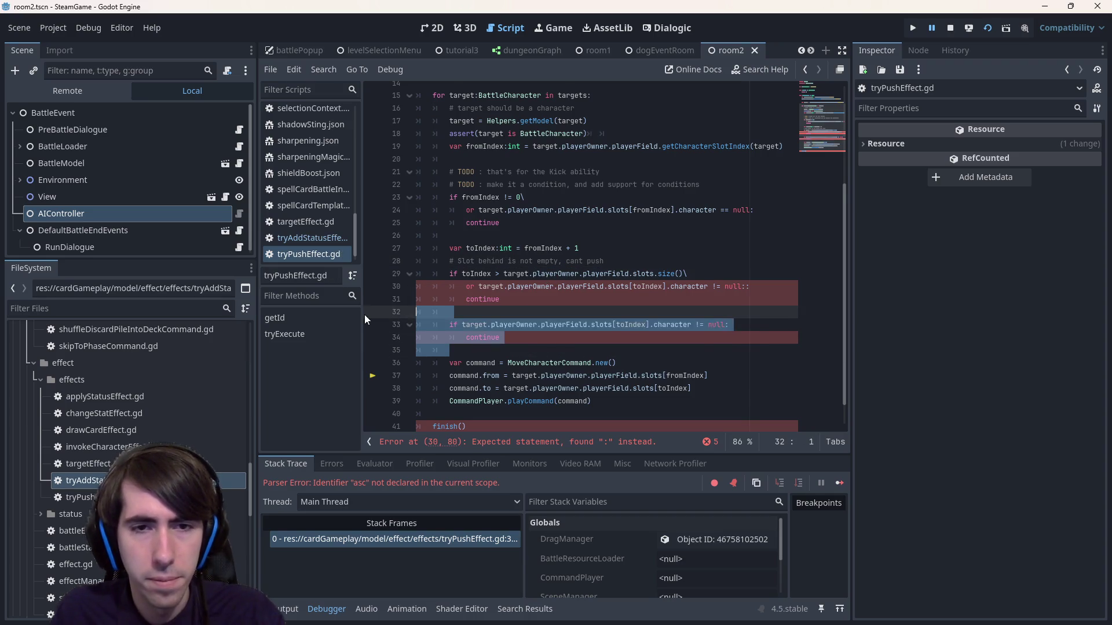
key("Delete")
- Place the comment below the toIndex condition with one indent, save, and restart the game
left_click(763, 285)
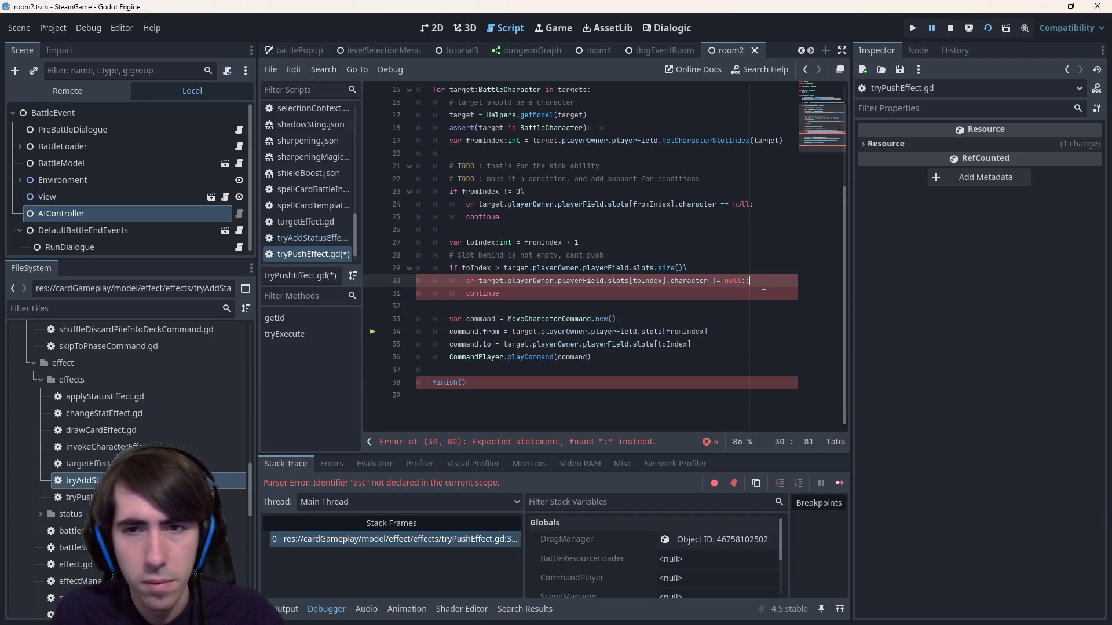
left_click(638, 256)
key("alt+Down")
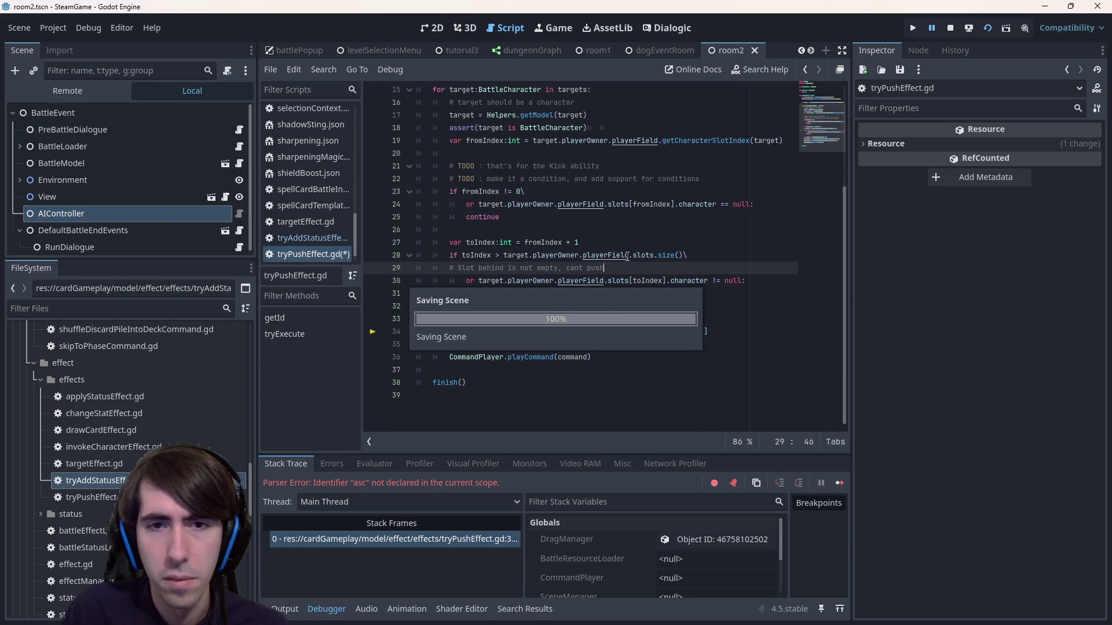
key("ctrl+s")
key("alt+Up")
key("alt+Down")
key("ctrl+Left")
key("ctrl+Left")
key("ctrl+Left")
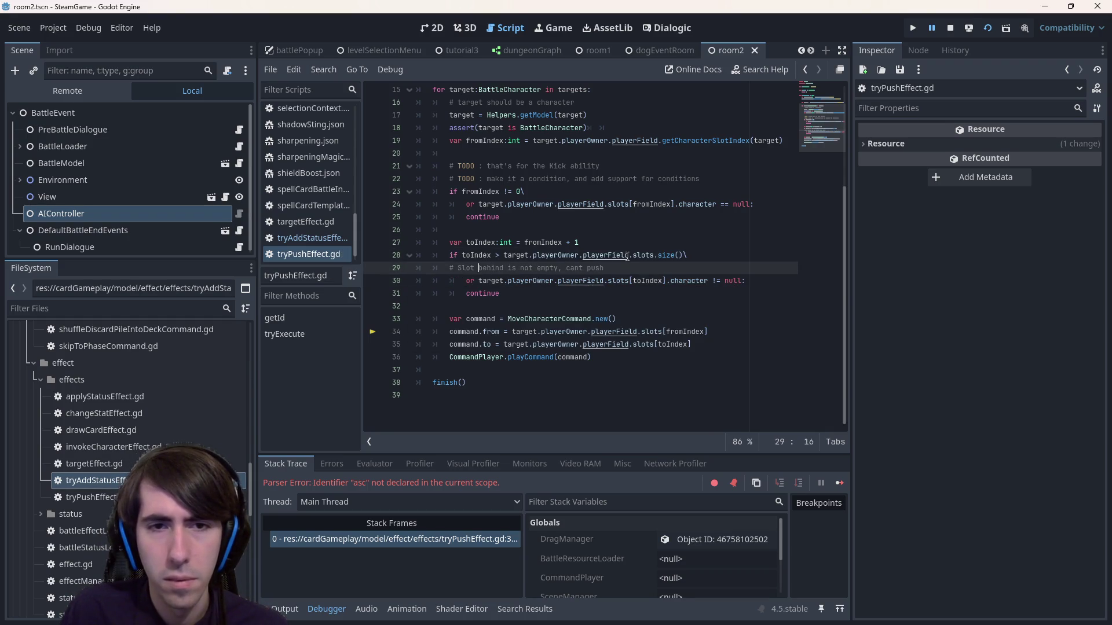
key("Tab")
key("ctrl+s")
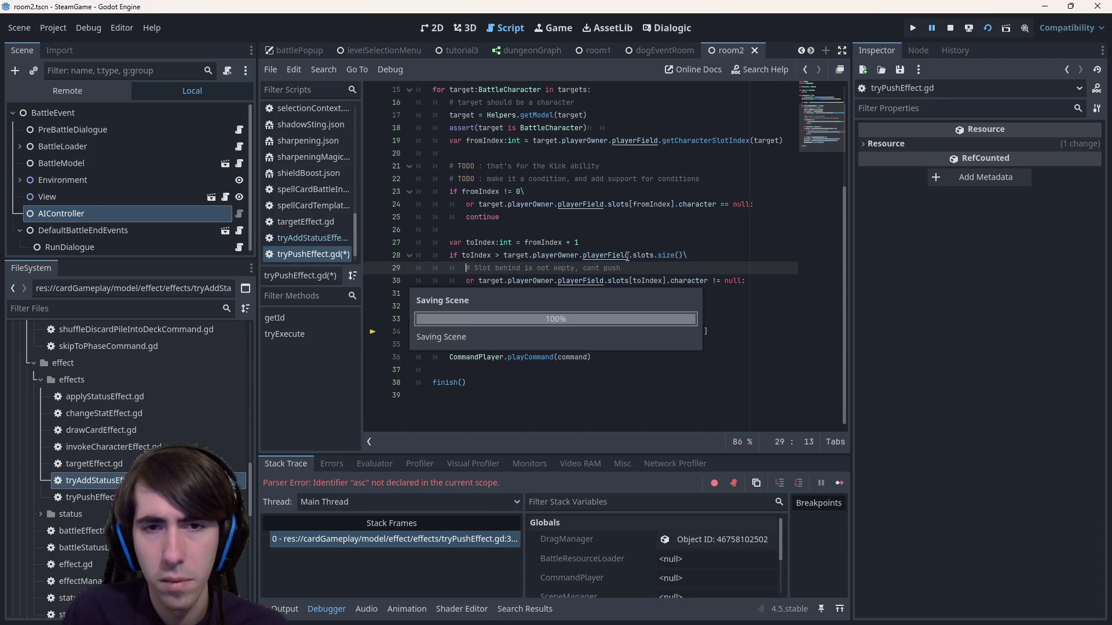
left_click(666, 299)
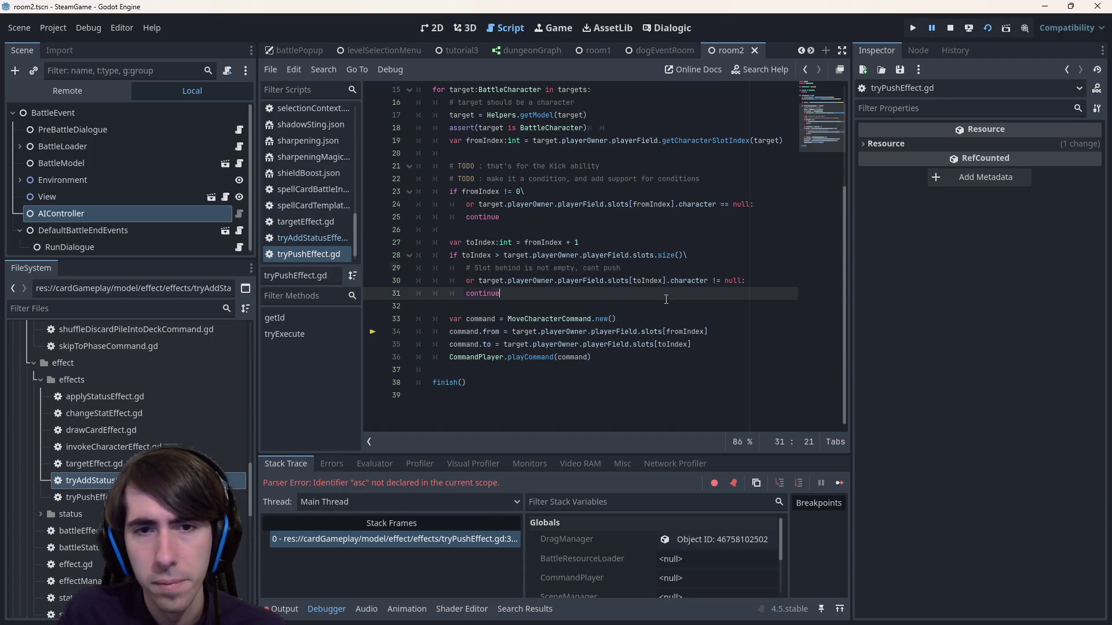
left_click(951, 26)
- Restart the game, check the errors, and change the targets loop type from BattleCharacter to BattleSlot, then save
left_click(989, 26)
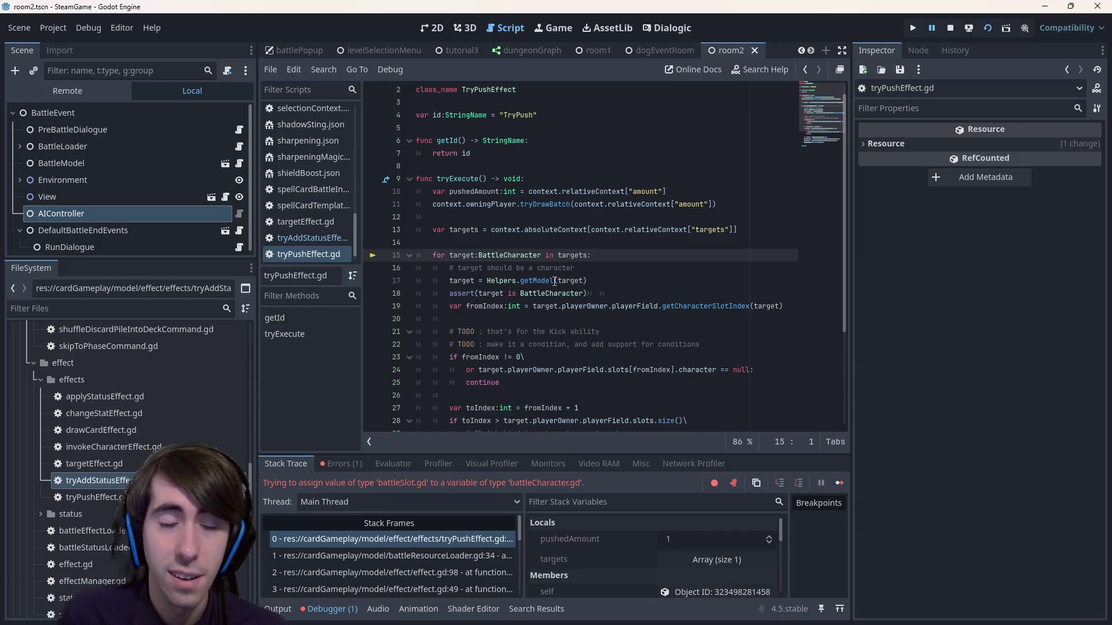
left_click(362, 466)
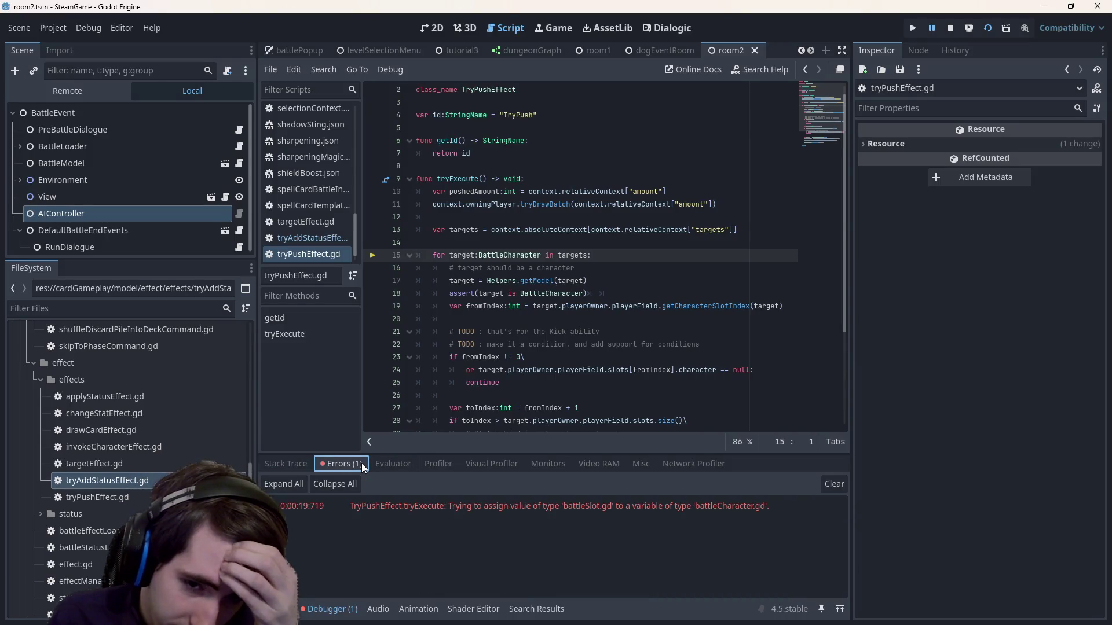
double_click(510, 255)
scroll(510, 266, "down", 2)
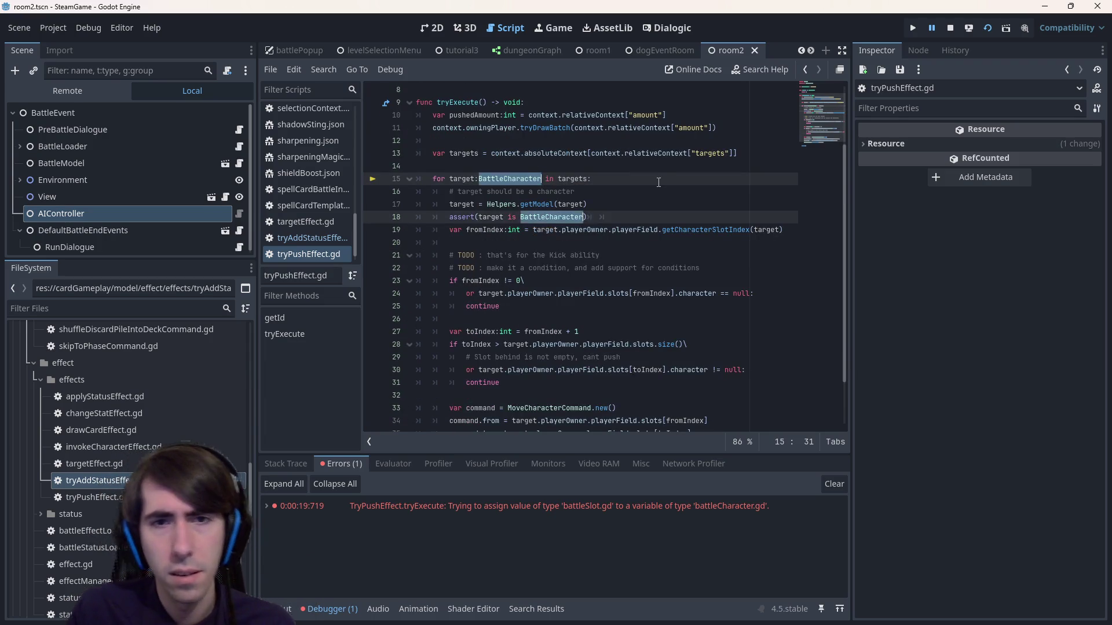
type("BattleSlot")
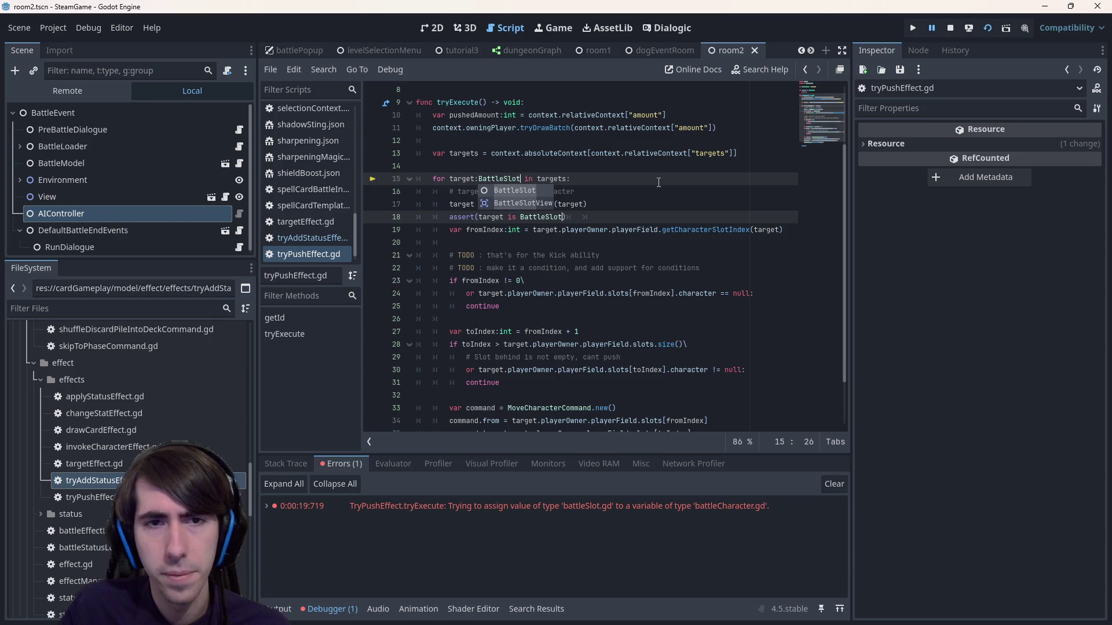
left_click(582, 216)
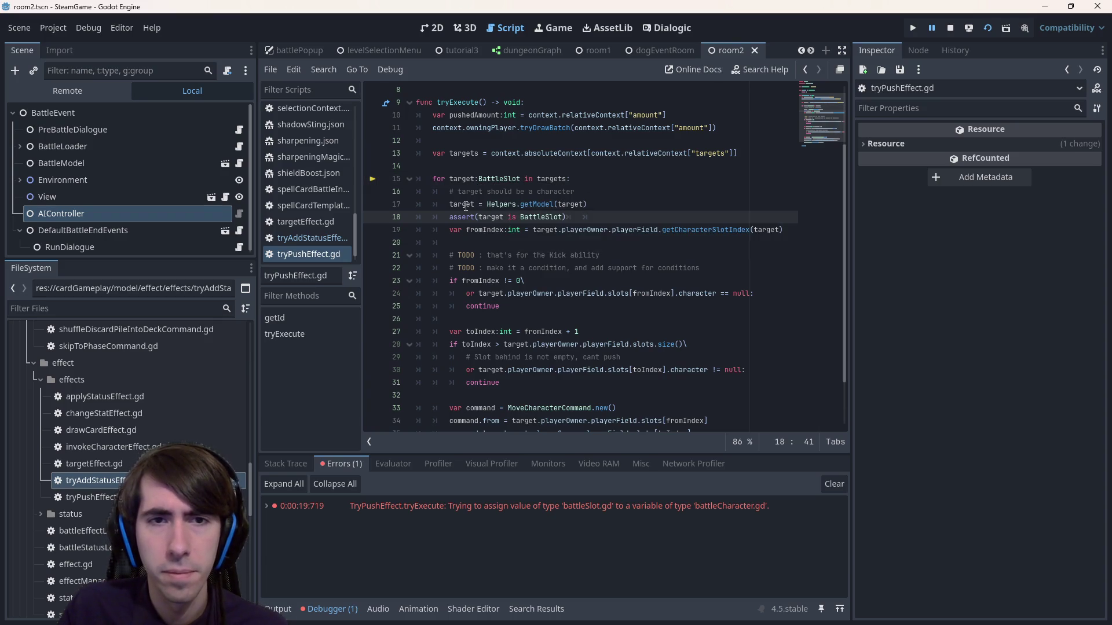
mouse_move(465, 207)
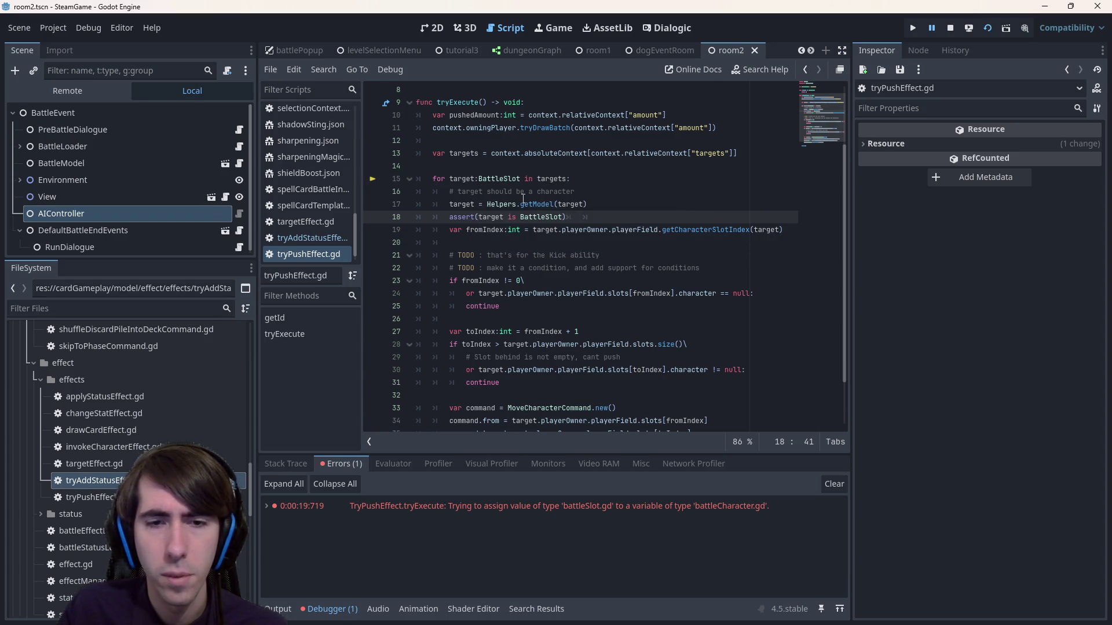
mouse_move(554, 178)
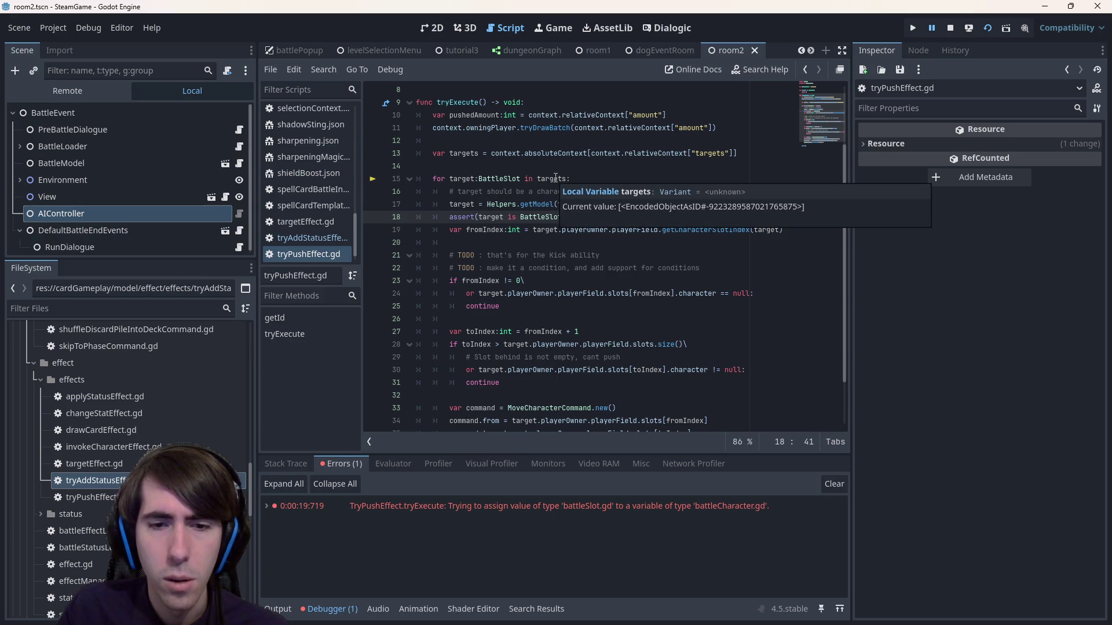
mouse_move(592, 512)
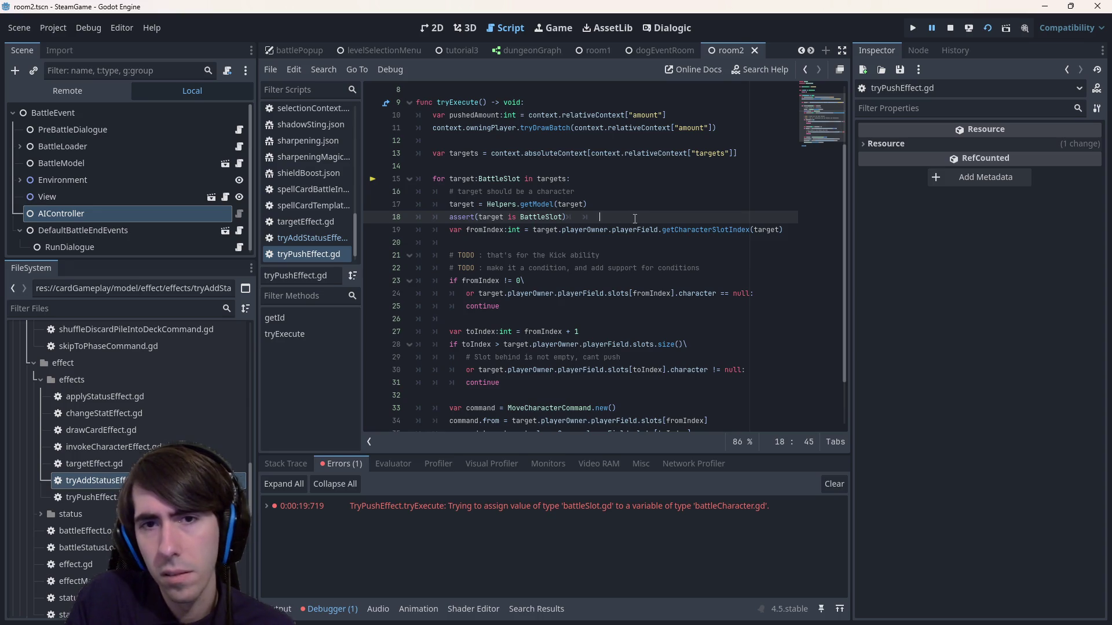
key("ctrl+s")
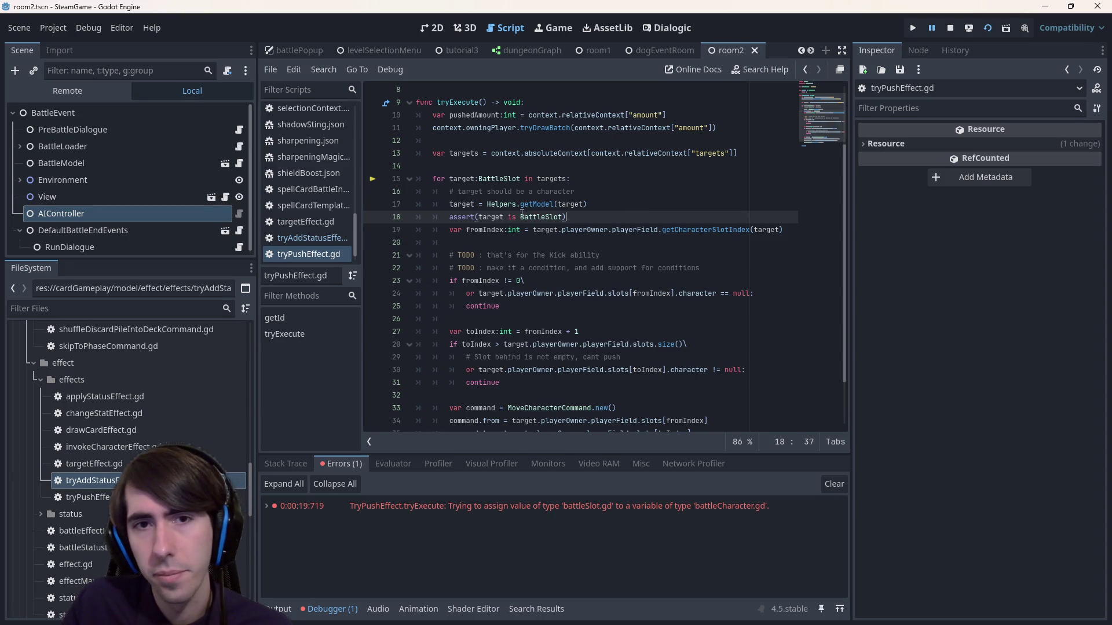
double_click(463, 179)
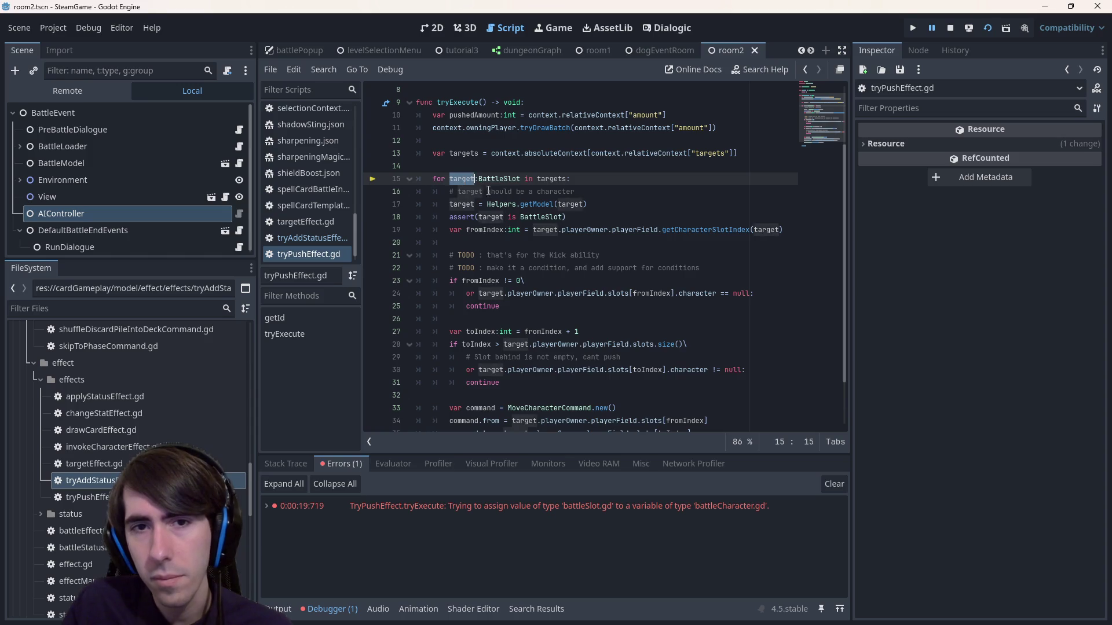
- Delete the BattleSlot assert line from the push loop and save
left_click_drag(616, 216, 317, 217)
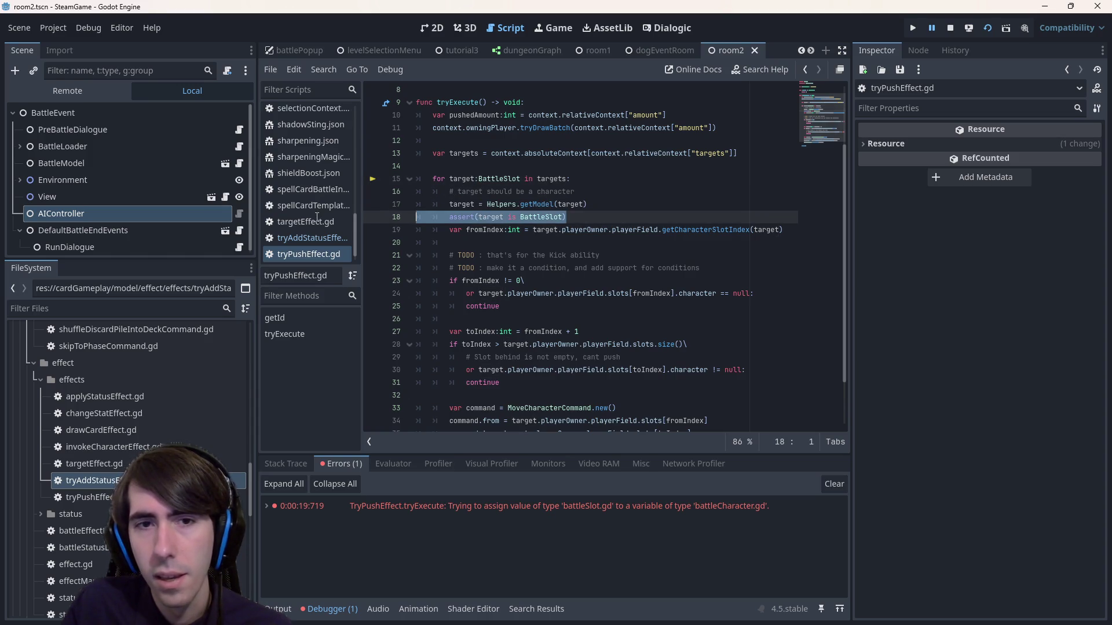
left_click(447, 220)
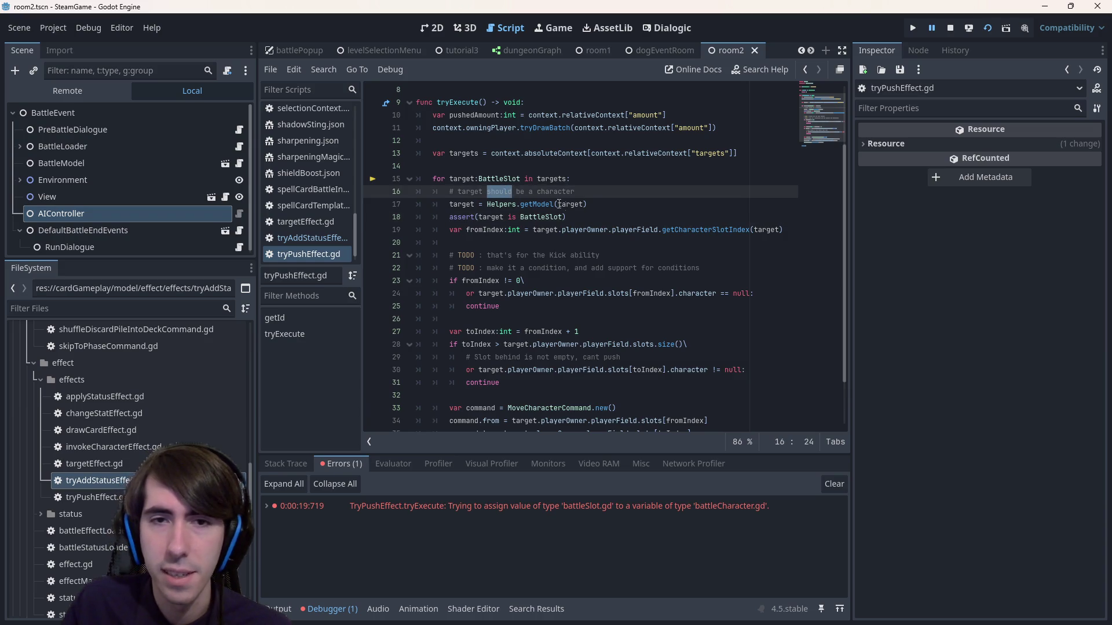
double_click(499, 179)
key("BackSpace")
key("ctrl+z")
left_click(566, 217)
key("ctrl+s")
left_click_drag(566, 217, 370, 218)
key("BackSpace")
key("BackSpace")
key("ctrl+s")
- Change the line 16 comment to read '# target should be a Slot'
double_click(455, 179)
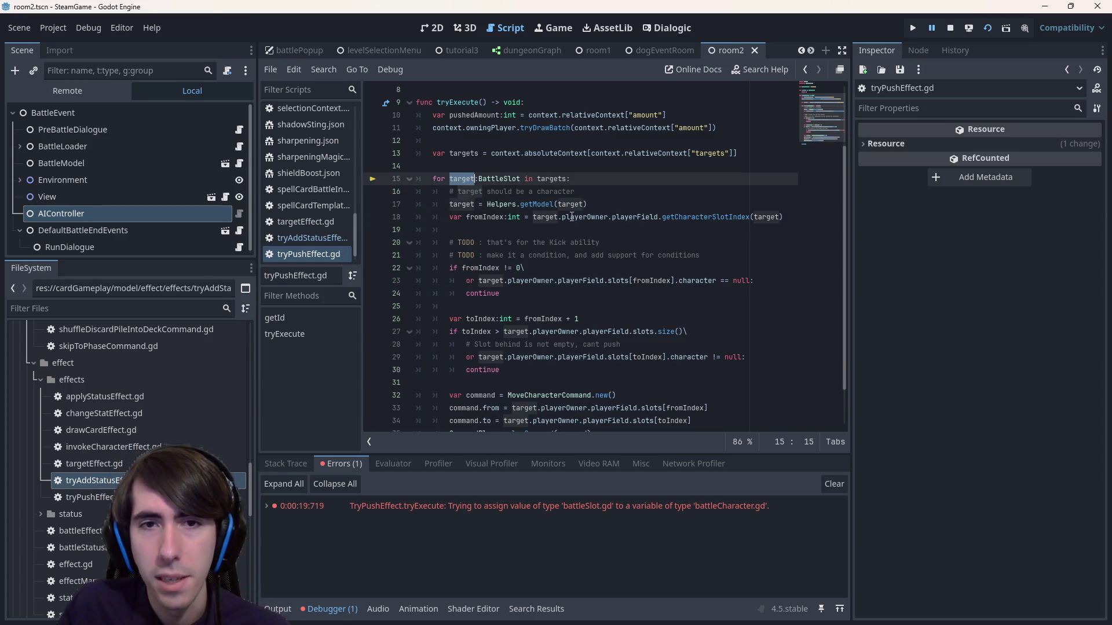
left_click(595, 191)
double_click(553, 191)
type("Slo")
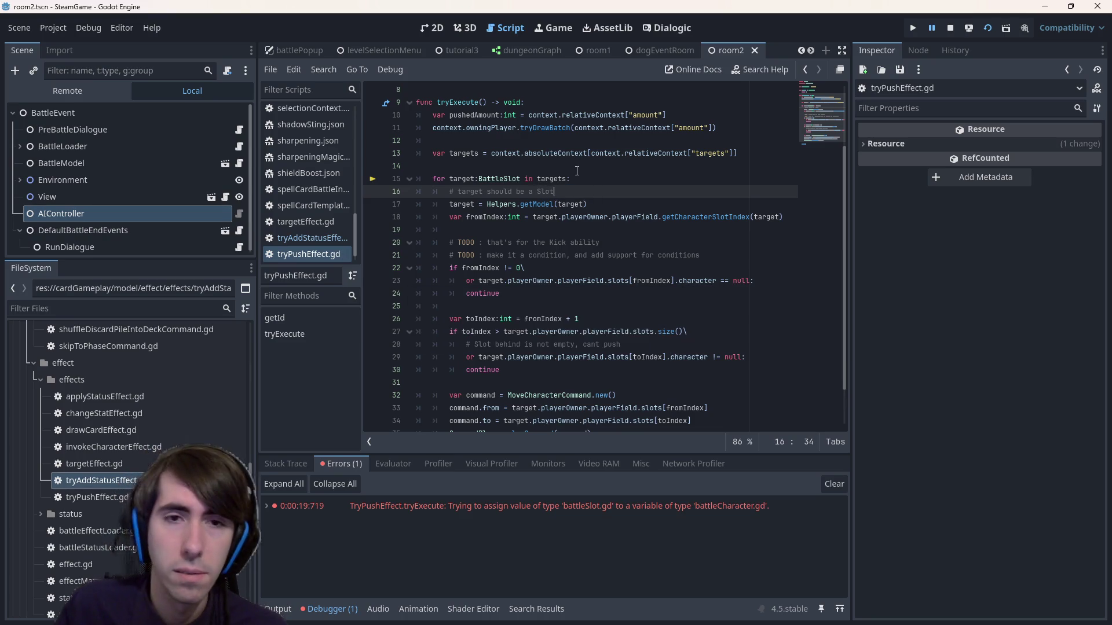
- Review getModel's type checks in helpers.gd, then return to the fromIndex computation on line 18
left_click(539, 204, "ctrl")
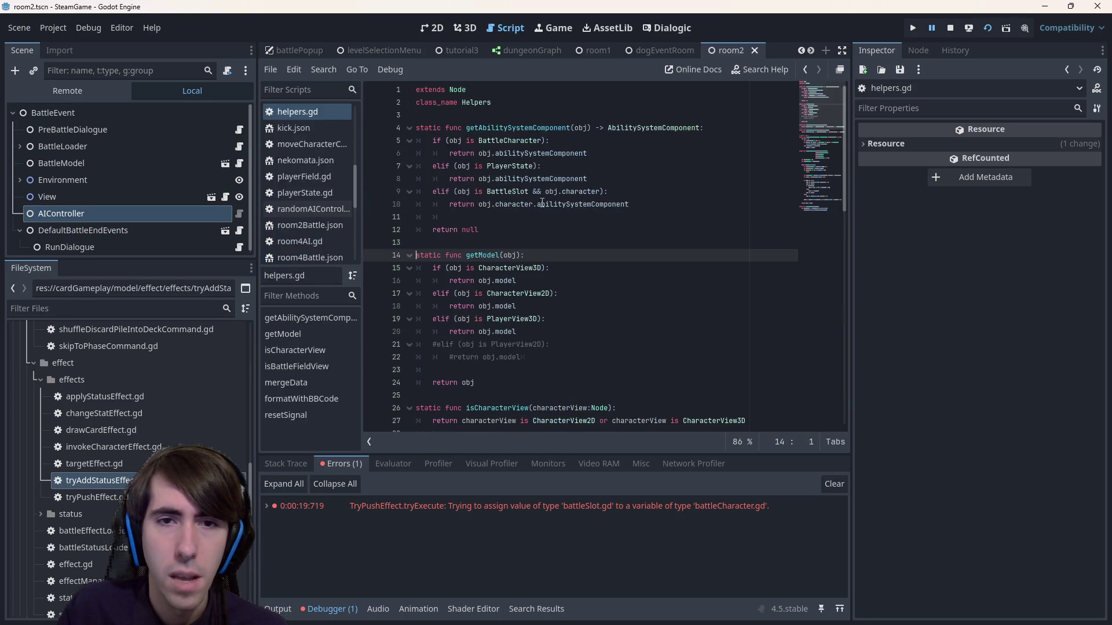
left_click_drag(563, 354, 435, 284)
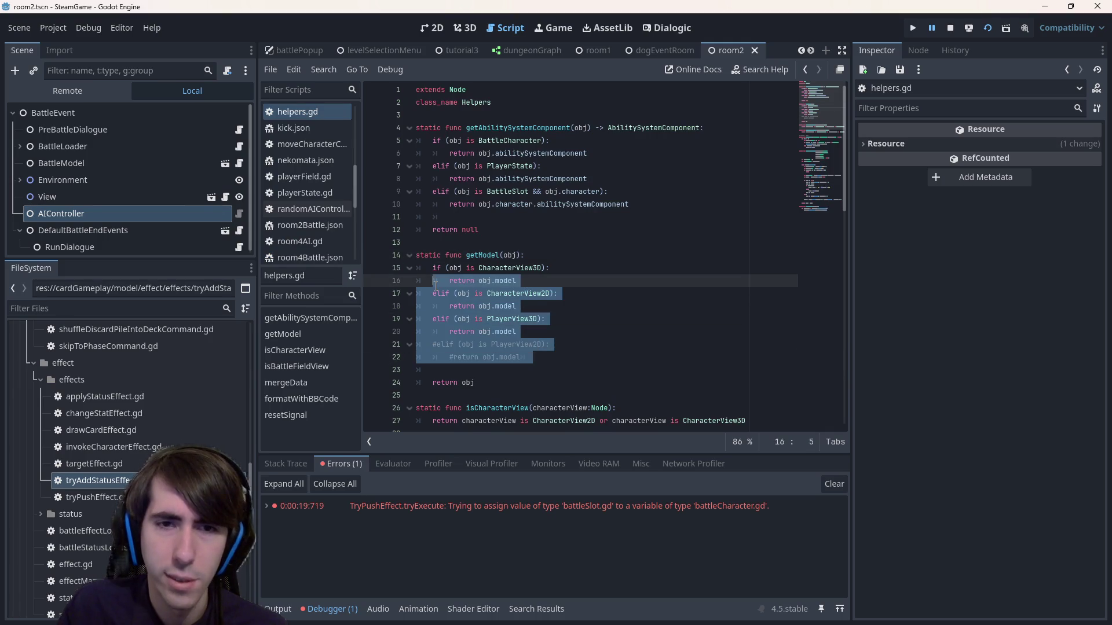
key("alt+Left")
key("alt+Left")
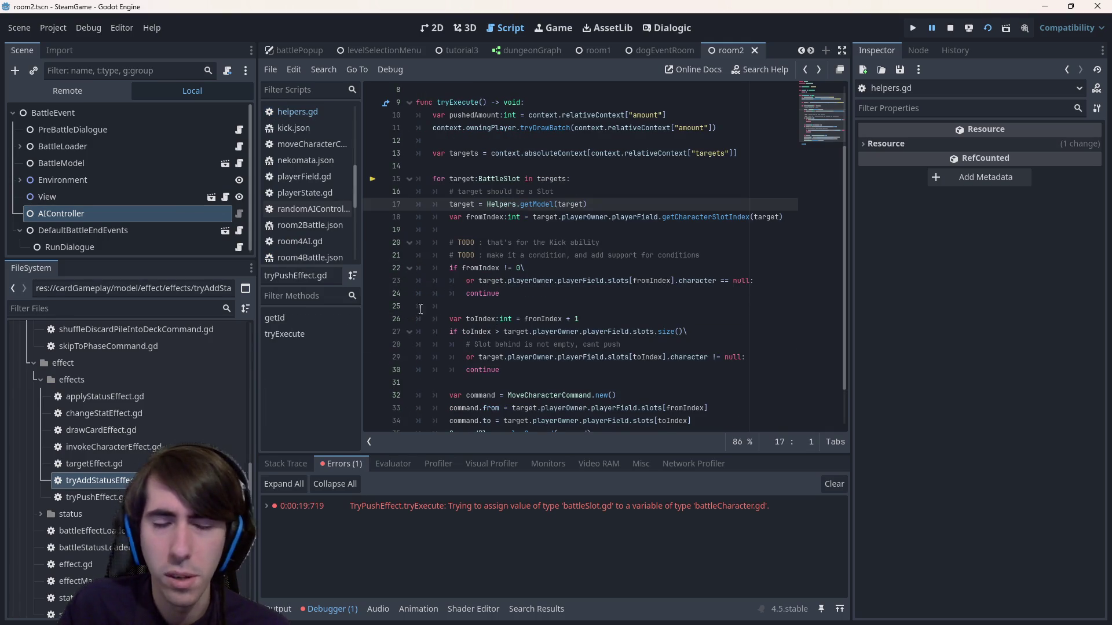
left_click(483, 219)
left_click_drag(474, 219, 769, 223)
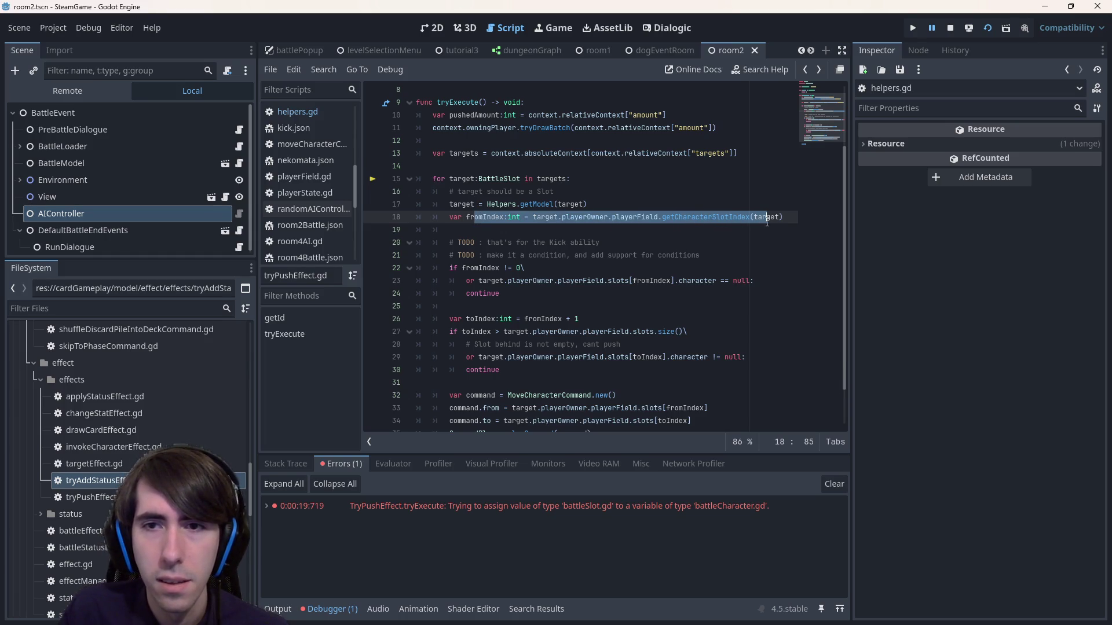
double_click(766, 219)
double_click(495, 220)
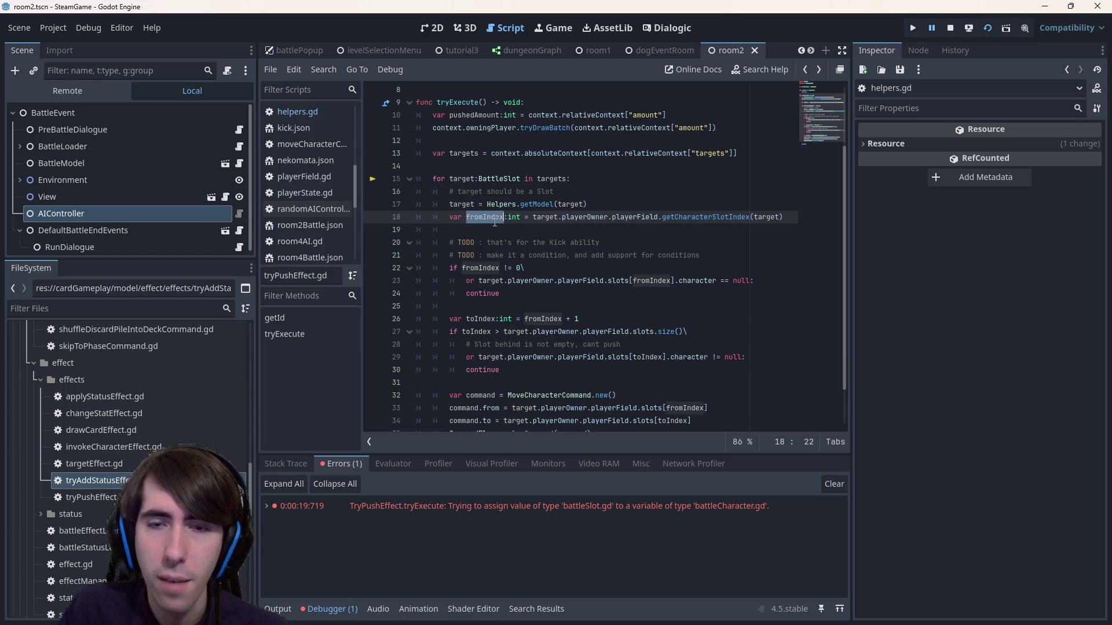
- Look up BattleSlot's position property in battleSlot.gd and return to tryPushEffect.gd
double_click(464, 177)
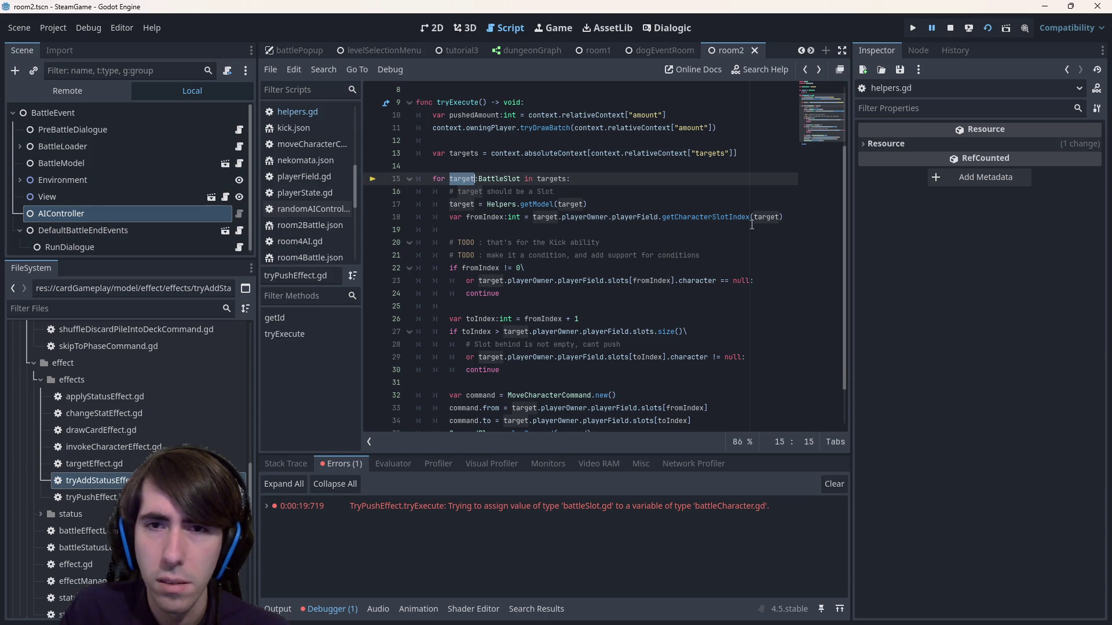
double_click(694, 218)
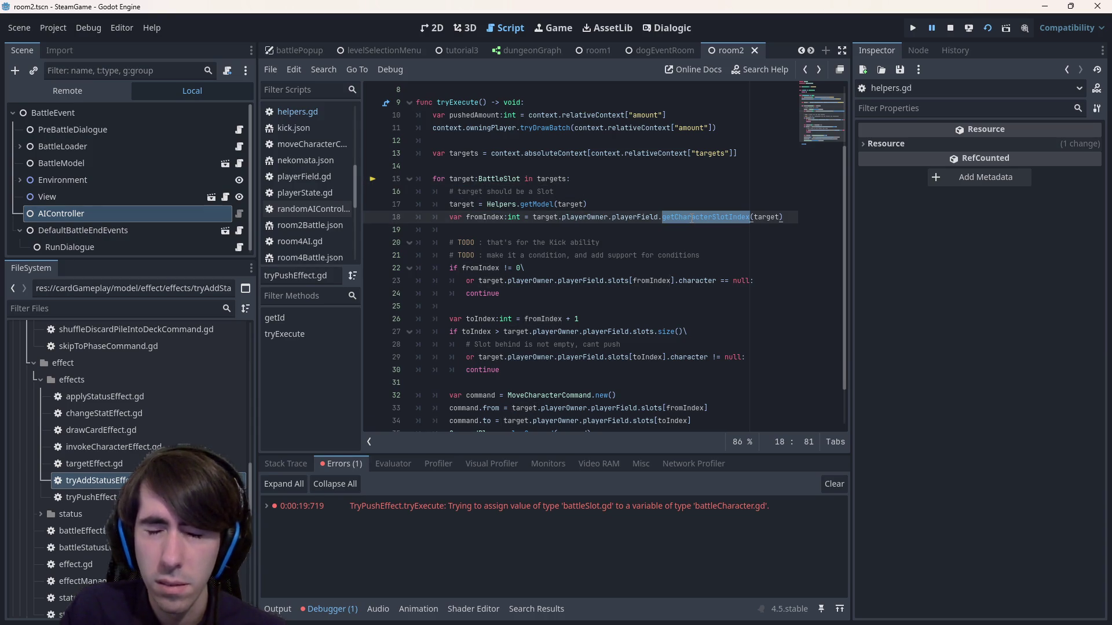
left_click(495, 179)
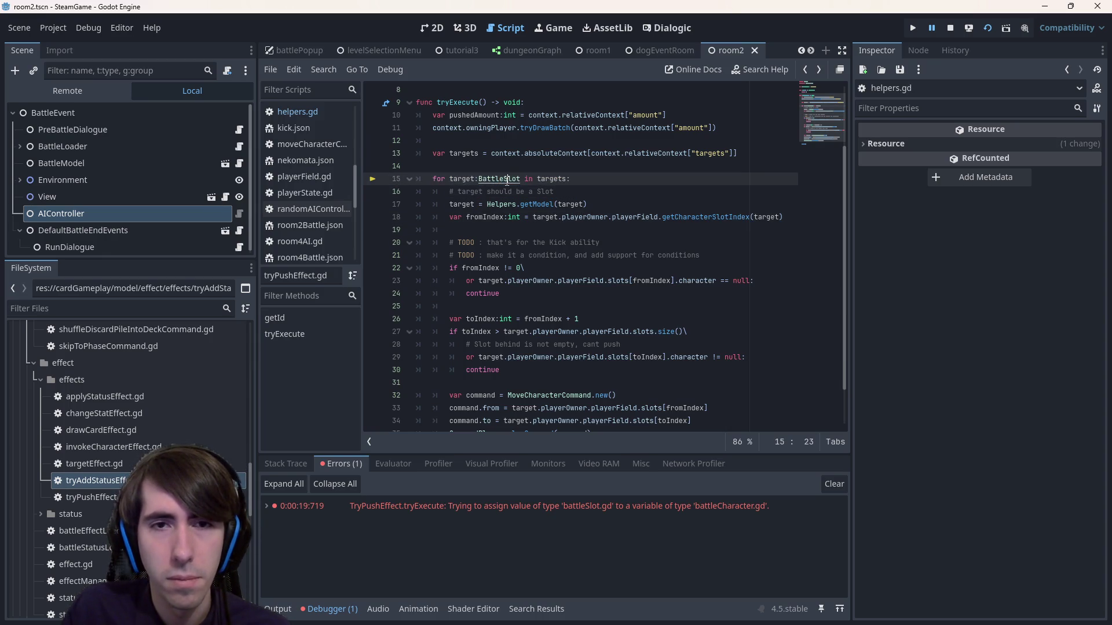
left_click(498, 179, "ctrl")
left_click(487, 140)
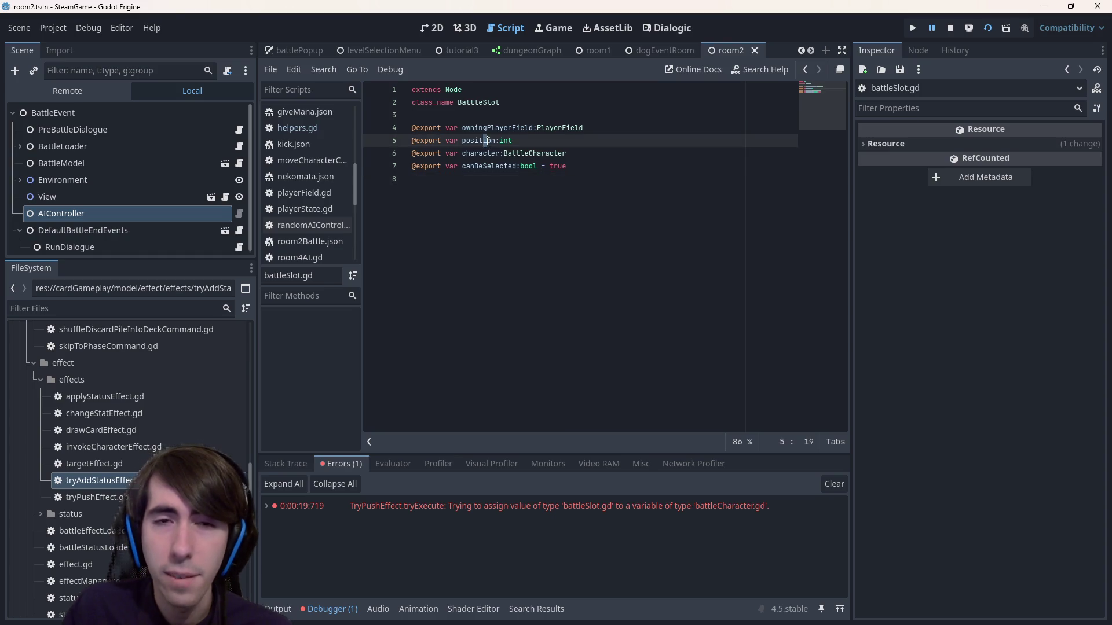
double_click(491, 140)
key("alt+Left")
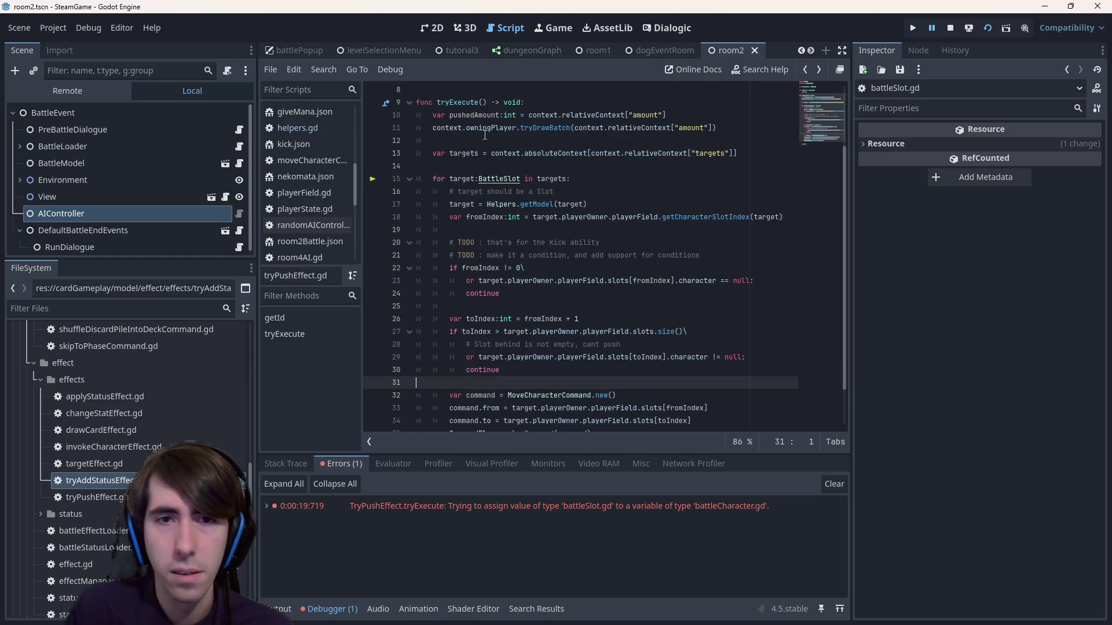
- Set fromIndex to target.position instead of the getCharacterSlotIndex lookup, and stop the debug session
left_click(464, 180)
left_click_drag(533, 216, 797, 216)
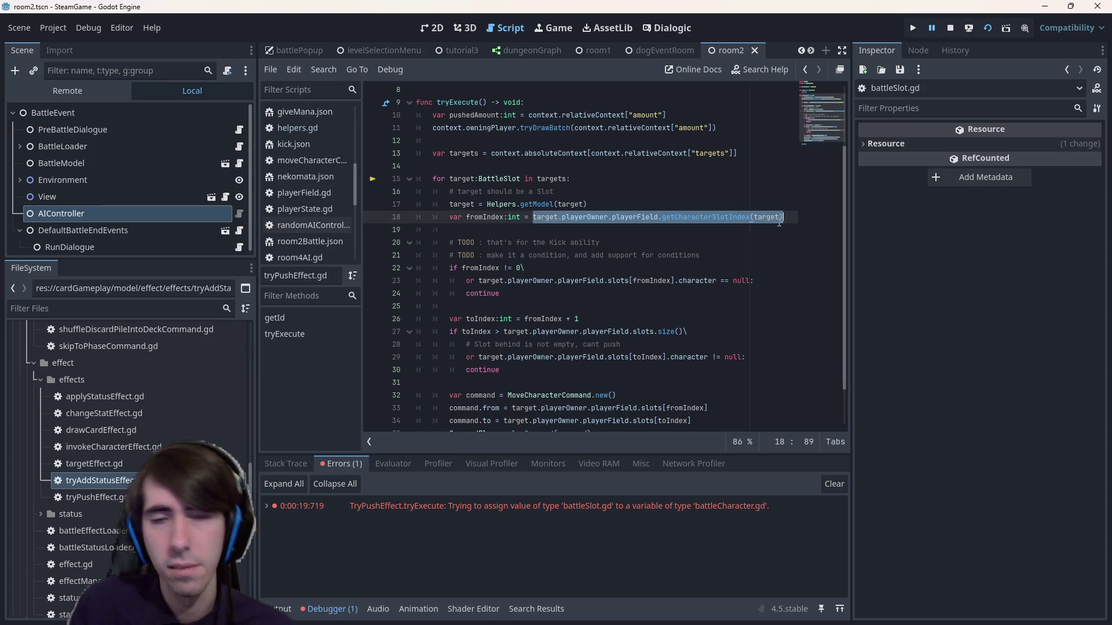
type("target.position")
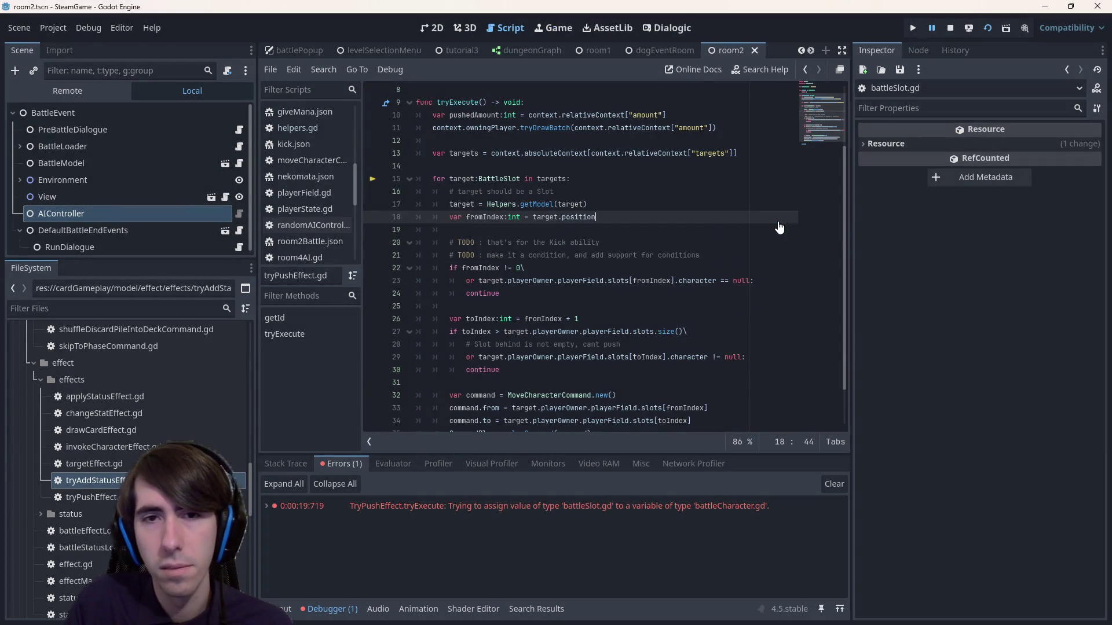
left_click(710, 217)
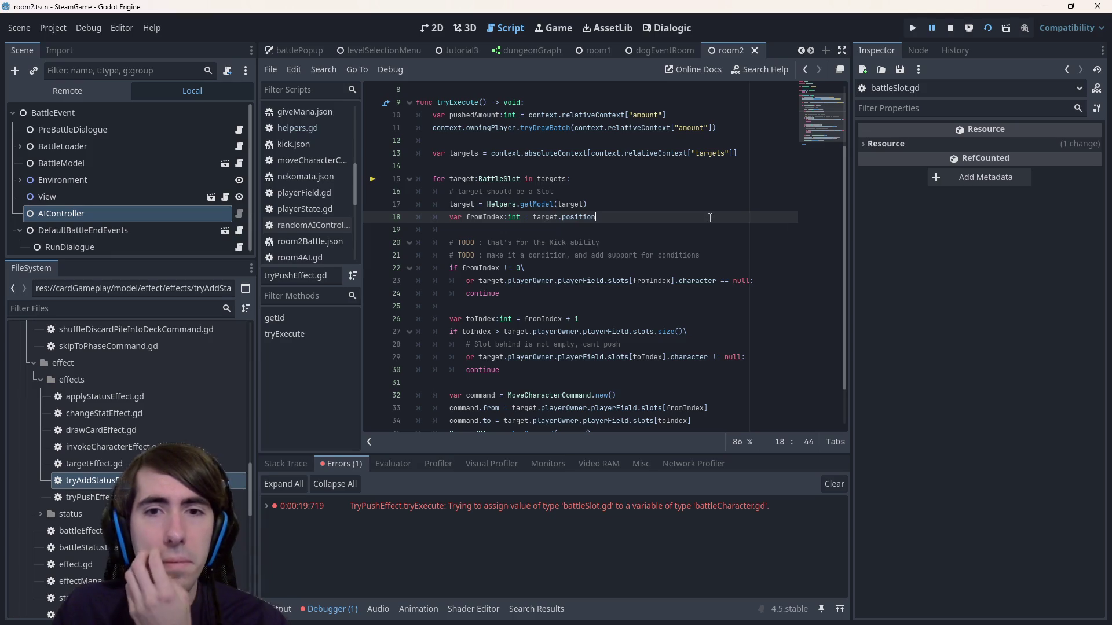
left_click(950, 28)
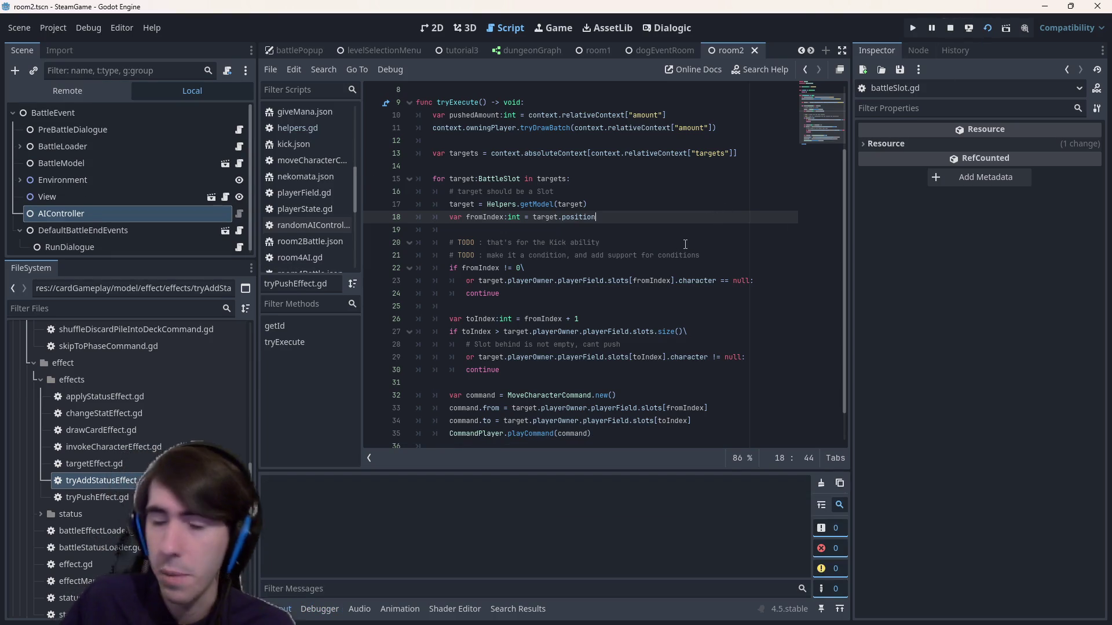
- Run the game, place both characters, and play Shadow Sting twice on the middle slime
key("F5")
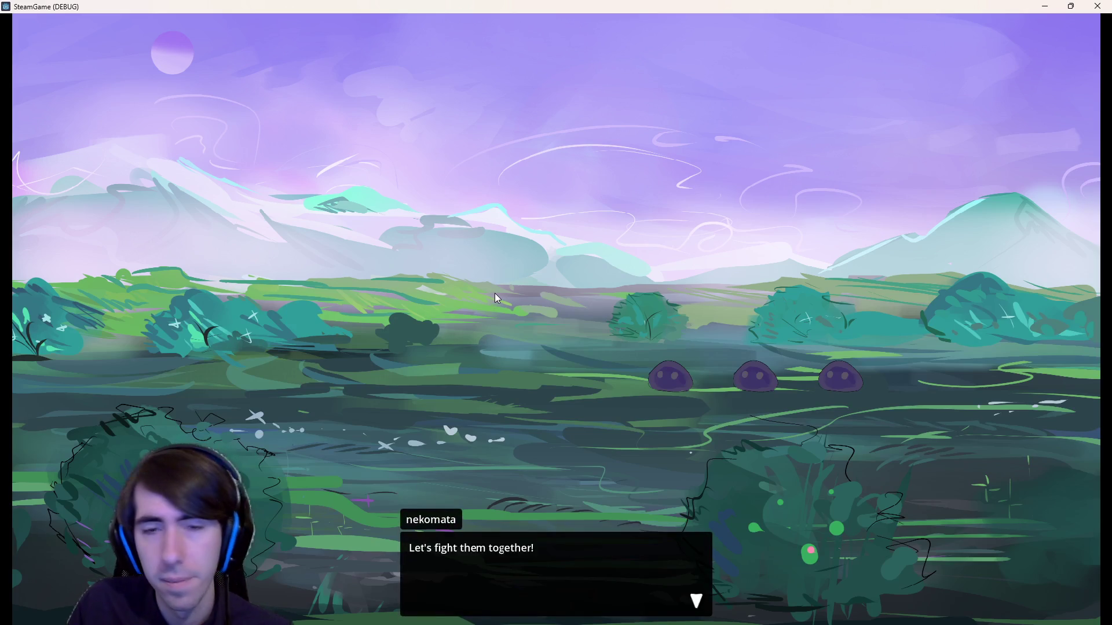
left_click(495, 293)
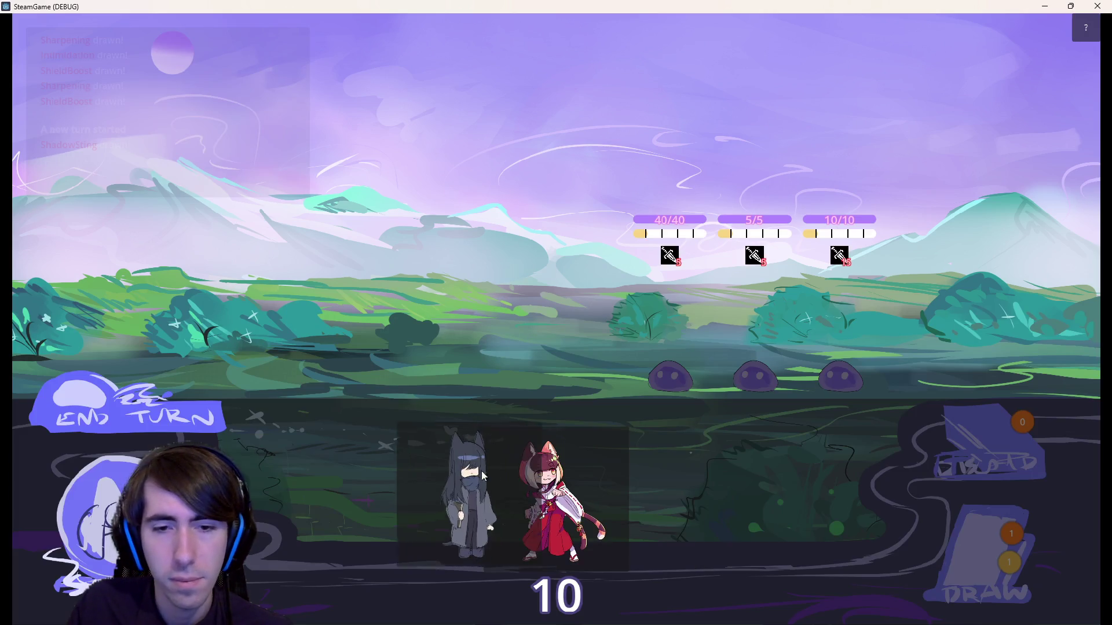
left_click_drag(483, 476, 443, 335)
left_click_drag(550, 498, 345, 342)
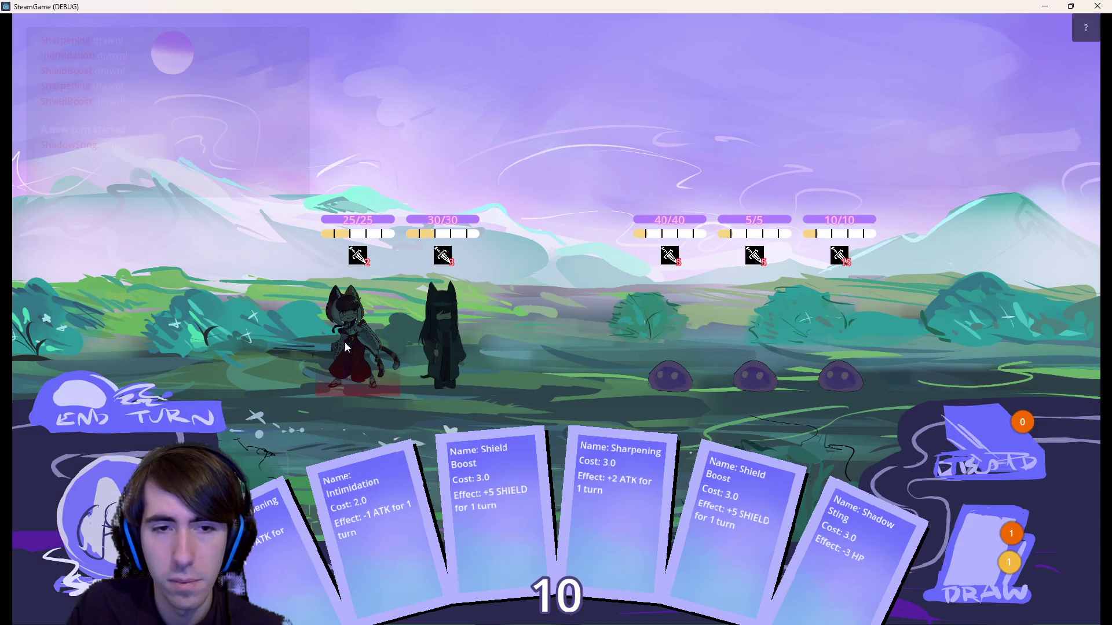
mouse_move(875, 533)
left_mouse_down()
mouse_move(745, 348)
mouse_move(754, 376)
left_mouse_up()
left_click(950, 573)
left_click(928, 585)
mouse_move(928, 584)
left_mouse_down()
mouse_move(739, 348)
mouse_move(754, 371)
left_mouse_up()
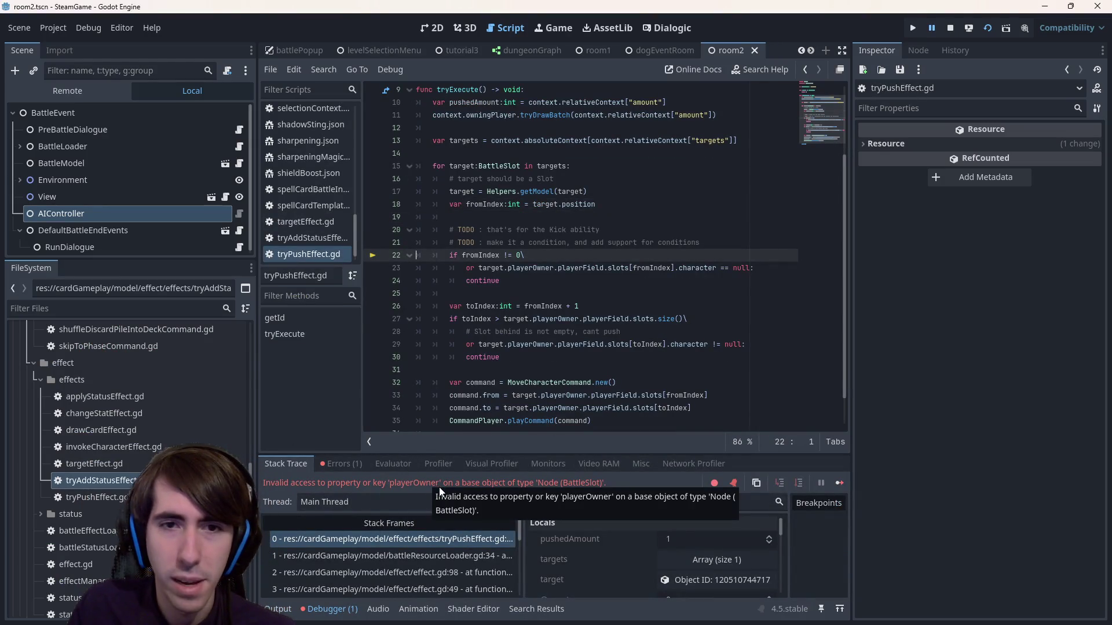
- Insert .character after target on line 23 and check playerOwner's definition in battleCharacter.gd
double_click(530, 267)
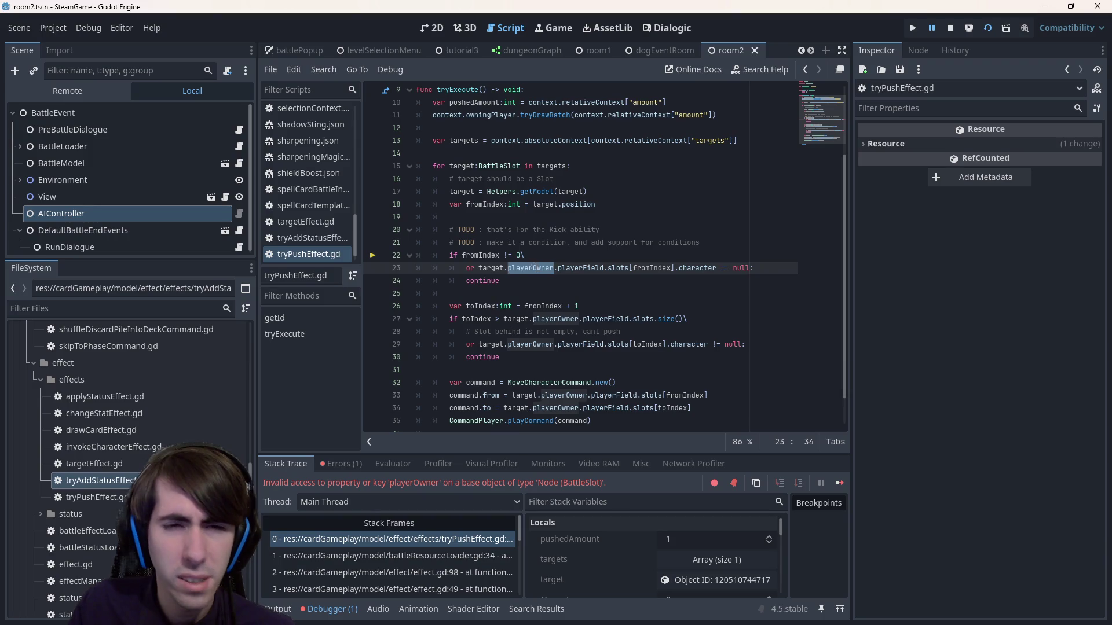
left_click(502, 266)
type(".chara")
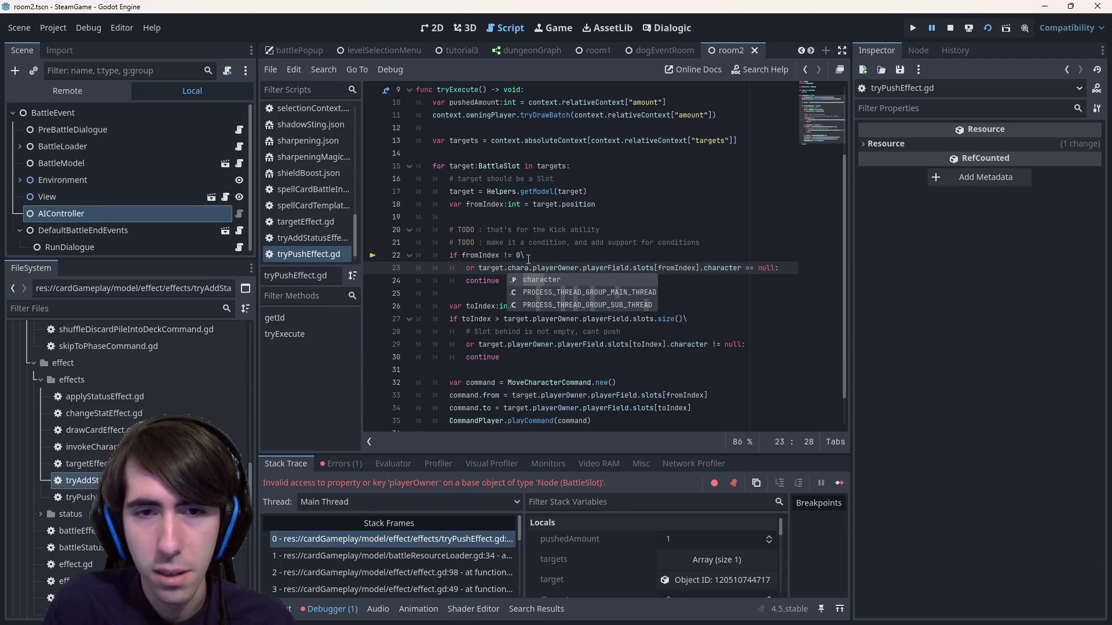
key("Escape")
left_click(550, 269, "ctrl")
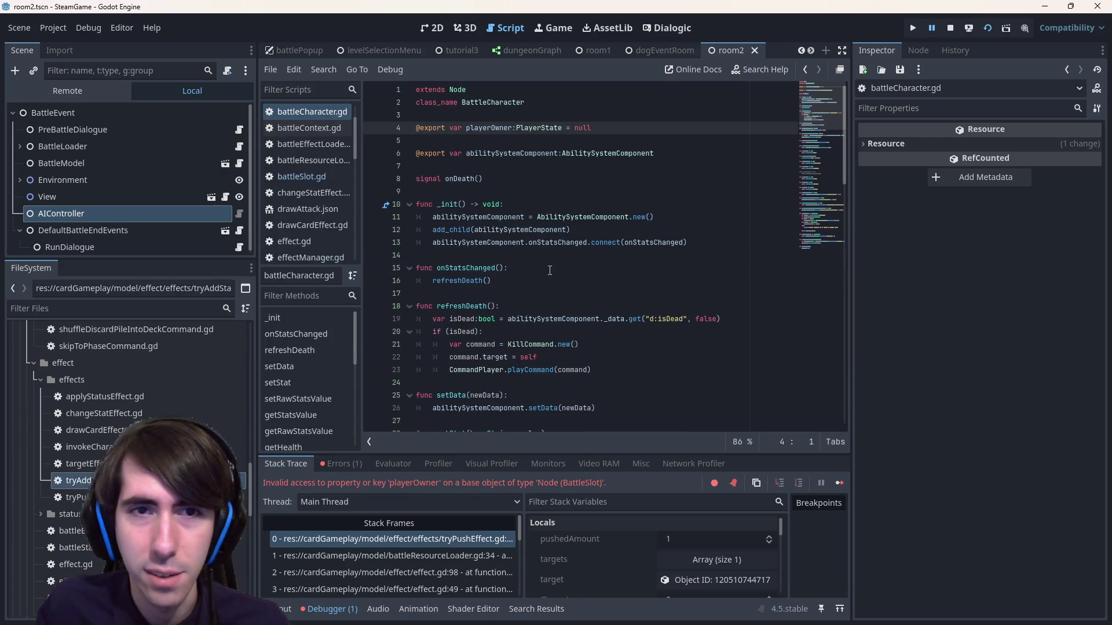
key("alt+Left")
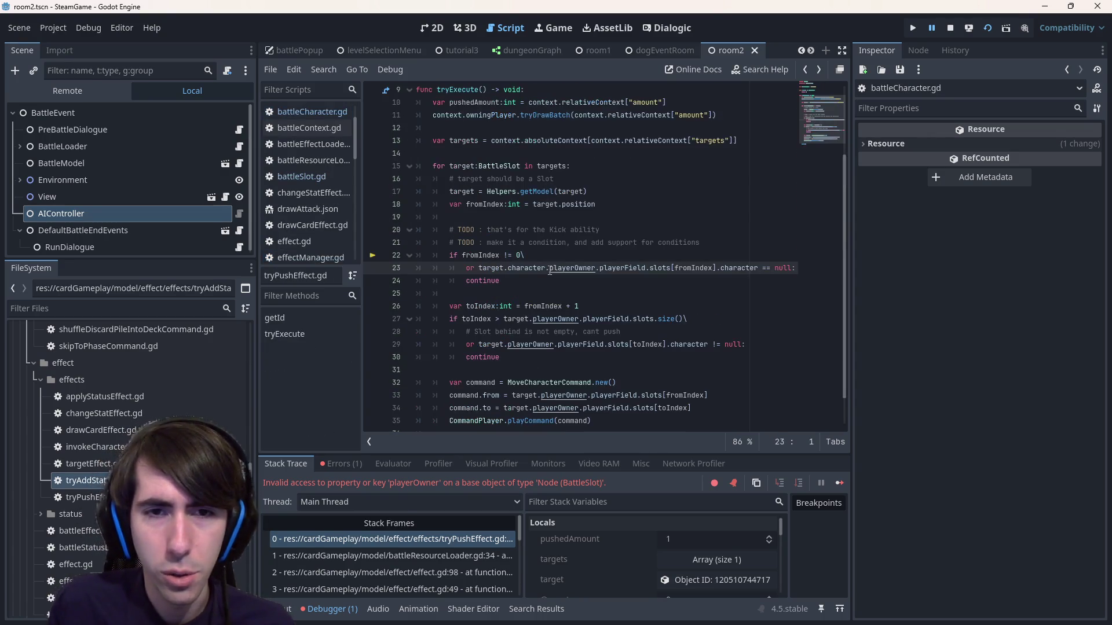
- Look up the owningPlayerField property in battleSlot.gd and return to the script
key("alt+Left")
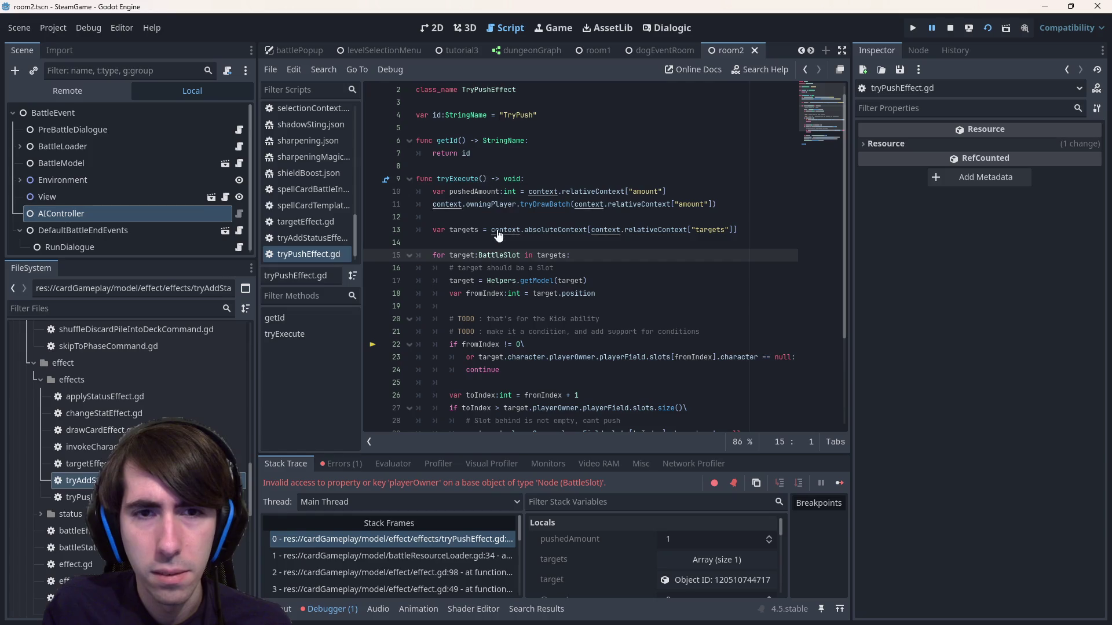
left_click(504, 254, "ctrl")
double_click(509, 128)
key("ctrl+c")
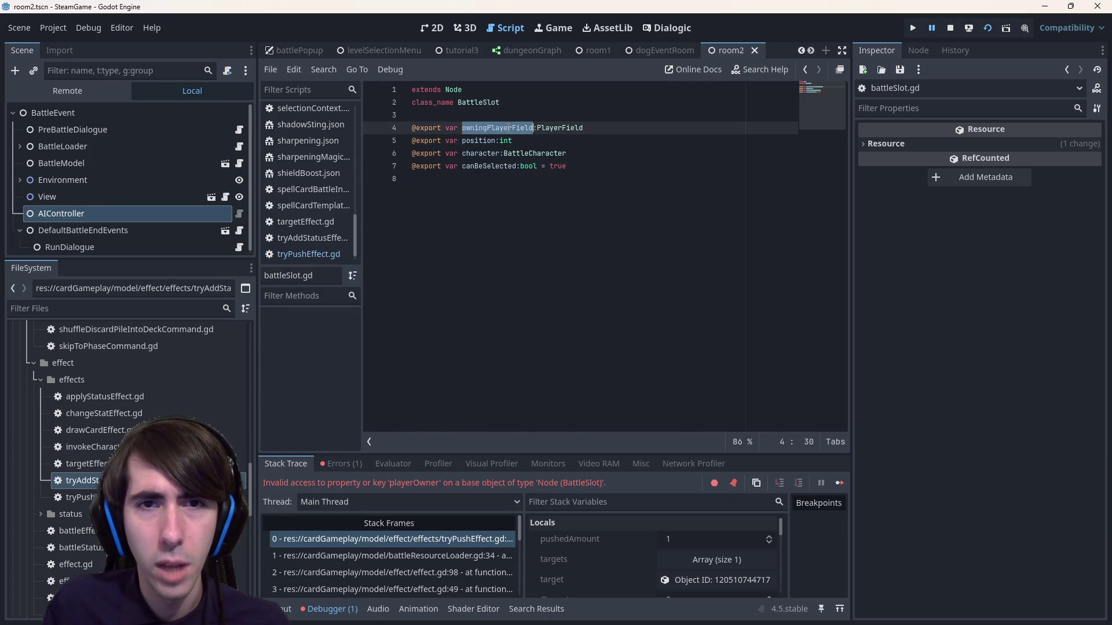
key("alt+Left")
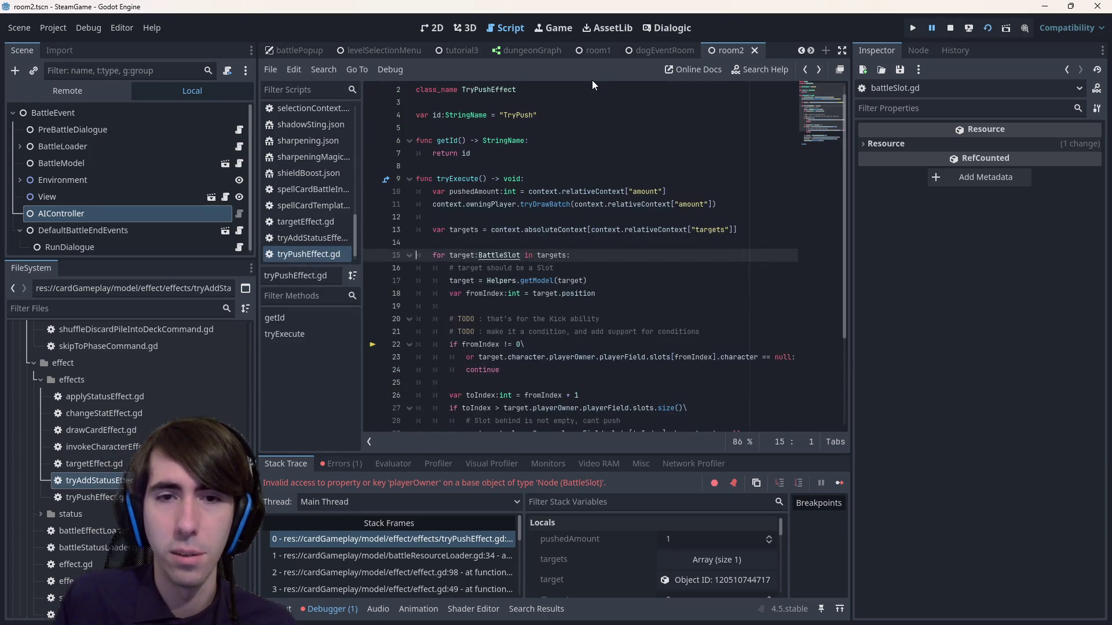
- Replace every playerOwner.playerField chain in tryPushEffect.gd with owningPlayerField
left_click_drag(643, 282, 508, 282)
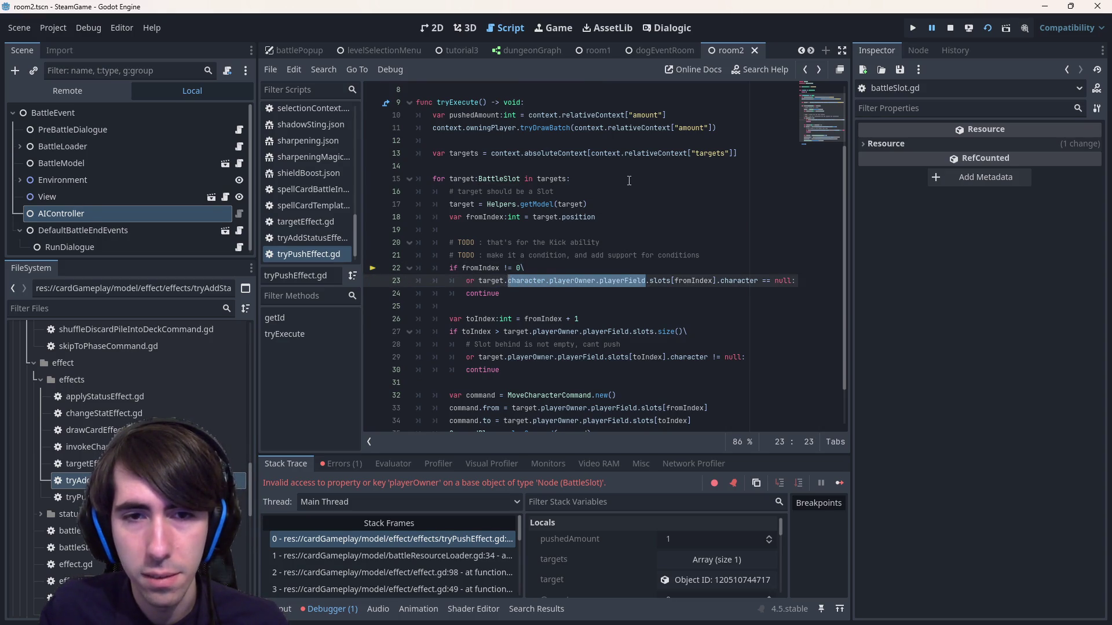
type("owningPlayerField")
scroll(541, 225, "down", 1)
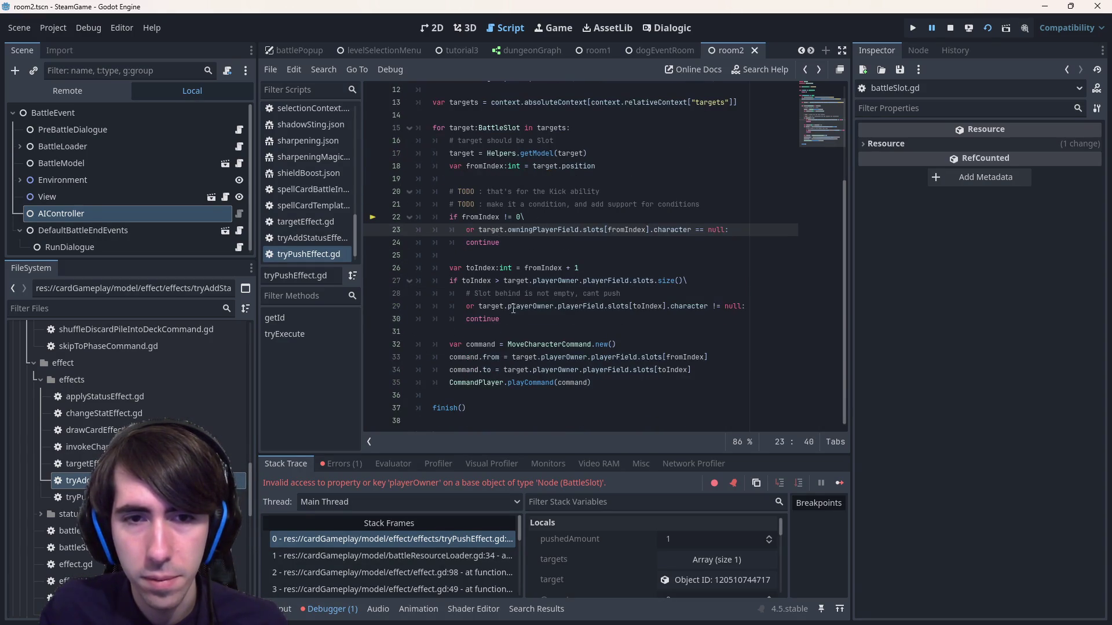
left_click_drag(507, 307, 608, 307)
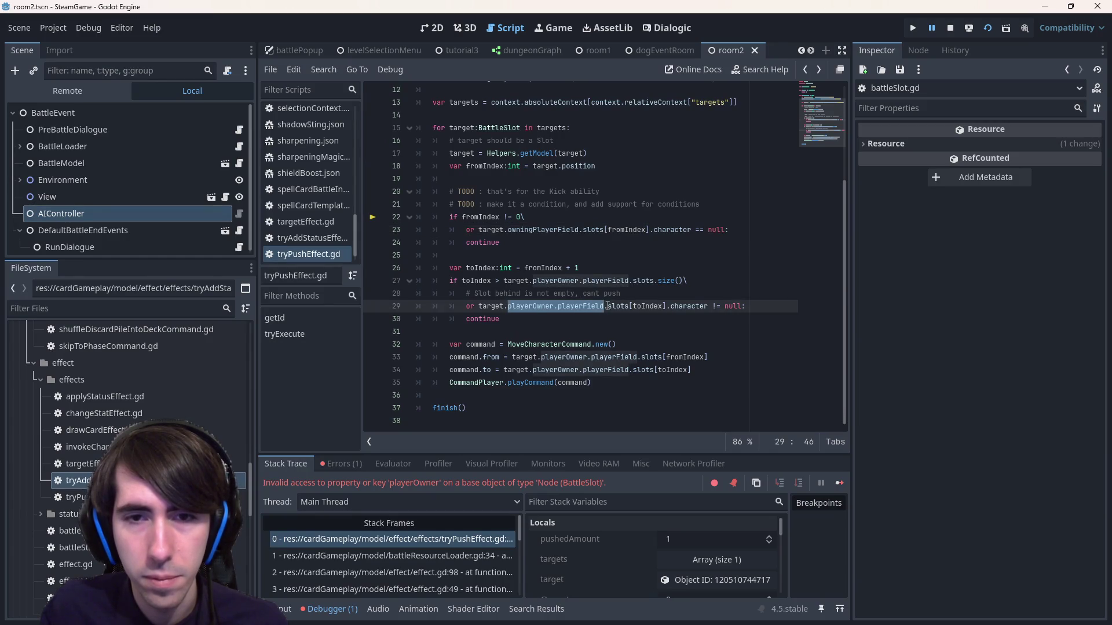
key("ctrl+d")
key("ctrl+d")
key("ctrl+d")
key("ctrl+v")
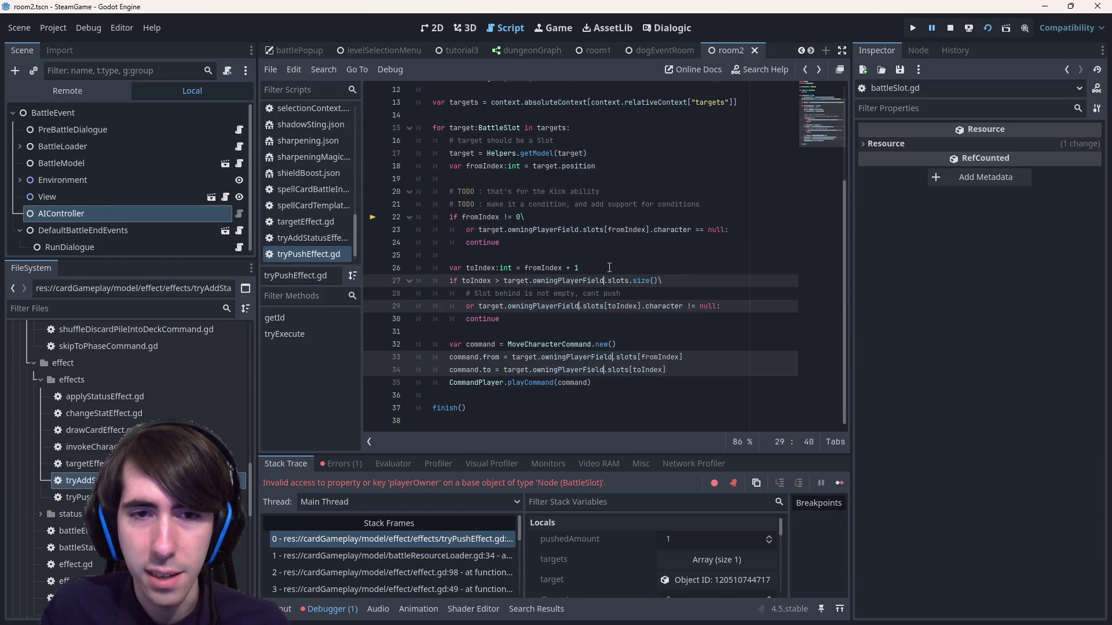
- Edit line 9 of moveCharacterCommand.gd to call moveCharacter(from, to) on the field, then stop and relaunch the game
left_click(582, 337, "ctrl")
double_click(509, 191)
type("eld.moveCharacter(from, to)")
left_click(585, 225)
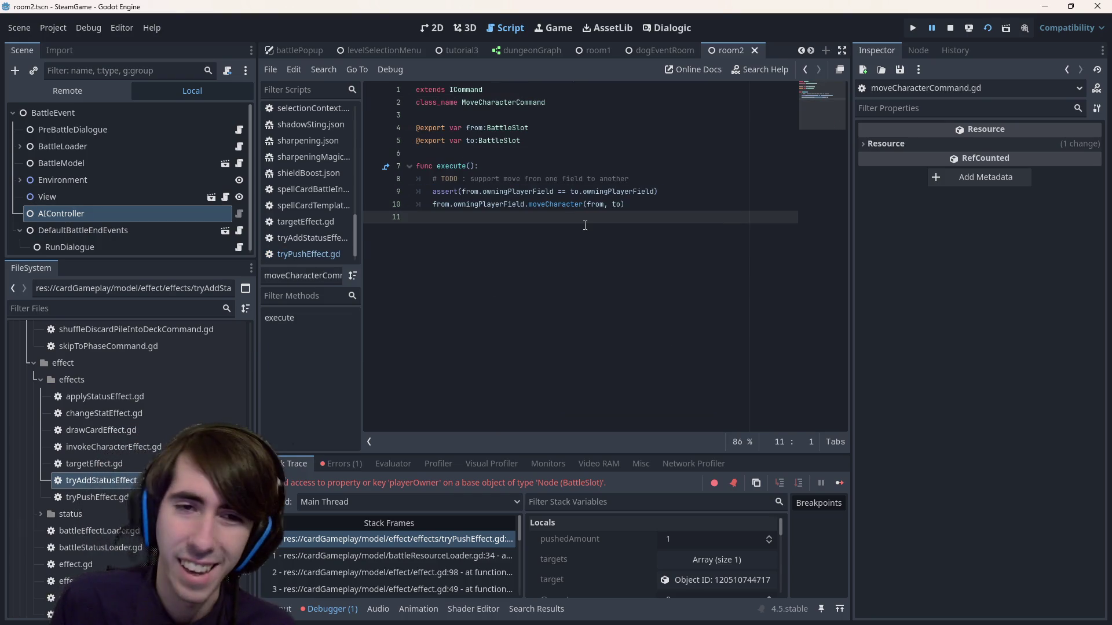
key("alt+Left")
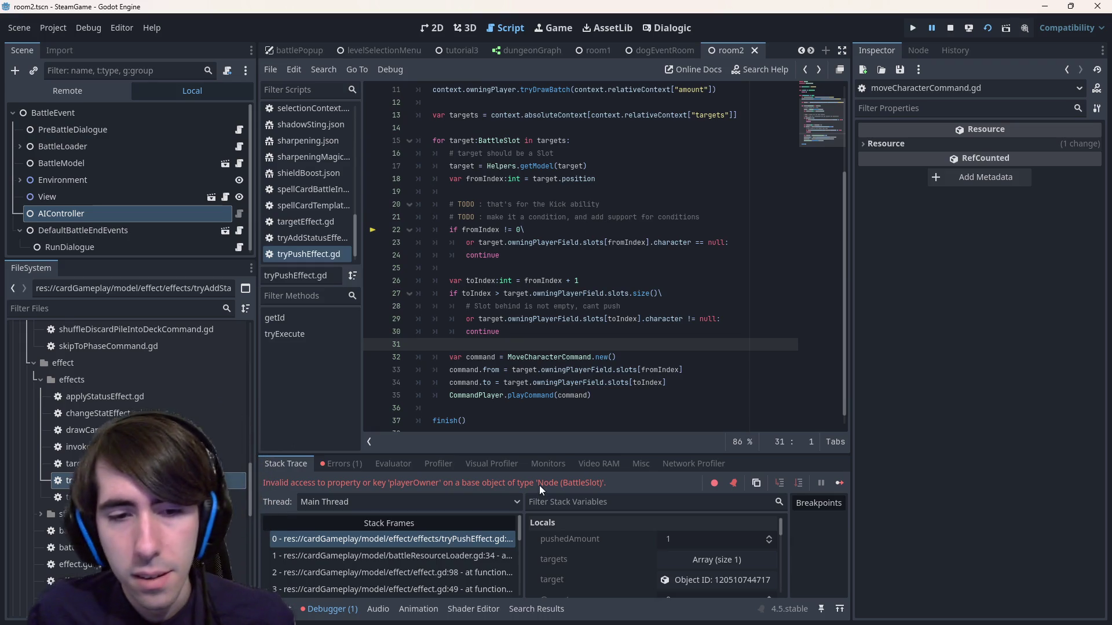
left_click(949, 28)
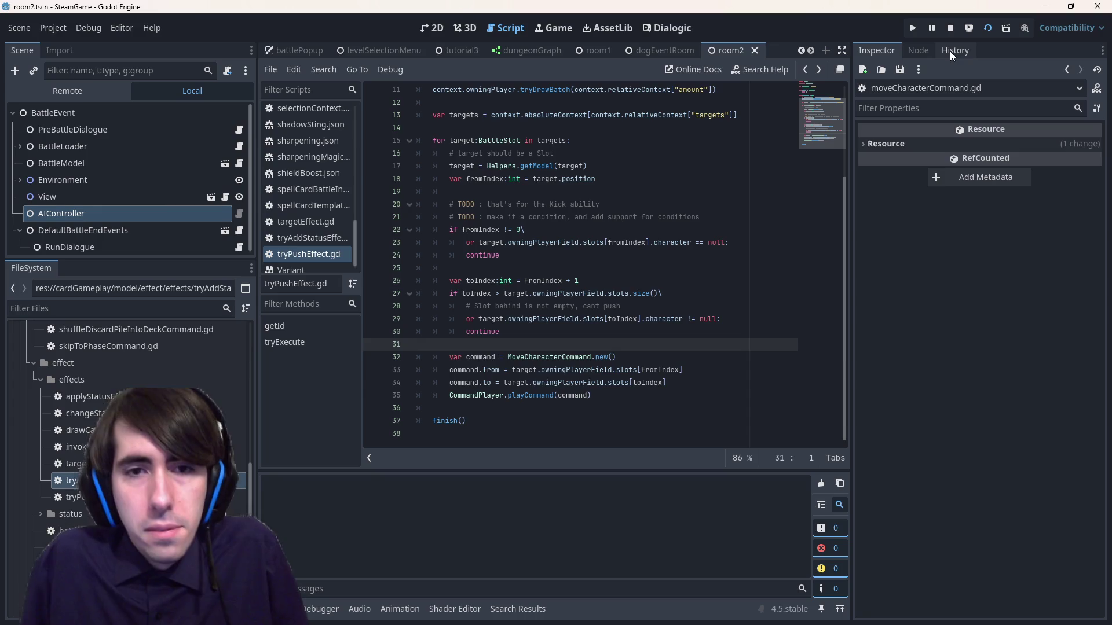
key("F5")
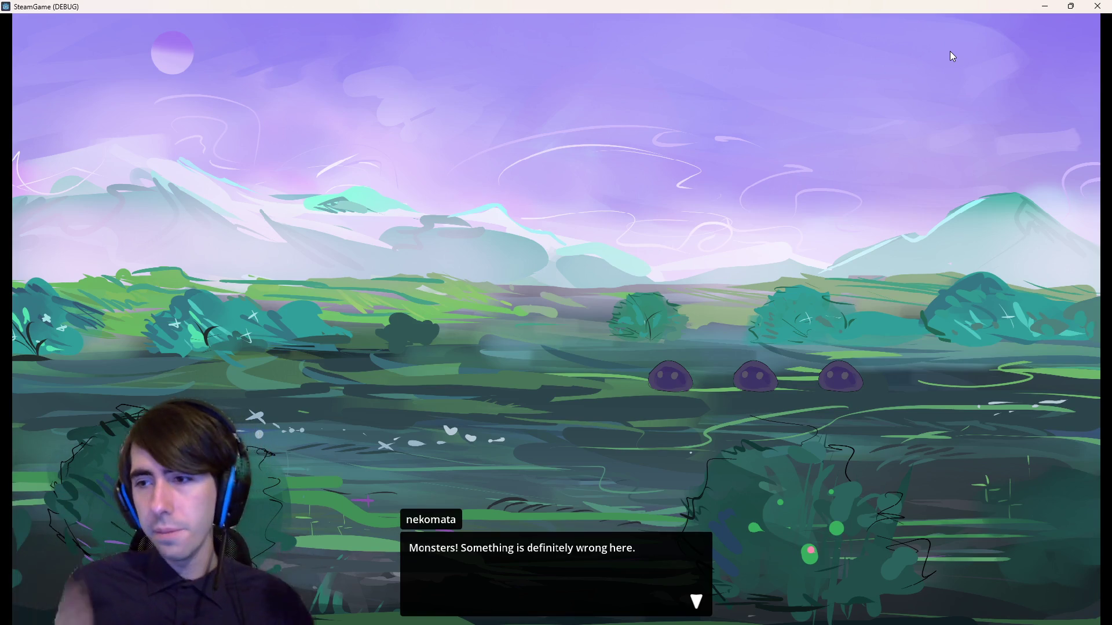
- Skip the opening dialogue, kill the middle slime with Shadow Sting and a drawn card, and end the turn
left_click(314, 161)
left_click(432, 210)
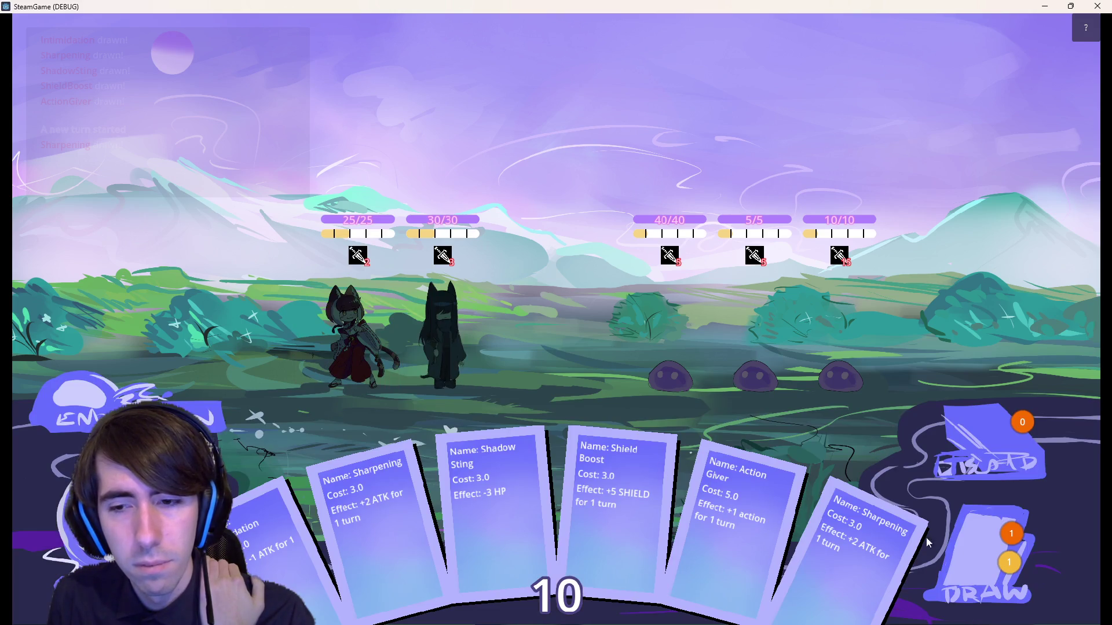
mouse_move(491, 499)
left_mouse_down()
mouse_move(671, 317)
mouse_move(772, 322)
mouse_move(764, 348)
left_mouse_up()
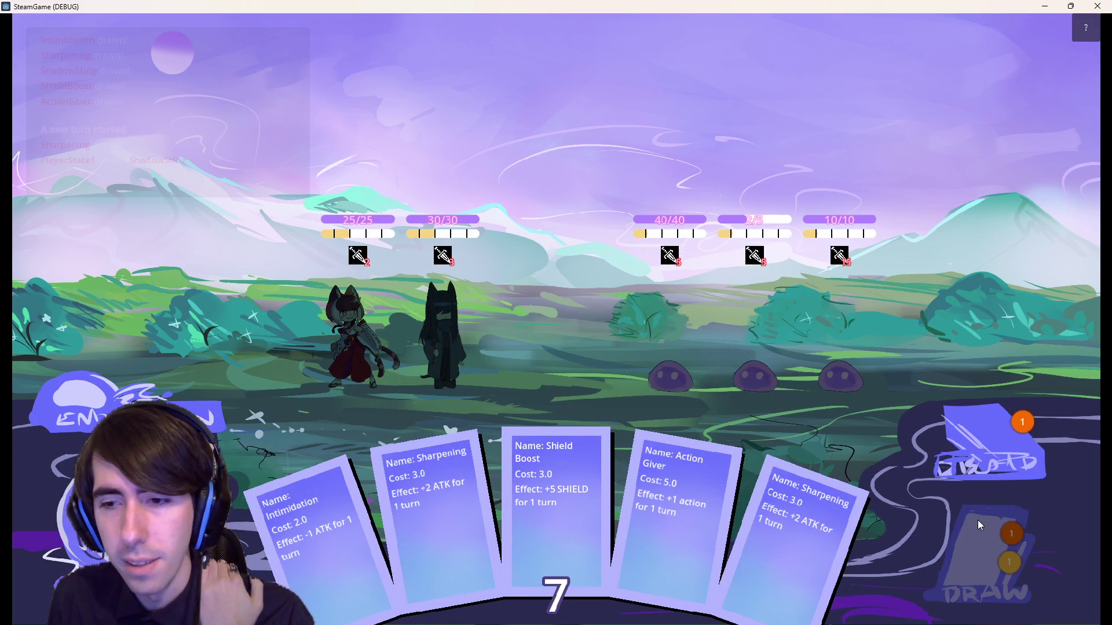
left_click(978, 556)
mouse_move(903, 556)
left_mouse_down()
mouse_move(770, 347)
mouse_move(756, 373)
left_mouse_up()
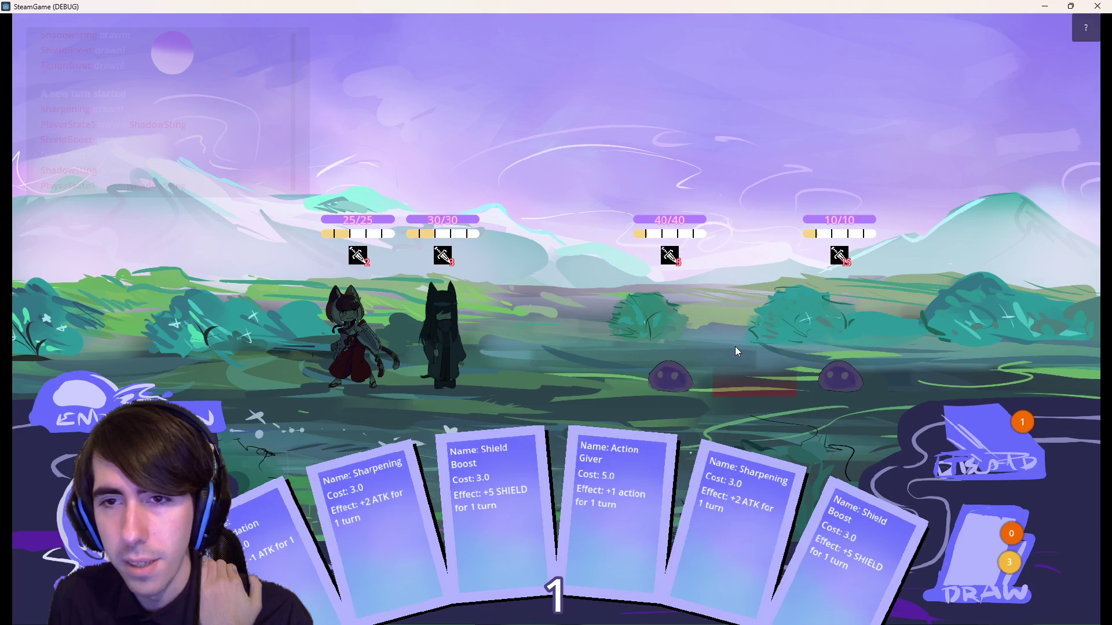
left_click(113, 404)
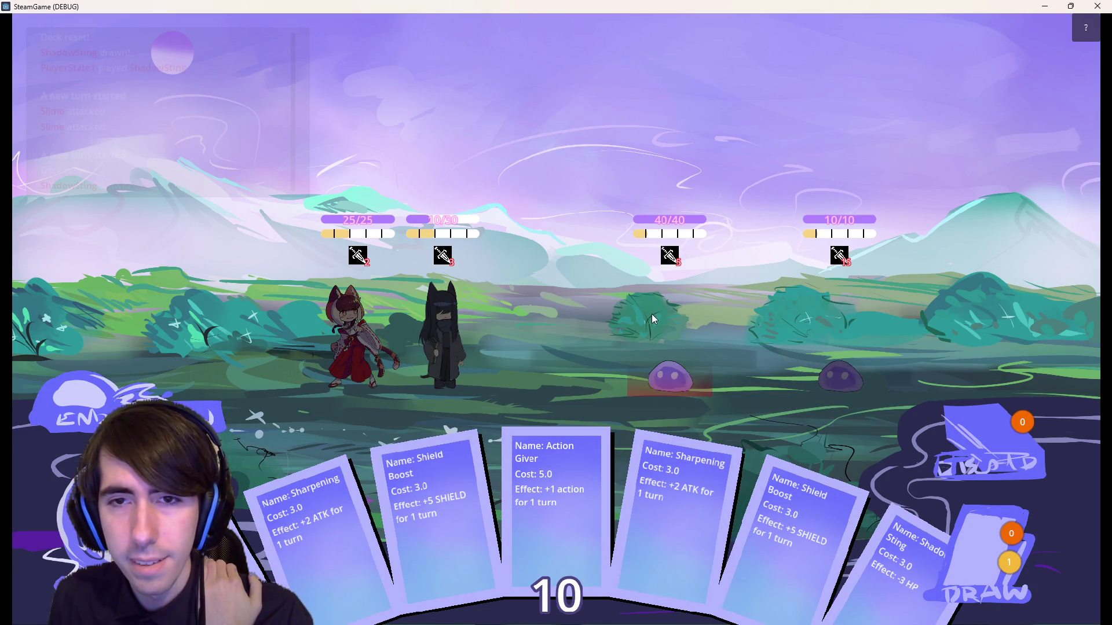
- Hit the left slime with Nekomata, the Leader and Shadow Sting, Shield Boost Nekomata, and end the turn
left_click(651, 311)
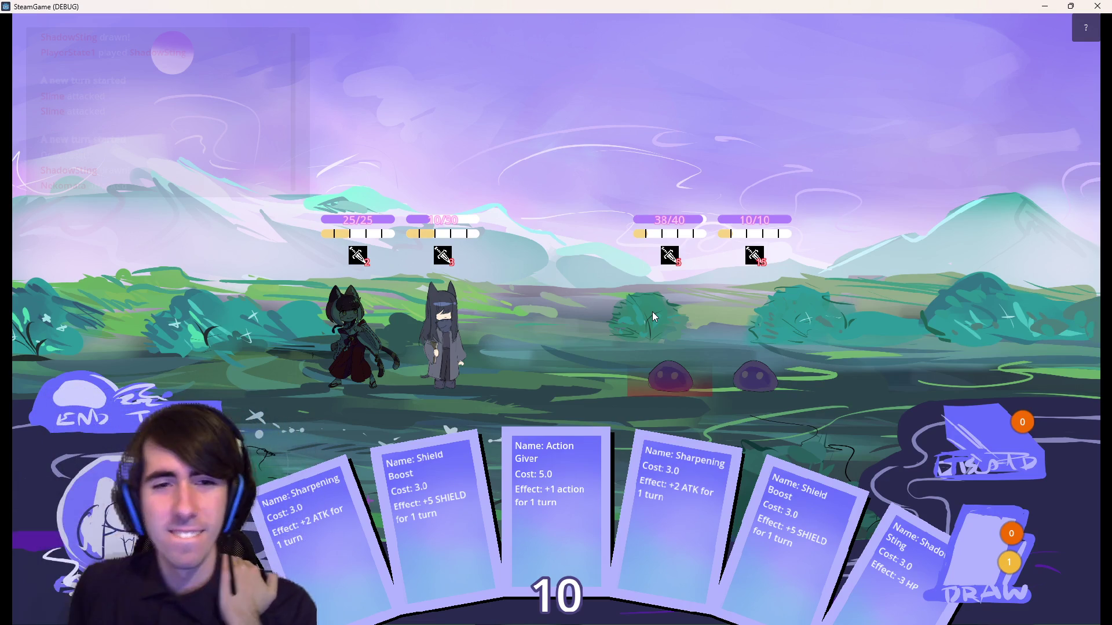
left_click(652, 312)
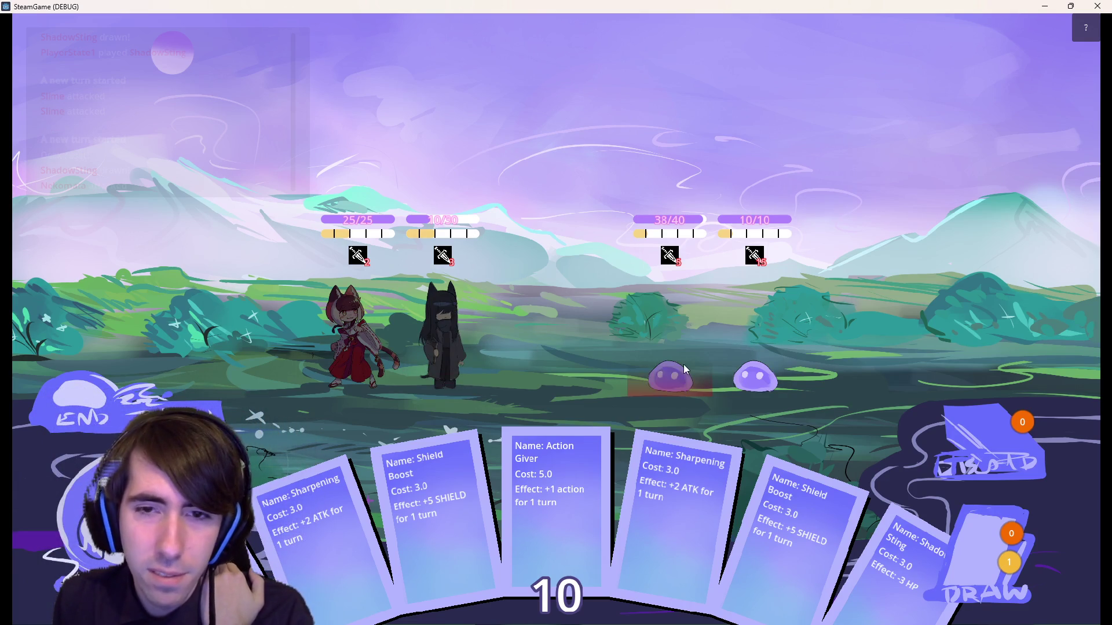
left_click_drag(904, 555, 659, 349)
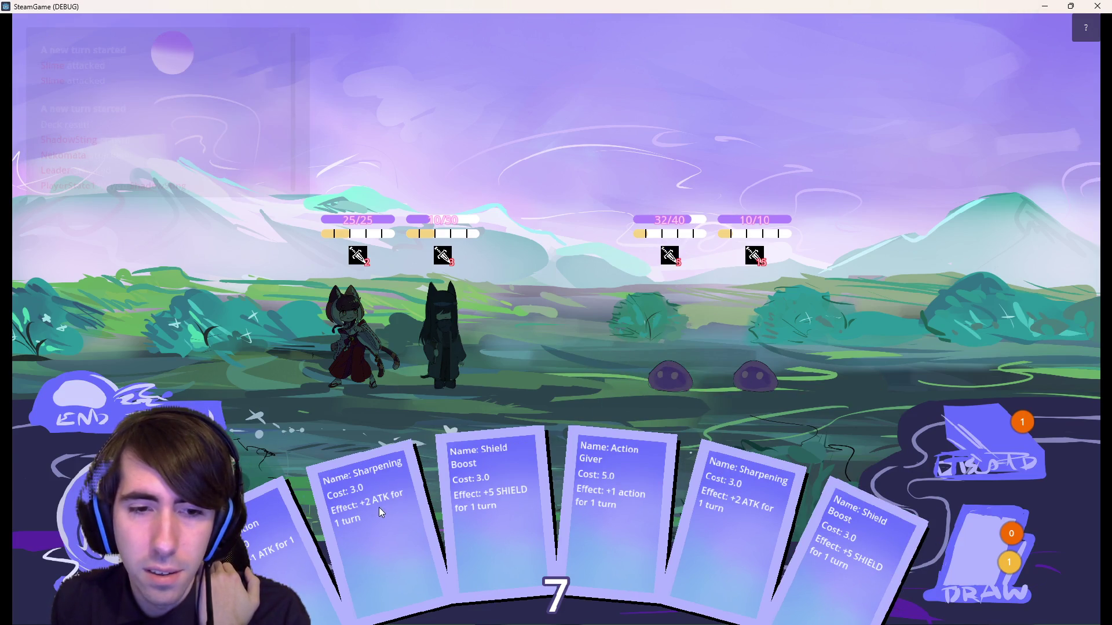
mouse_move(492, 510)
left_mouse_down()
mouse_move(476, 349)
mouse_move(445, 330)
left_mouse_up()
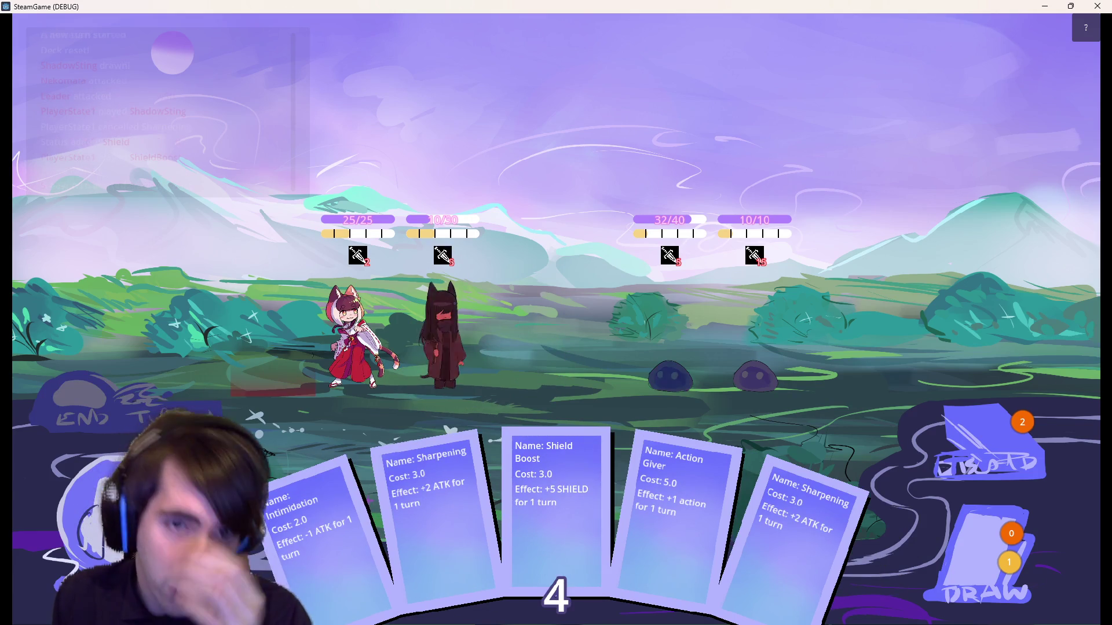
left_click(159, 415)
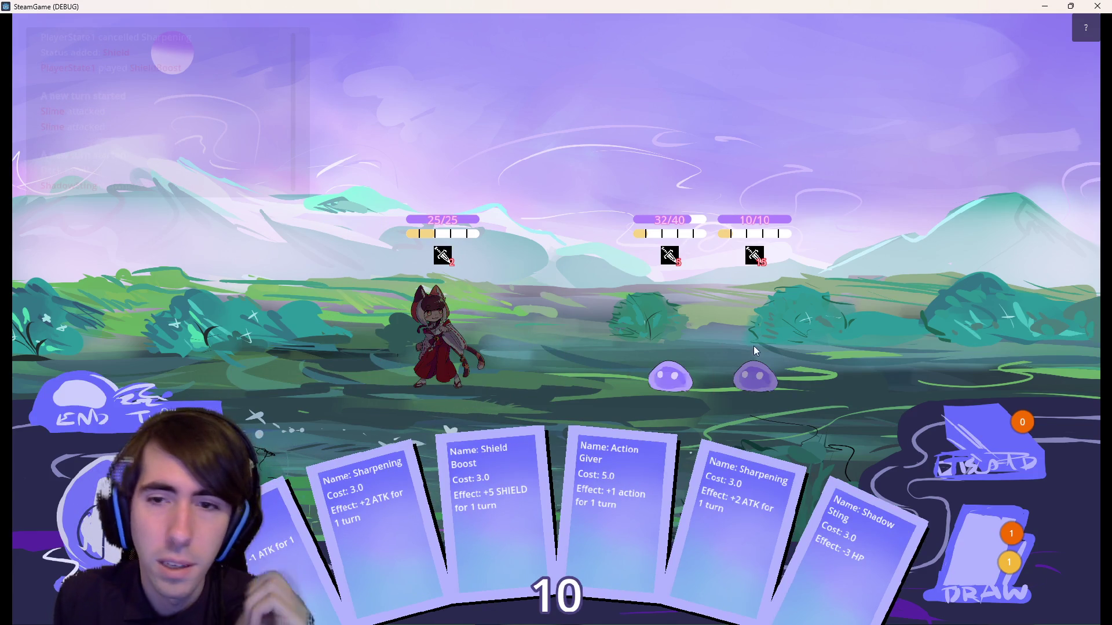
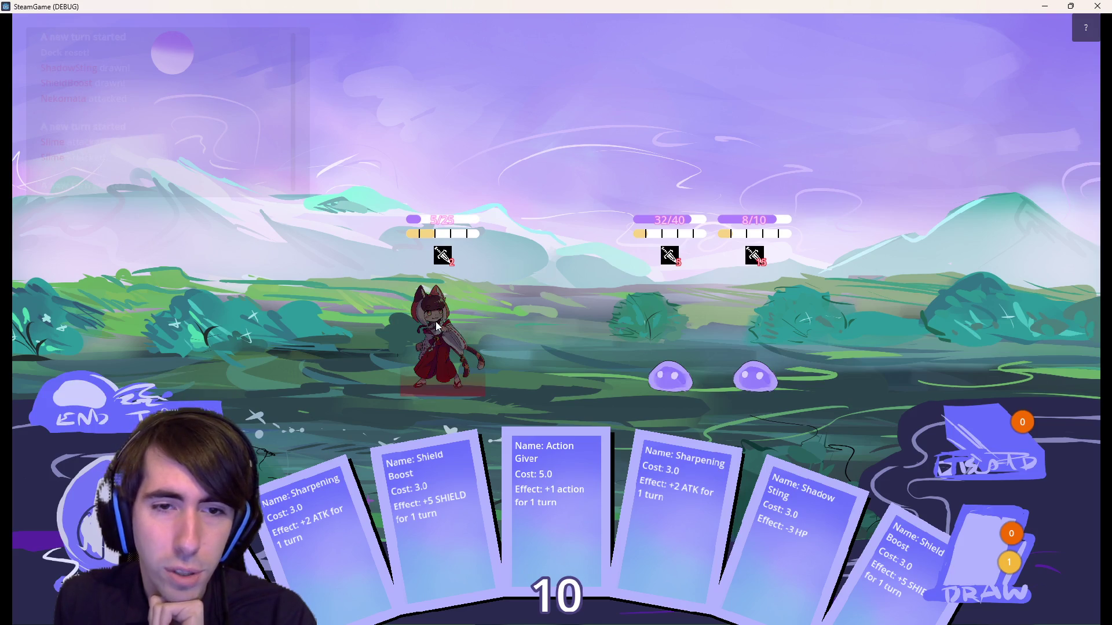
- Land one more Nekomata hit on the left slime, then quit and relaunch the battle scene
left_click(657, 320)
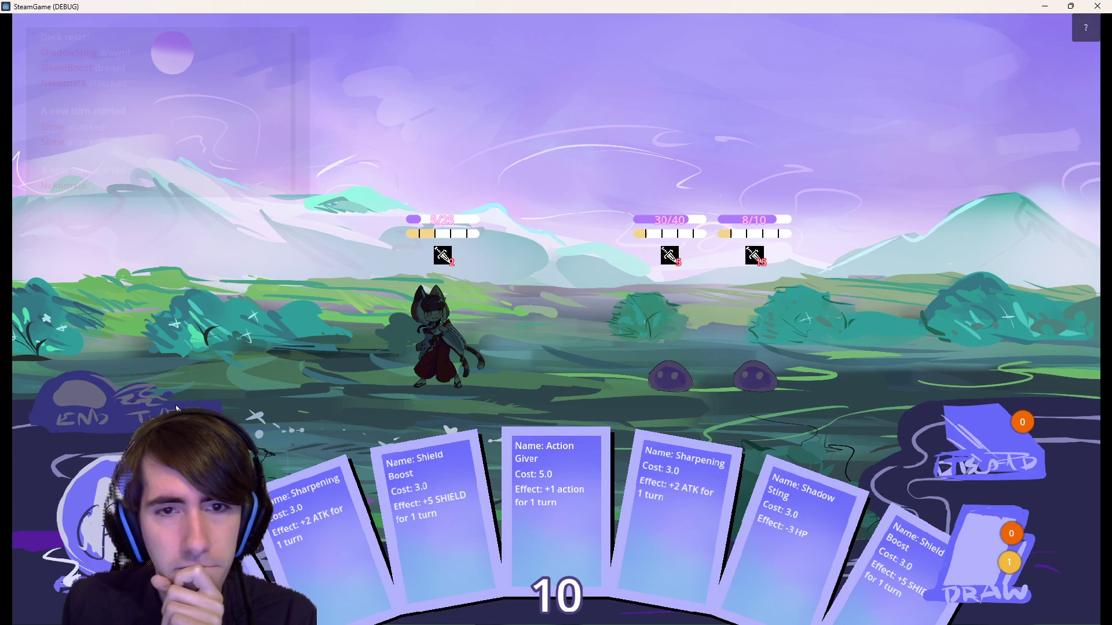
left_click(1098, 6)
left_click(986, 34)
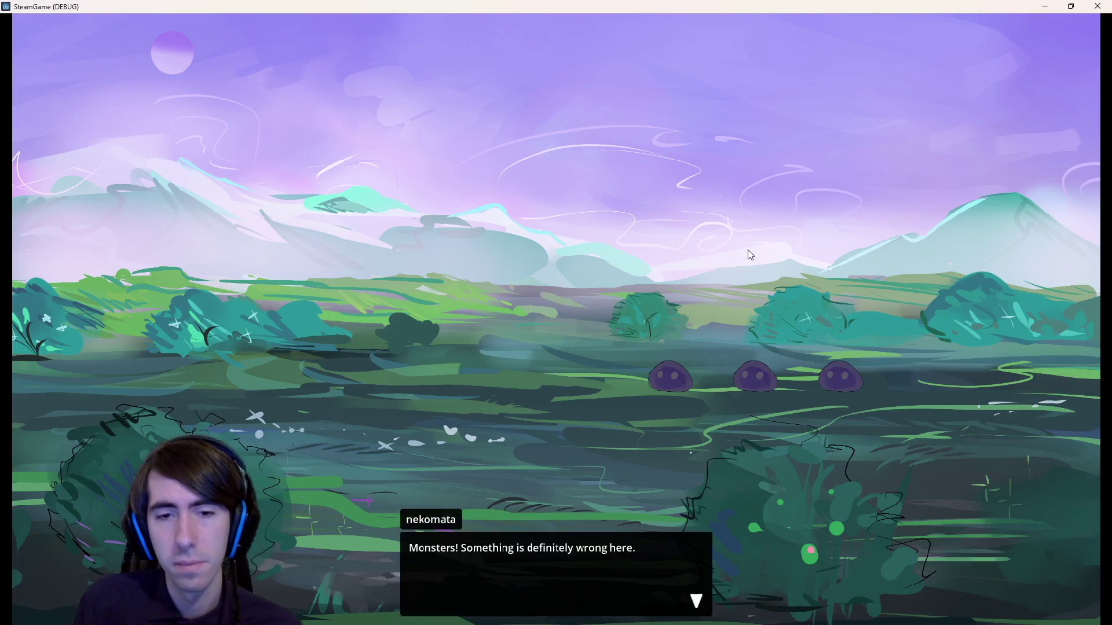
left_click(748, 249)
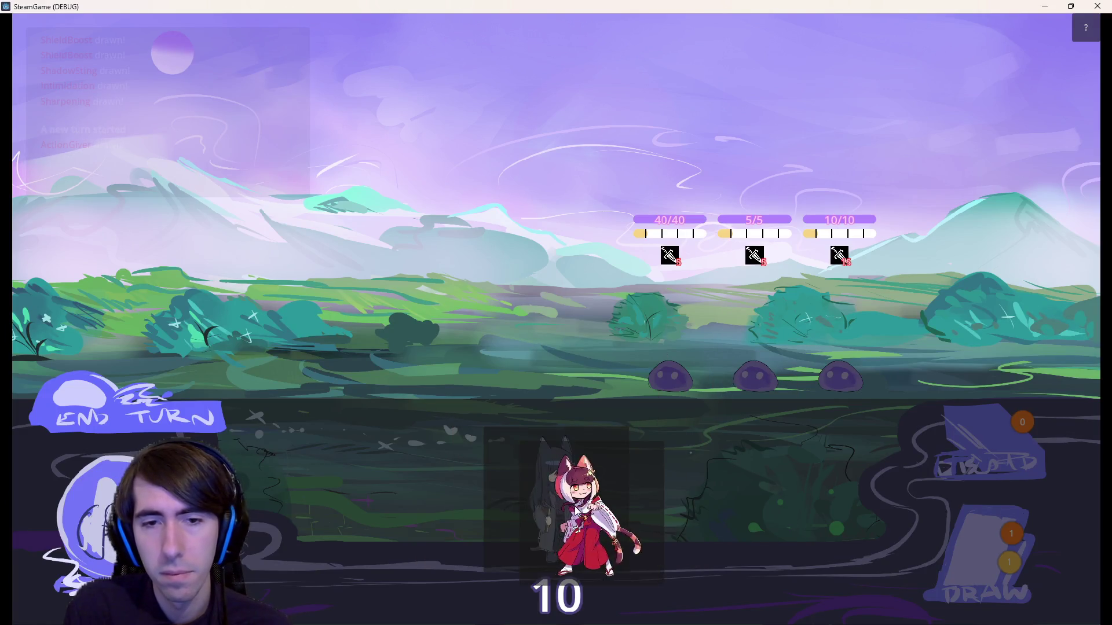
- Place the dark- and red-haired characters, draw two cards, kill the middle slime, then end the turn
left_click_drag(498, 503, 477, 380)
left_click_drag(558, 509, 362, 363)
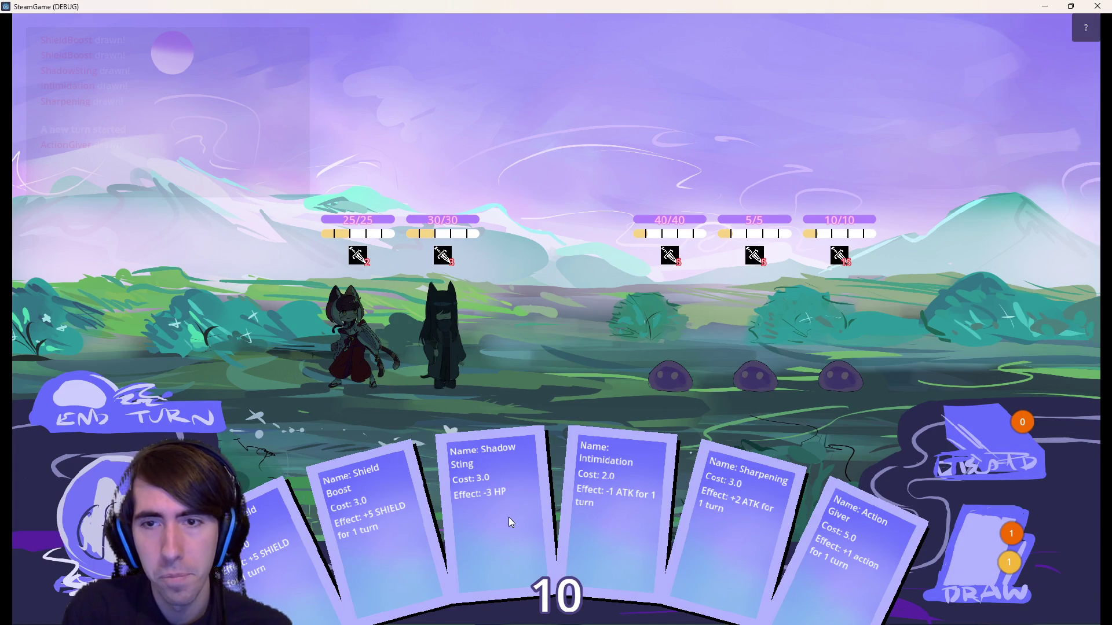
left_click_drag(532, 518, 757, 371)
left_click(938, 570)
left_click(938, 569)
left_click_drag(891, 575, 745, 370)
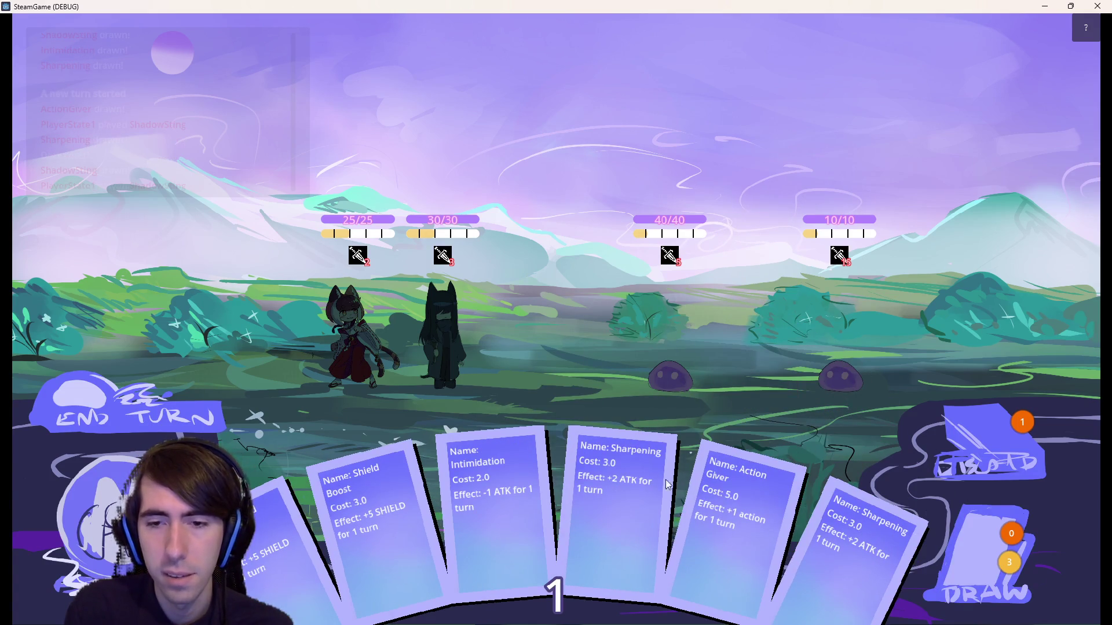
left_click(157, 405)
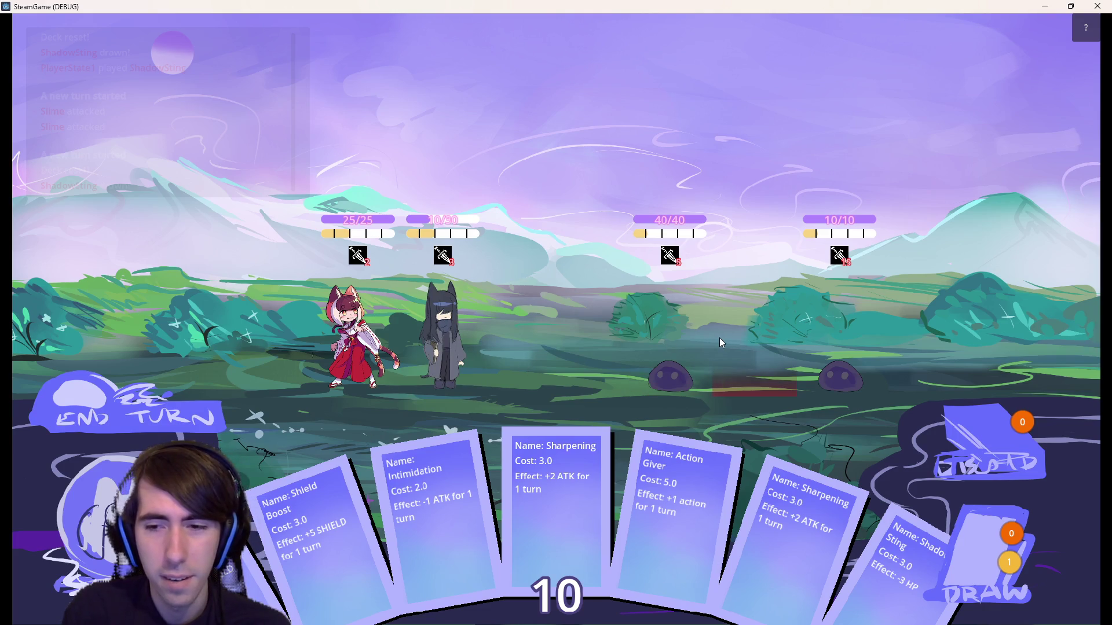
- Buff the dark-haired character with Sharpening, attack until the 10 HP right slime dies, then close the game
left_click_drag(561, 513, 468, 354)
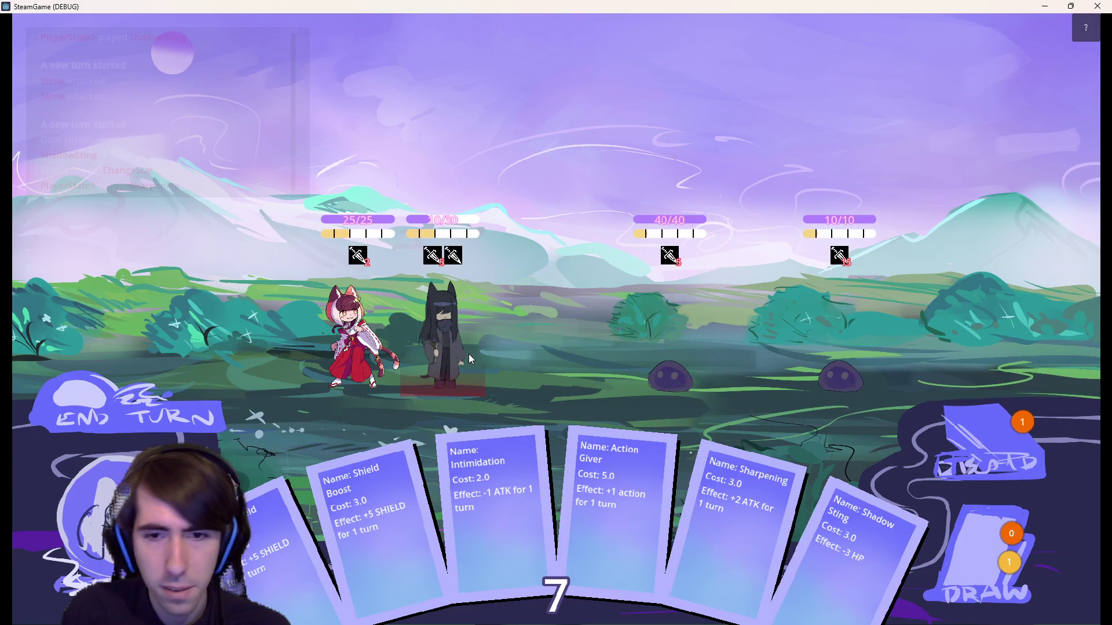
mouse_move(624, 506)
left_mouse_down()
mouse_move(512, 381)
mouse_move(464, 348)
left_mouse_up()
left_click_drag(342, 349, 689, 326)
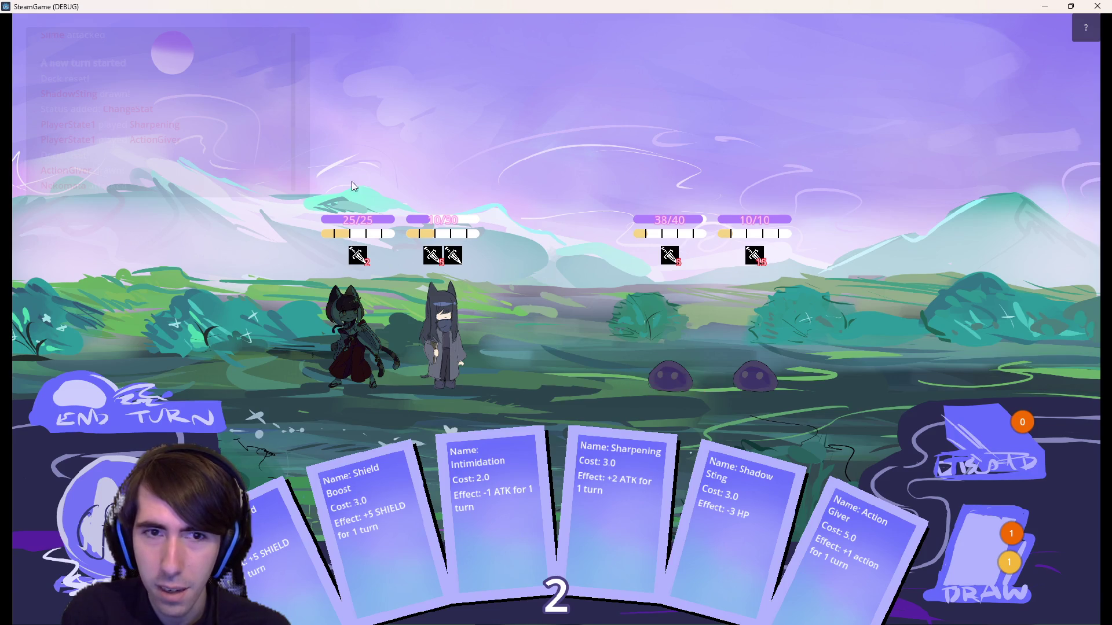
left_click_drag(454, 325, 759, 316)
left_click_drag(463, 320, 757, 315)
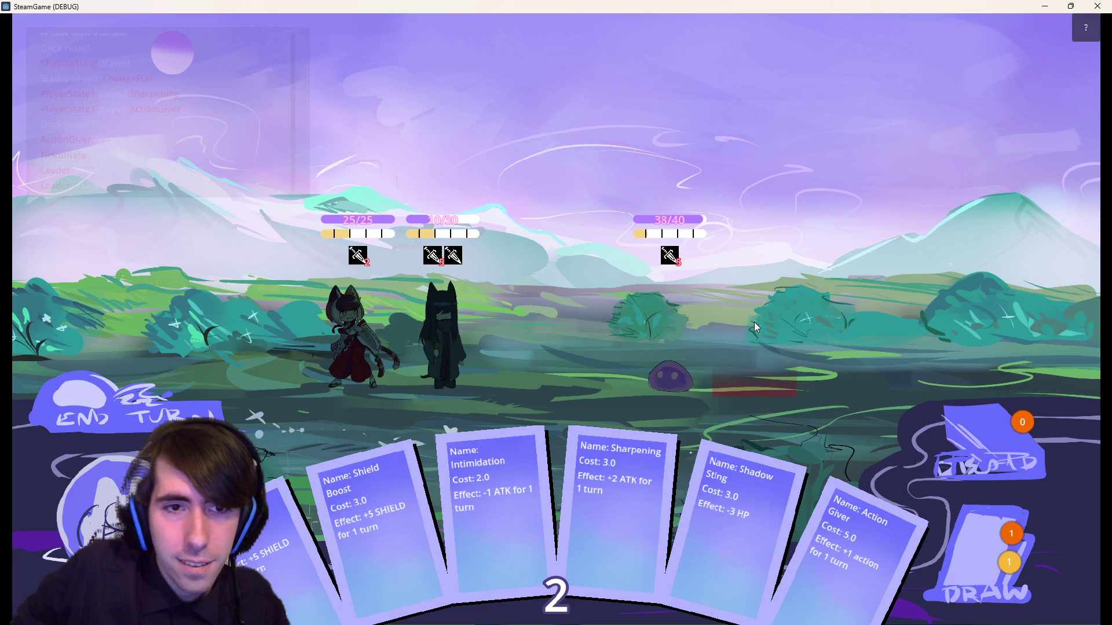
mouse_move(354, 258)
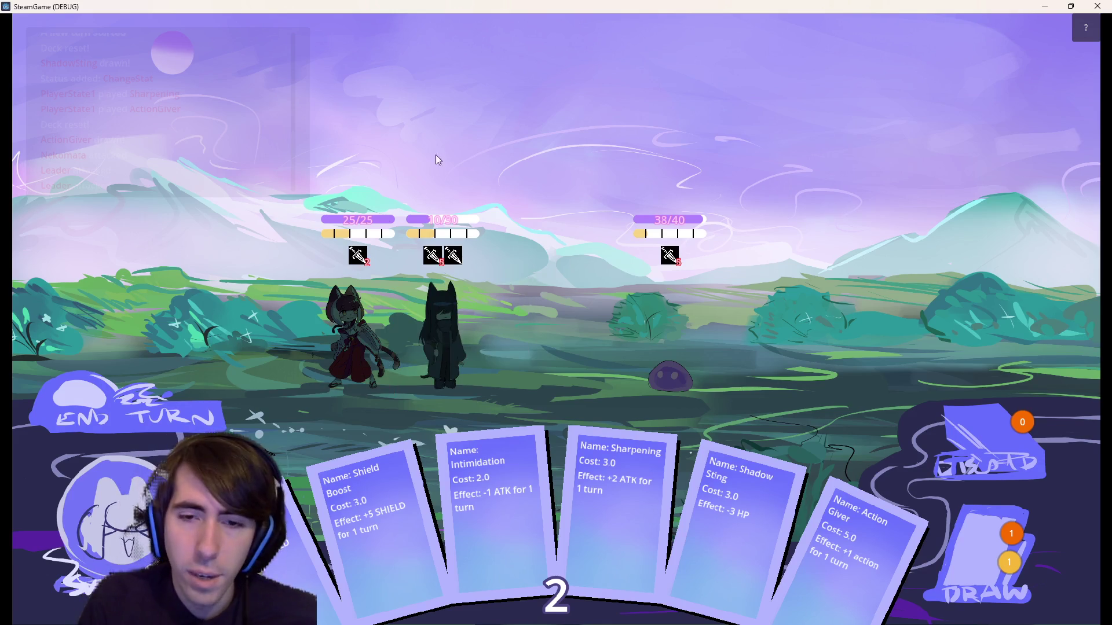
left_click(1097, 6)
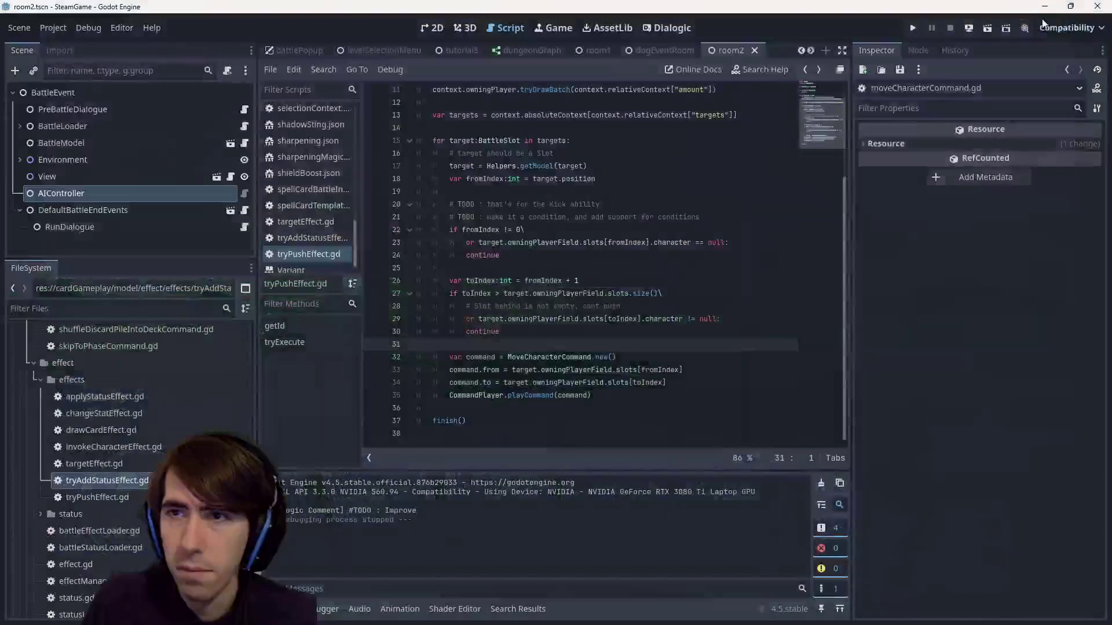
- Relaunch the scene, skip the intro dialogue, deploy both characters against the three slimes, and end the turn
left_click(995, 32)
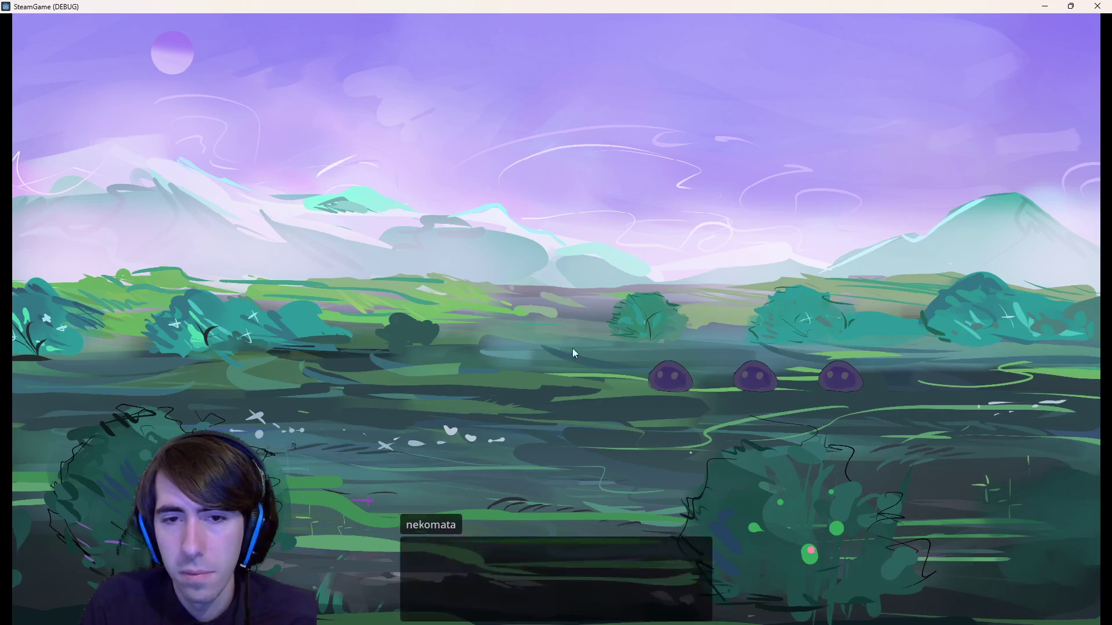
left_click(570, 428)
left_click(561, 396)
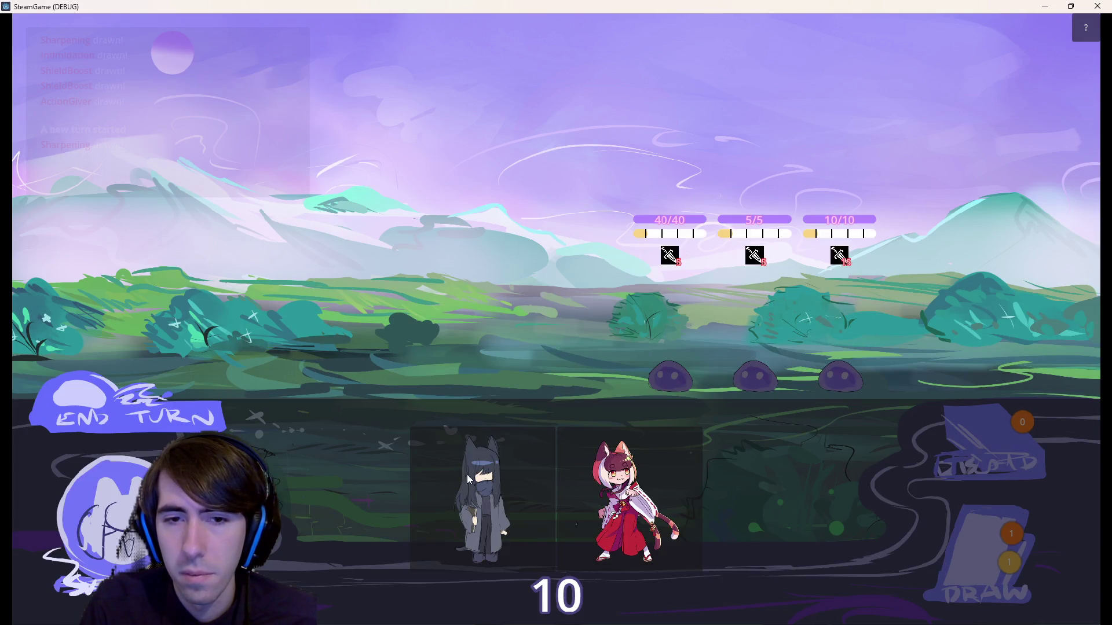
mouse_move(467, 474)
left_mouse_down()
mouse_move(443, 326)
mouse_move(377, 329)
mouse_move(402, 492)
mouse_move(457, 331)
left_mouse_up()
left_click_drag(556, 498, 356, 344)
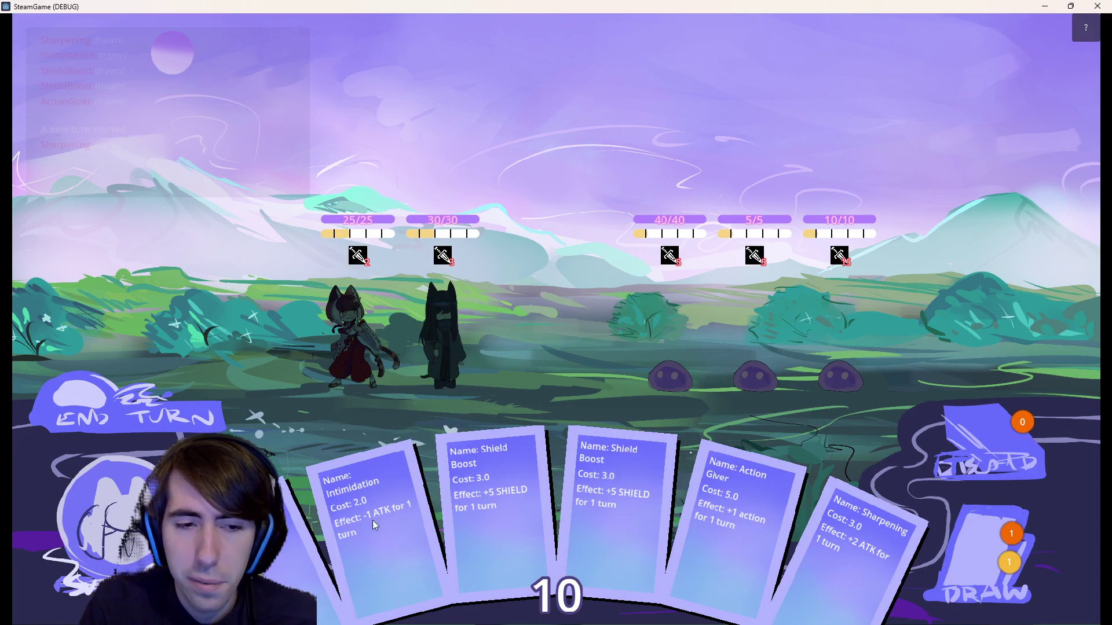
left_click(165, 418)
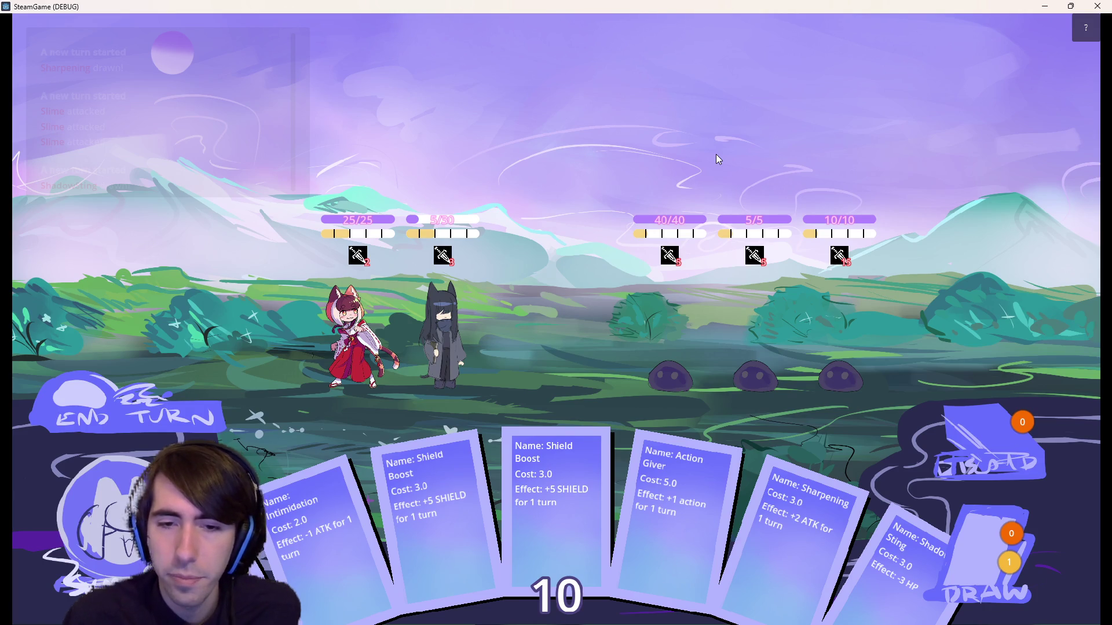
- Select a character and attack the 5 HP middle slime twice until it dies, then close the game
left_click(445, 363)
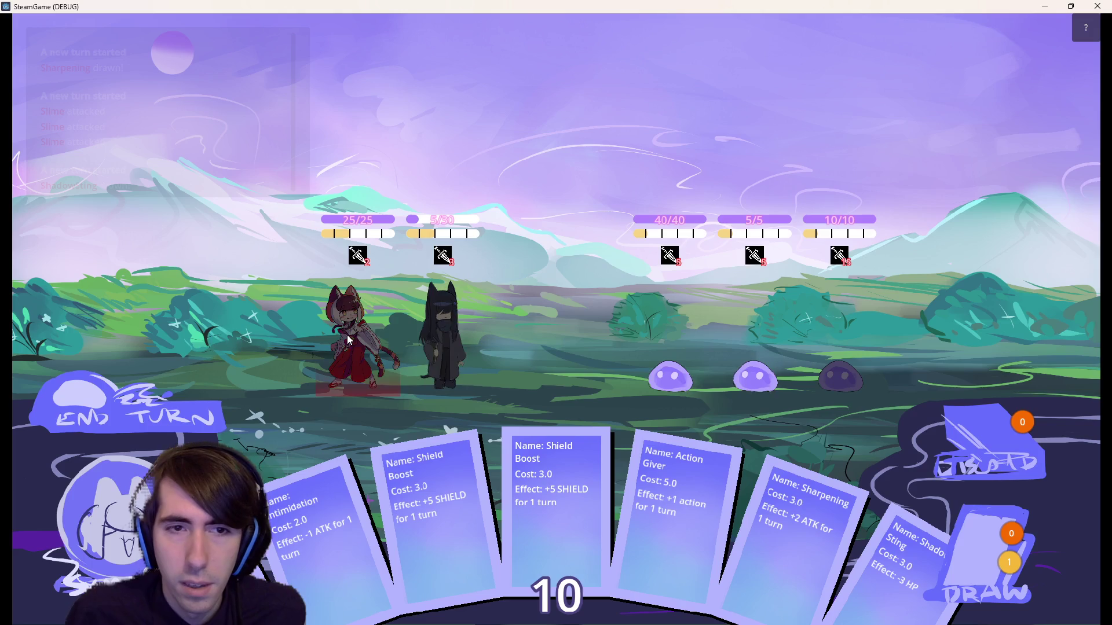
left_click(748, 338)
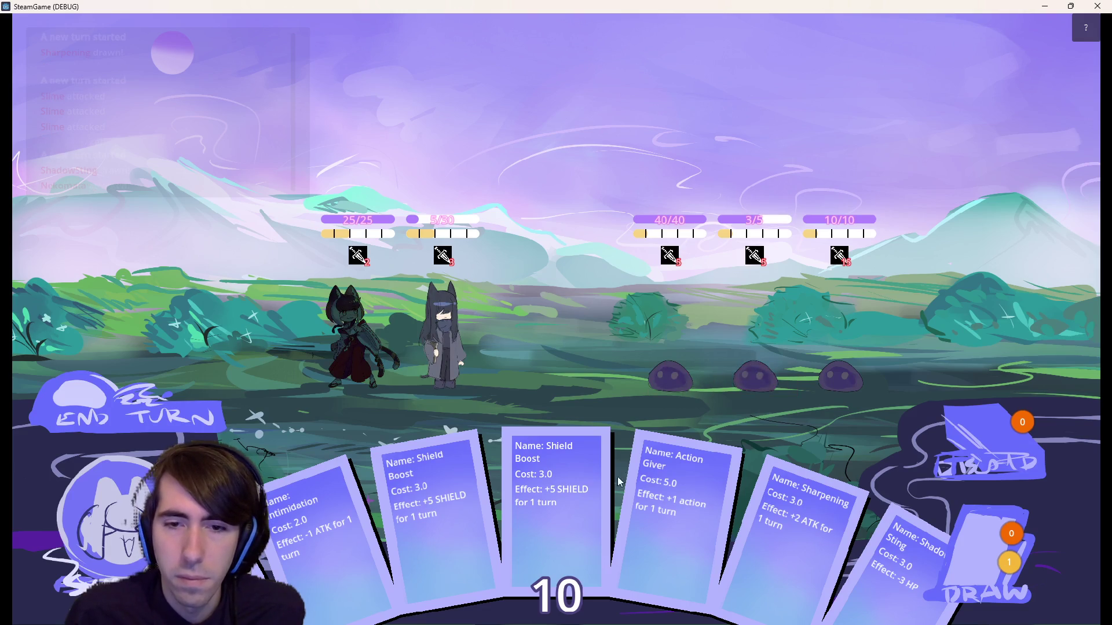
left_click(765, 352)
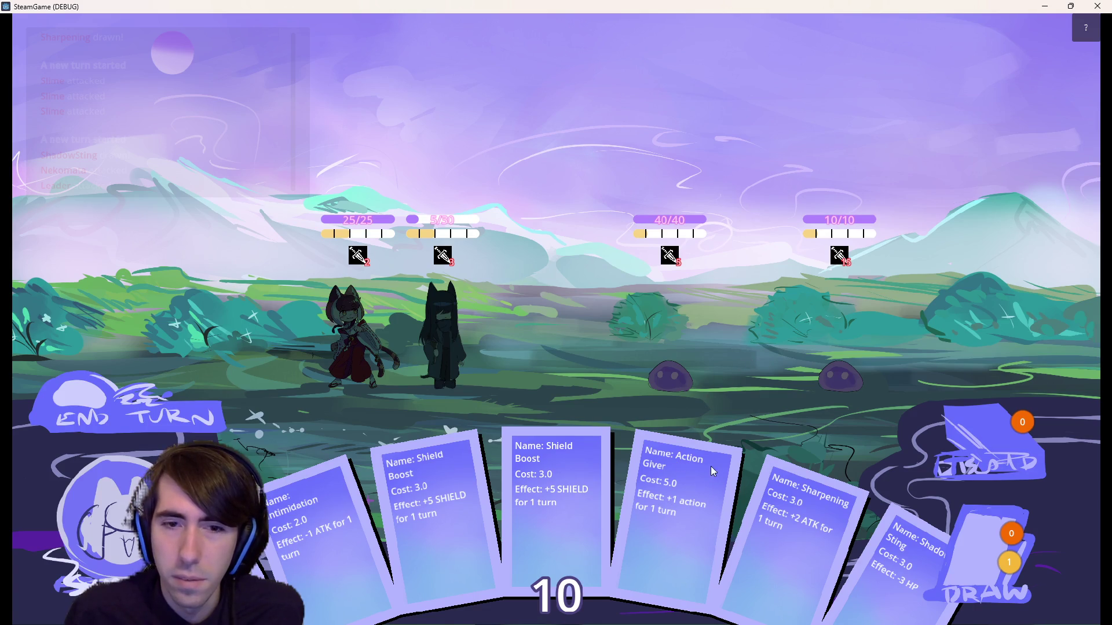
left_click(1098, 6)
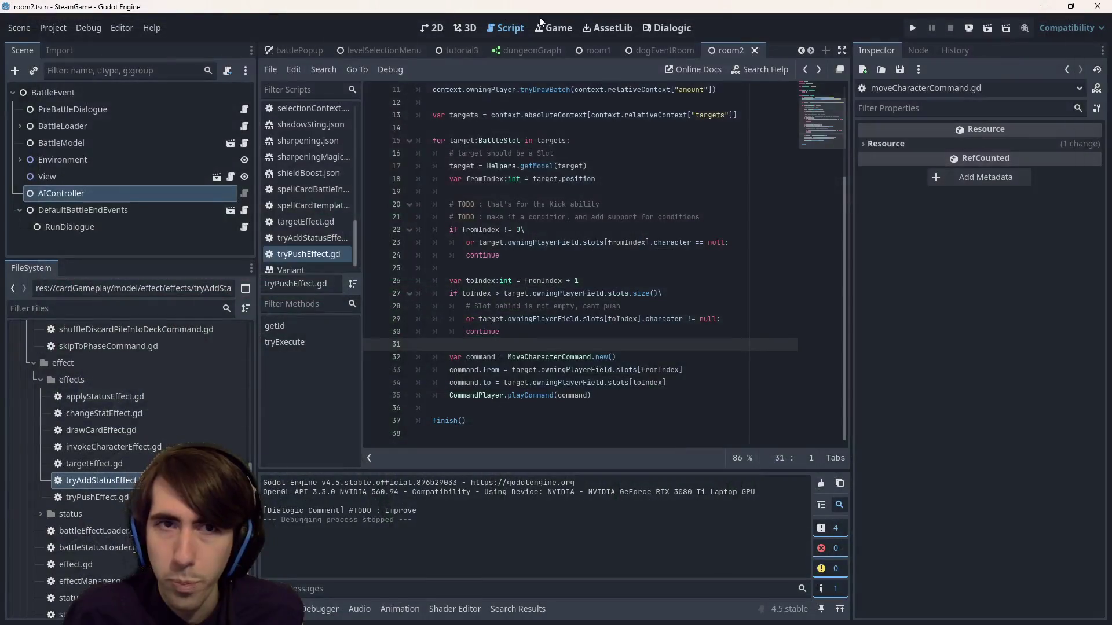
- Collapse the commands folder in the FileSystem dock and select the model folder
scroll(128, 405, "up", 5)
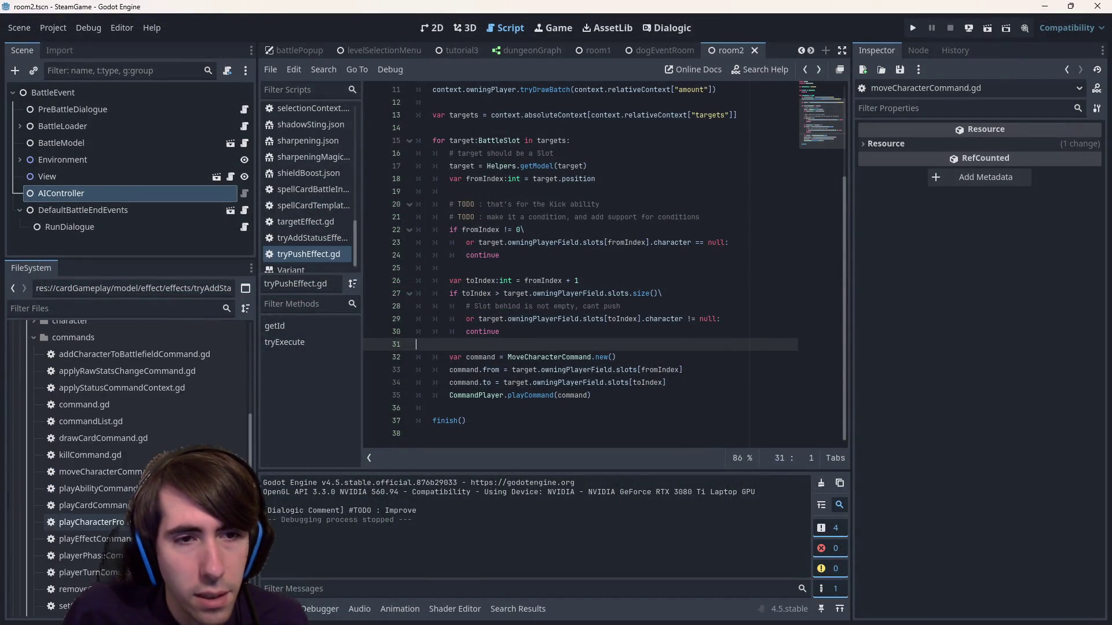
scroll(128, 464, "down", 5)
scroll(191, 429, "up", 5)
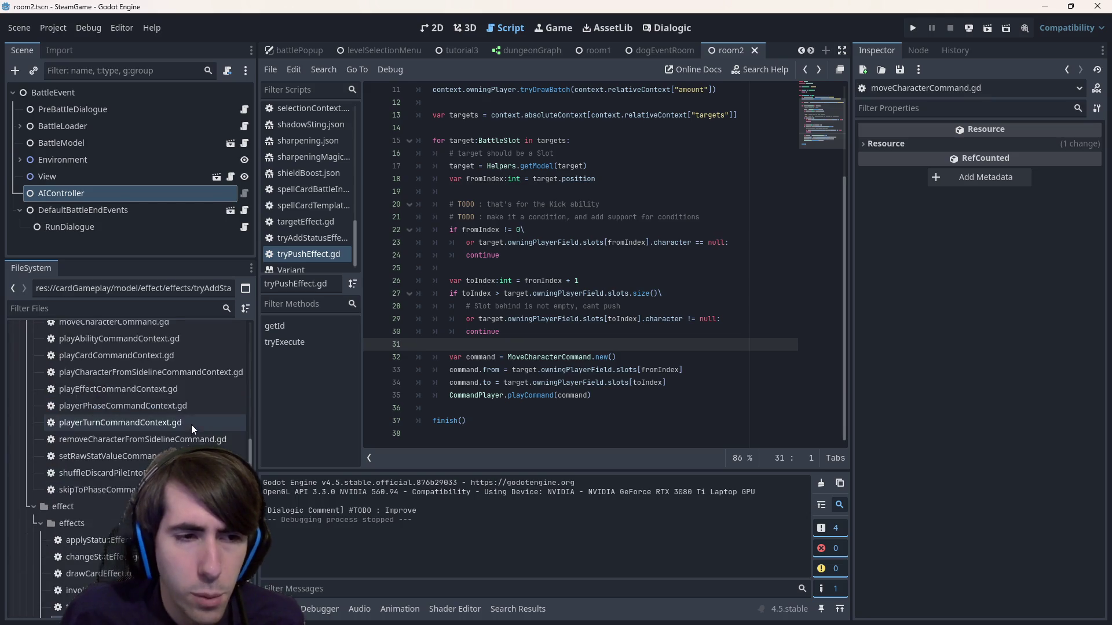
scroll(191, 428, "up", 5)
double_click(191, 412)
left_click(119, 344)
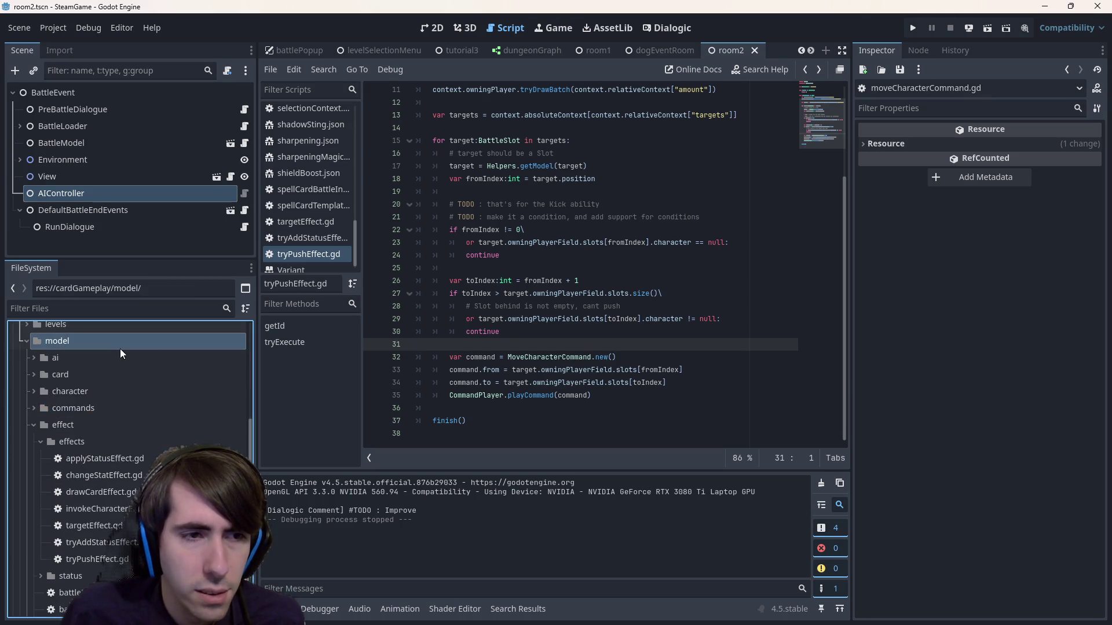
scroll(120, 348, "down", 15)
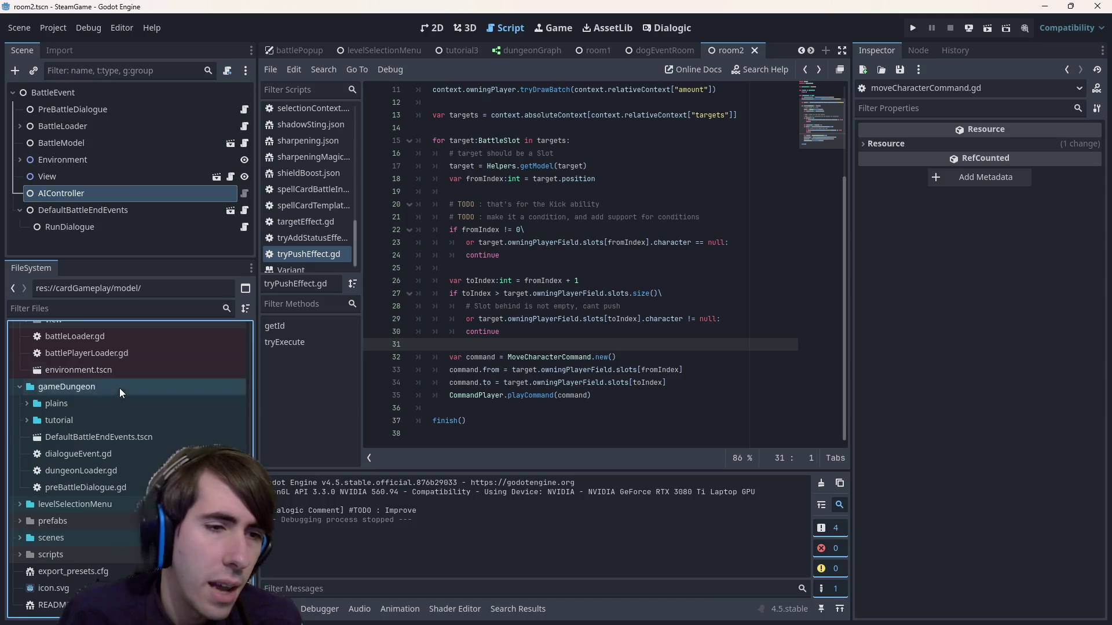
- Expand plains > events > quest1 > room2 and open room2Battle.json
double_click(78, 404)
left_click(93, 420)
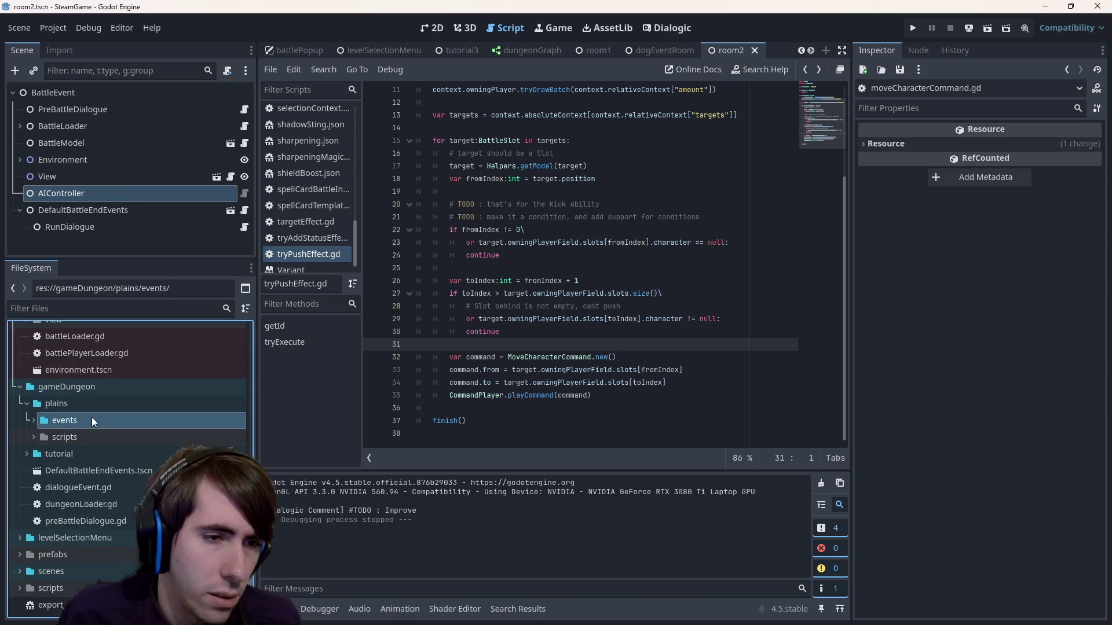
double_click(91, 418)
double_click(90, 492)
scroll(107, 559, "down", 5)
scroll(102, 523, "up", 3)
double_click(121, 443)
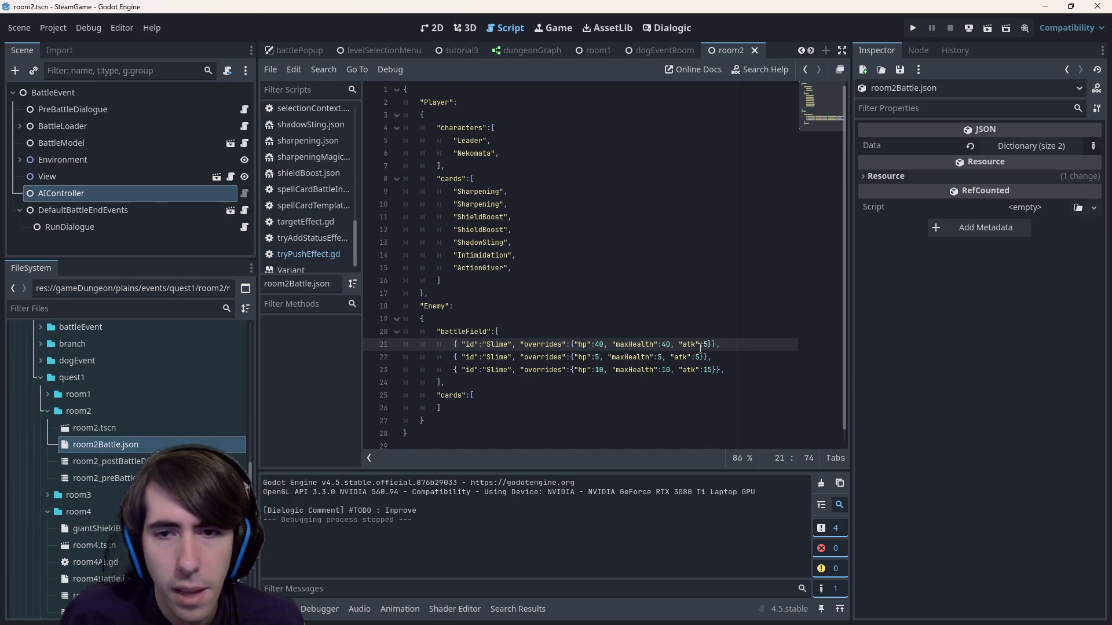
- Change the first Slime's atk from 5 to 2 and the second Slime's atk to 1
left_click(707, 369)
left_click(709, 346)
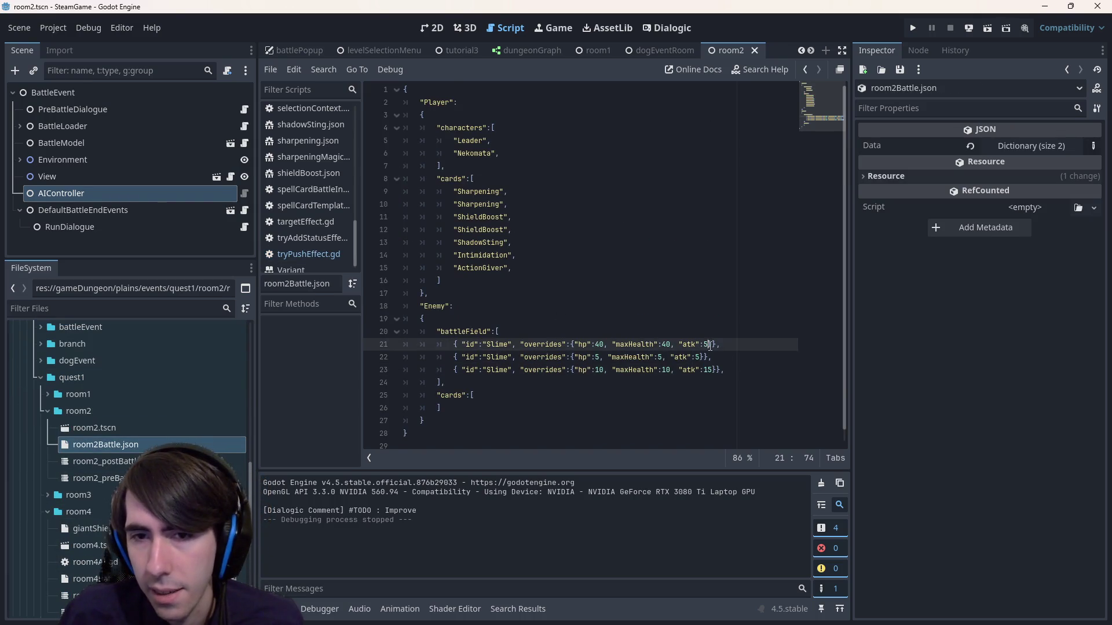
key("BackSpace")
type("2")
key("Down")
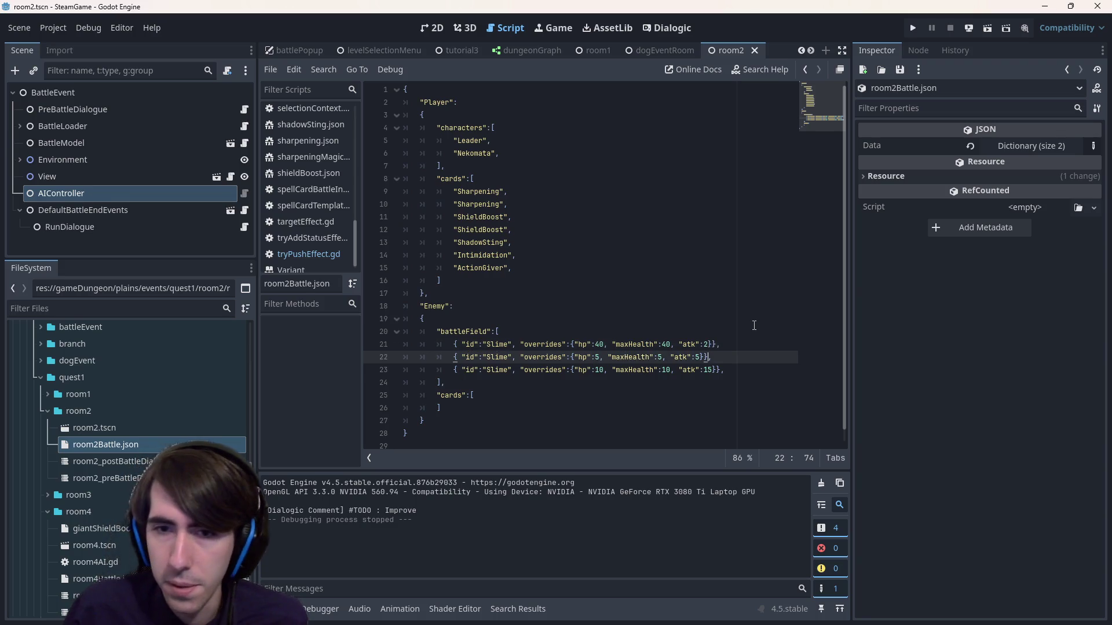
key("Left")
key("Left")
key("BackSpace")
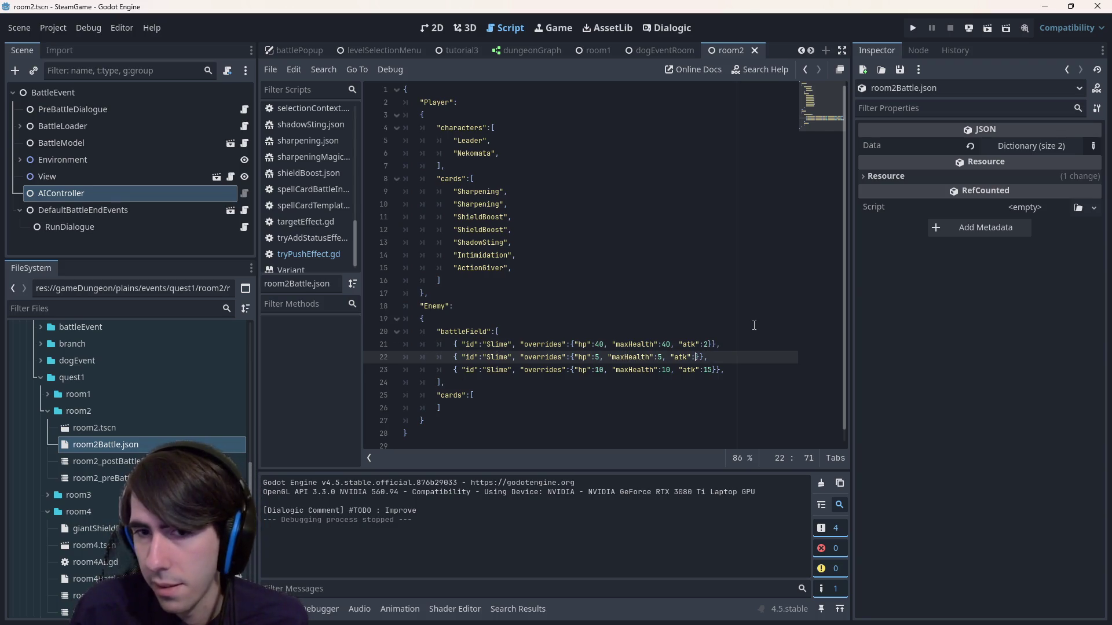
type("1")
- Set the first Slime's atk to 1, check the third Slime's atk of 15, and save room2Battle.json
key("Up")
key("Right")
key("Right")
key("BackSpace")
type("1")
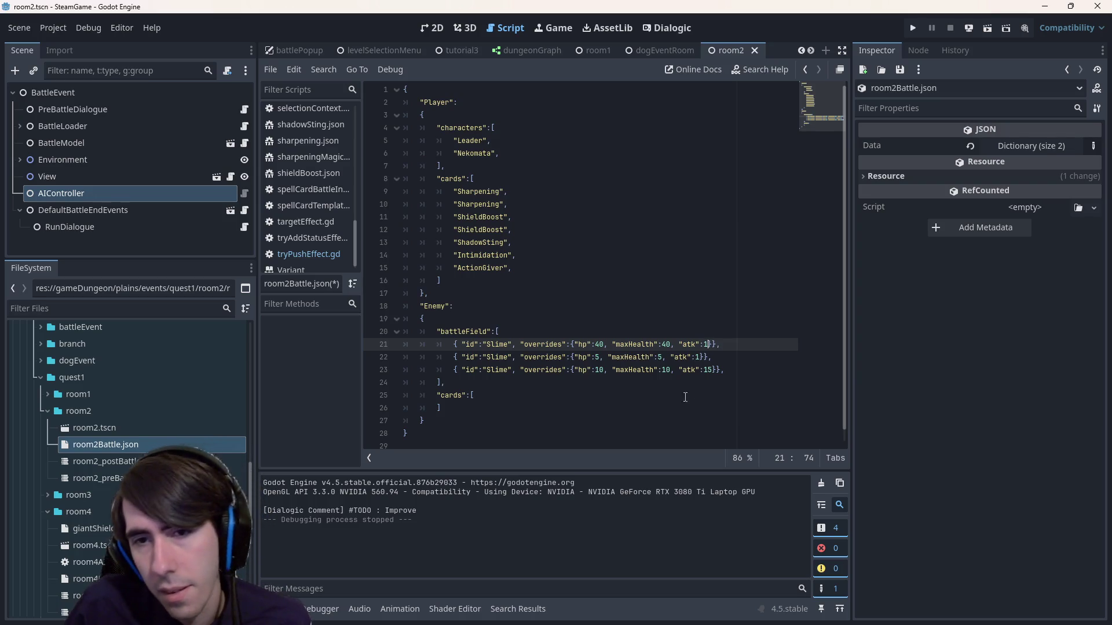
double_click(708, 369)
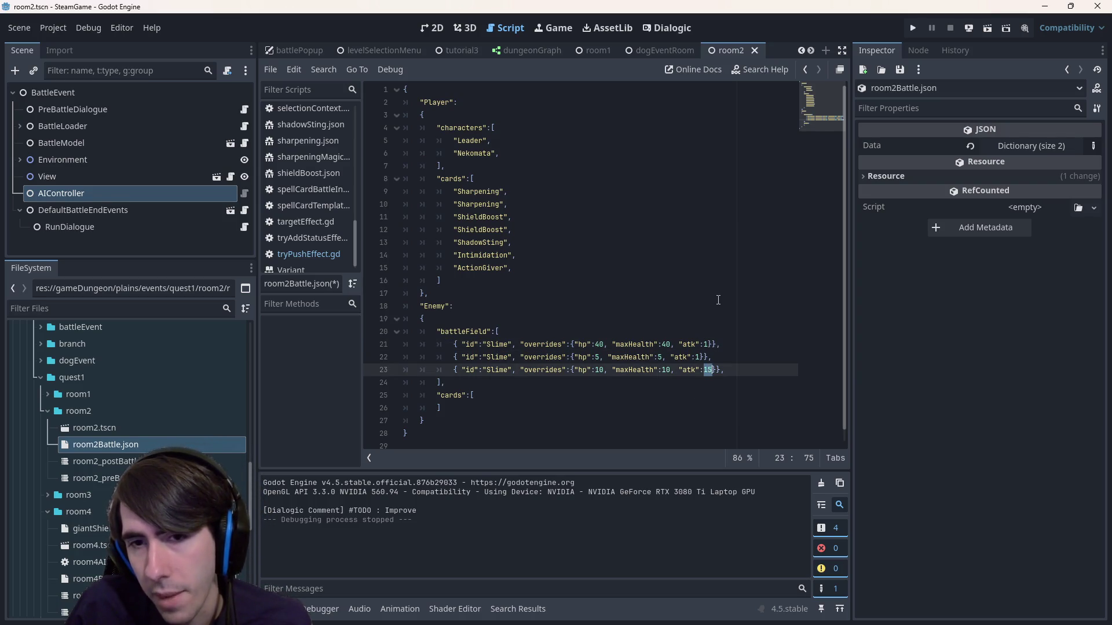
key("ctrl+s")
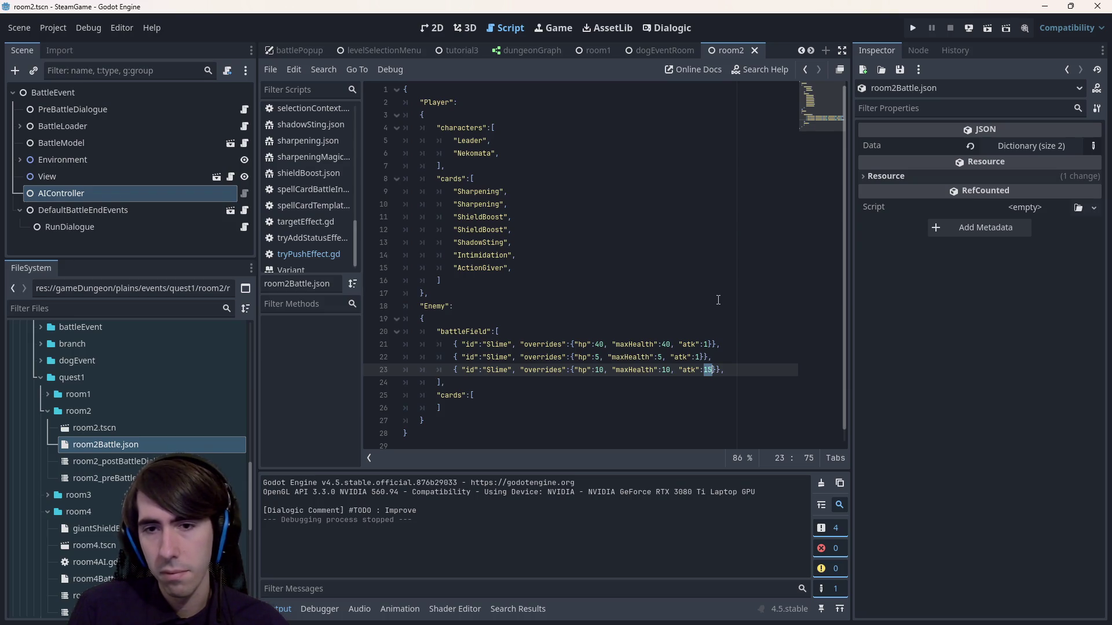
left_click(718, 298)
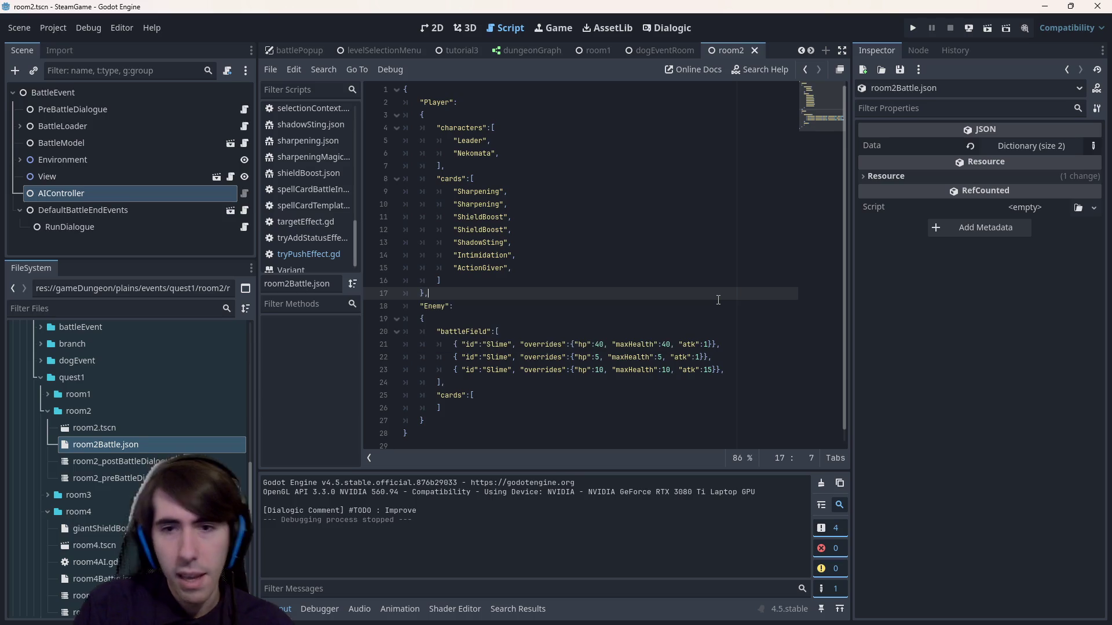
- Launch the room 2 battle, deploy both characters, then close and relaunch it with F6
left_click(989, 28)
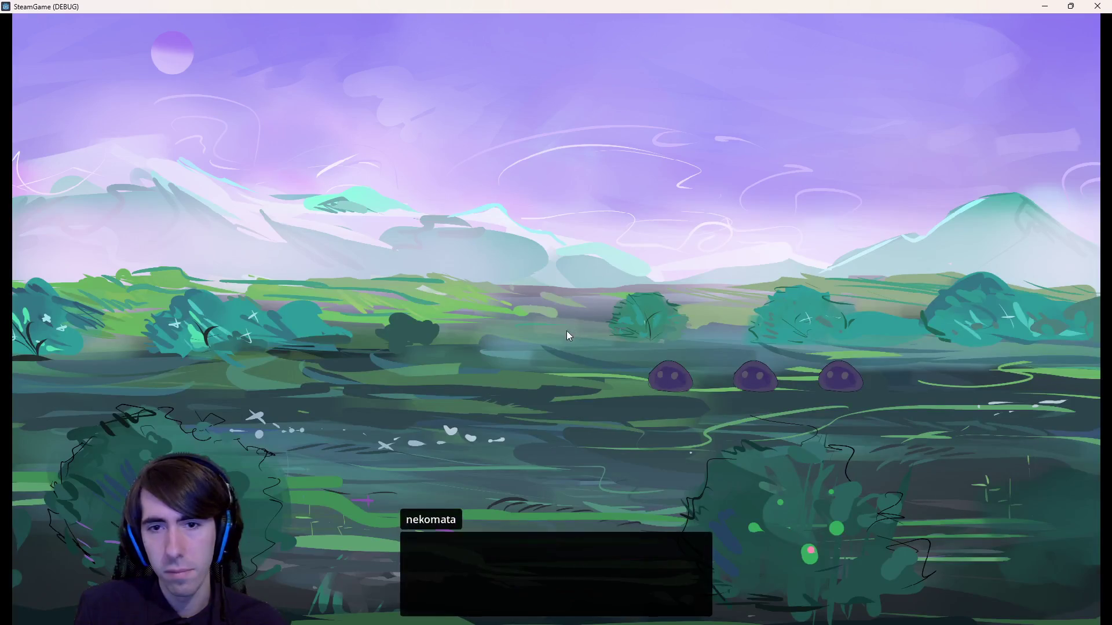
left_click(517, 387)
mouse_move(503, 521)
left_mouse_down()
mouse_move(382, 333)
mouse_move(462, 344)
left_mouse_up()
left_click_drag(556, 498, 394, 347)
left_click(1071, 7)
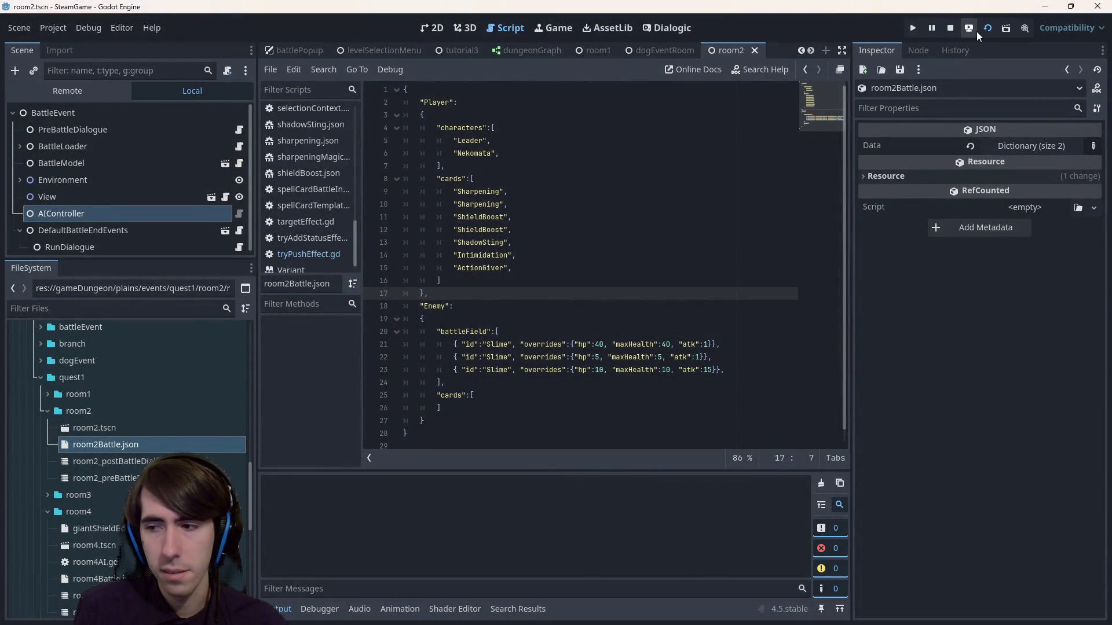
key("F6")
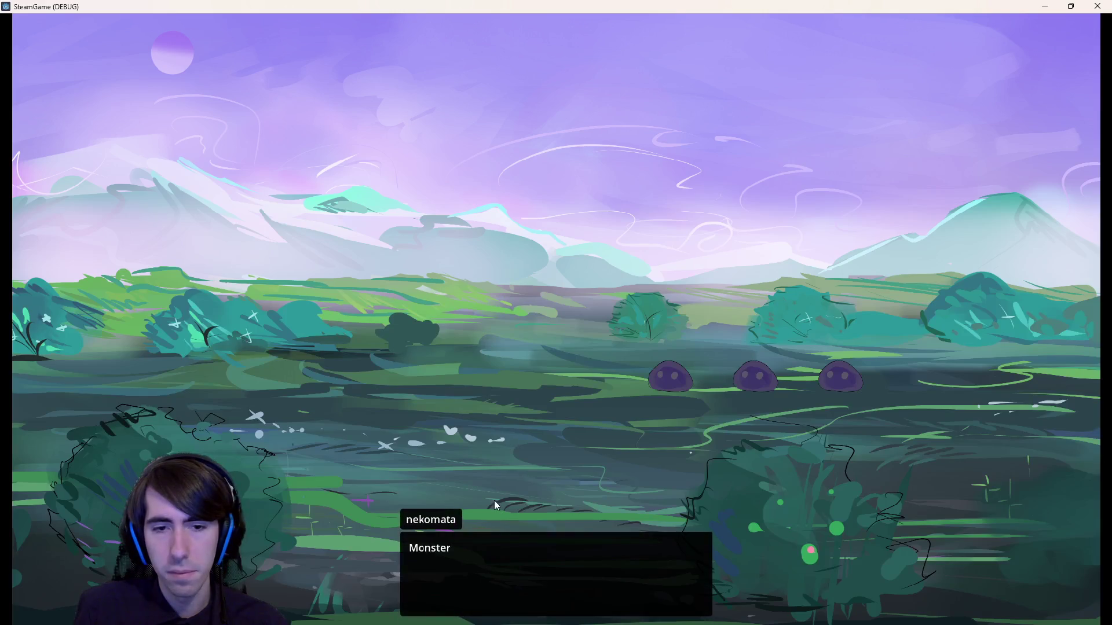
left_click(495, 500)
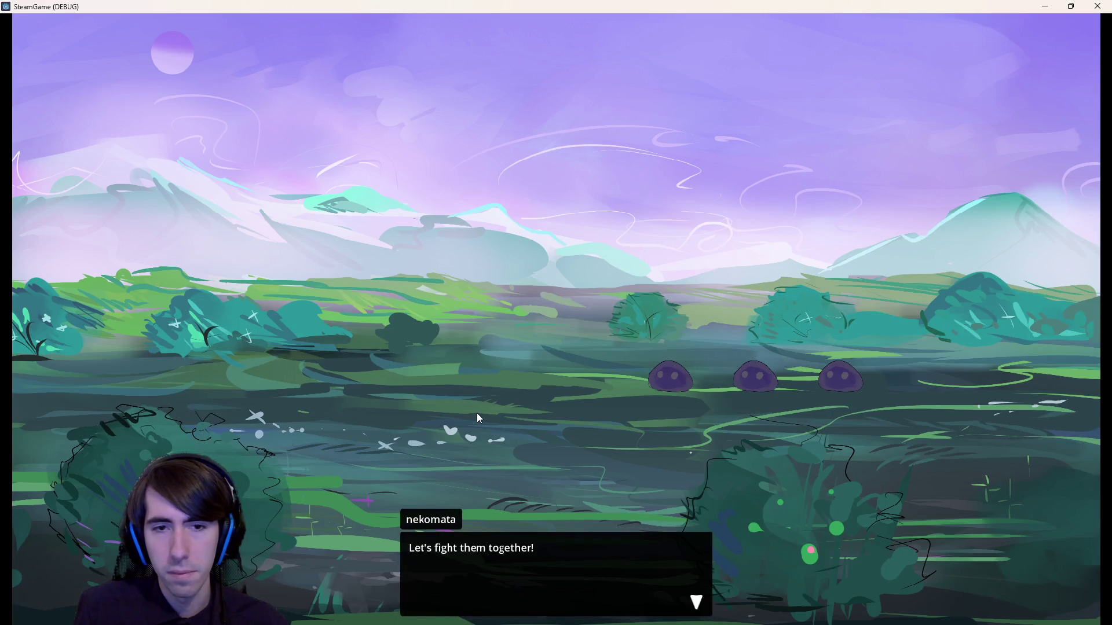
- Start the battle, end the opening turn, then kill the middle slime with Shadow Sting and an attack
left_click(480, 429)
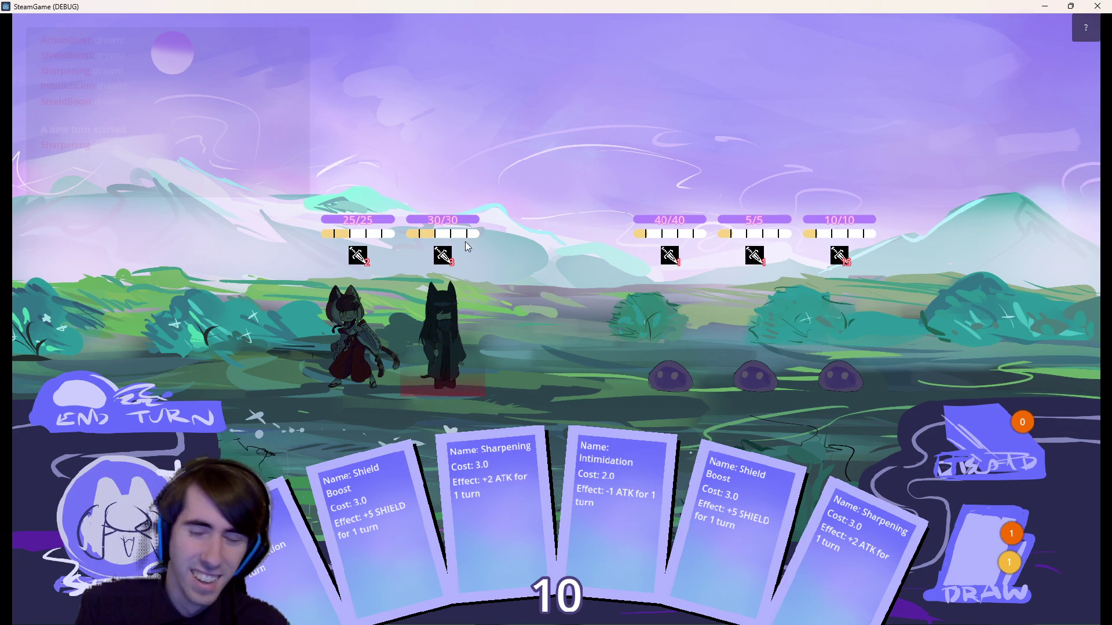
left_click(173, 399)
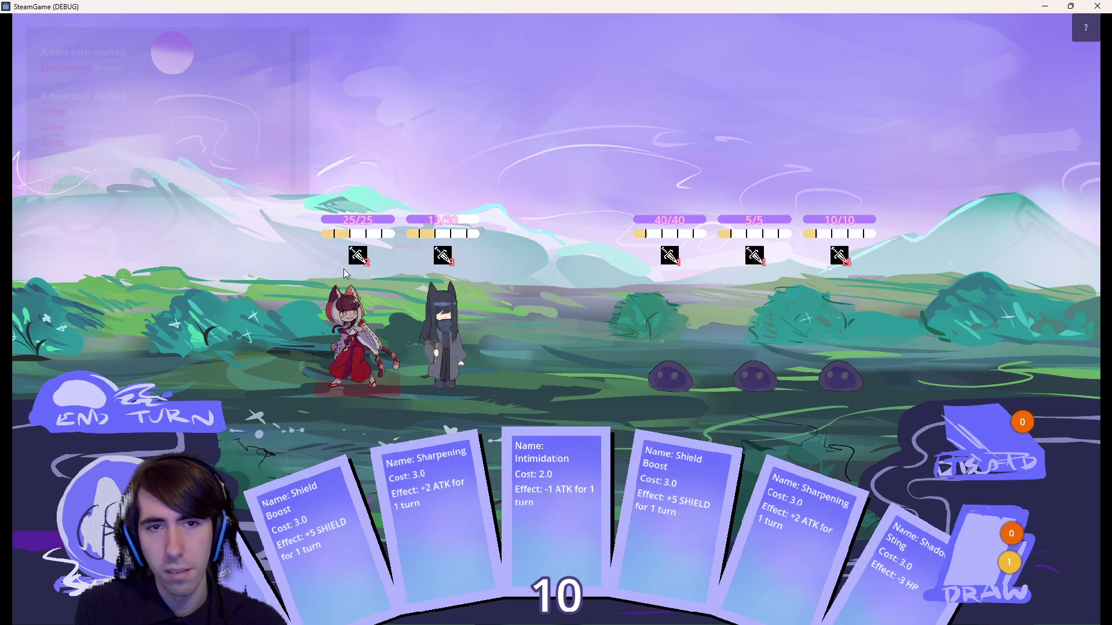
mouse_move(364, 255)
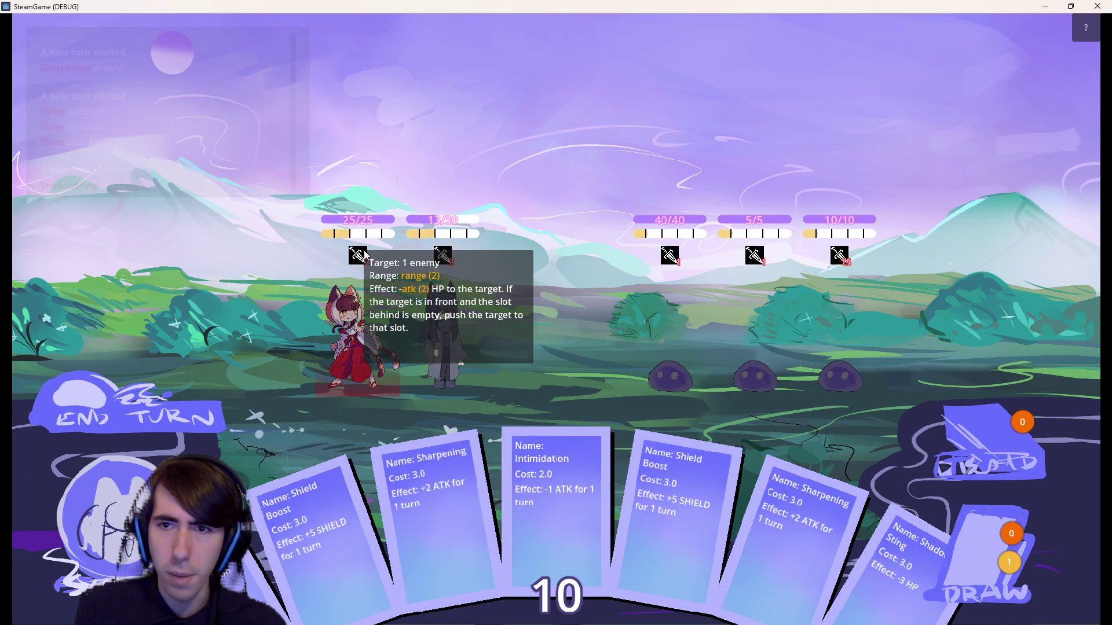
mouse_move(835, 265)
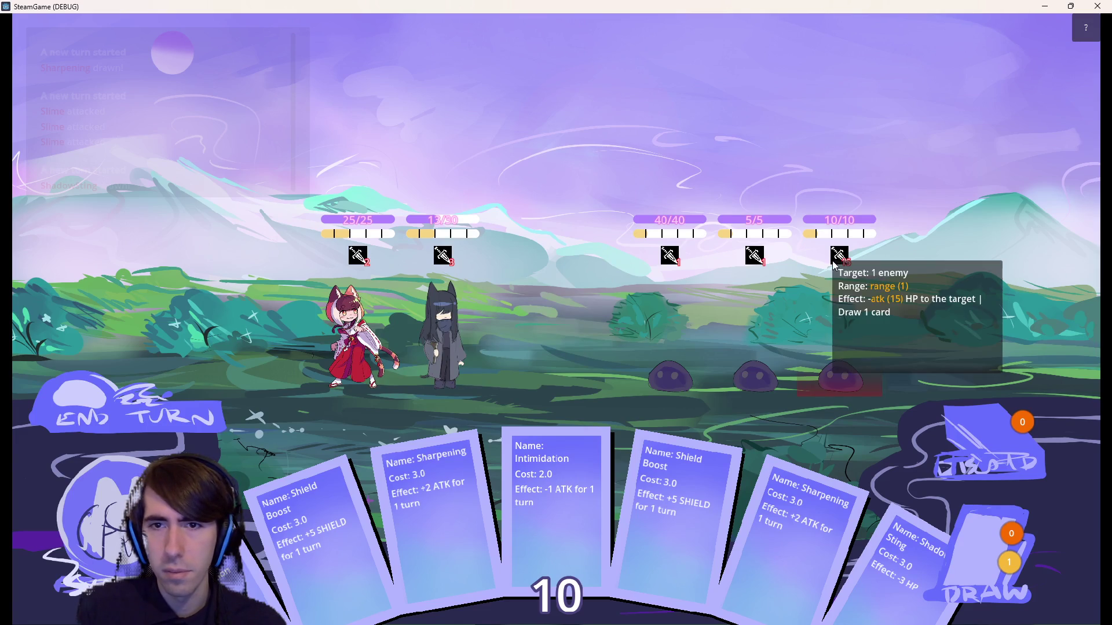
left_click_drag(904, 556, 740, 339)
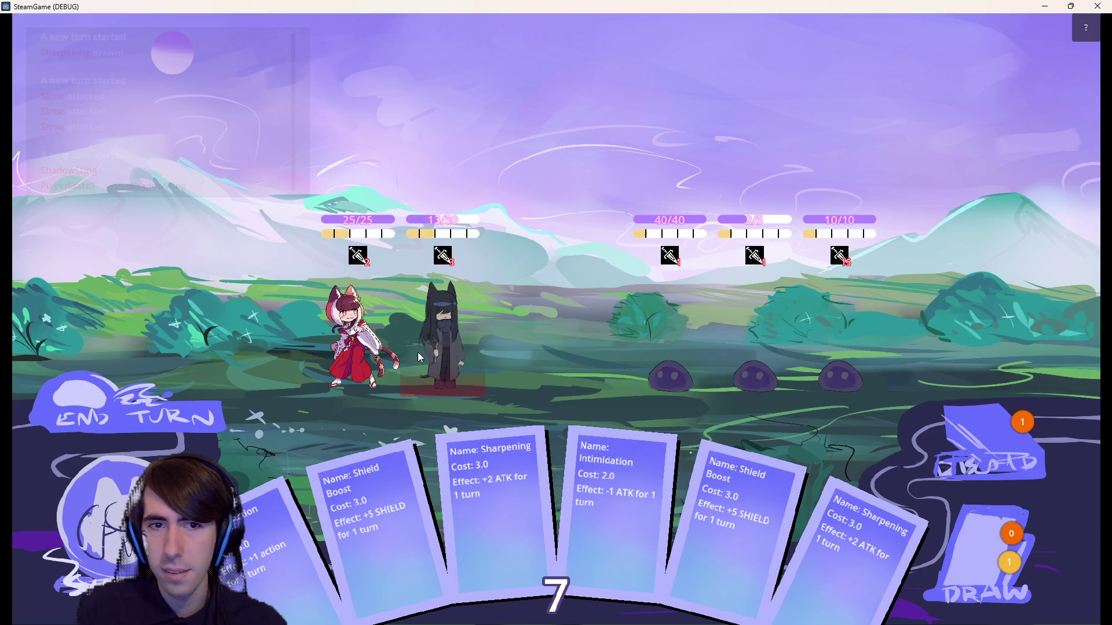
left_click(770, 336)
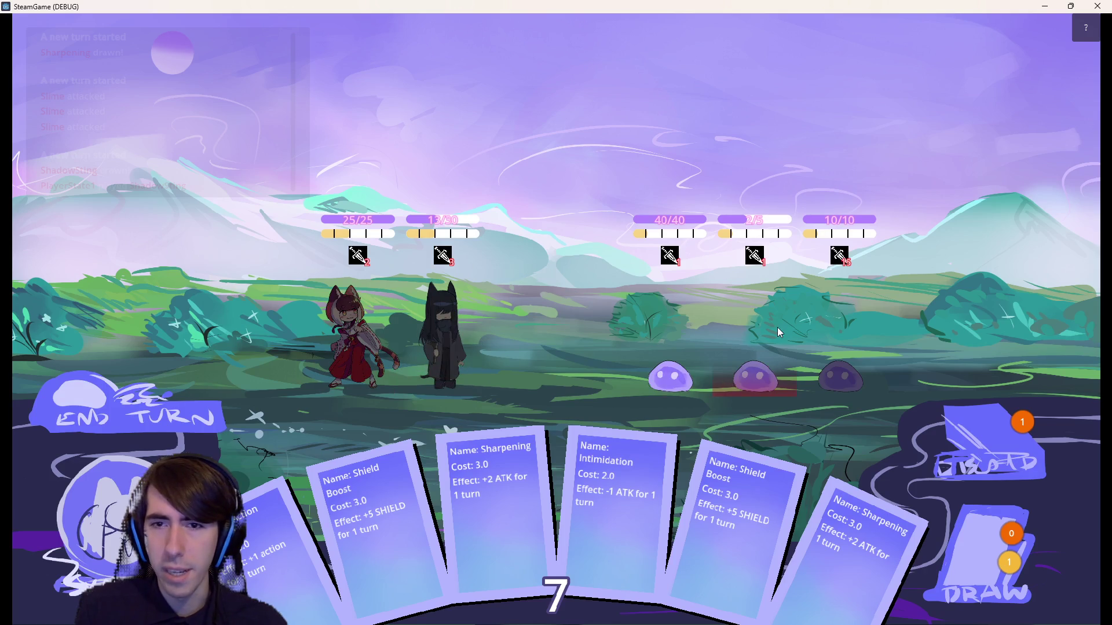
- Have the other hero hit the left slime, shield the second hero for 5, and Shadow Sting the right slime
left_click(644, 326)
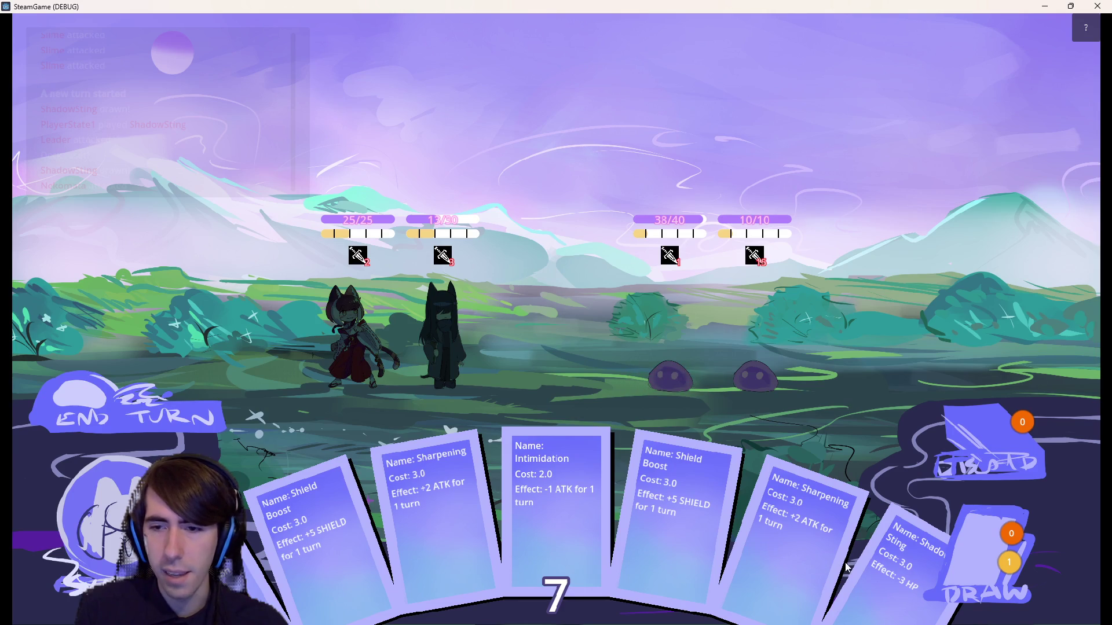
left_click_drag(644, 528, 435, 321)
left_click_drag(869, 550, 743, 343)
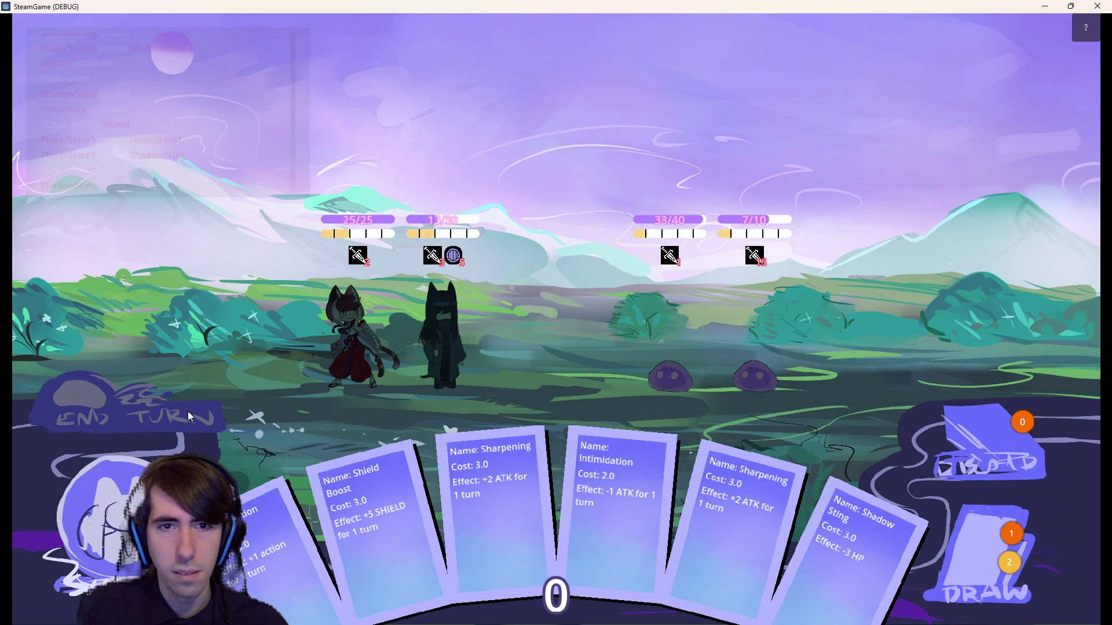
- End the turn, let the slimes strike back and a new six-card hand arrive, then close SteamGame
left_click(188, 411)
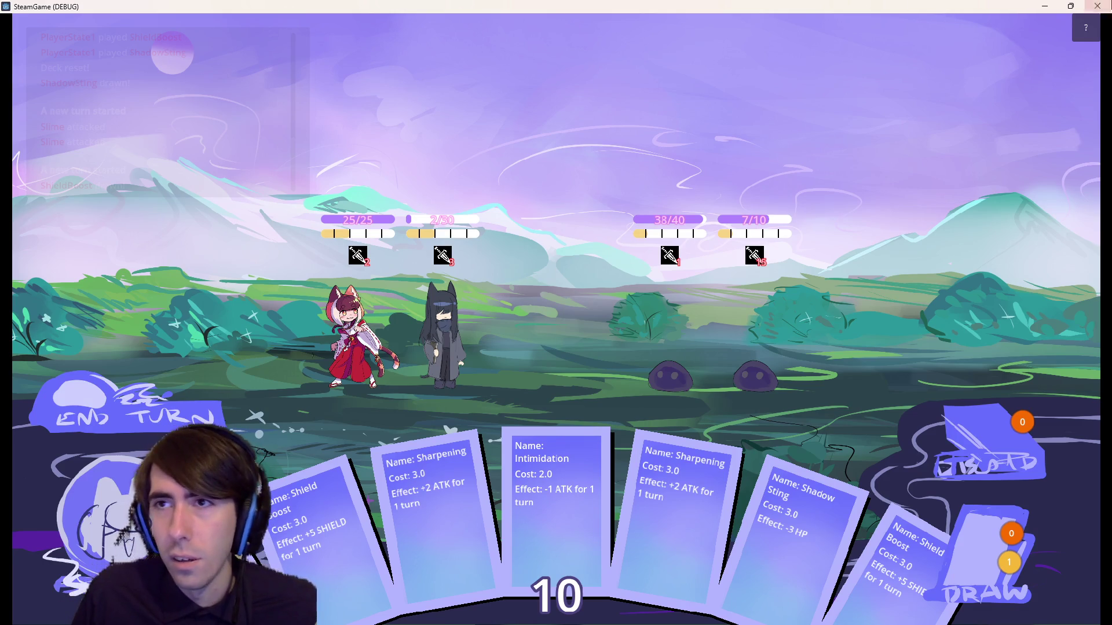
left_click(1098, 6)
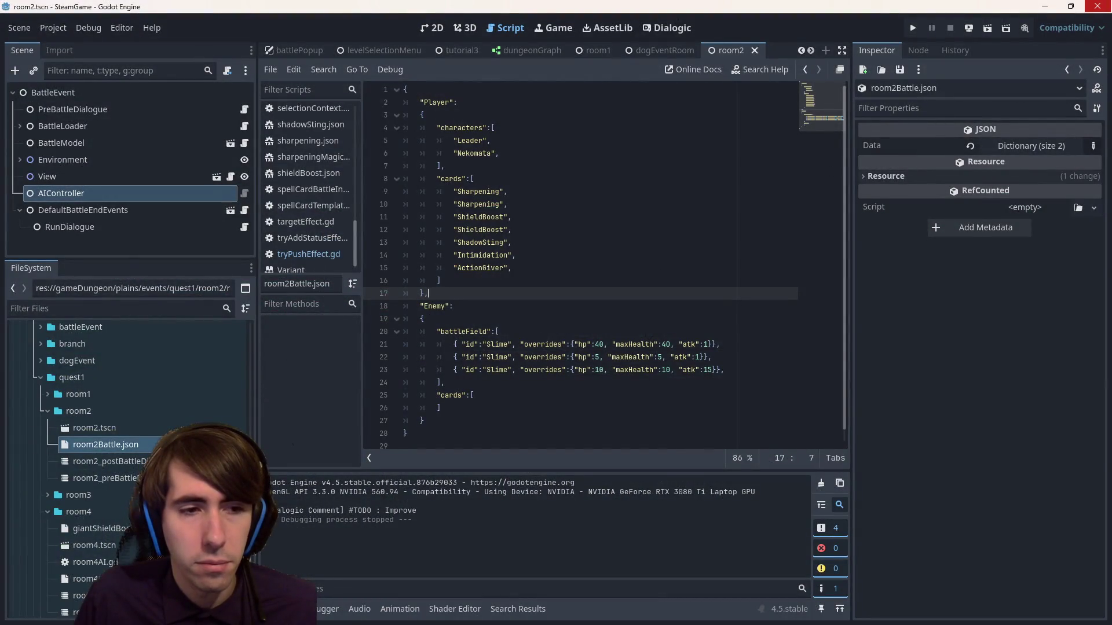
- Collapse the characters and abilities folders in the FileSystem dock
scroll(128, 463, "down", 3)
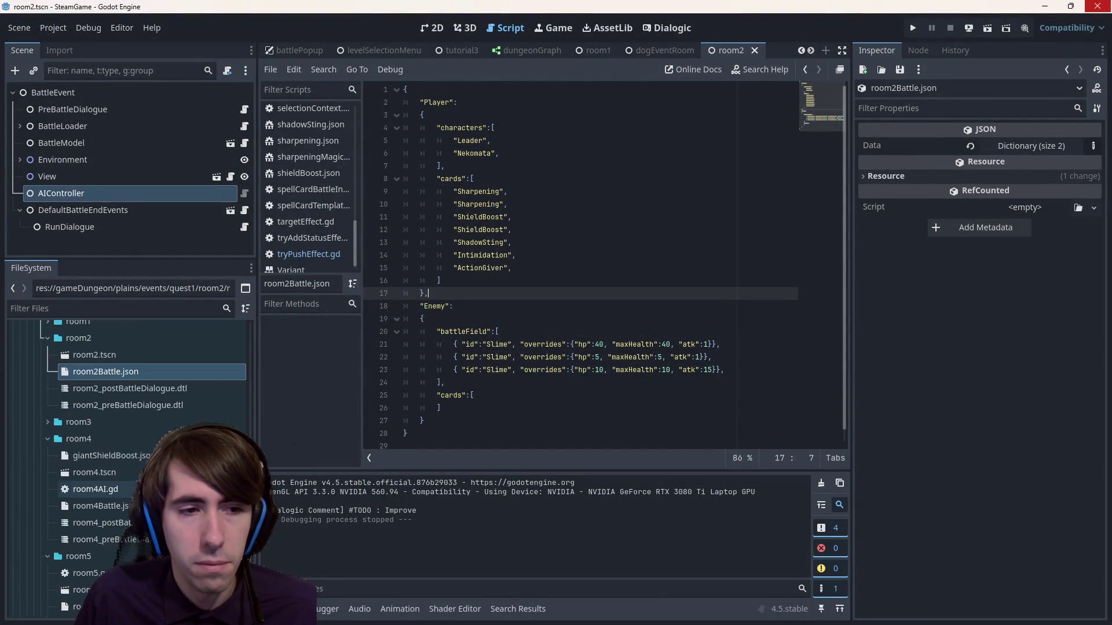
scroll(127, 463, "down", 3)
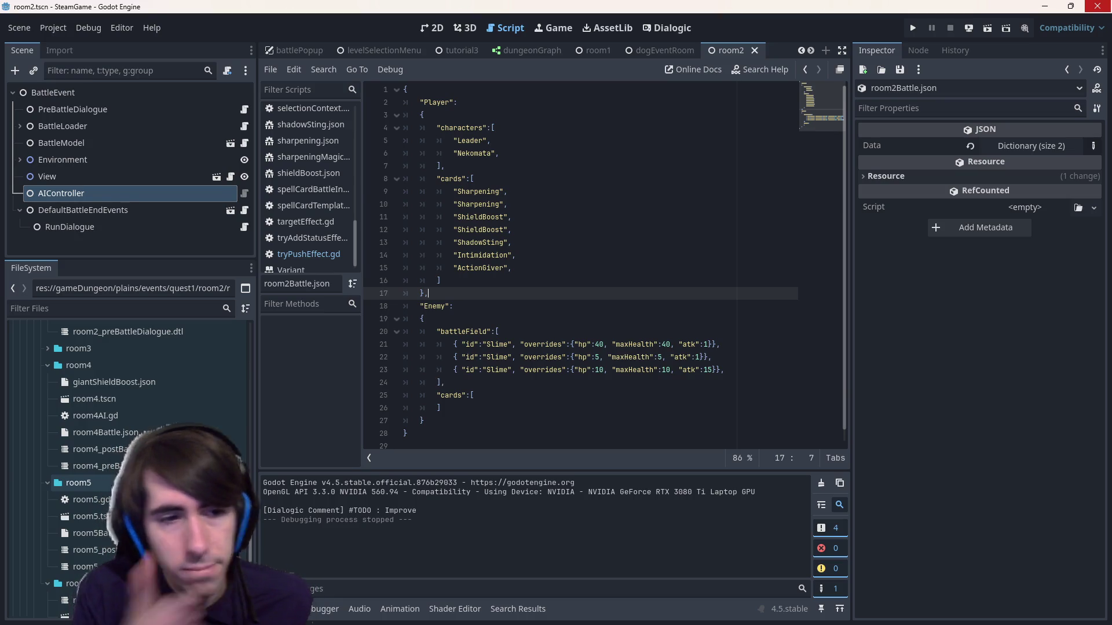
scroll(120, 472, "up", 5)
scroll(120, 473, "up", 5)
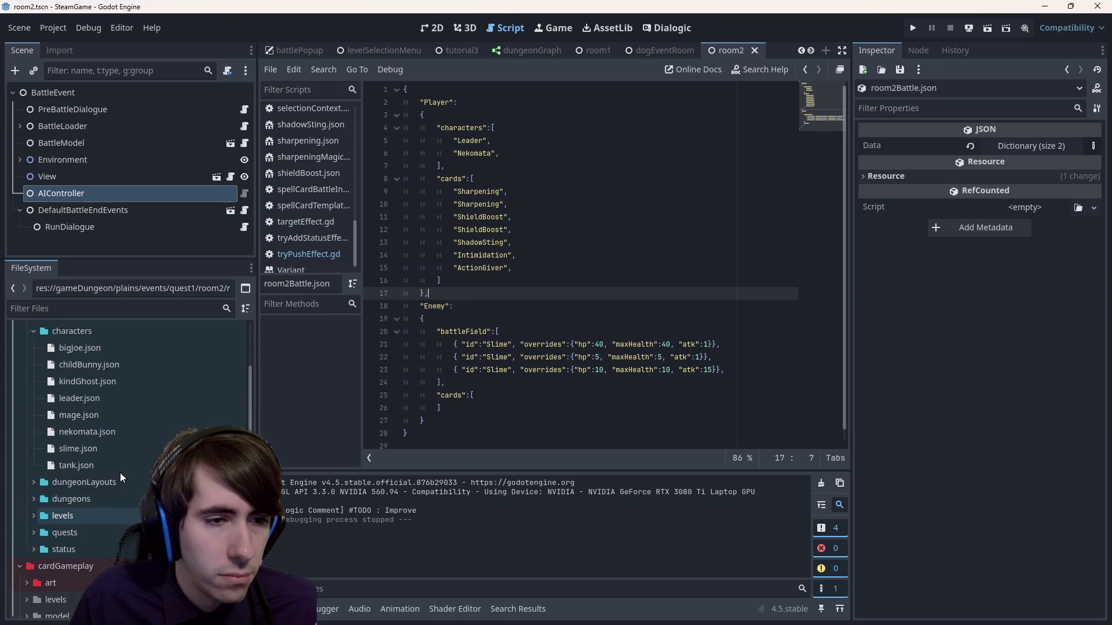
scroll(120, 470, "down", 2)
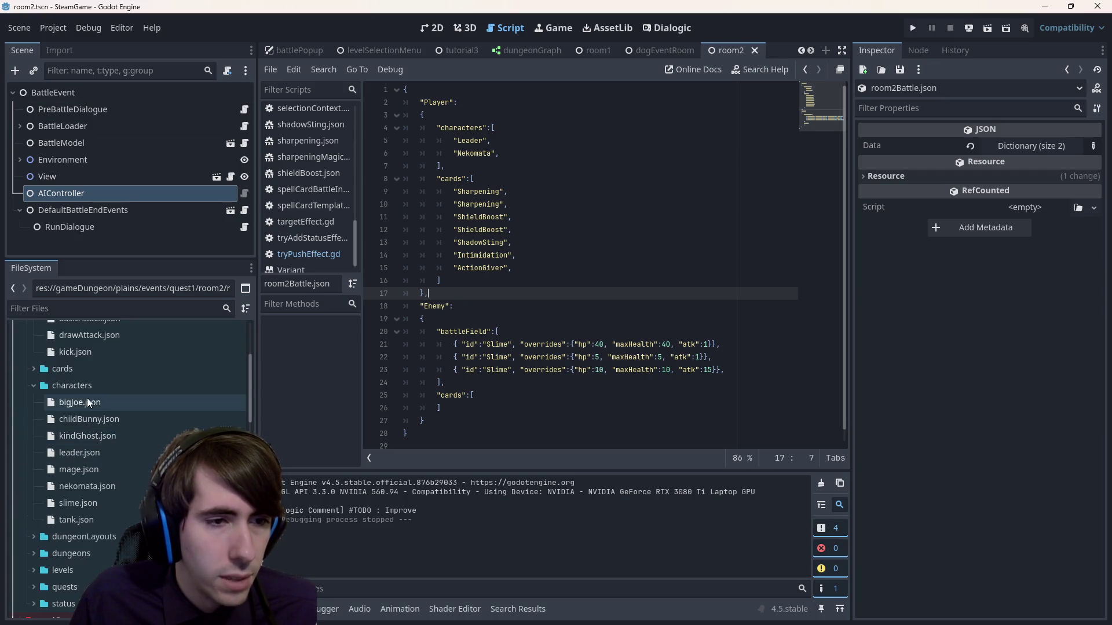
double_click(79, 381)
left_click(86, 431)
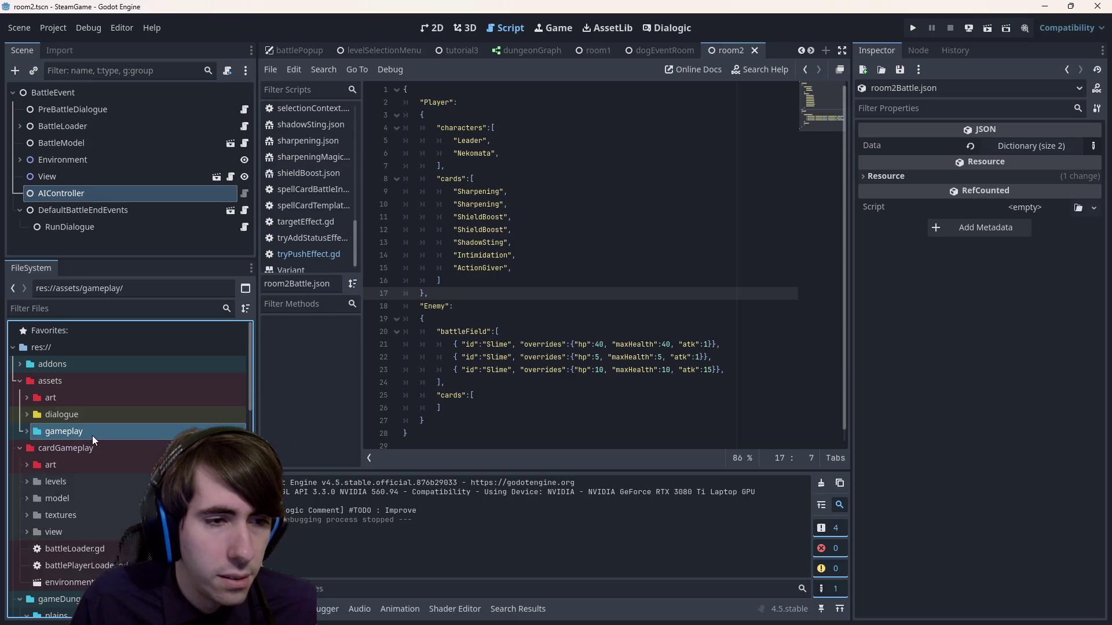
double_click(87, 453)
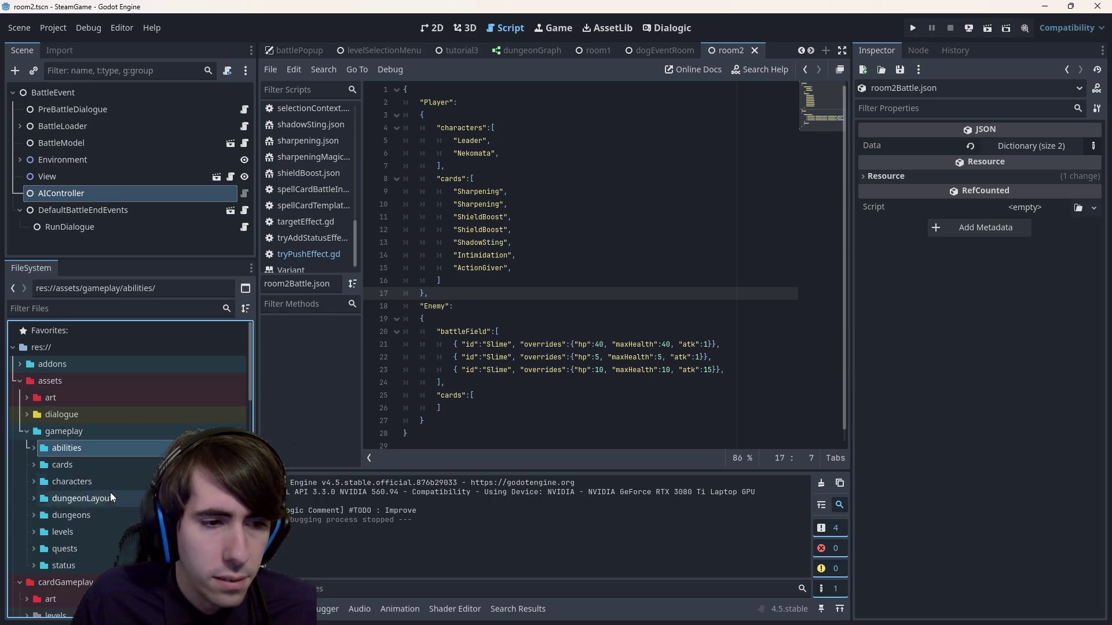
- Expand the status folder, look at shield.json, and duplicate mana.json as a template
double_click(83, 567)
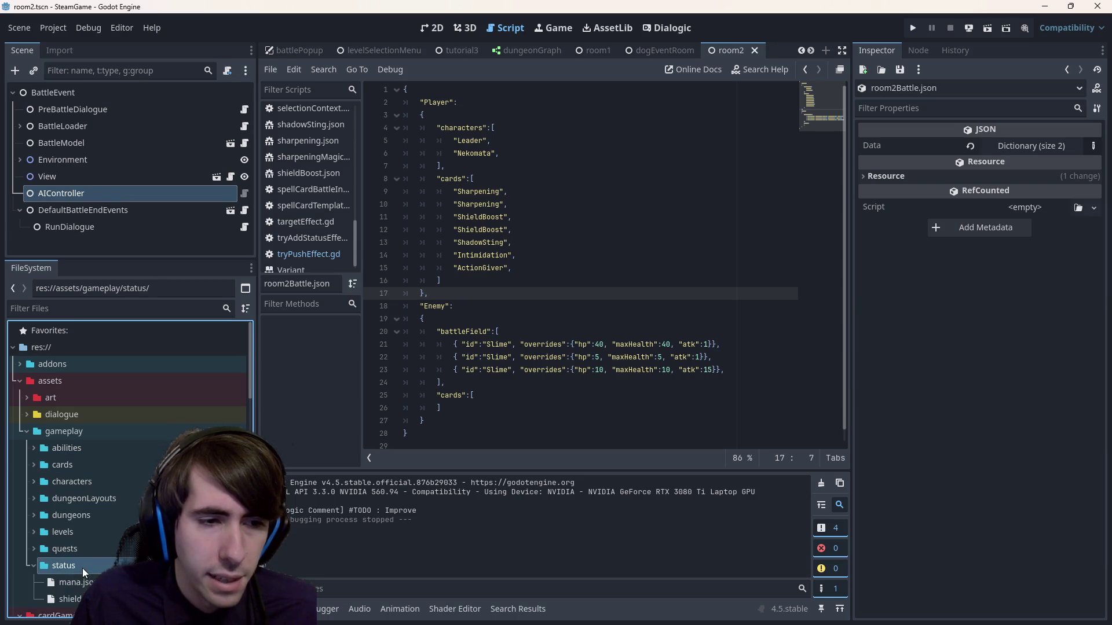
scroll(85, 556, "down", 3)
left_click(92, 489)
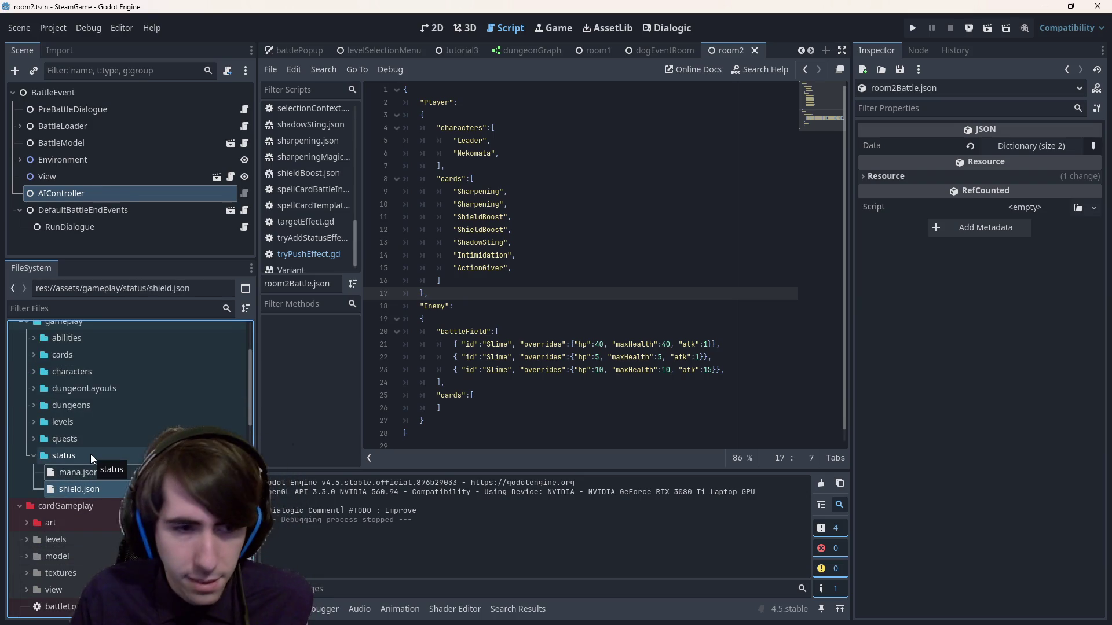
left_click(103, 473)
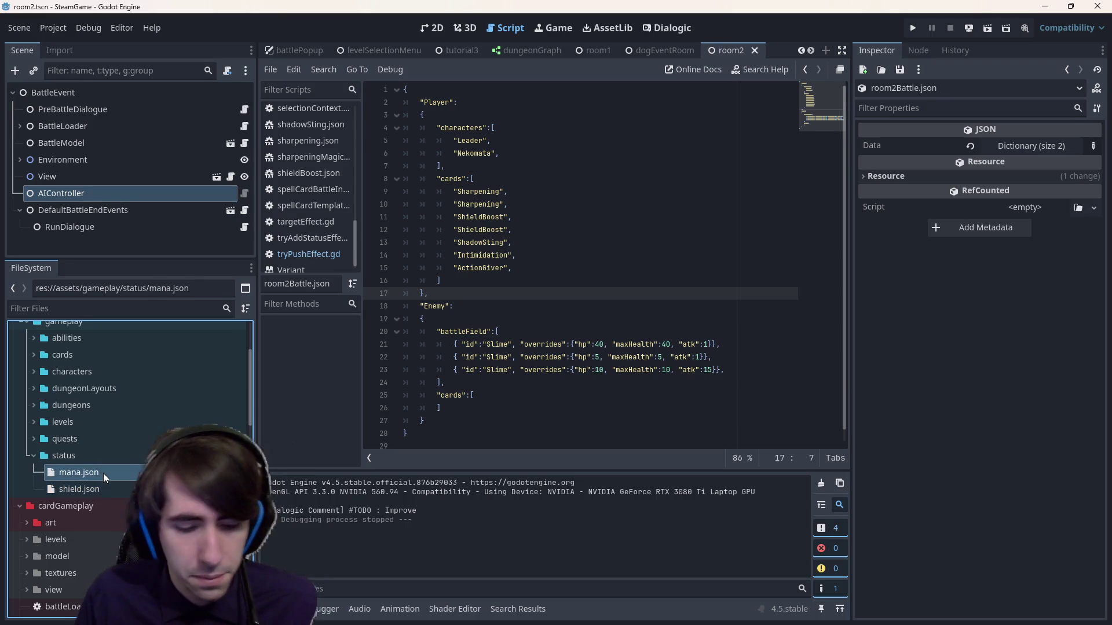
key("ctrl+d")
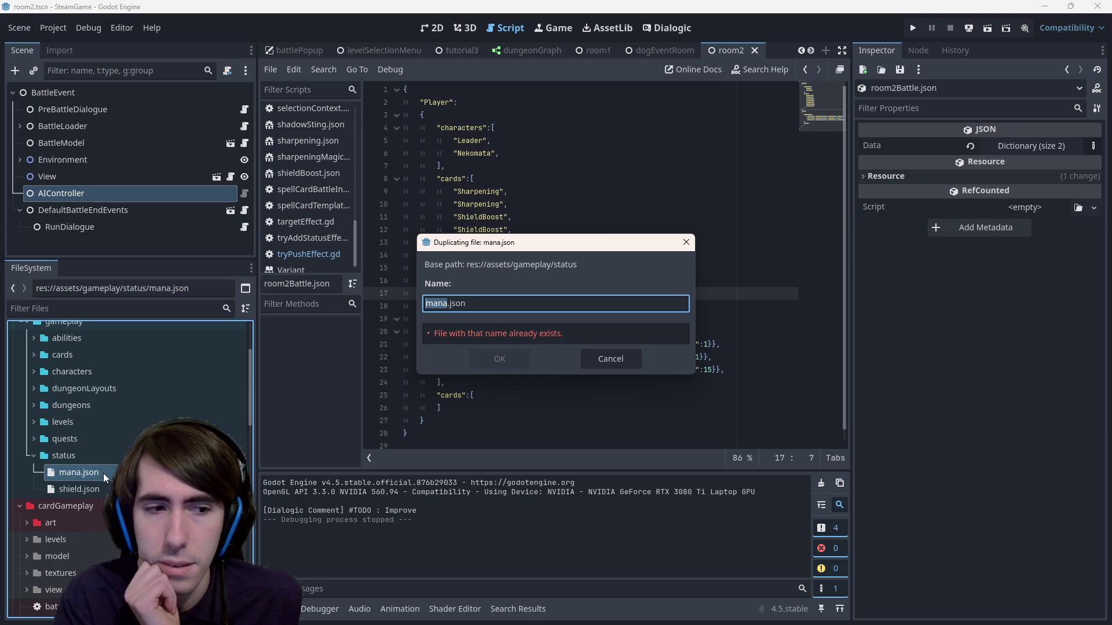
- Name the mana.json copy invincibilityWithTeam.json and confirm the duplicate
type("invin")
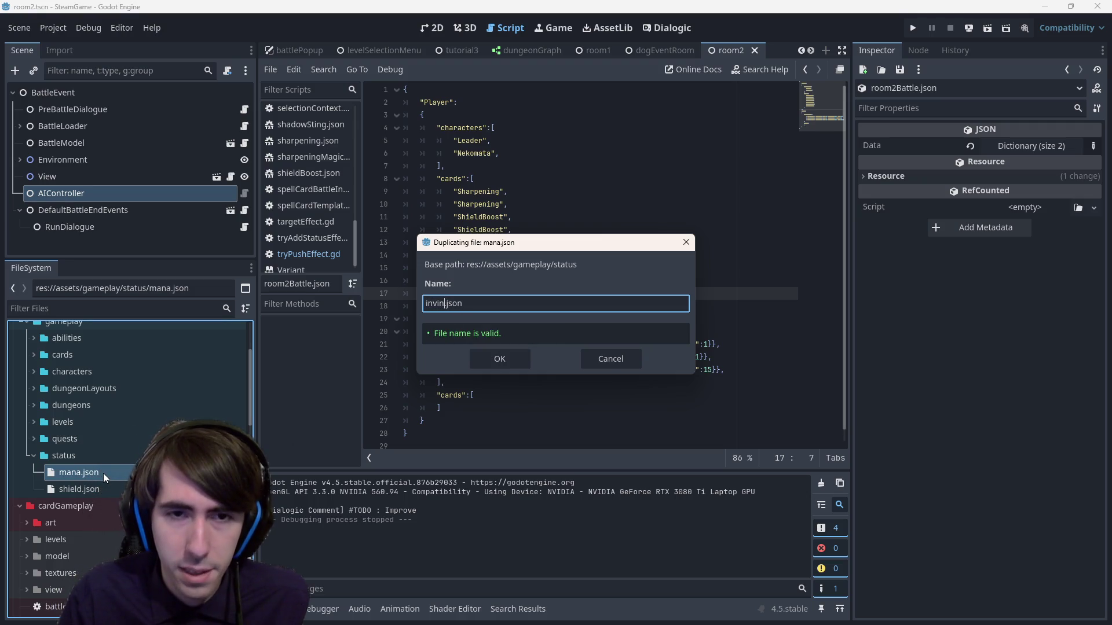
type("cibility")
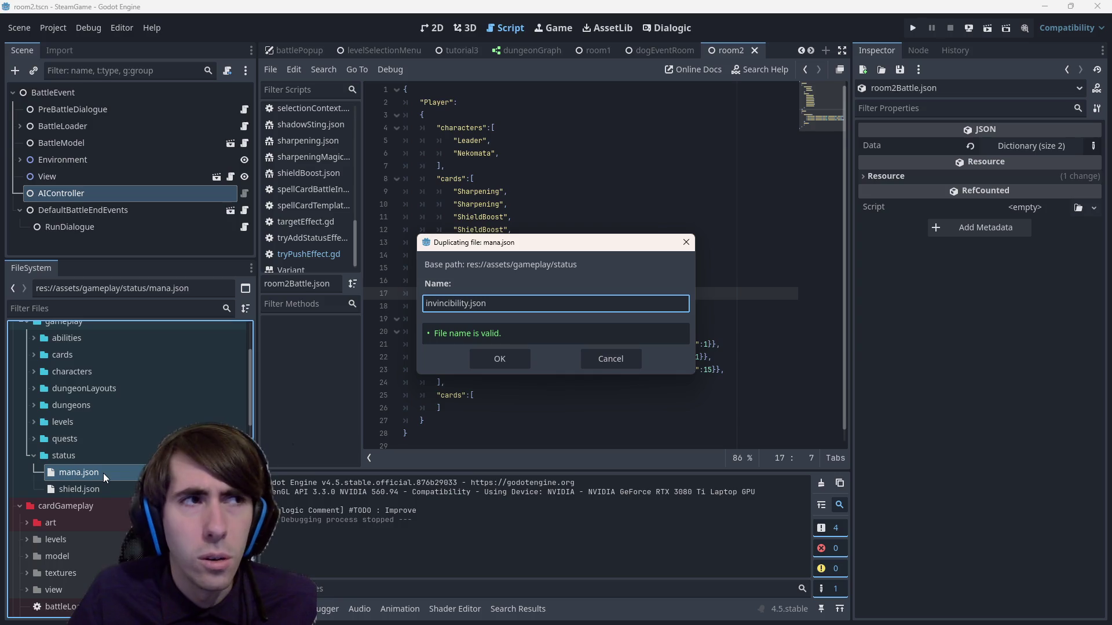
type("WithTeam")
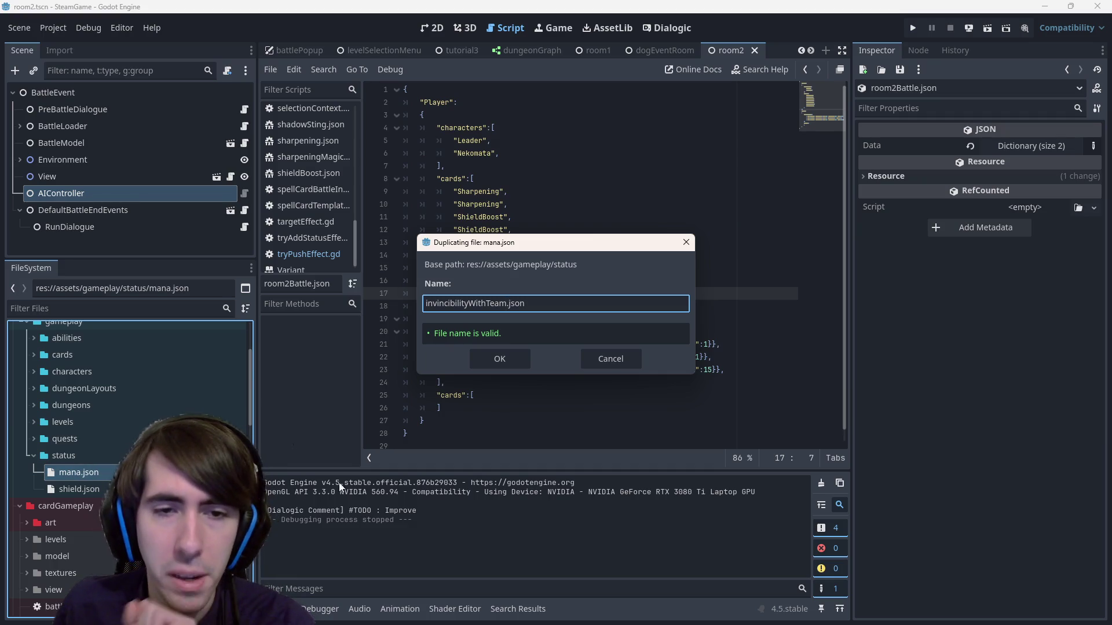
left_click(501, 364)
- Open invincibilityWithTeam.json and change its id to InvincibilityWithTeam
double_click(87, 472)
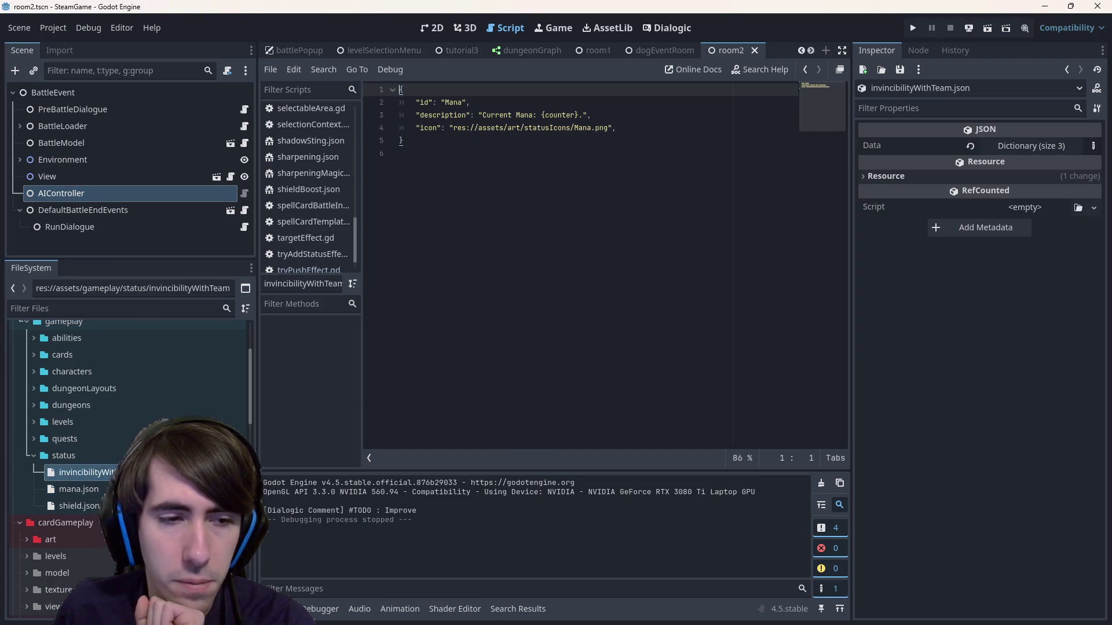
double_click(455, 103)
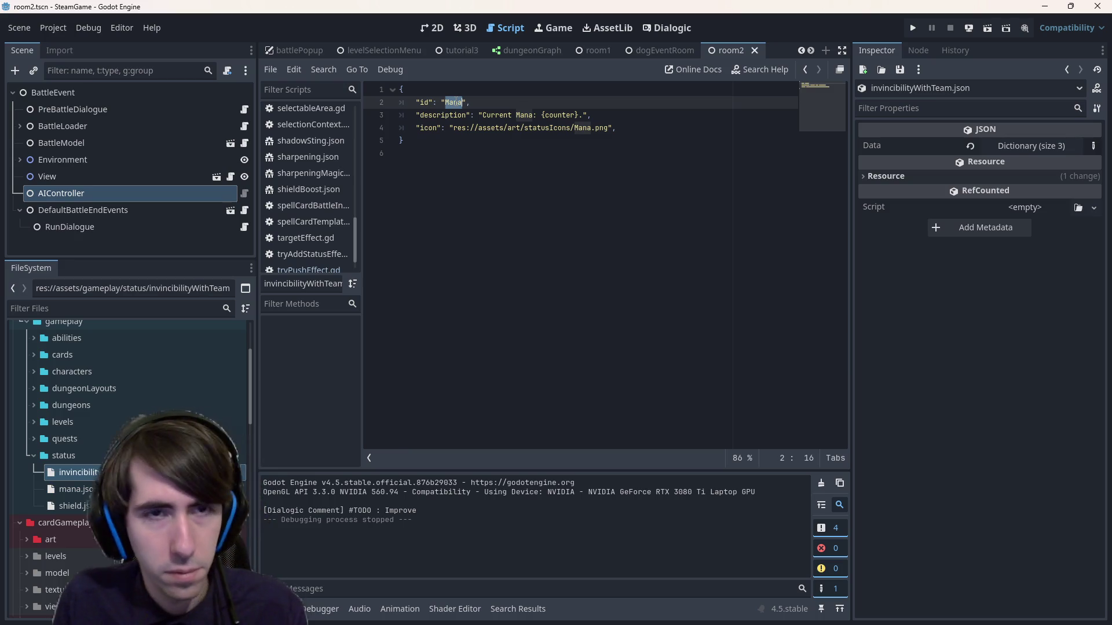
type("Invincibil")
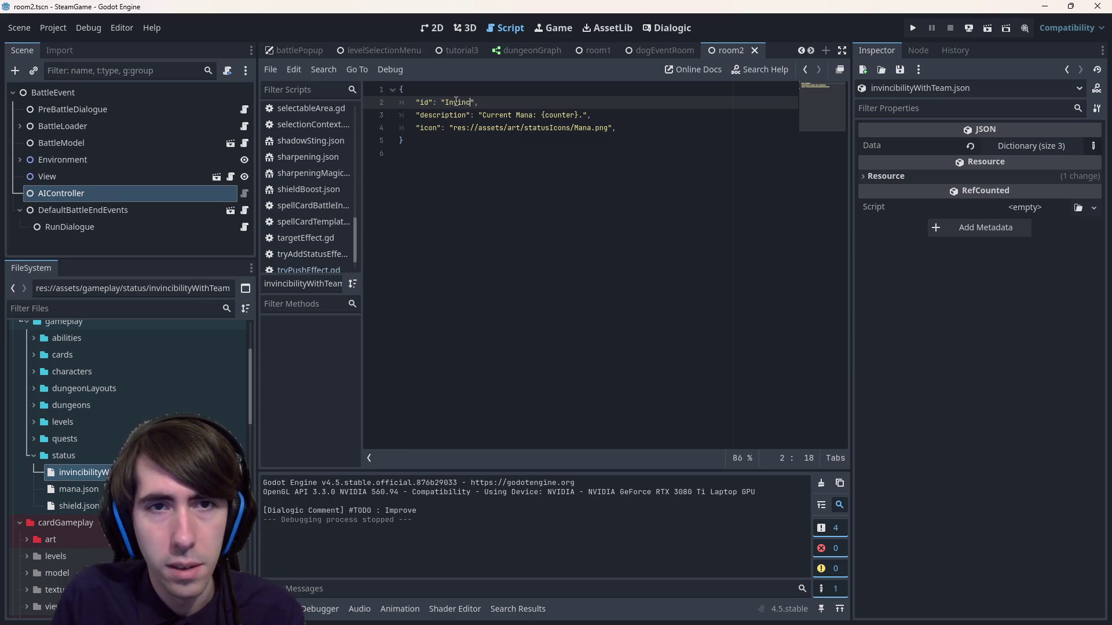
type("ityWithTeam")
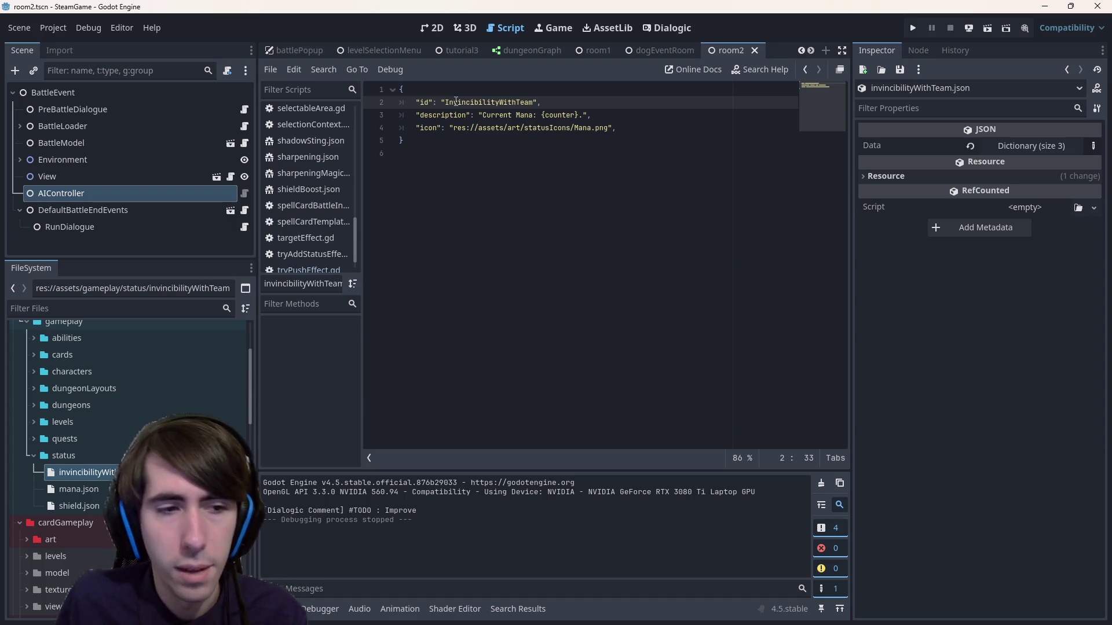
- Rename the file to friendshipPower.json, set its id to FriendshipPower, save, and start rewriting the description
left_click(81, 472)
key("F2")
type("friendshipPowe")
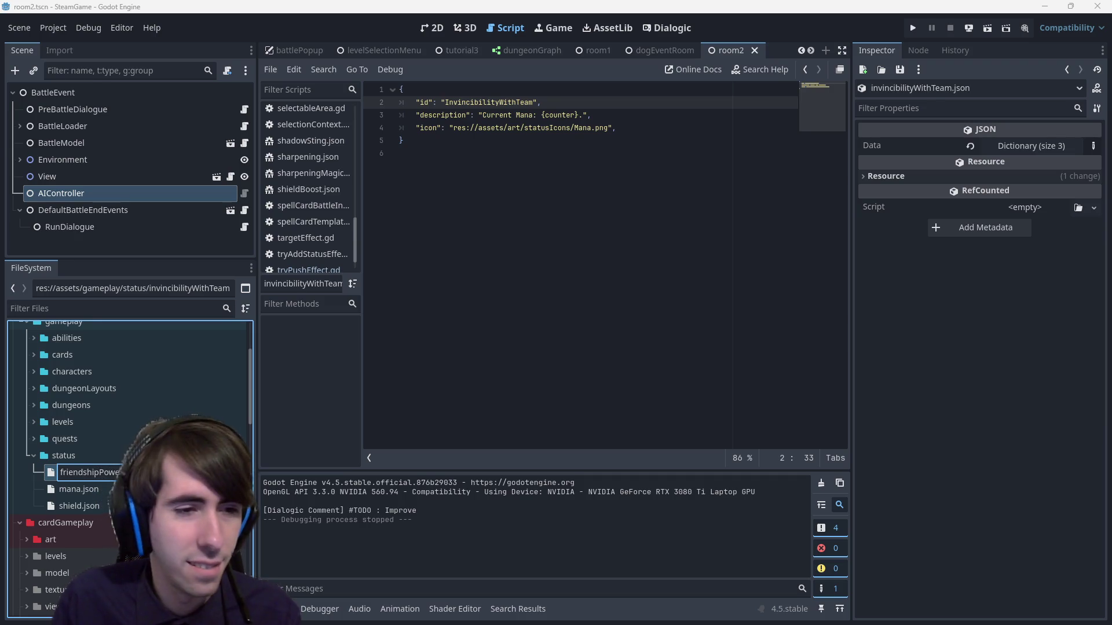
key("Return")
double_click(502, 102)
type("FriendshipPowe")
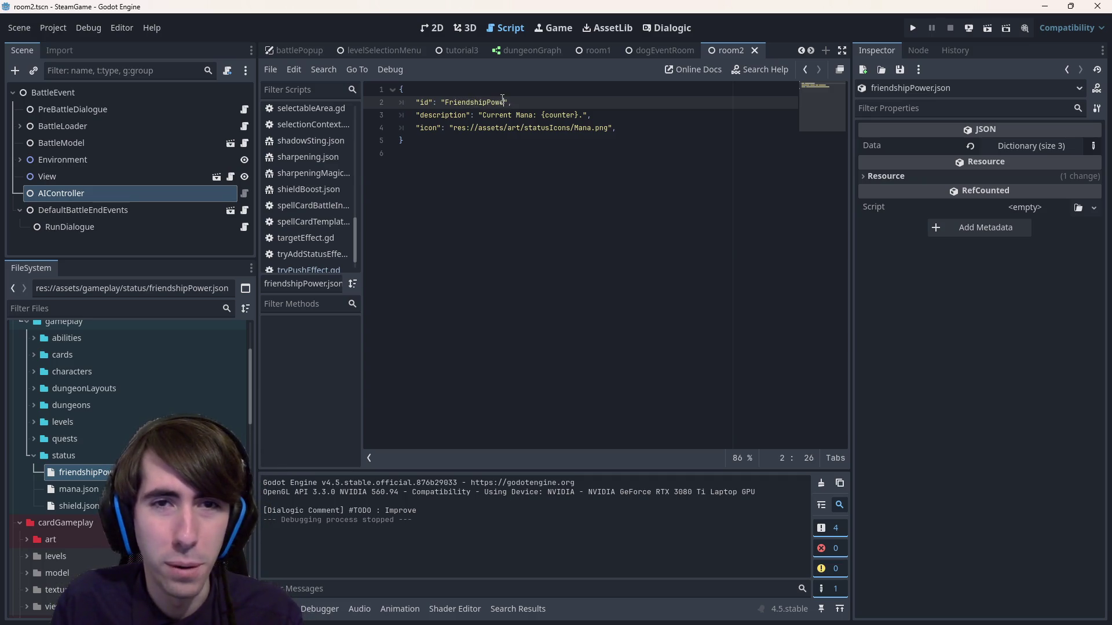
type("r")
key("ctrl+s")
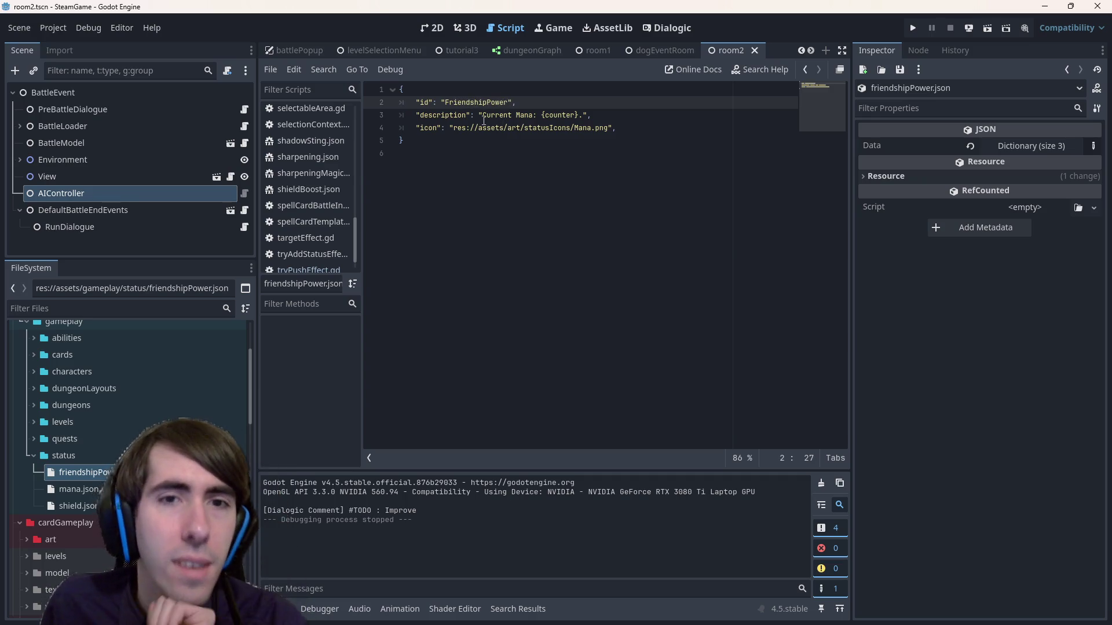
left_click_drag(482, 118, 551, 116)
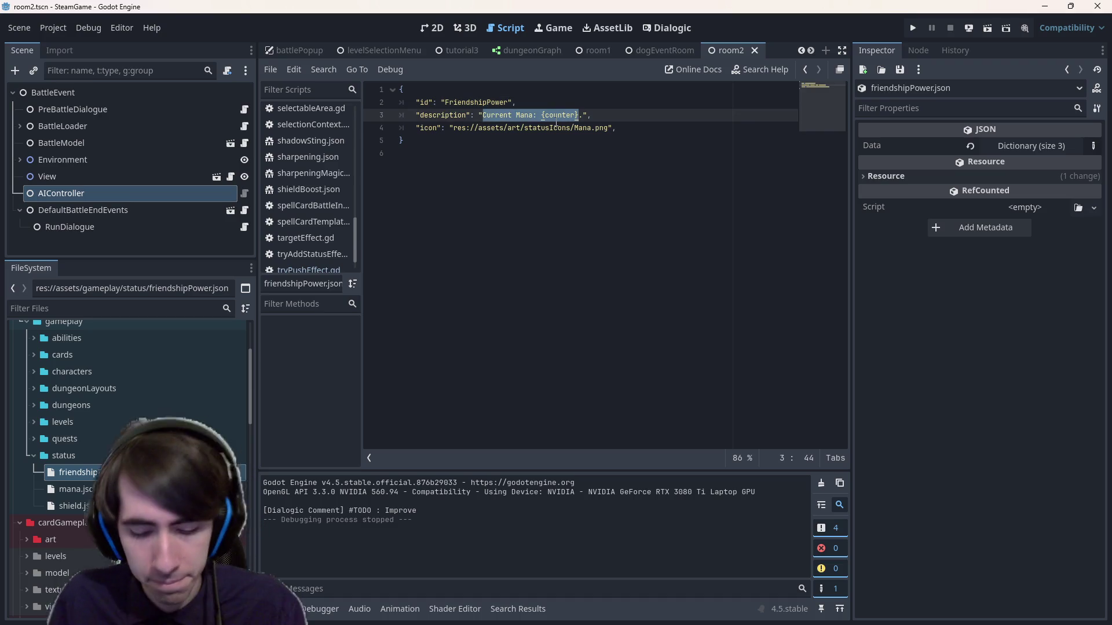
type("C")
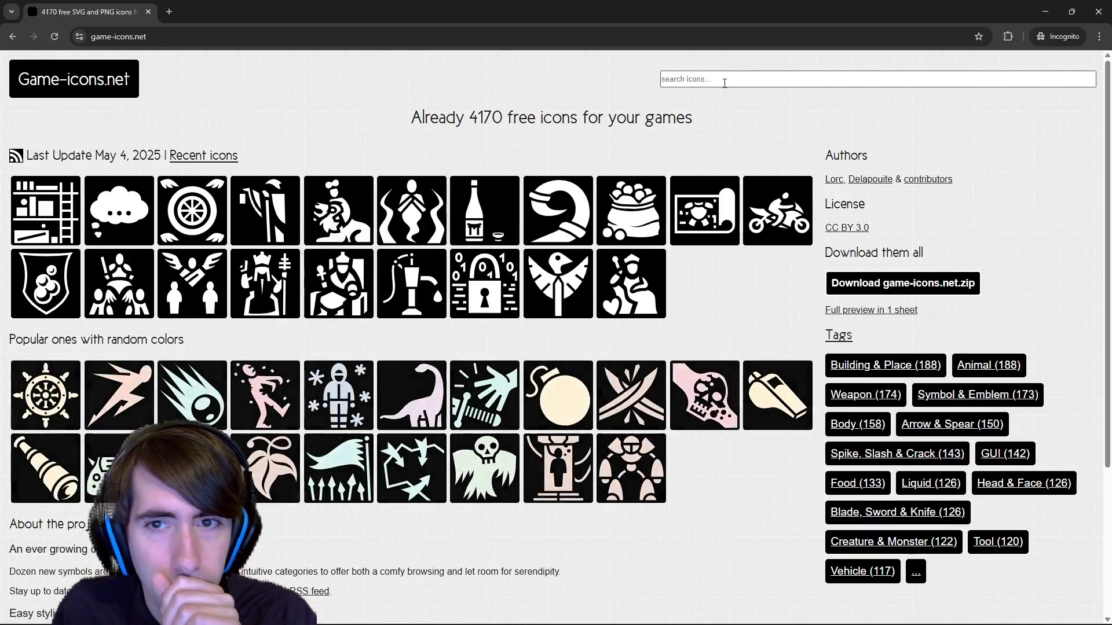
- Search game-icons.net, ending up on the Metal icons collection
left_click(724, 83)
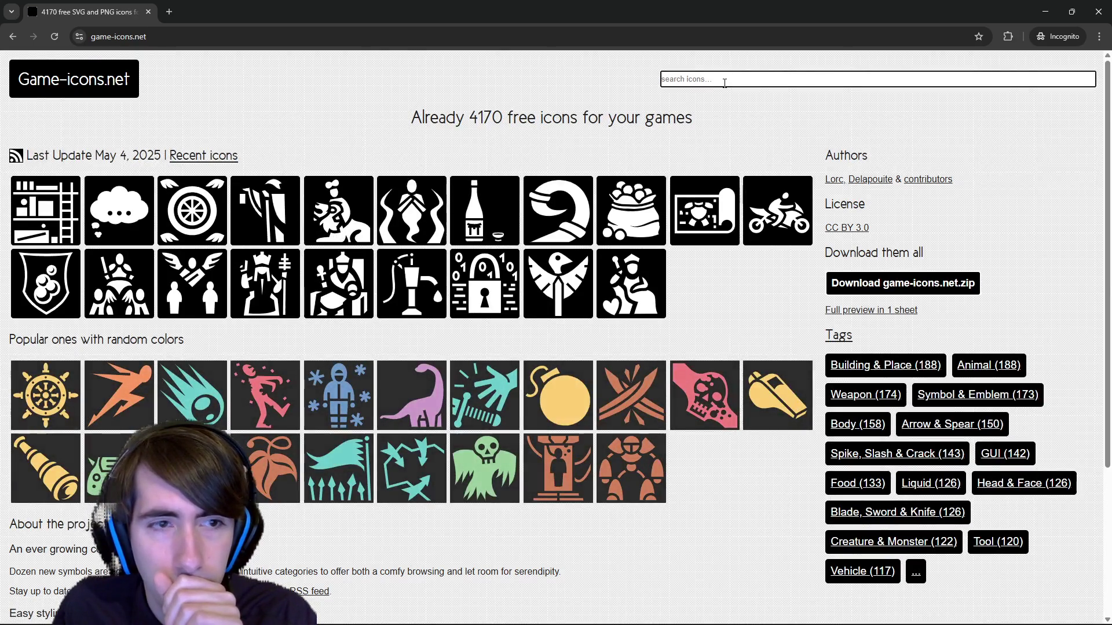
type("goup")
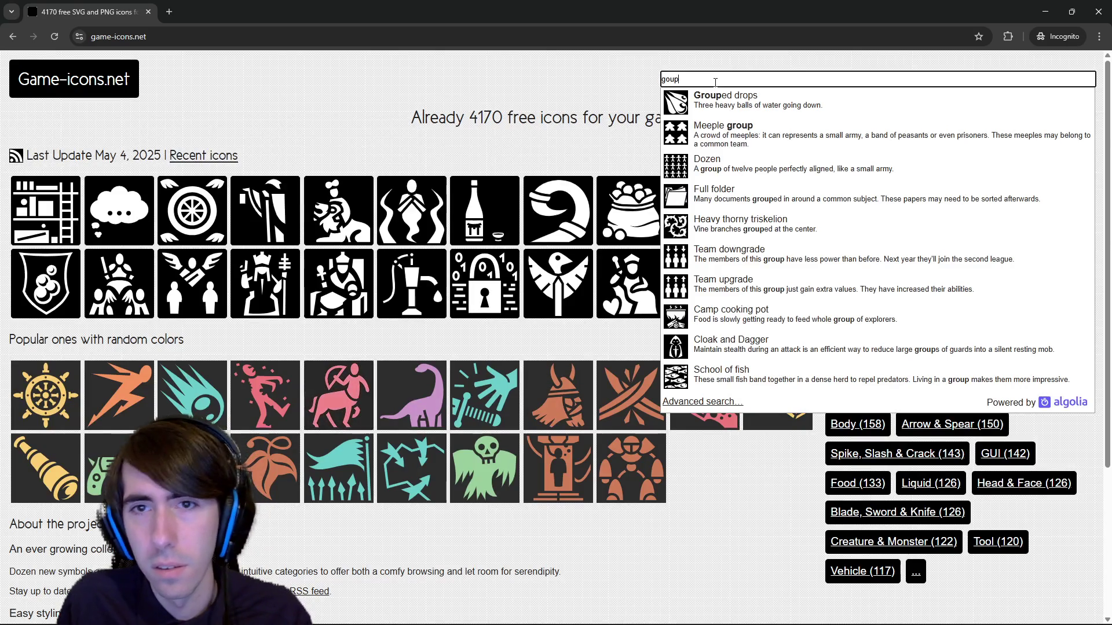
key("ctrl+a")
type("Metal")
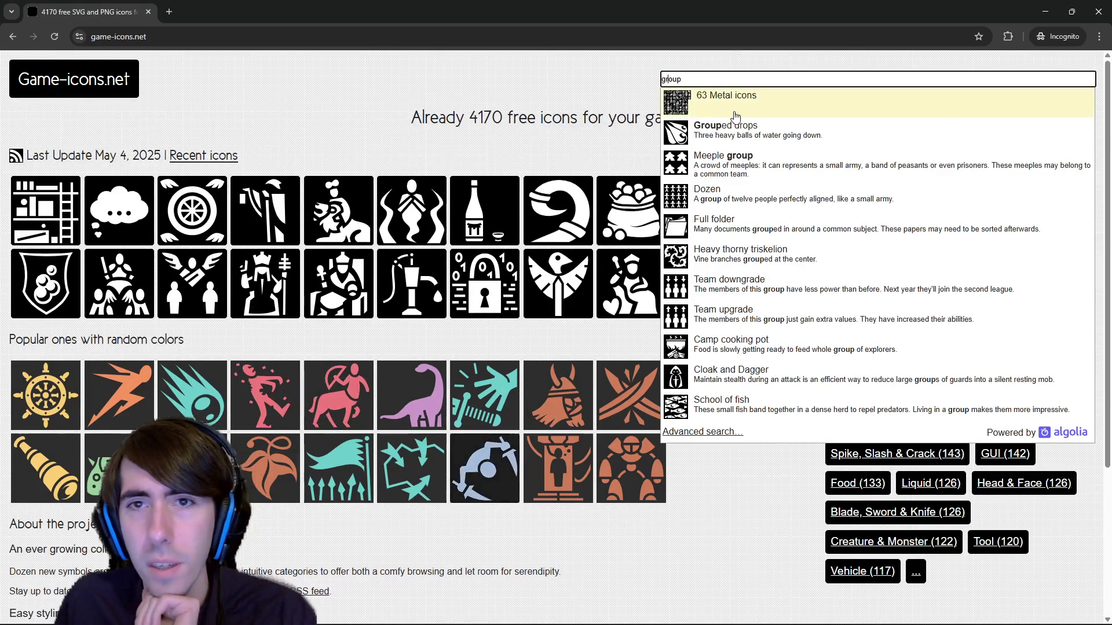
left_click(738, 95)
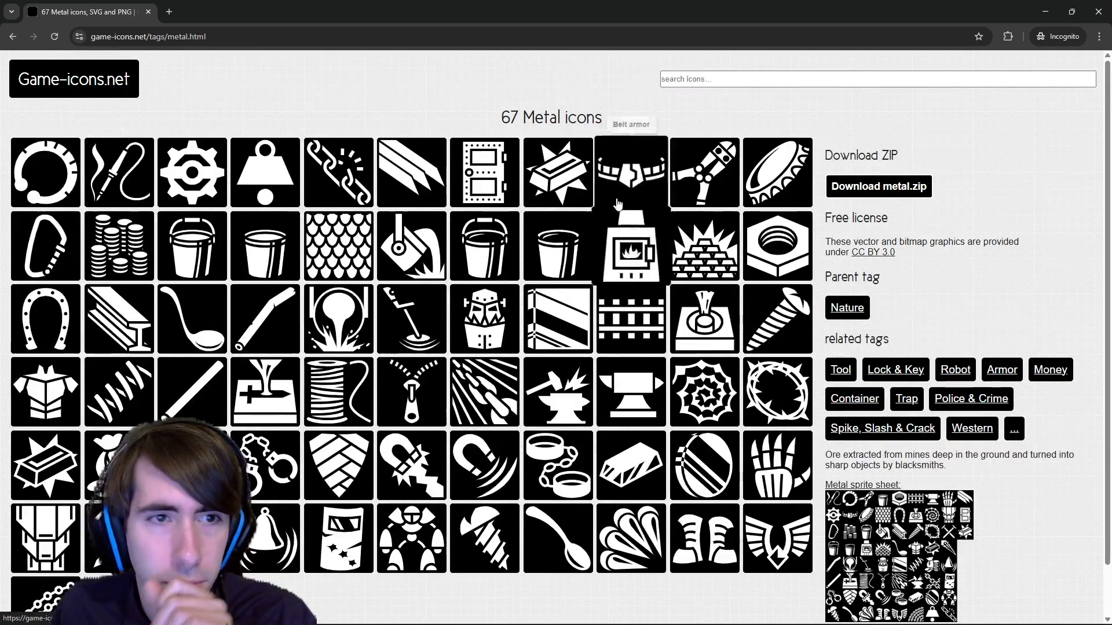
- Try 'ally' and 'human' searches, then open the full results for 'group'
left_click(687, 82)
type("lly")
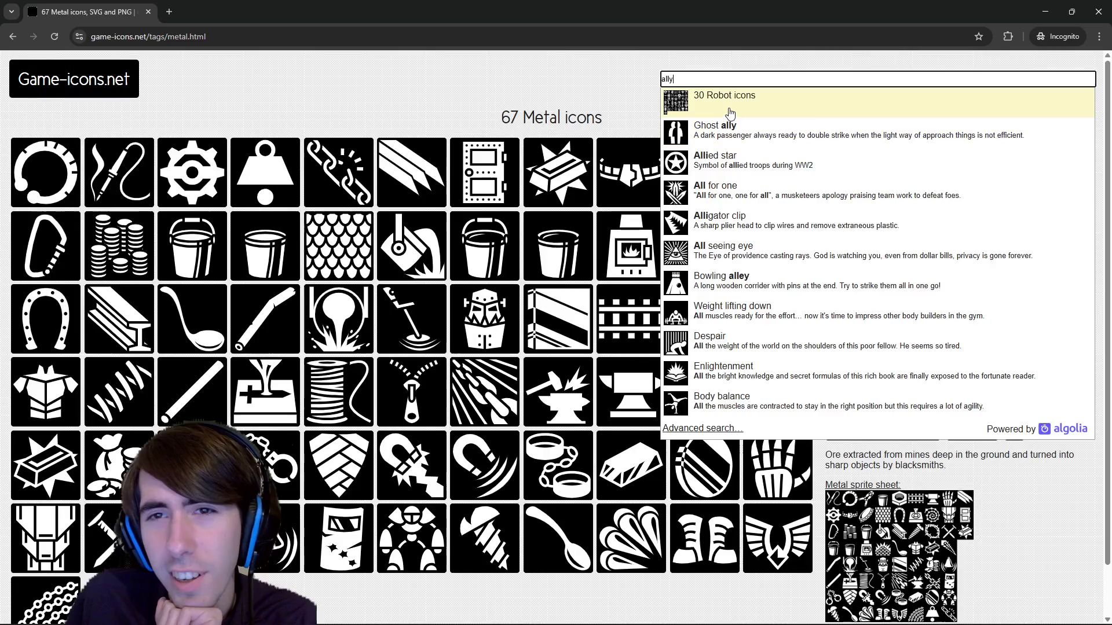
key("Escape")
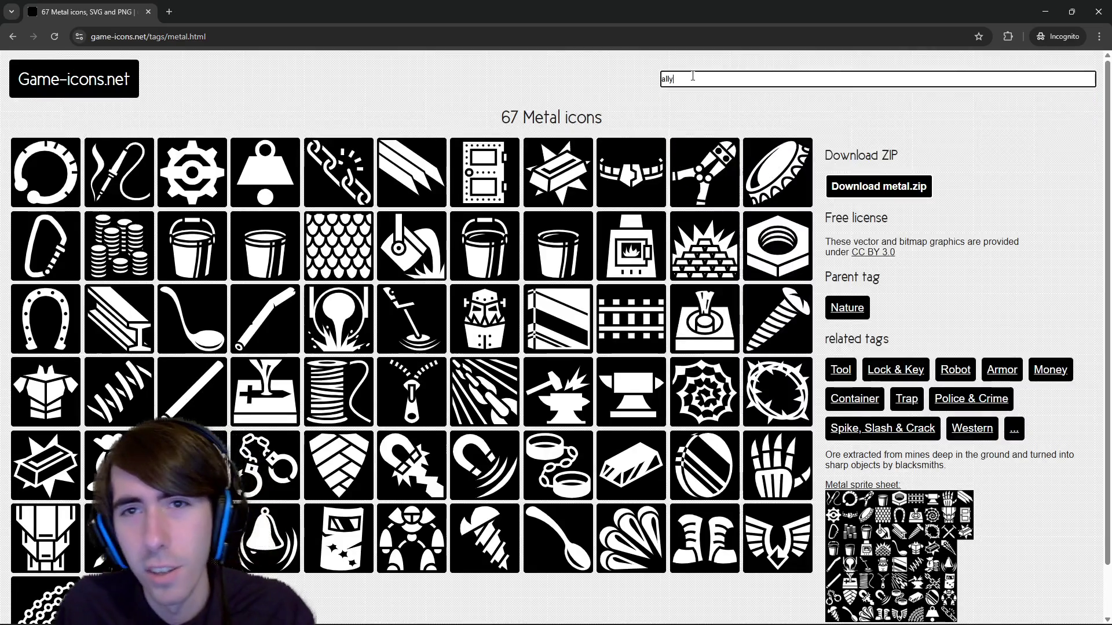
double_click(720, 78)
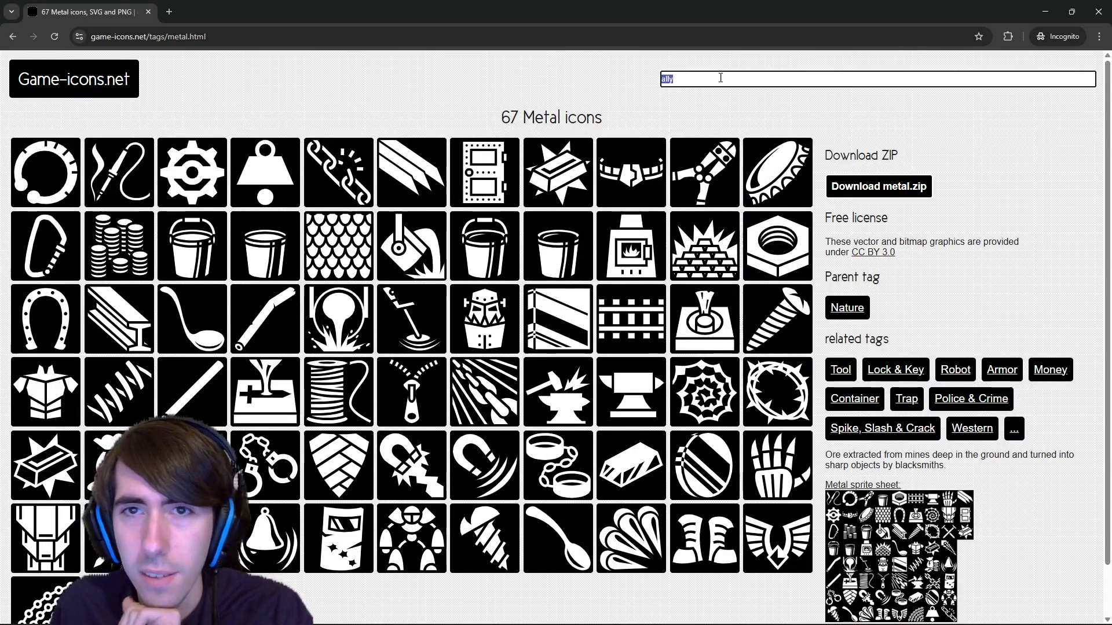
type("human")
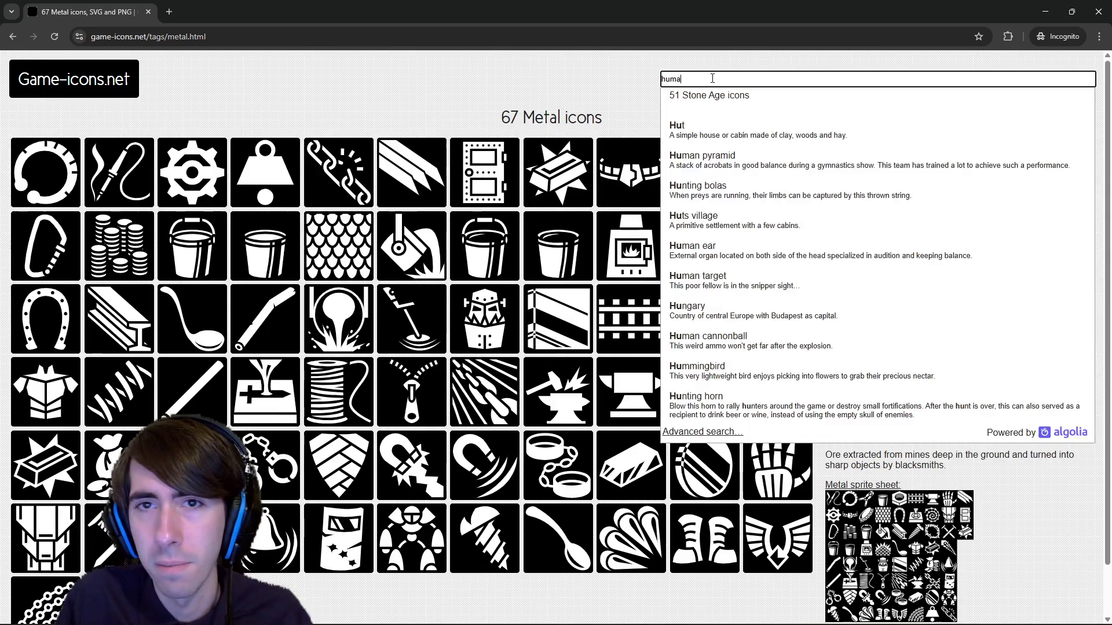
key("ctrl+a")
key("BackSpace")
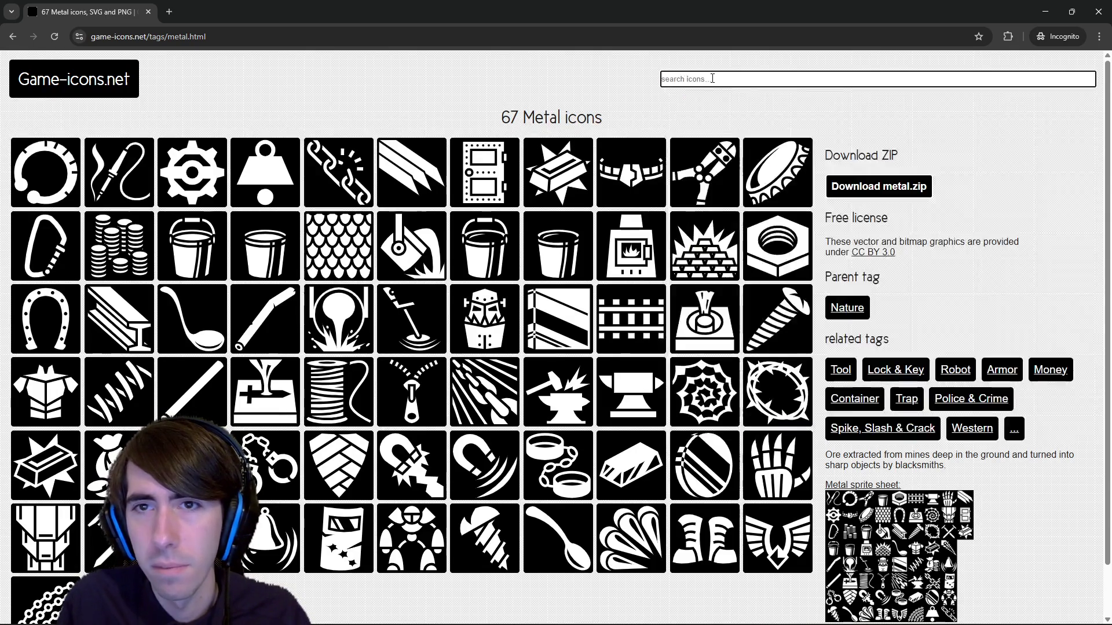
key("BackSpace")
key("BackSpace")
key("BackSpace")
type("p")
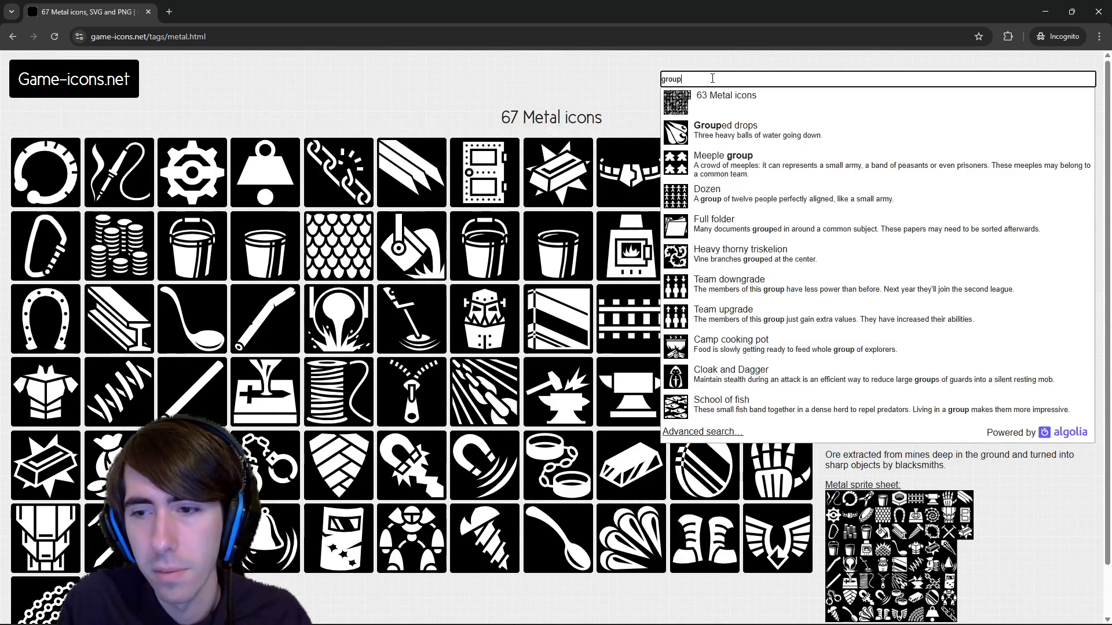
left_click(695, 434)
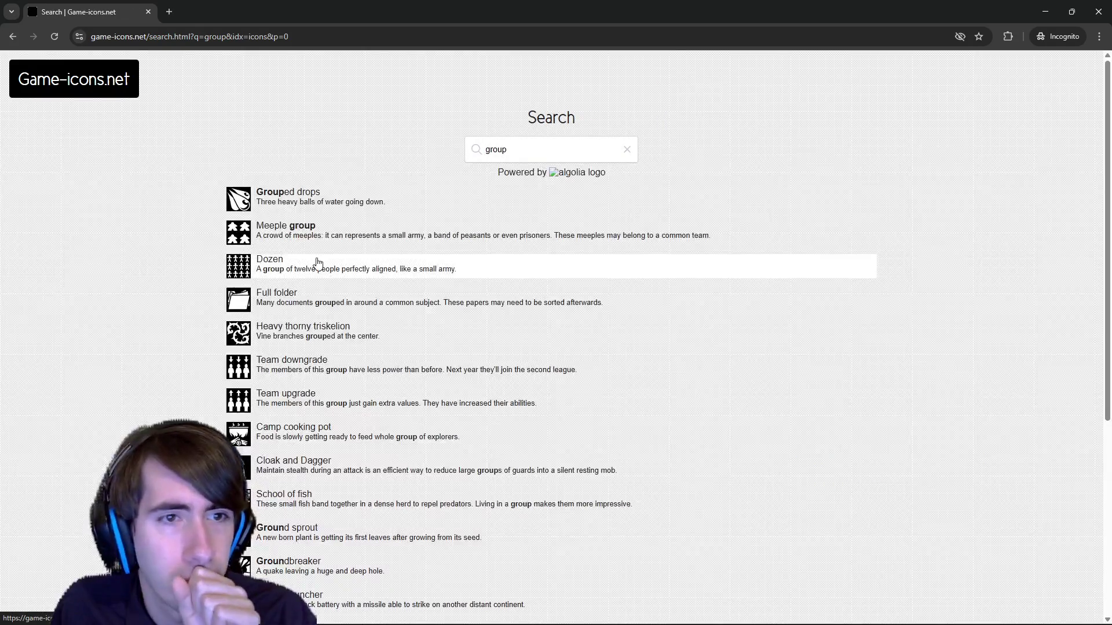
- Scroll through the 'group' results and move to the second results page
scroll(316, 242, "down", 1)
scroll(316, 255, "down", 1)
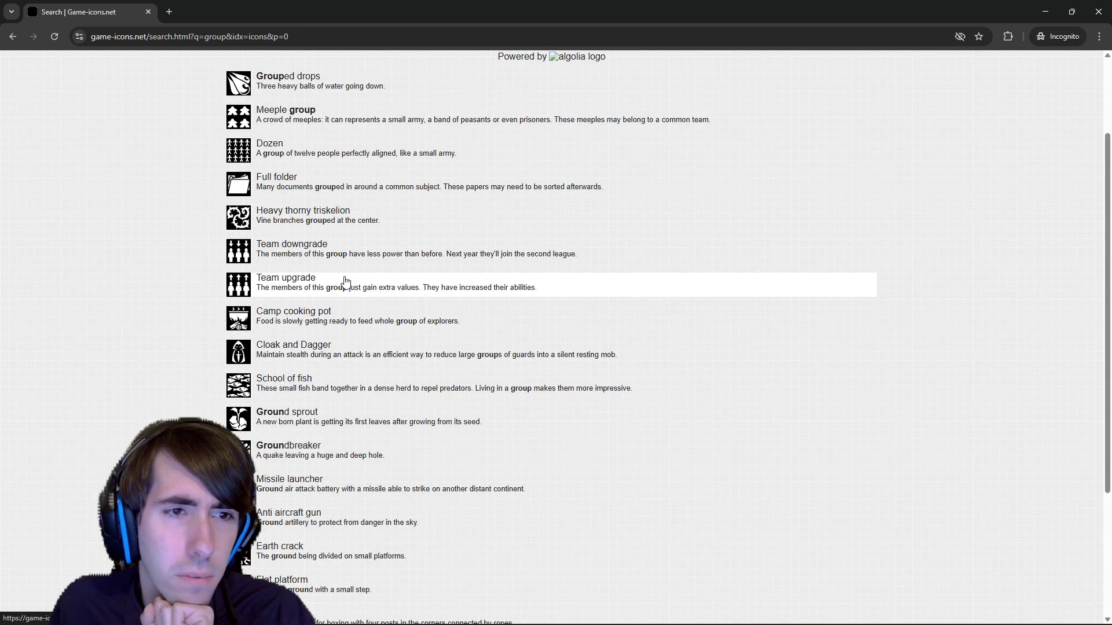
scroll(346, 282, "down", 4)
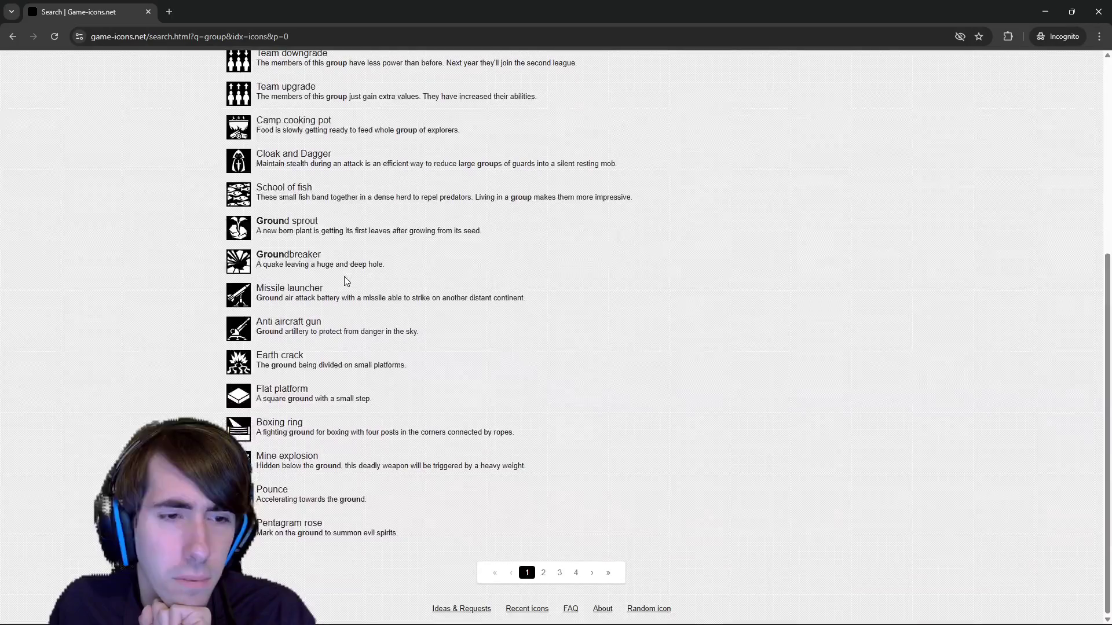
left_click(543, 572)
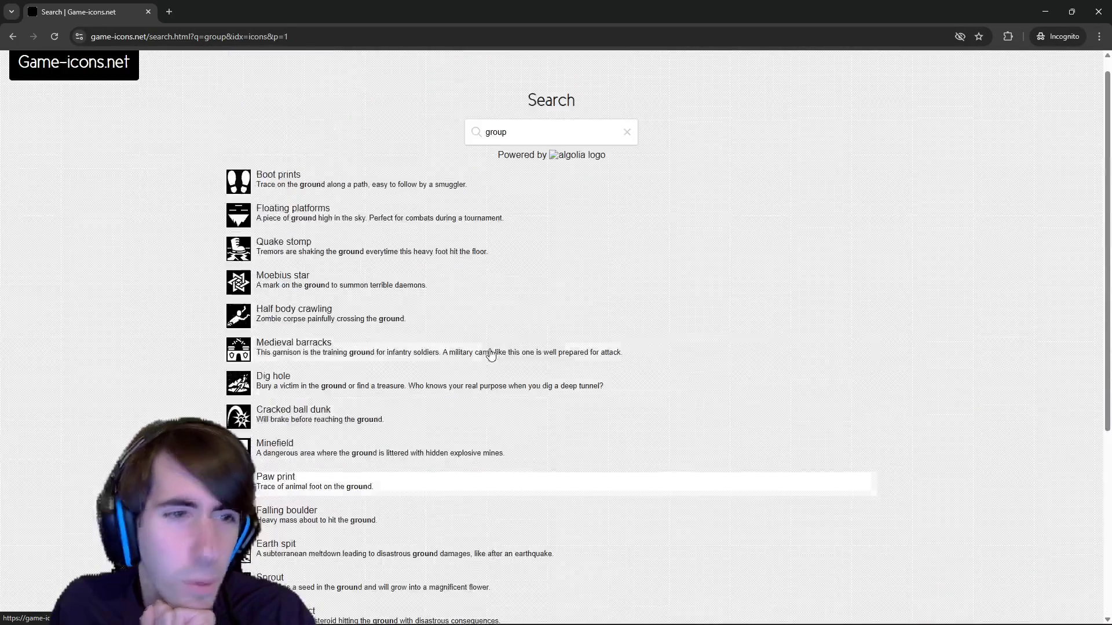
scroll(462, 217, "down", 5)
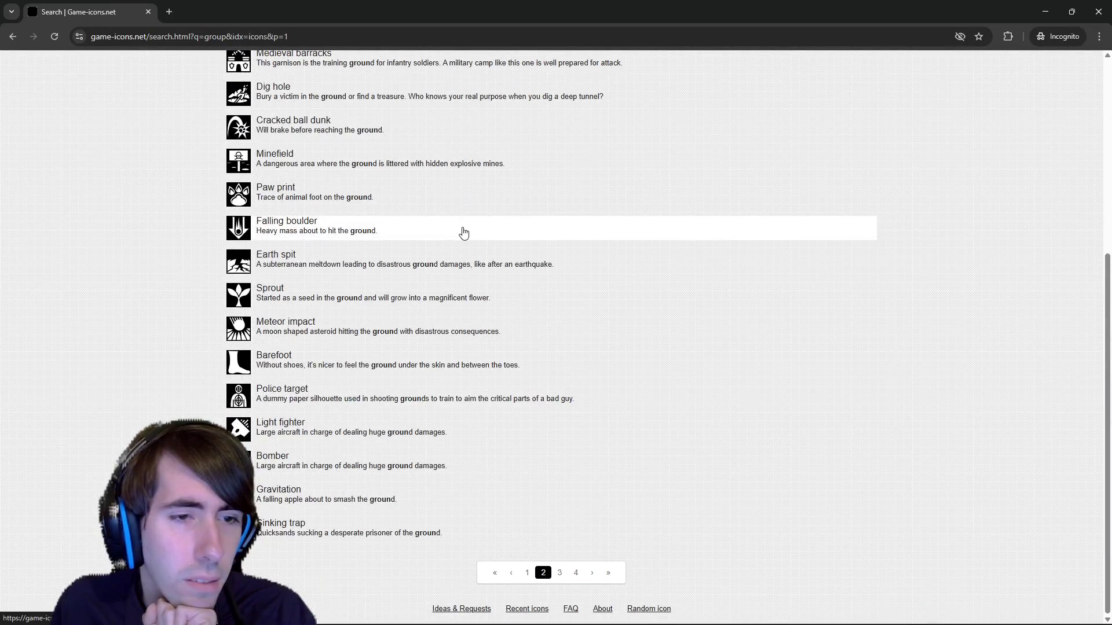
scroll(463, 233, "up", 5)
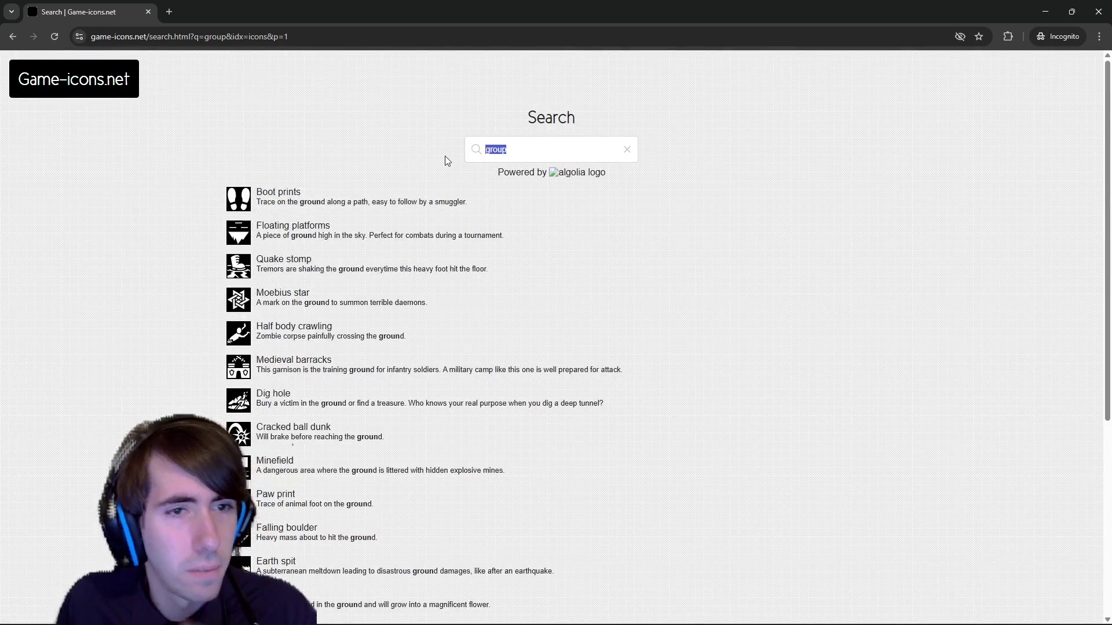
- On the Three friends icon page, open the Body and Sport tag collections in new tabs
type("hand")
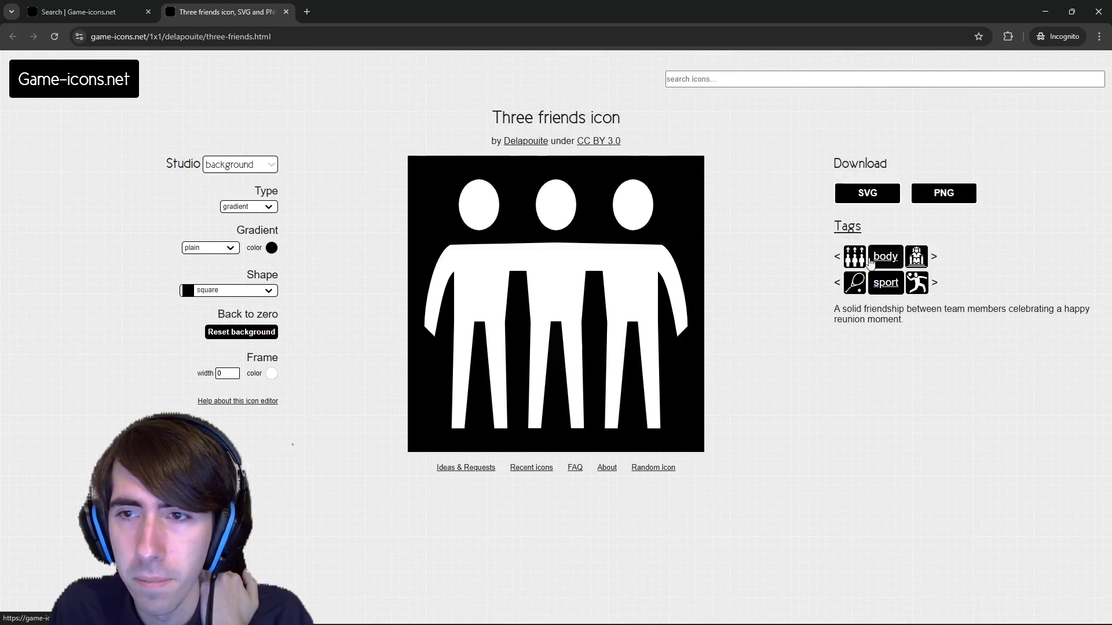
middle_click(885, 257)
middle_click(885, 283)
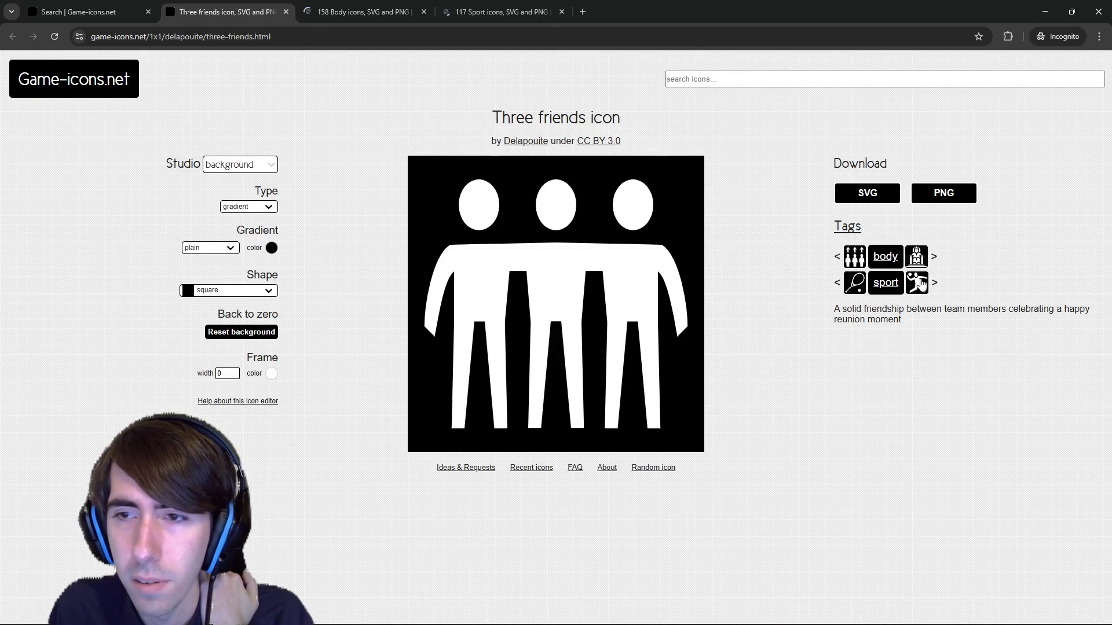
- In the Body icons collection, open Lovers and Face to face in new tabs
left_click(331, 13)
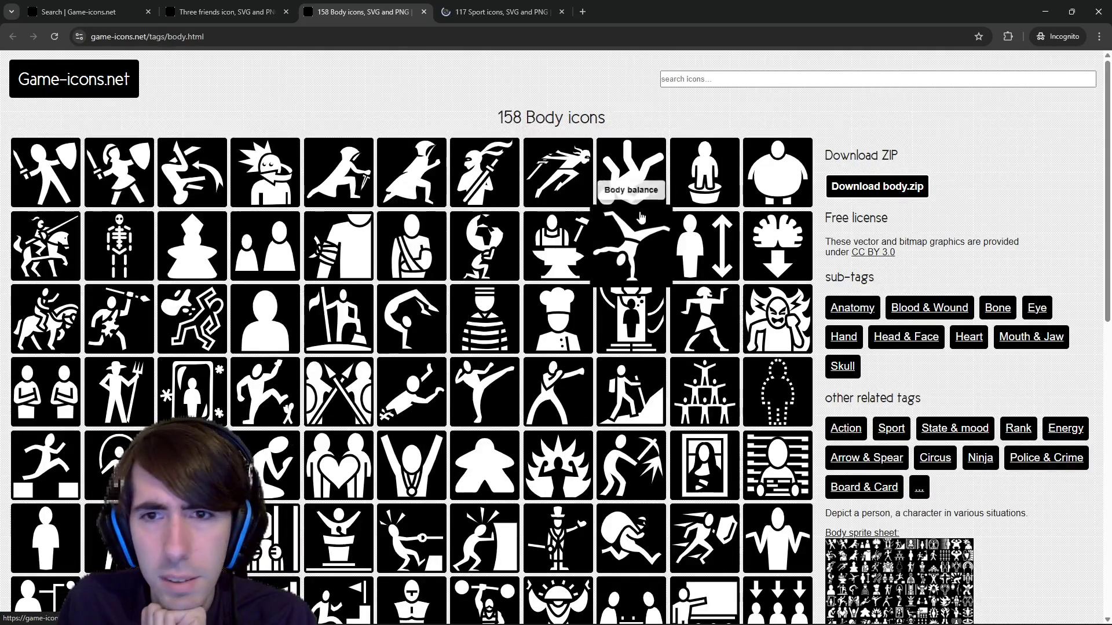
scroll(637, 225, "down", 3)
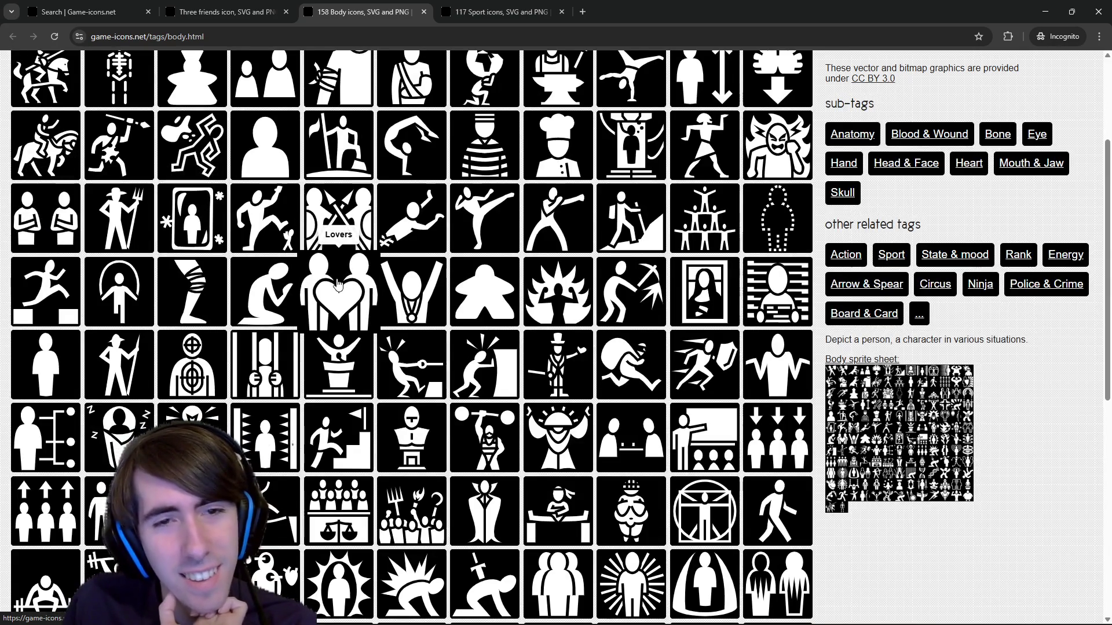
middle_click(337, 283)
scroll(338, 283, "down", 1)
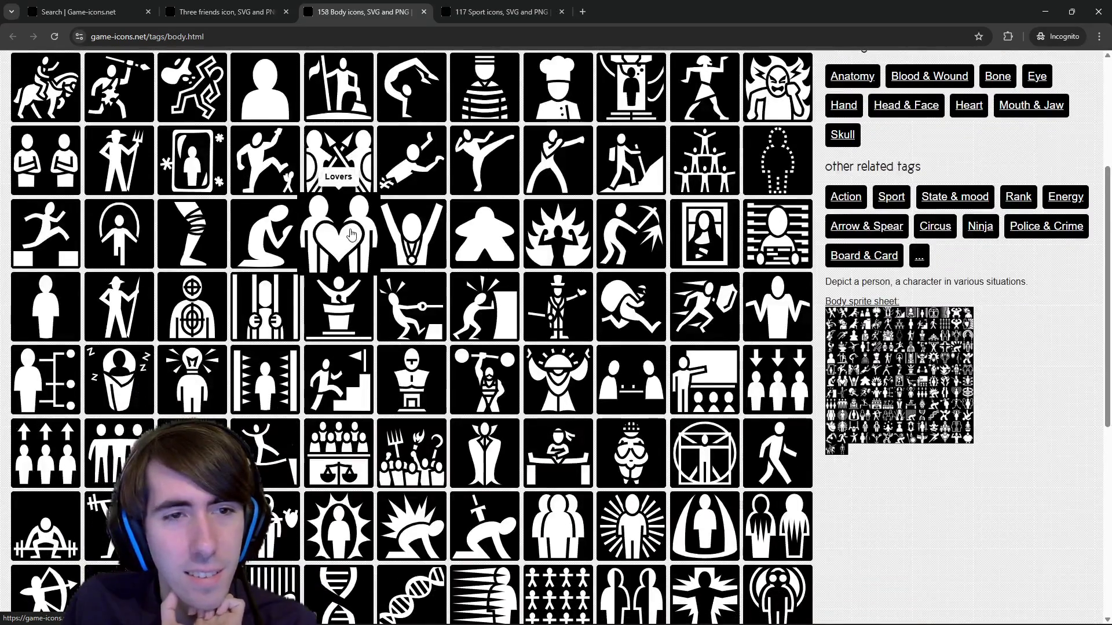
middle_click(49, 165)
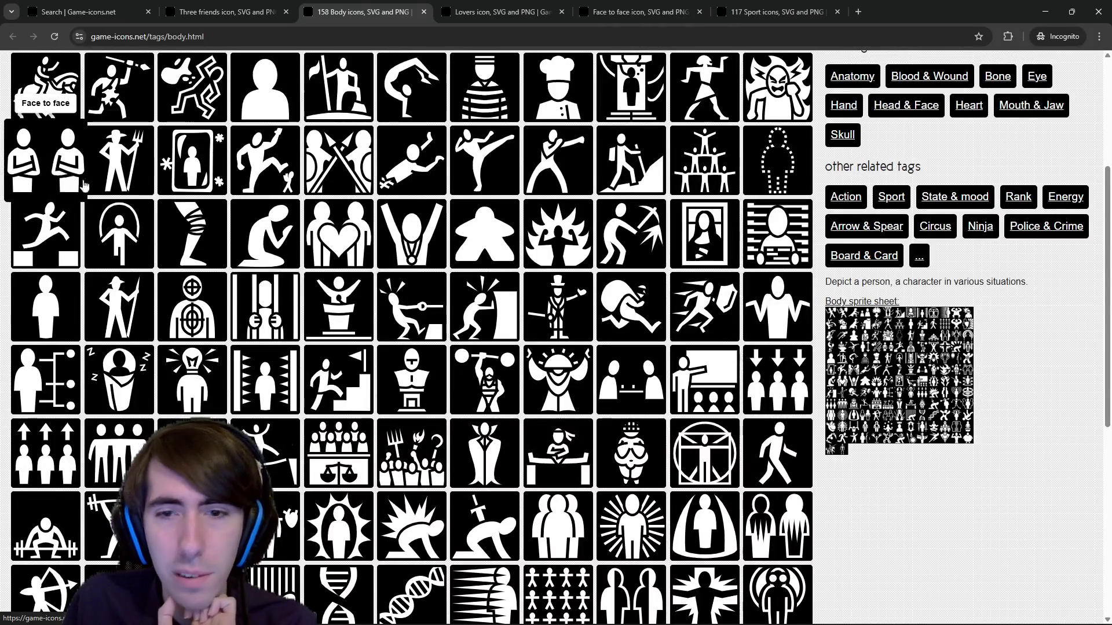
- Browse further down the Body icons grid and open Wisdom in a background tab
scroll(700, 406, "down", 1)
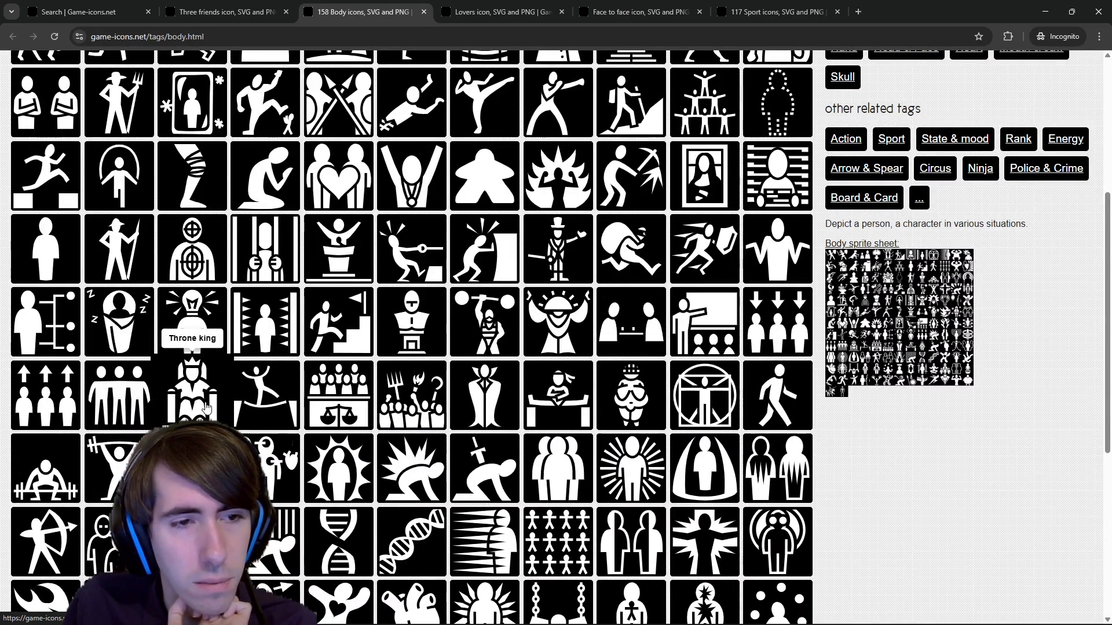
scroll(207, 407, "down", 3)
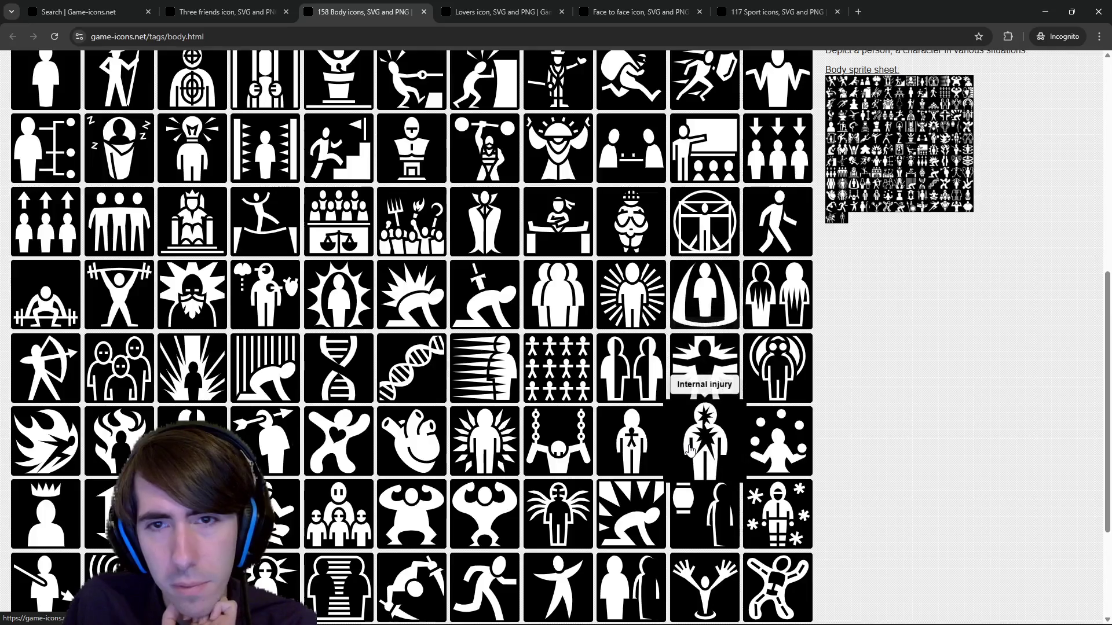
scroll(689, 450, "down", 3)
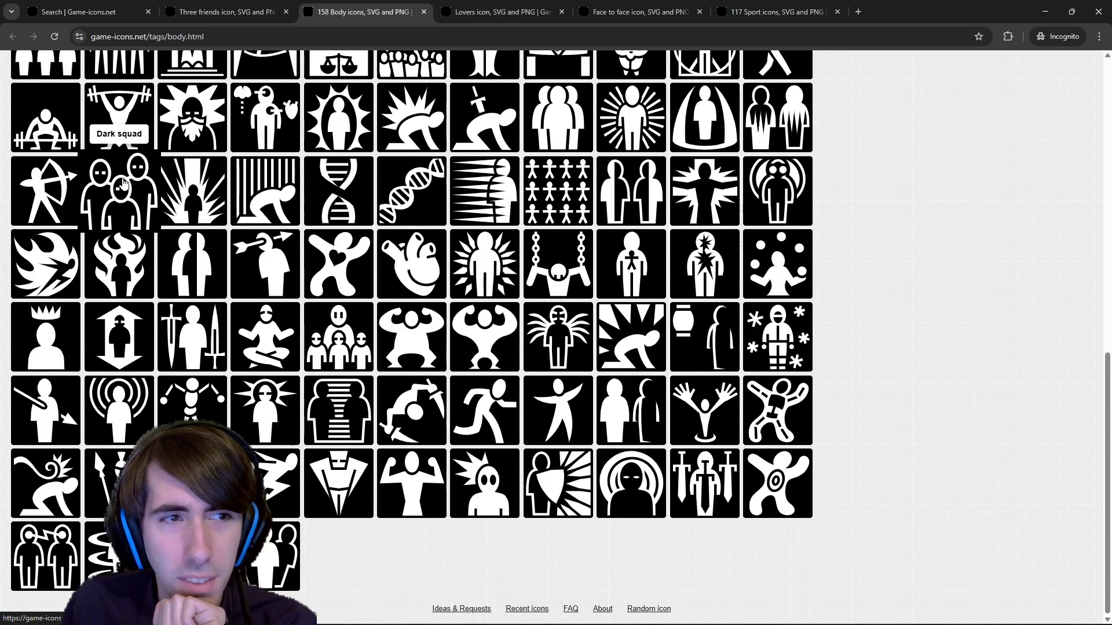
scroll(123, 183, "up", 3)
scroll(213, 317, "up", 1)
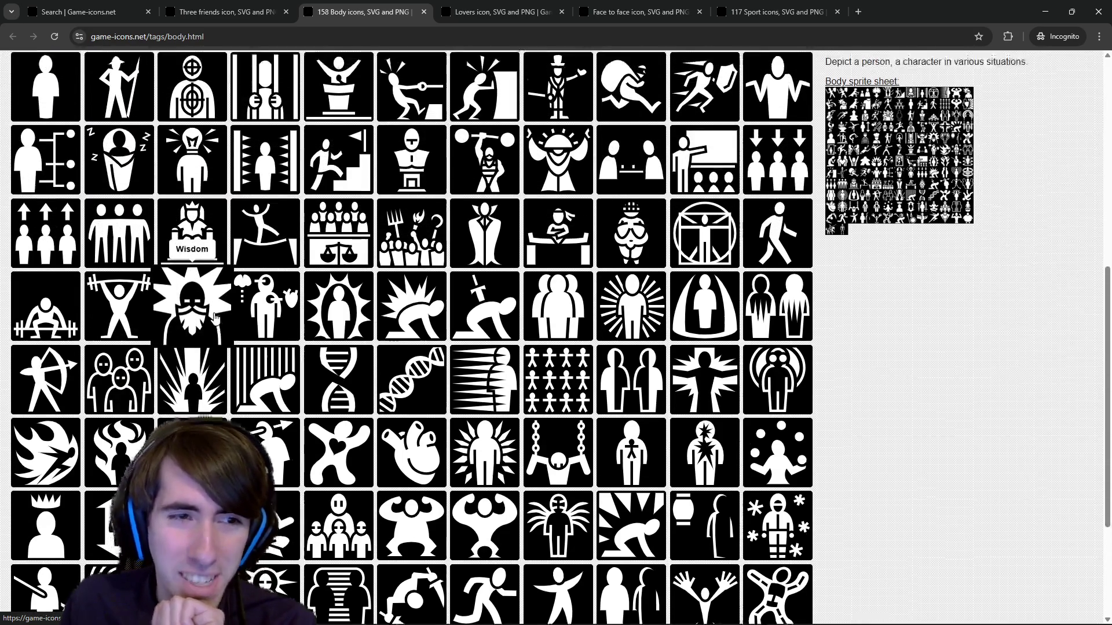
middle_click(202, 353)
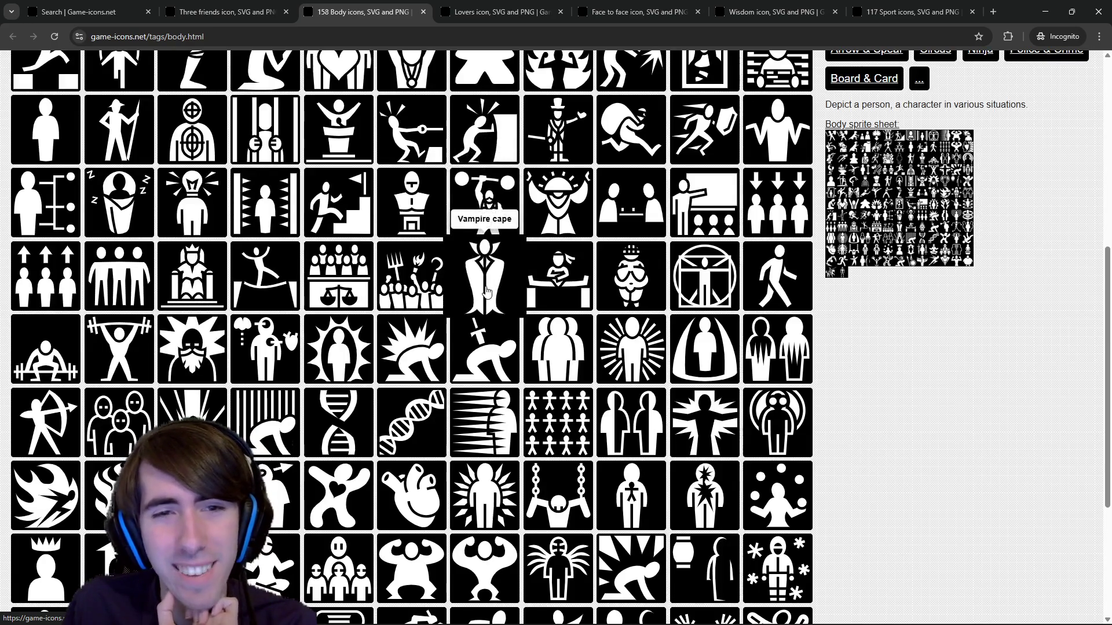
scroll(484, 272, "up", 3)
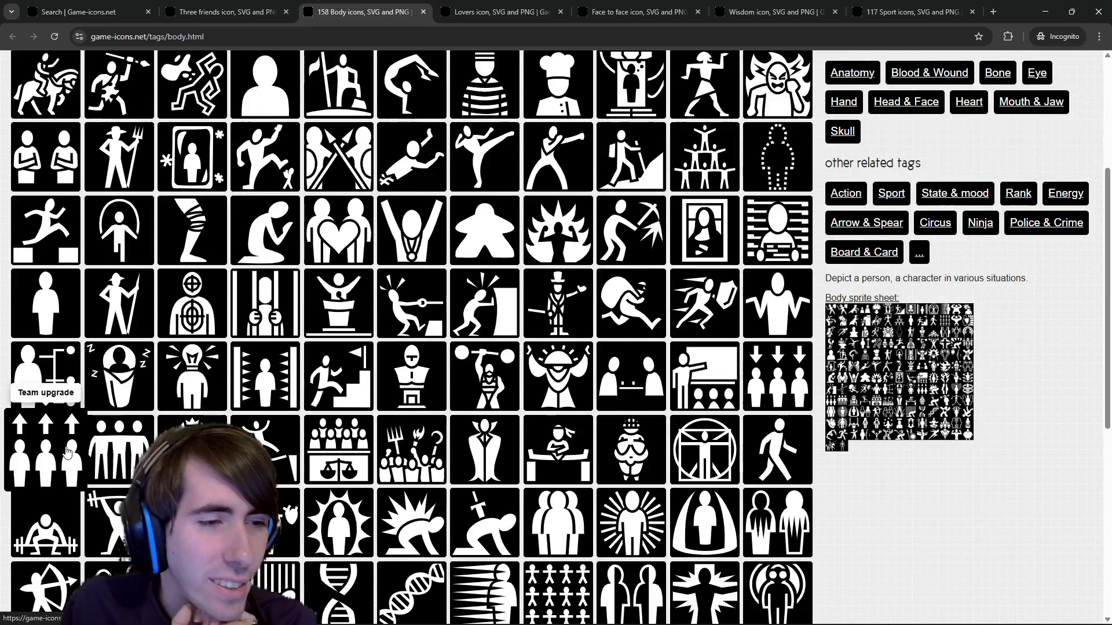
scroll(380, 395, "up", 2)
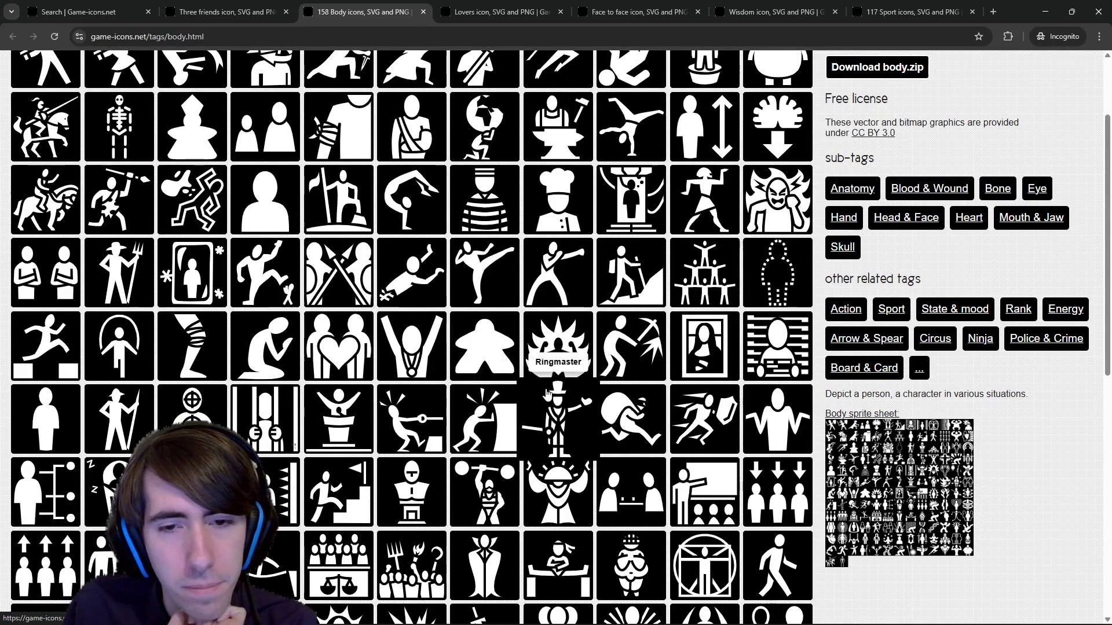
- Look over the Face to face, Wisdom and Sport pages, then close the Sport page
left_click(663, 6)
left_click(773, 9)
left_click(858, 7)
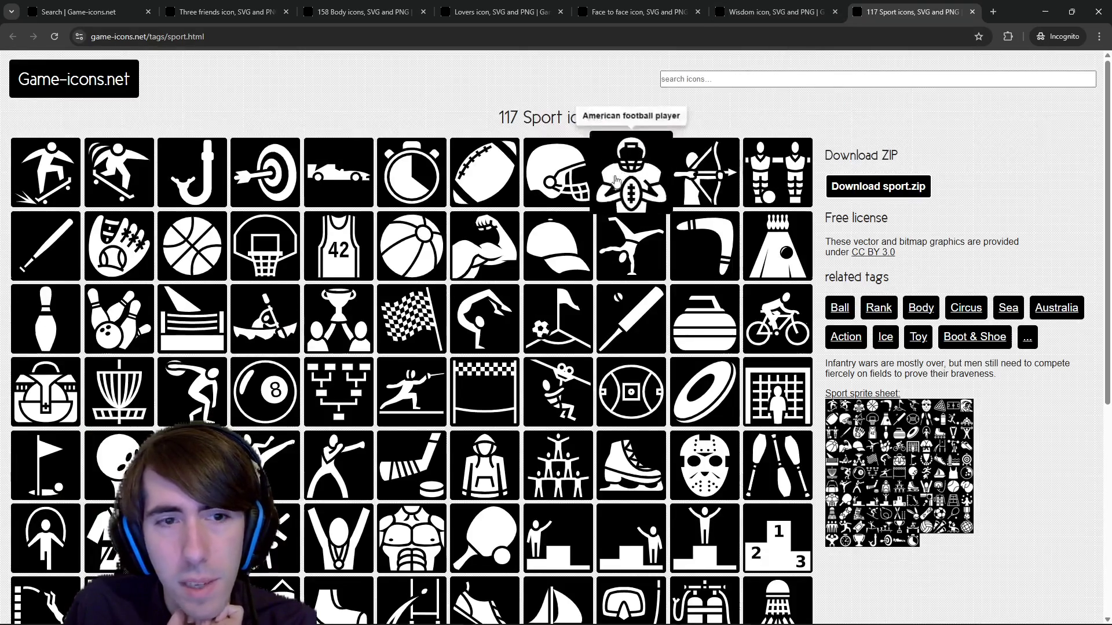
scroll(631, 110, "down", 2)
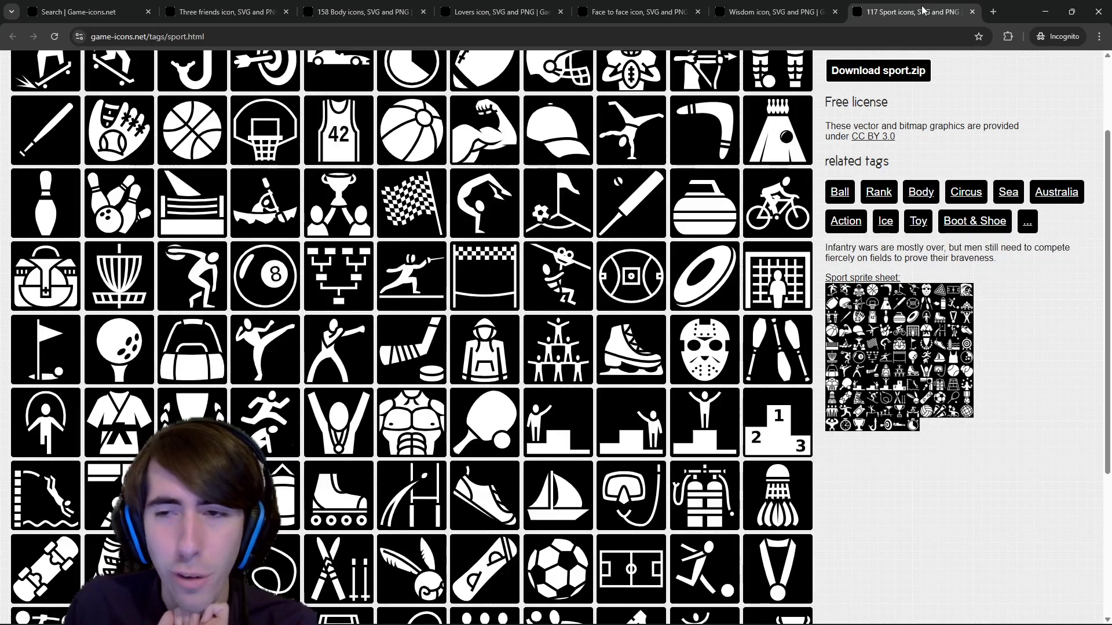
left_click(972, 12)
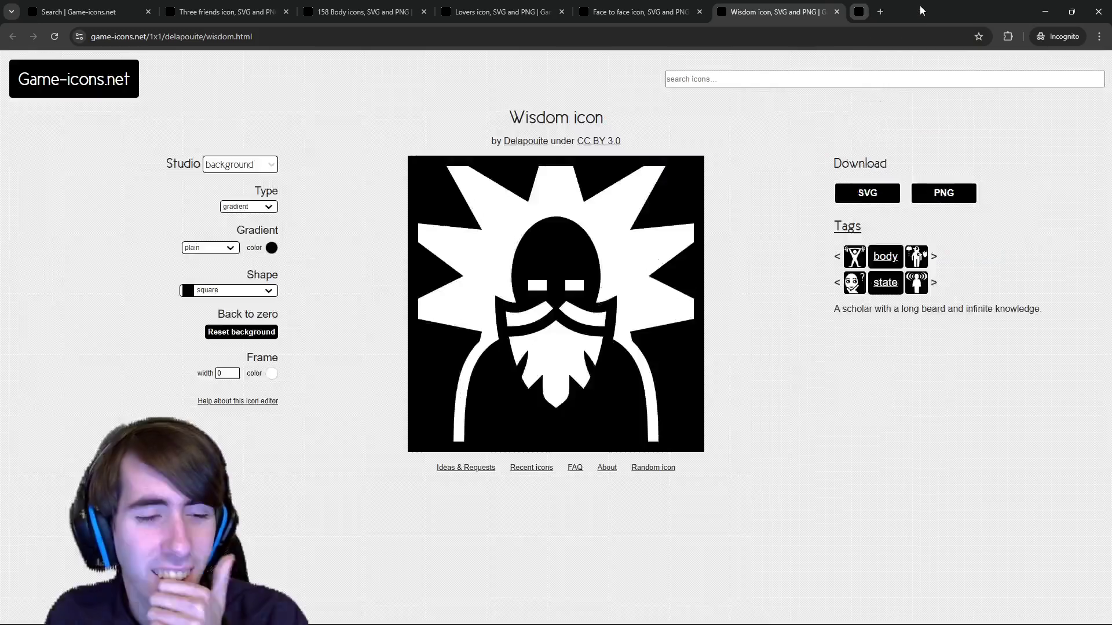
- Compare the Lovers, Face to face, Wisdom, Body and Three friends tabs, then minimize the browser
left_click(637, 13)
left_click(517, 14)
left_click(637, 12)
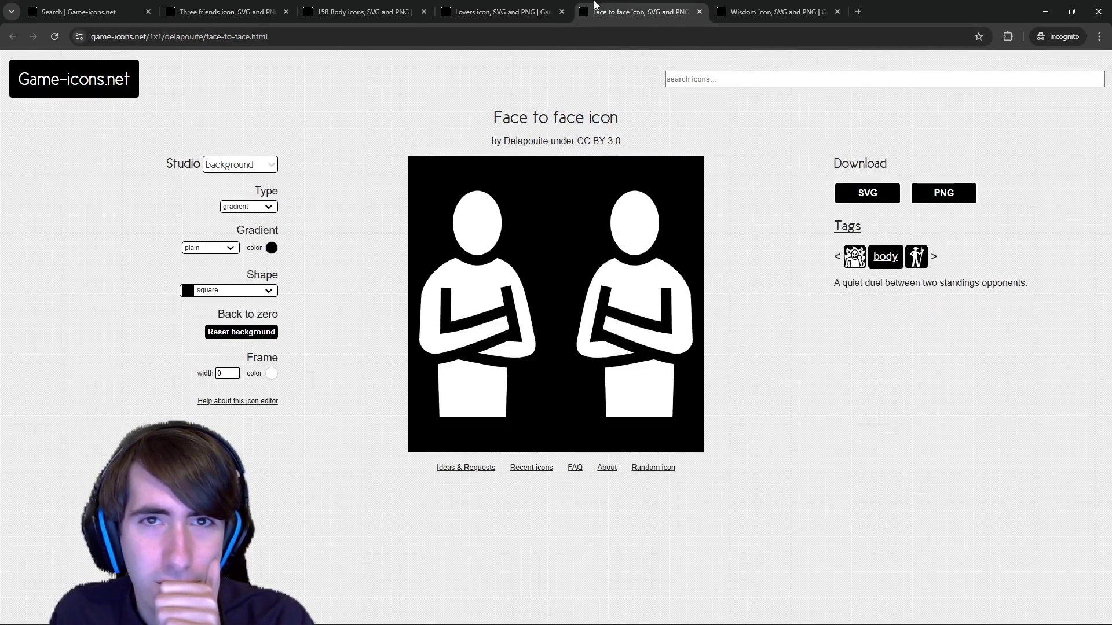
left_click(370, 12)
left_click(498, 11)
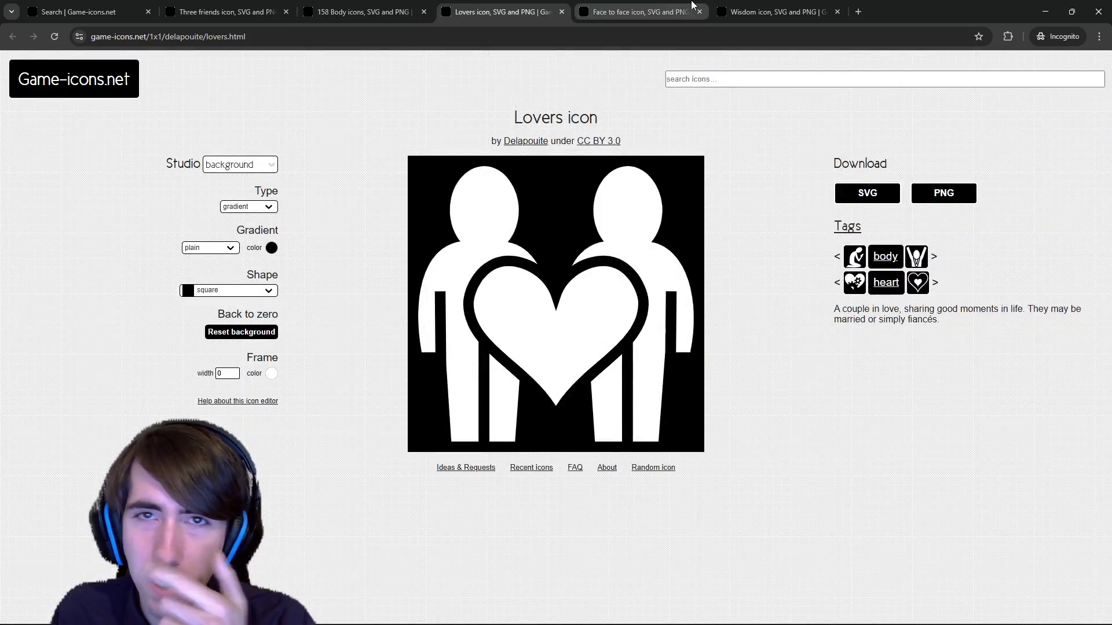
left_click(662, 16)
left_click(775, 12)
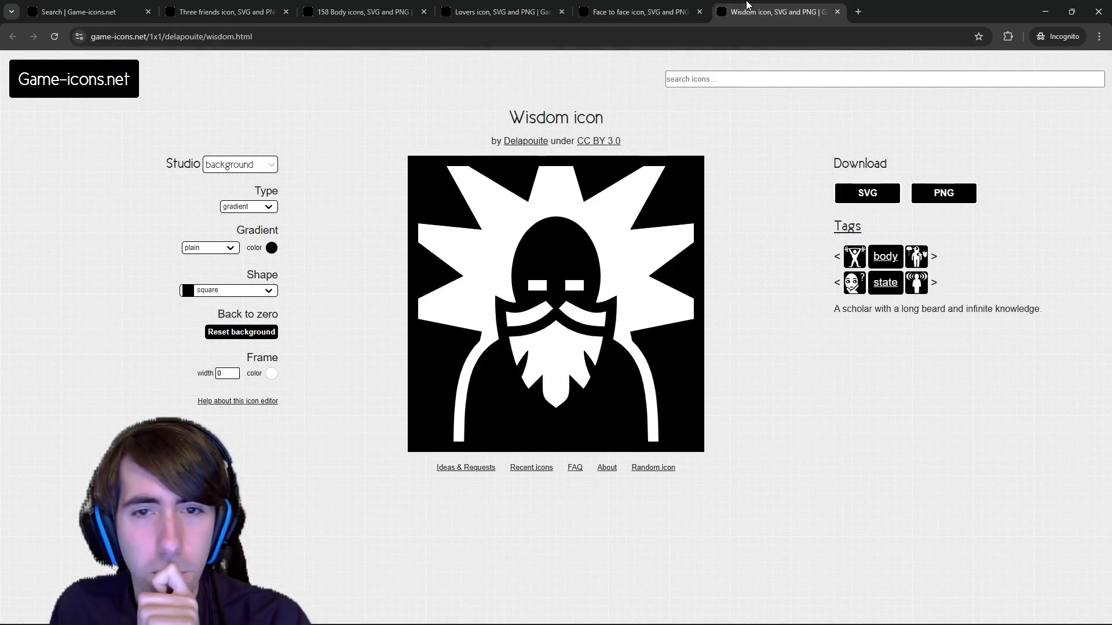
left_click(380, 9)
left_click(225, 12)
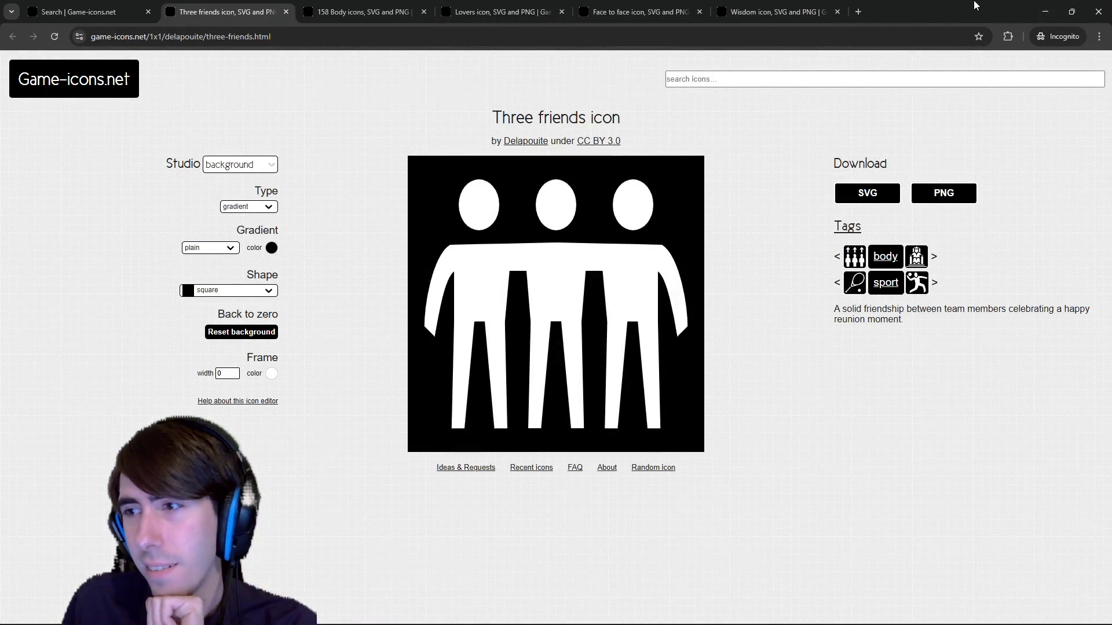
left_click(1046, 7)
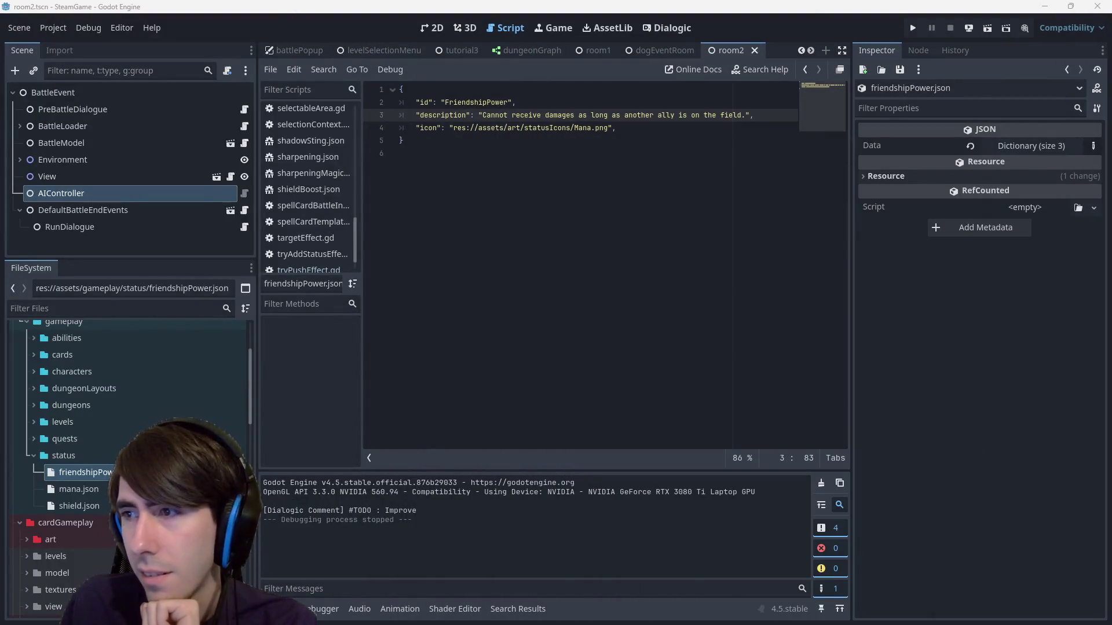
- Back in Godot, explore the cardGameplay art, ui and textures folders
key("alt+Tab")
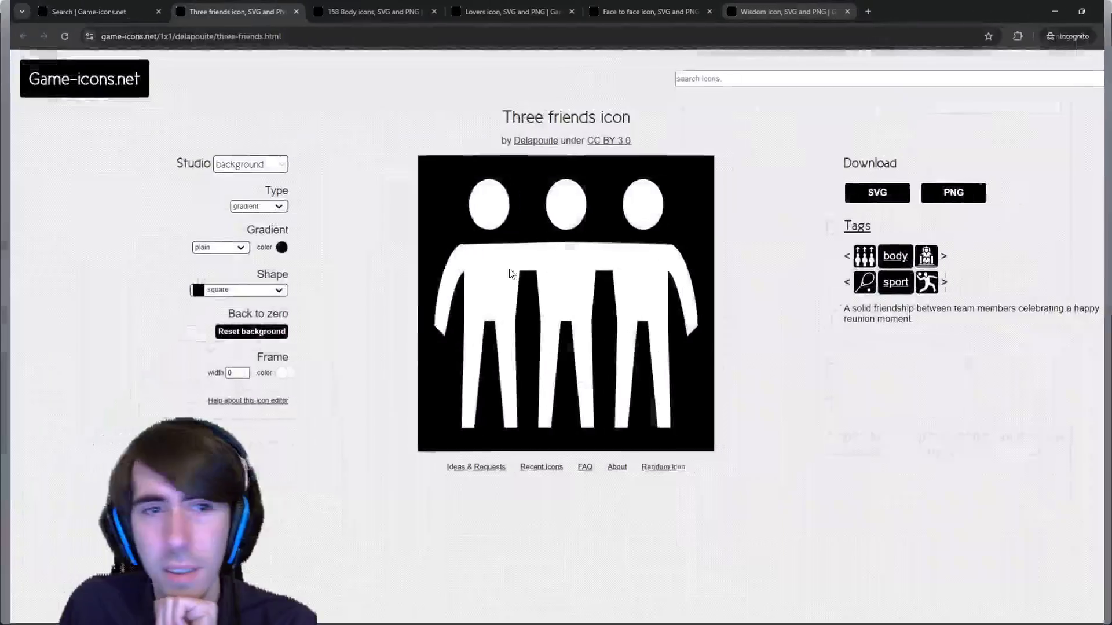
key("alt+Tab")
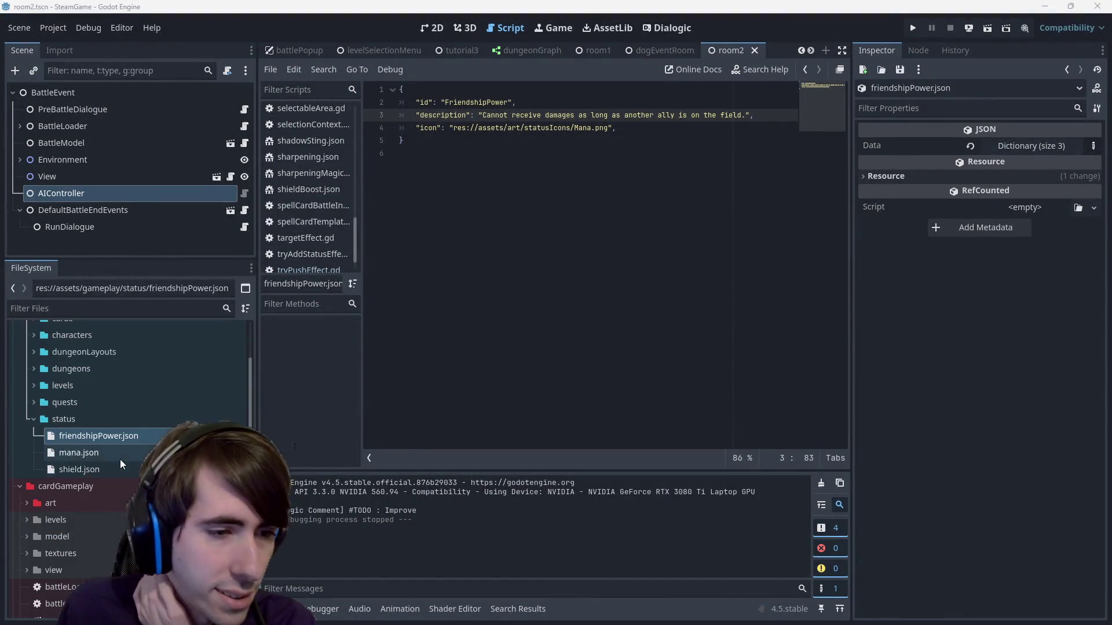
scroll(115, 457, "down", 5)
double_click(62, 356)
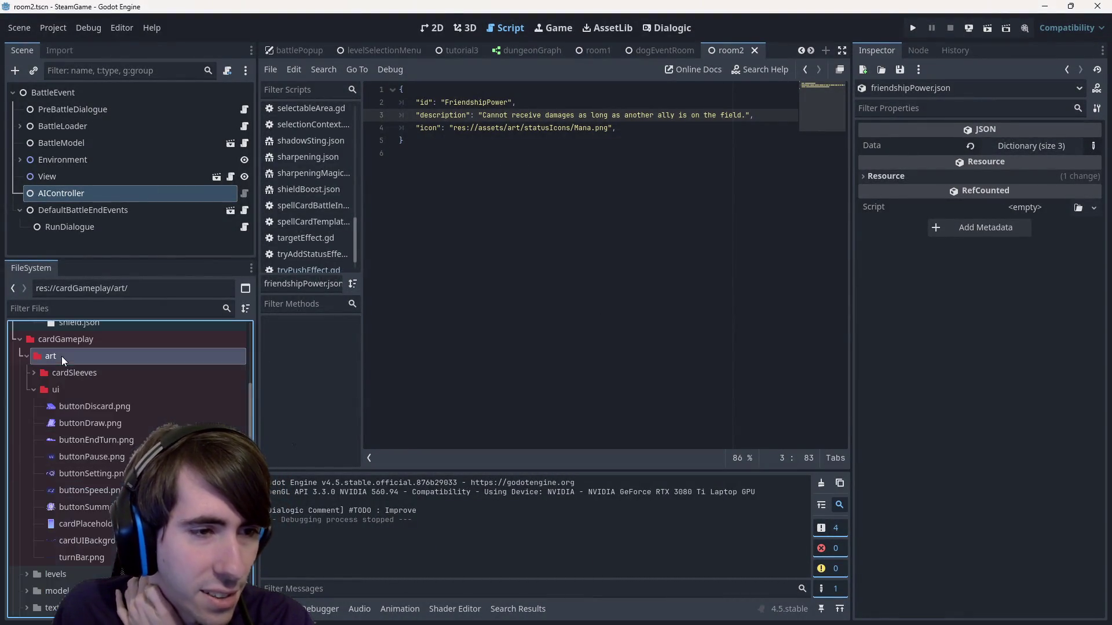
double_click(98, 391)
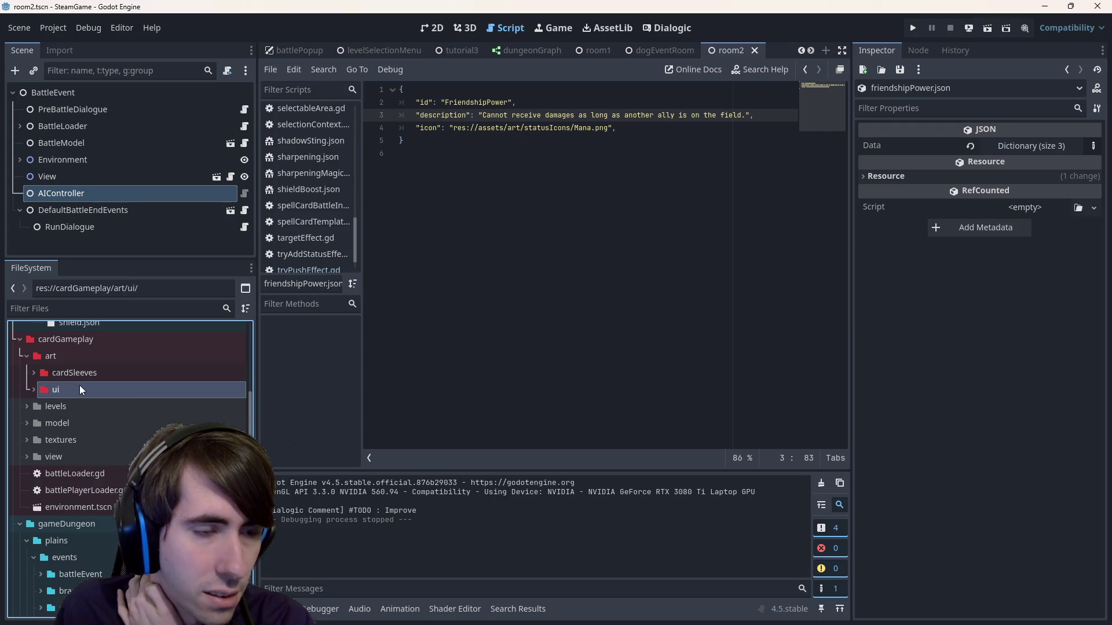
double_click(78, 385)
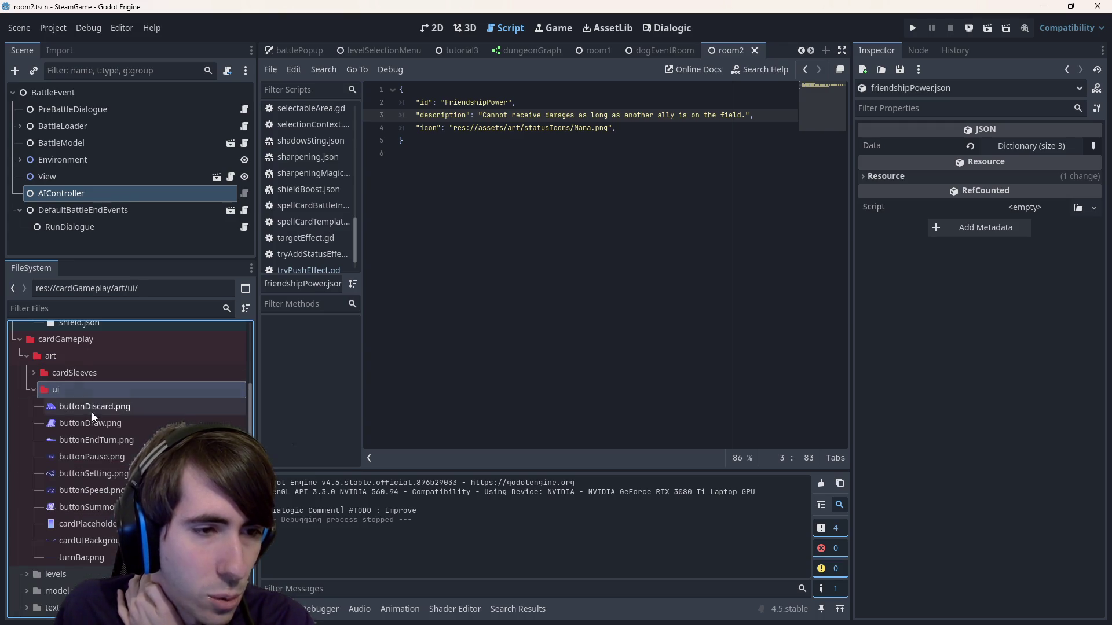
double_click(61, 388)
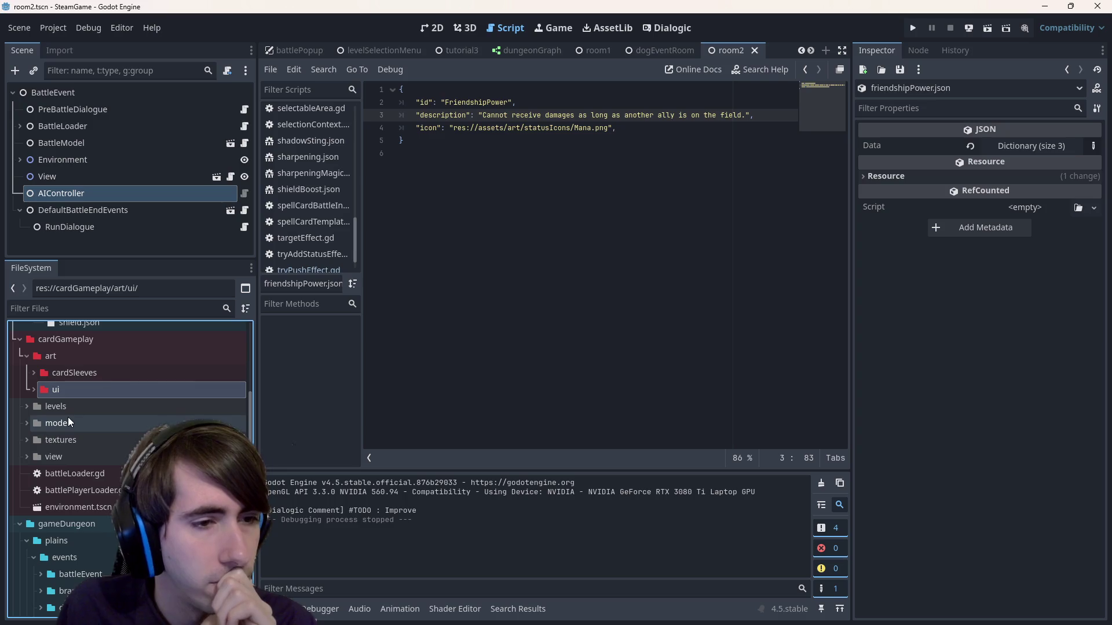
double_click(66, 439)
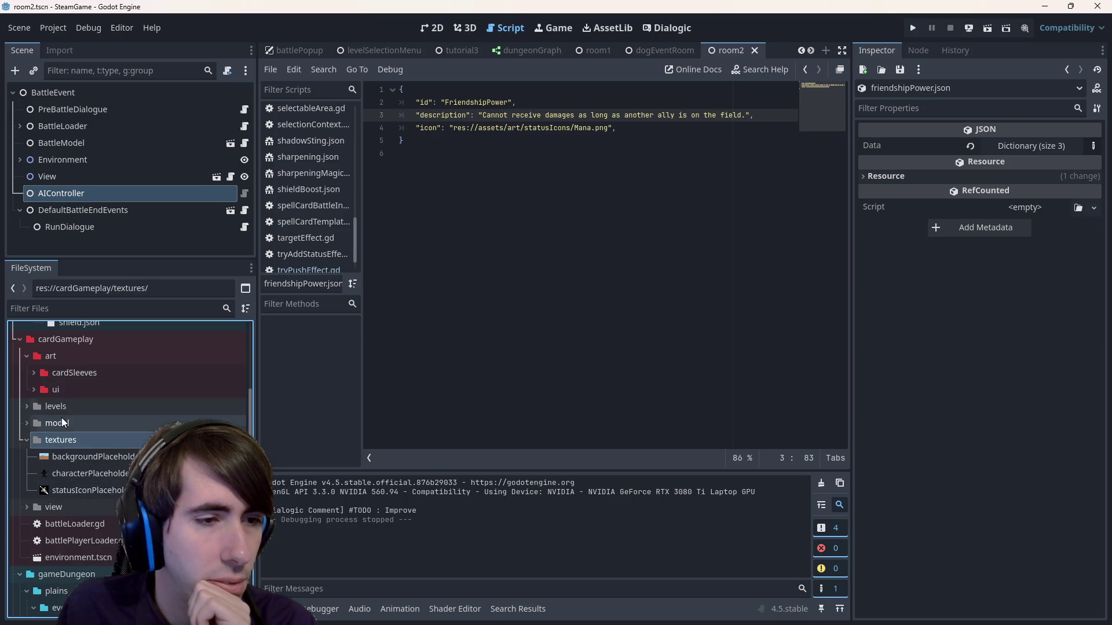
- Browse the art, textures and view folders, checking backgroundPlaceholder.png
left_click(26, 363)
left_click(26, 363)
left_click(27, 361)
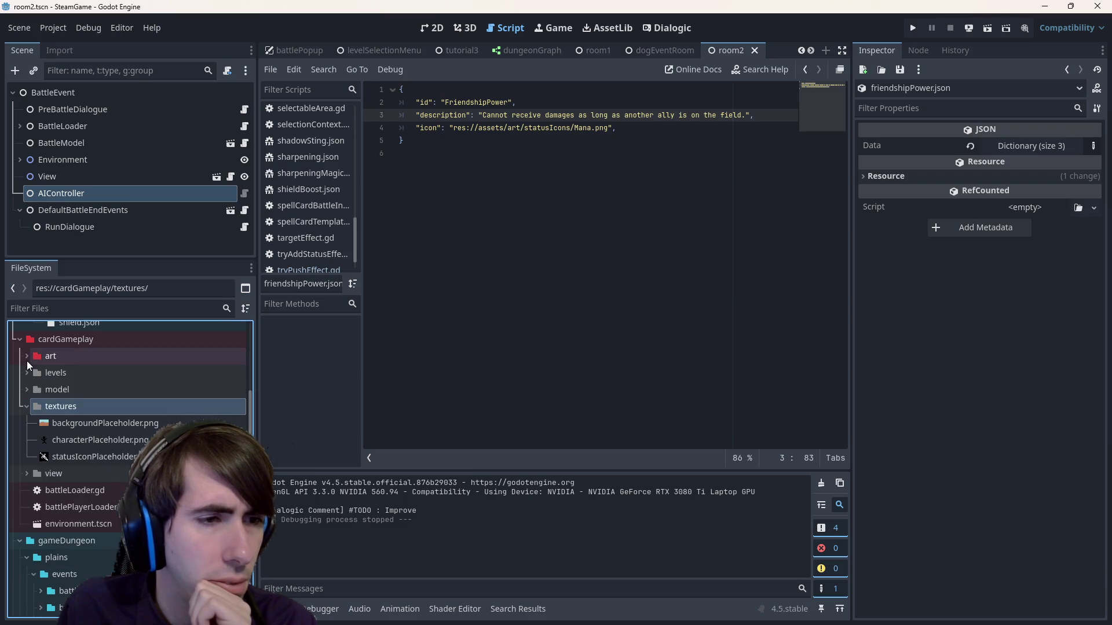
left_click(26, 362)
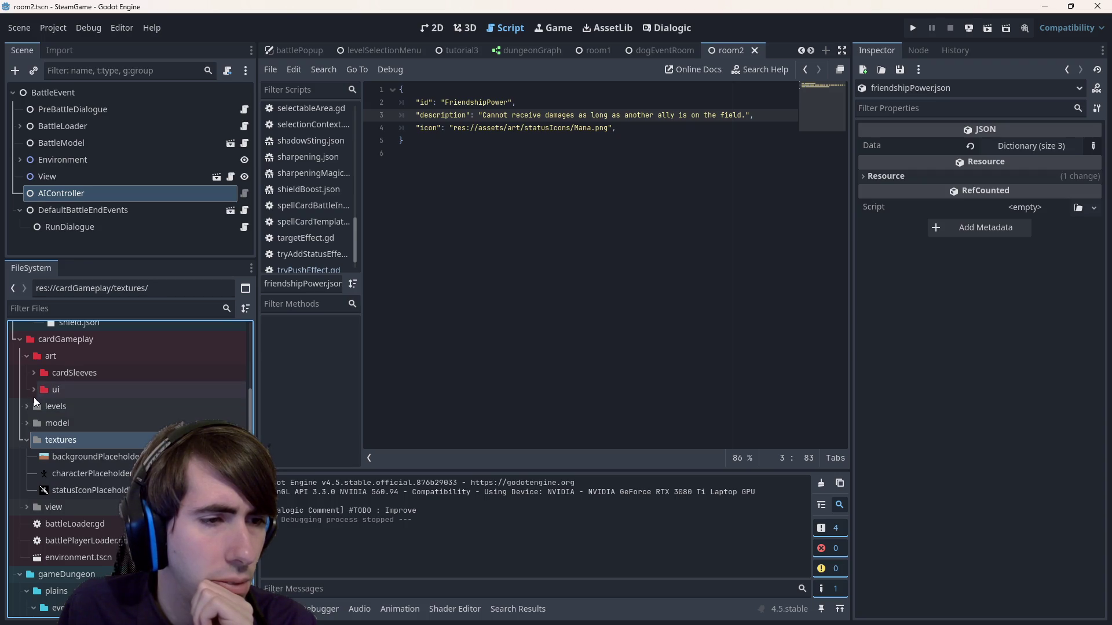
left_click(25, 360)
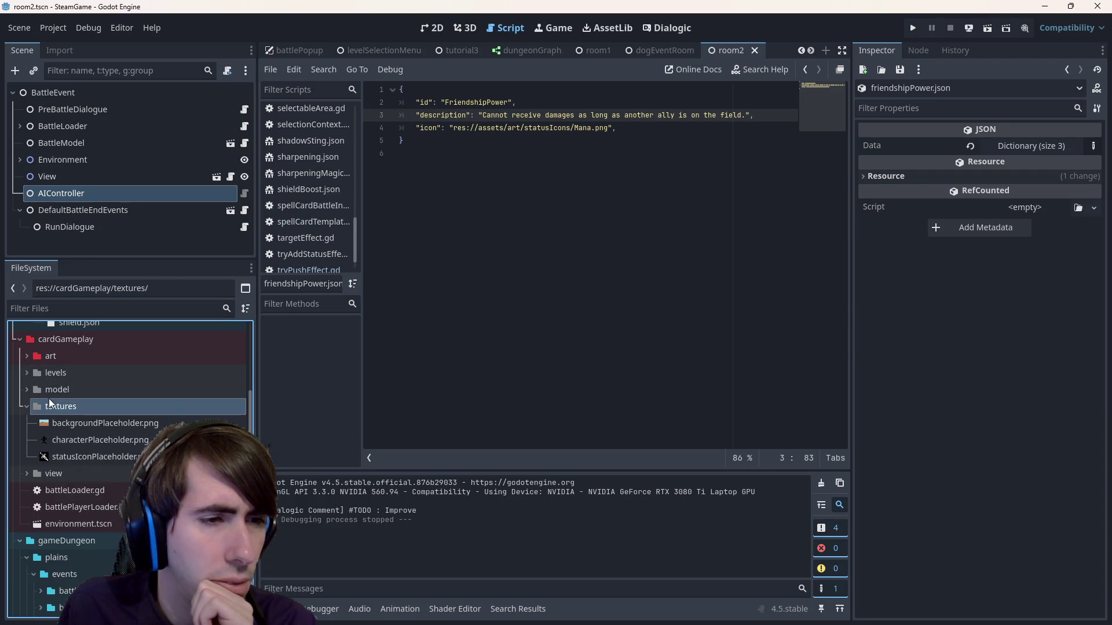
left_click(60, 423)
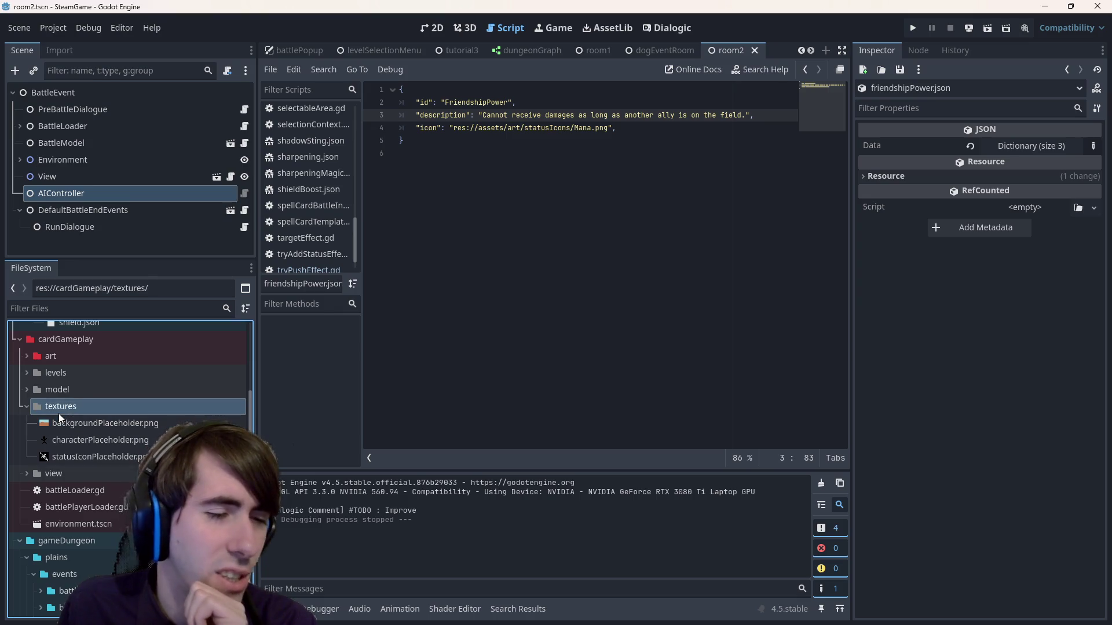
left_click(26, 407)
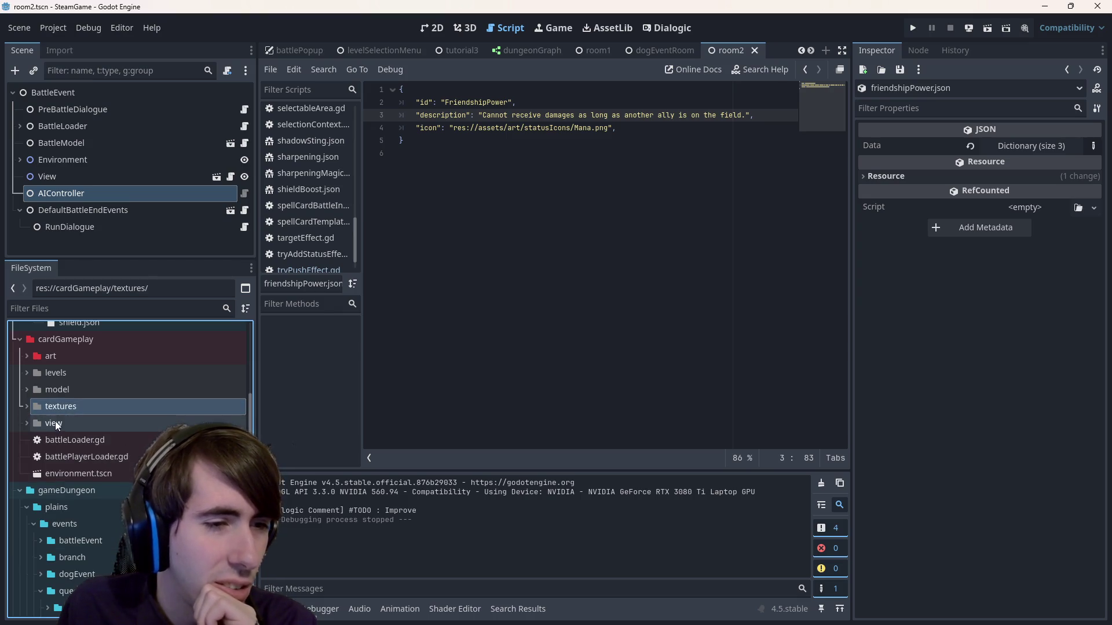
scroll(43, 404, "up", 3)
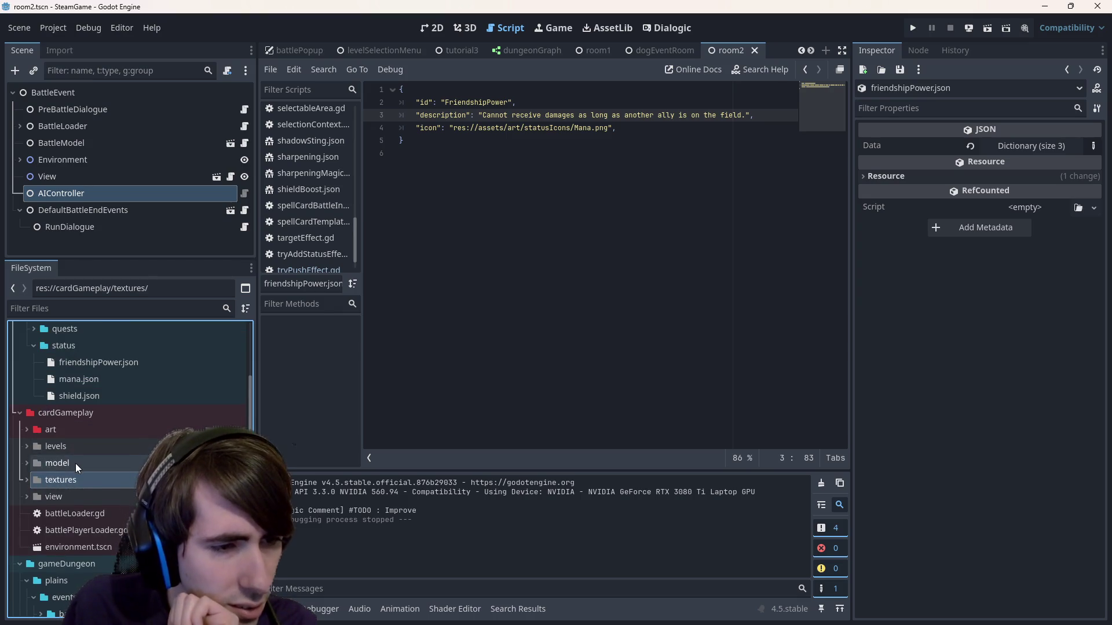
double_click(72, 497)
scroll(72, 494, "down", 3)
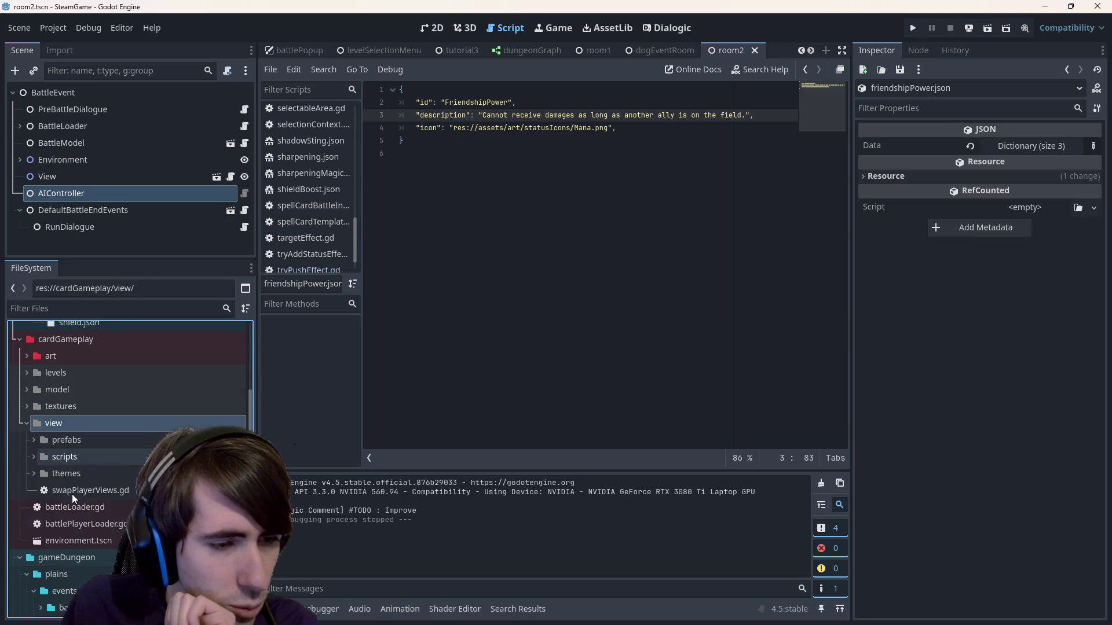
double_click(58, 425)
double_click(58, 412)
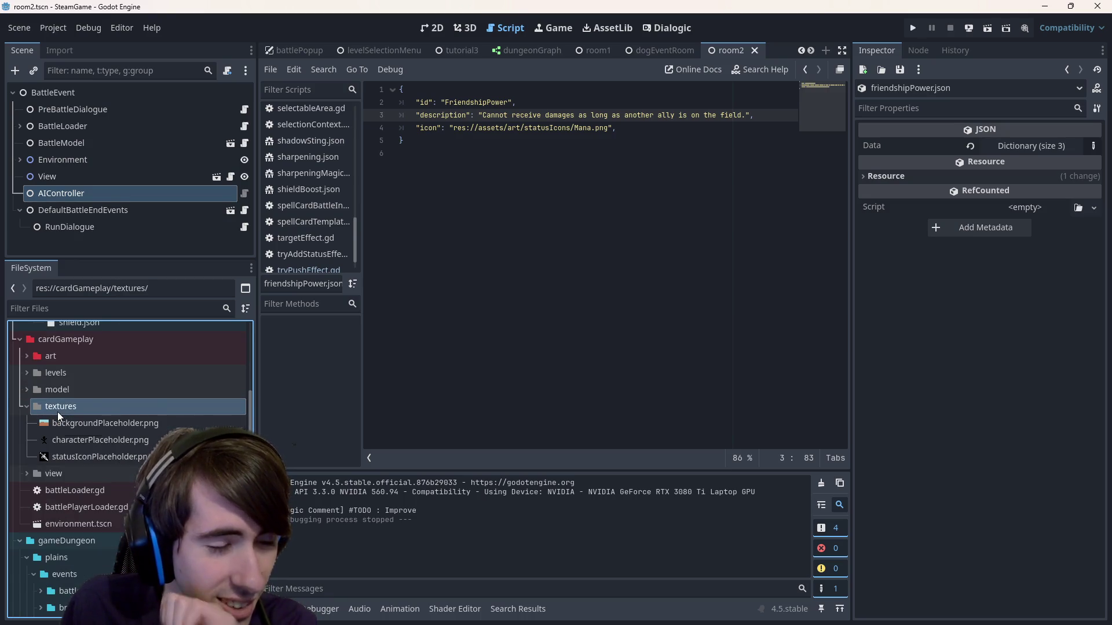
double_click(57, 411)
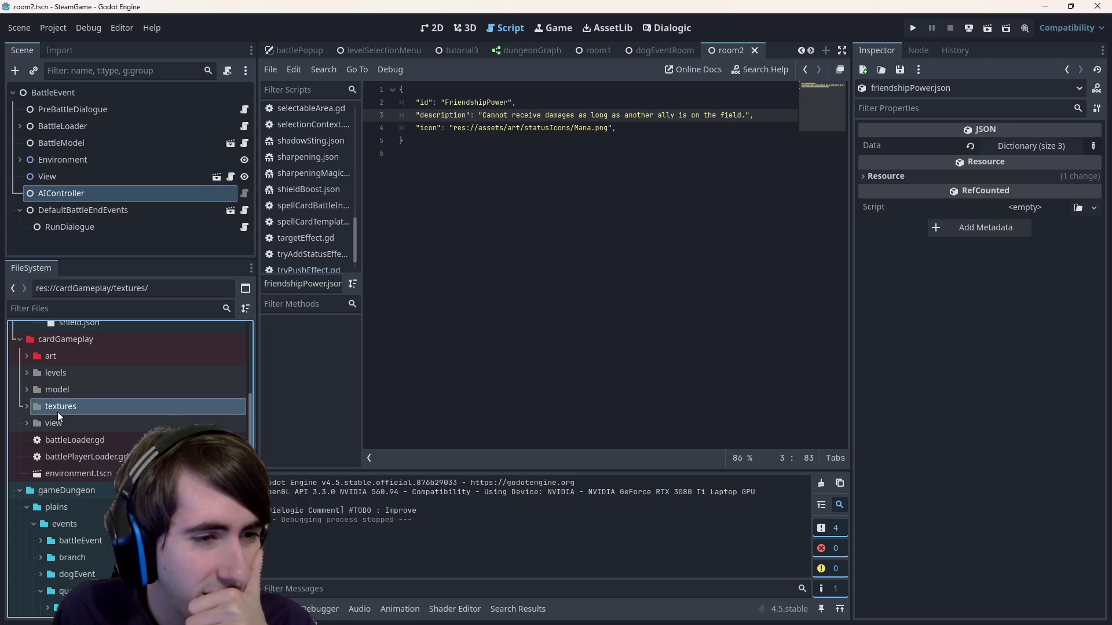
- Collapse cardGameplay and expand the art folder under res://assets
scroll(90, 420, "up", 10)
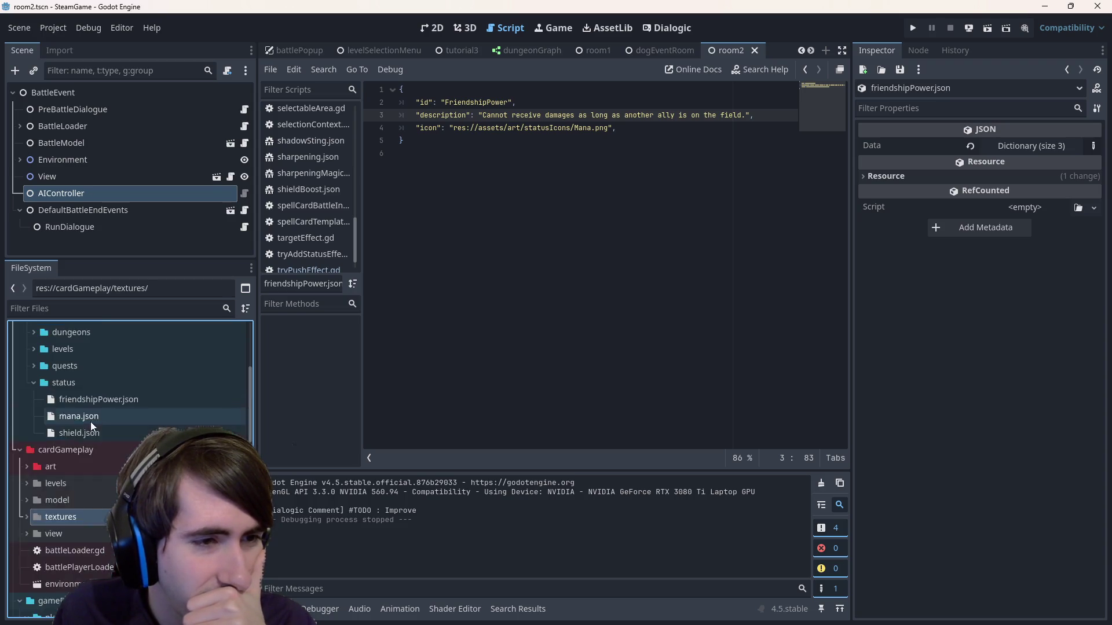
scroll(92, 436, "down", 10)
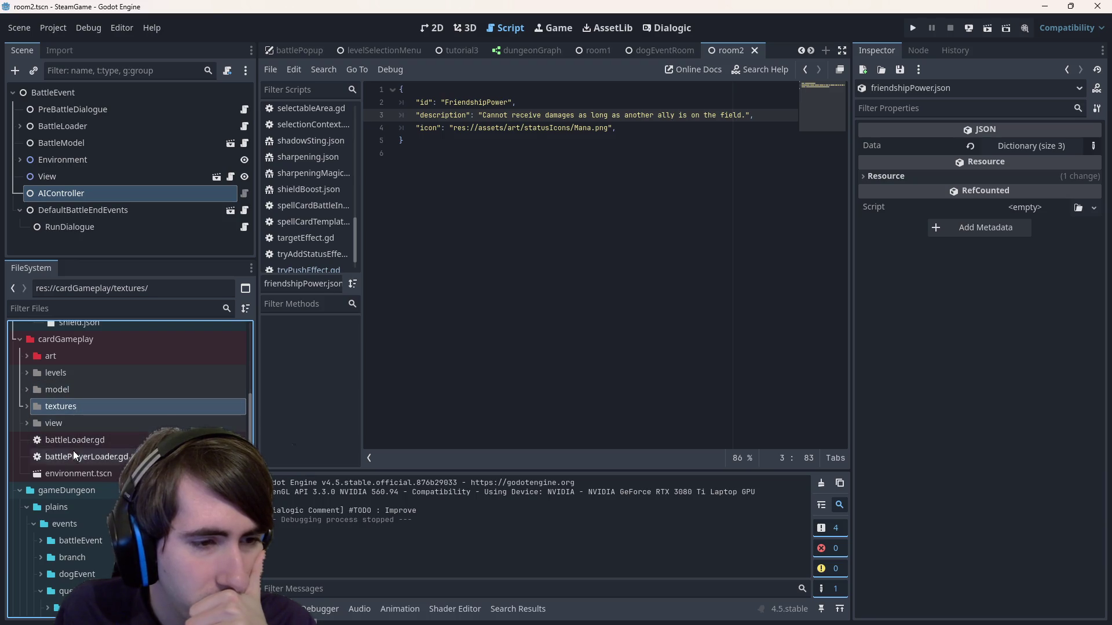
scroll(70, 450, "up", 3)
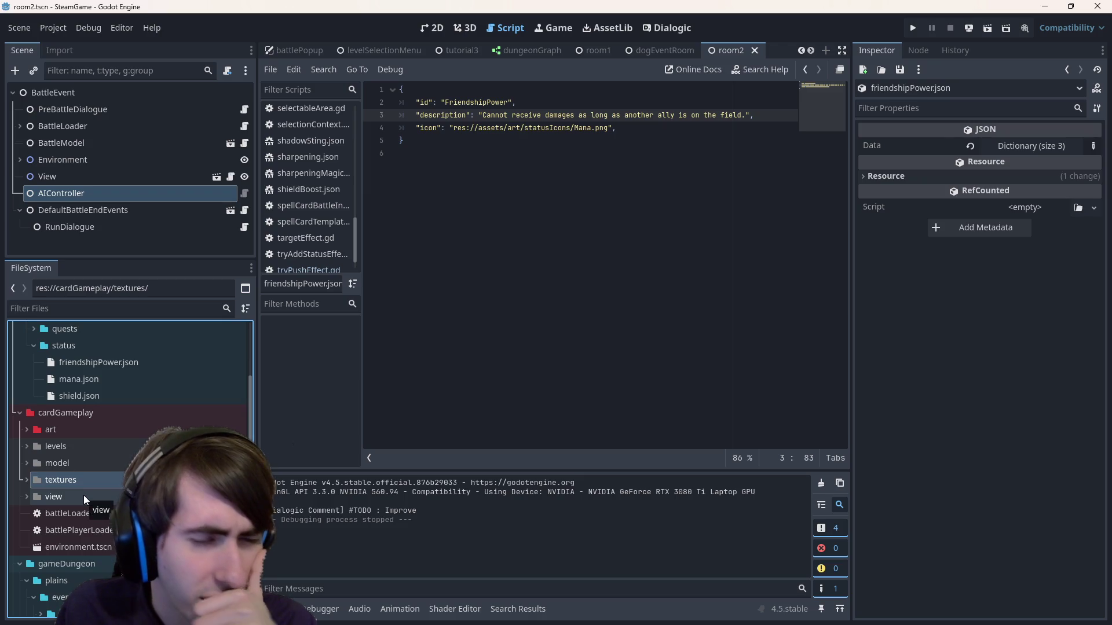
double_click(75, 480)
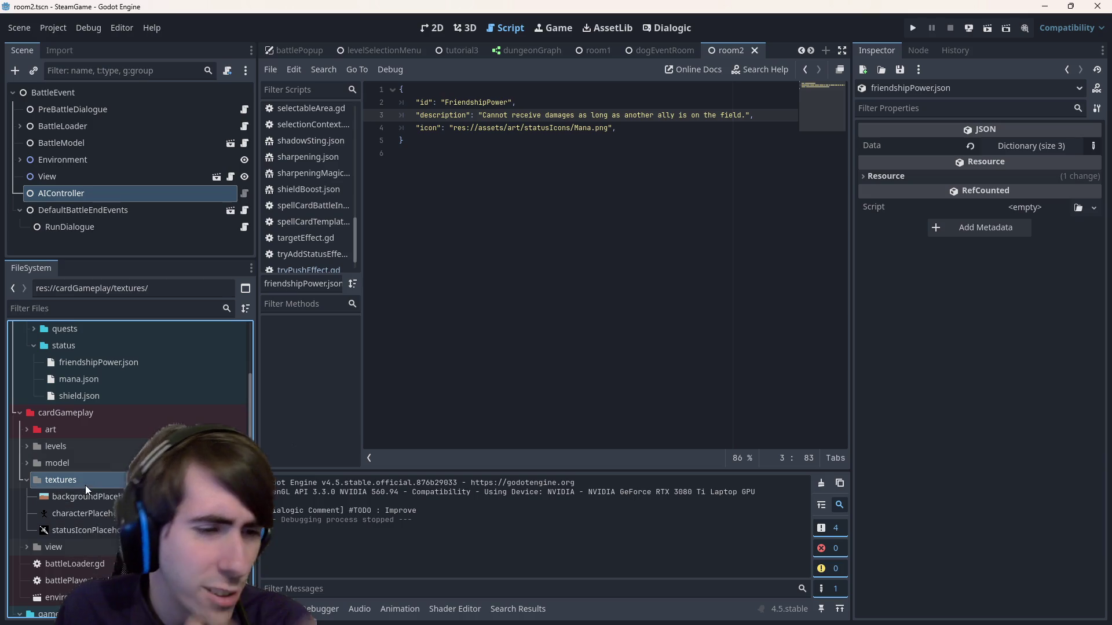
double_click(63, 414)
scroll(107, 489, "down", 2)
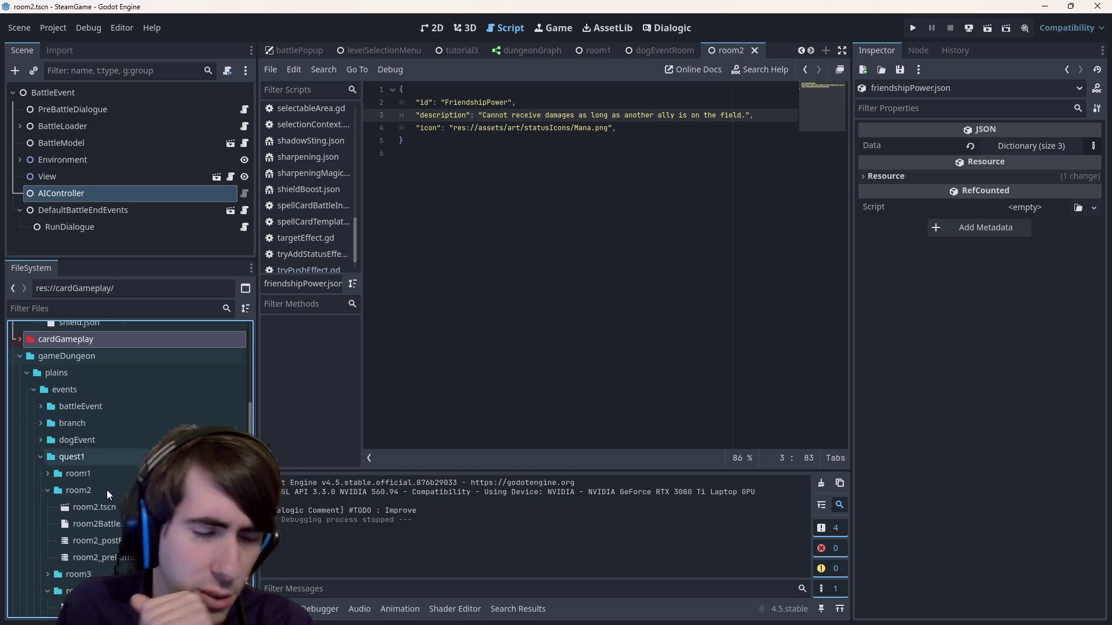
scroll(107, 490, "up", 3)
scroll(112, 491, "up", 5)
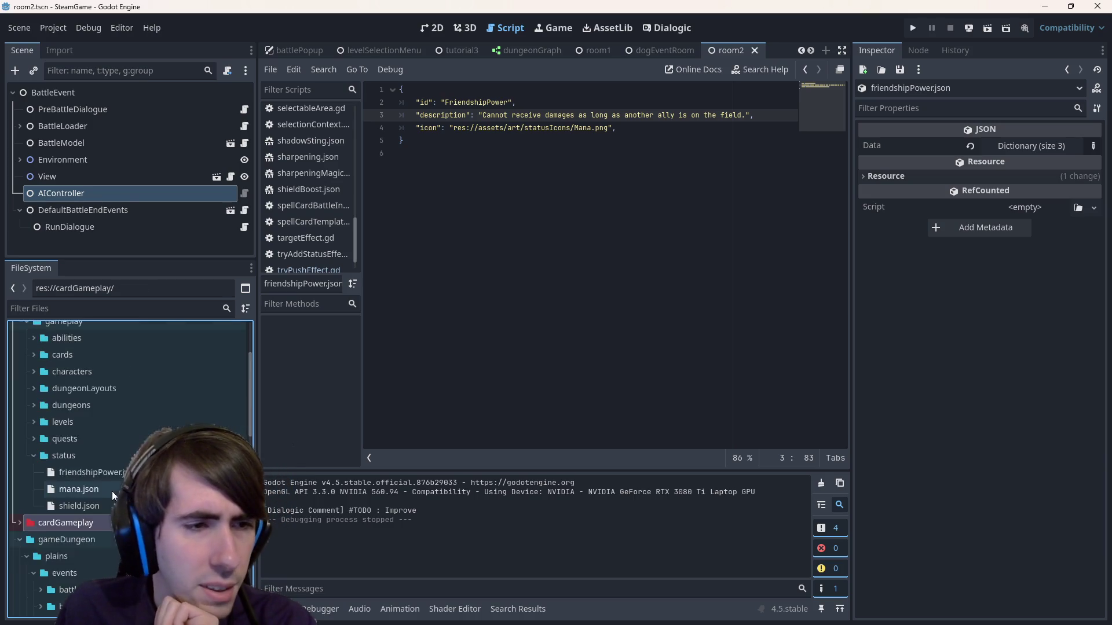
scroll(112, 499, "down", 2)
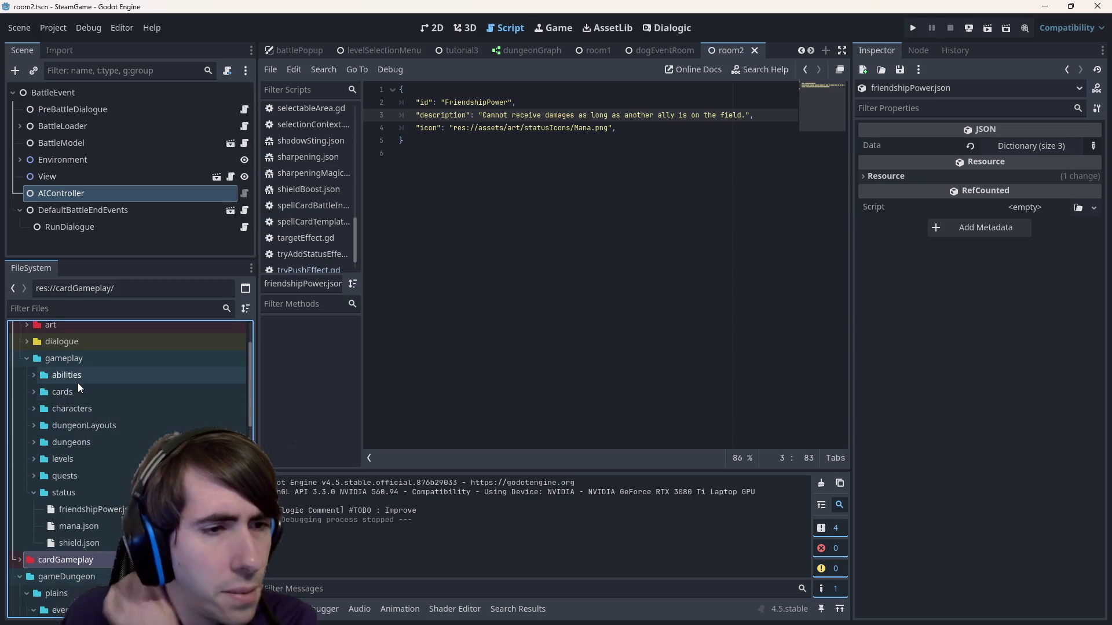
scroll(75, 394, "up", 3)
double_click(74, 404)
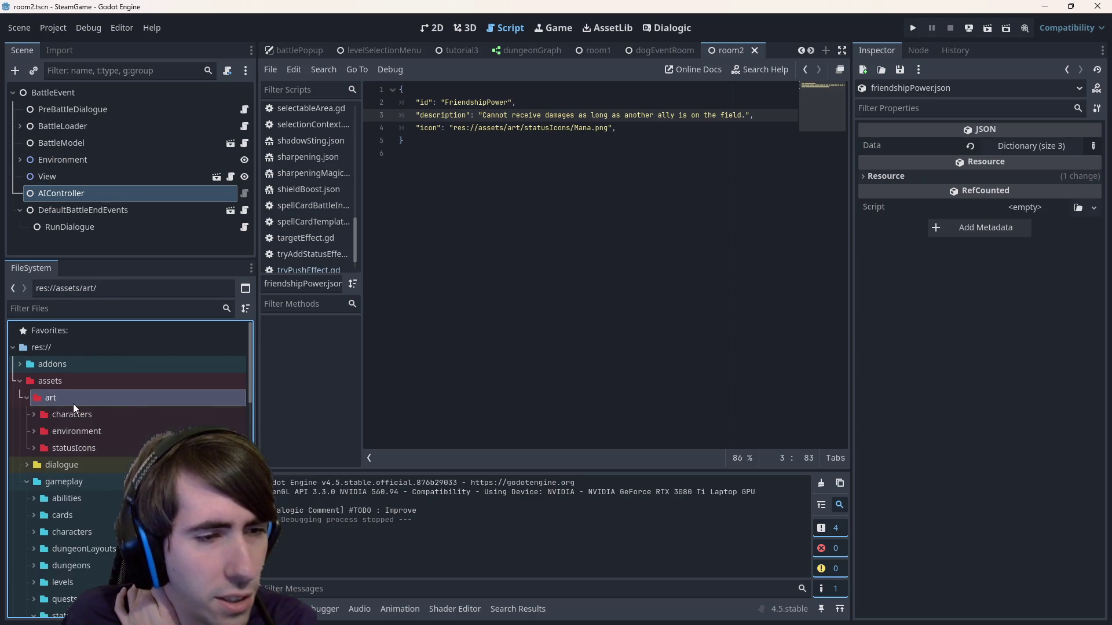
- Expand statusIcons and preview Attack.png, Frustration.png, Mana.png and Shield.png
scroll(92, 405, "down", 2)
double_click(102, 407)
scroll(102, 409, "down", 2)
left_click(105, 397)
left_click(105, 411)
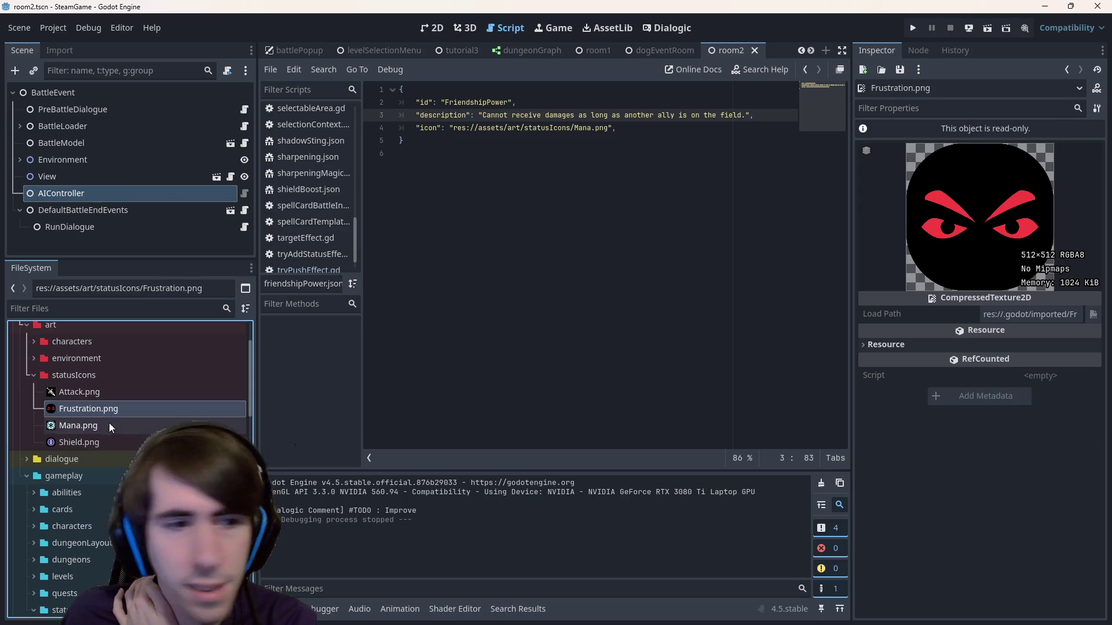
left_click(110, 427)
left_click(110, 444)
left_click(107, 425)
left_click(105, 408)
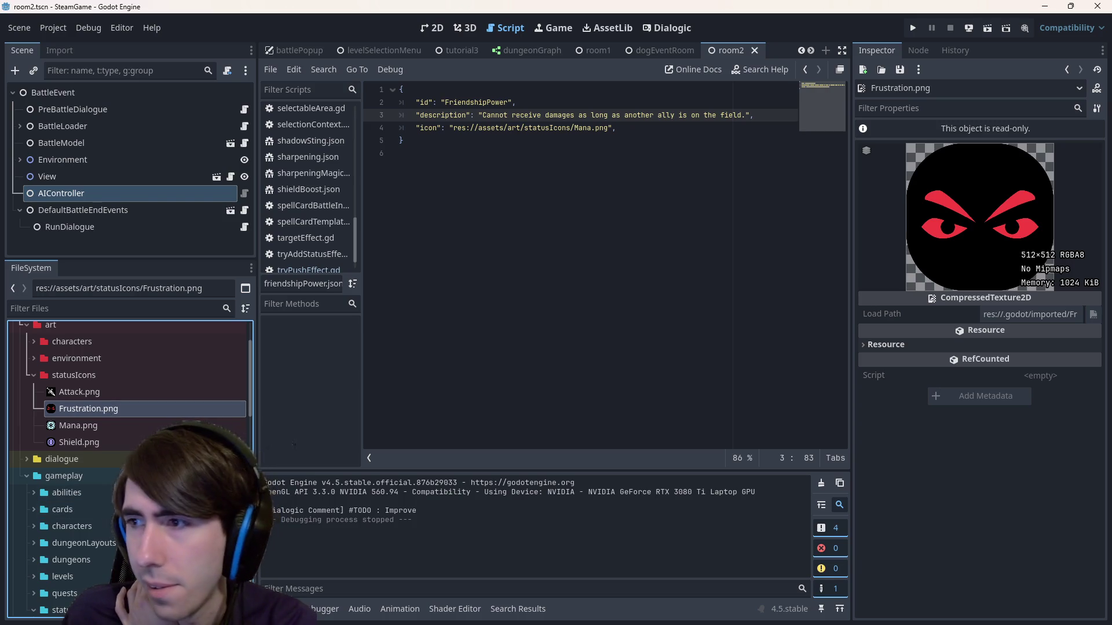
- Recheck Mana.png against friendshipPower.json, then return to the Three friends icon page
key("alt+Tab")
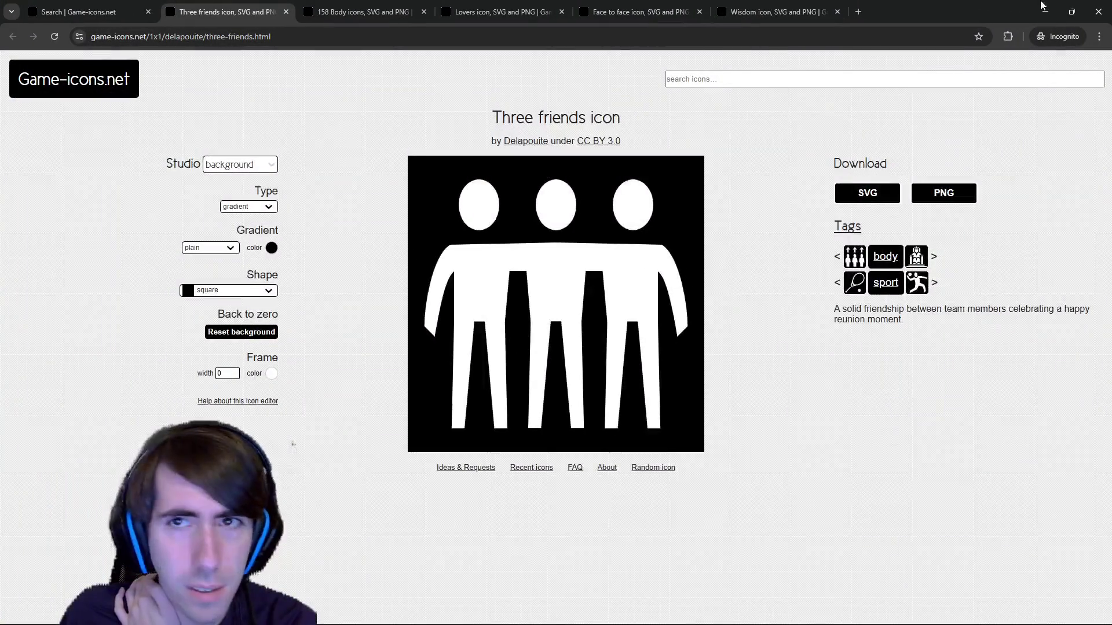
key("alt+Tab")
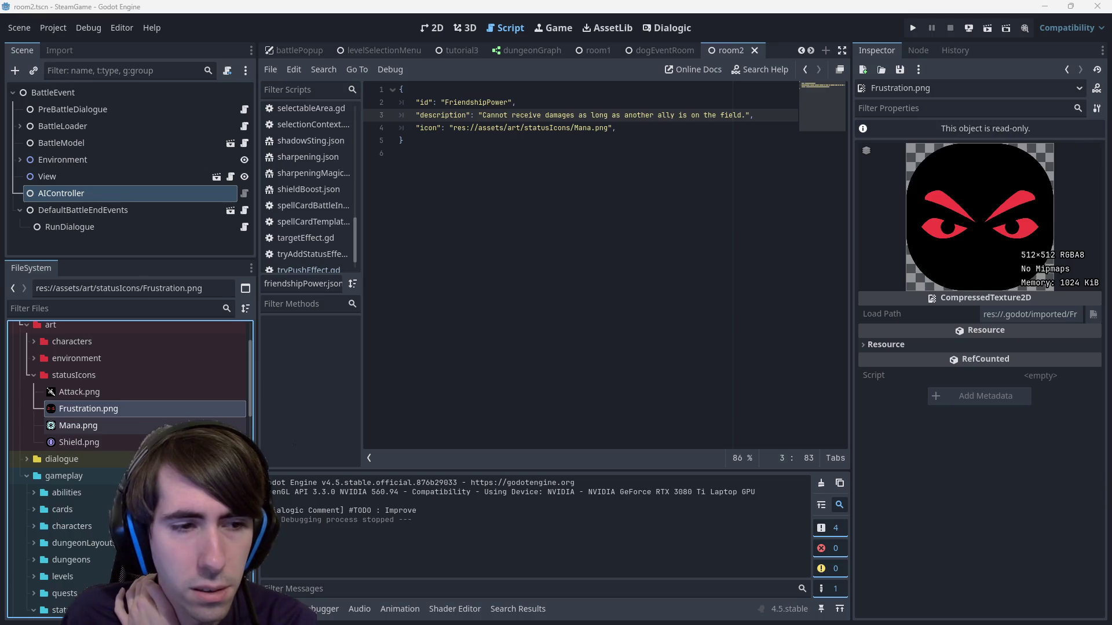
left_click(79, 425)
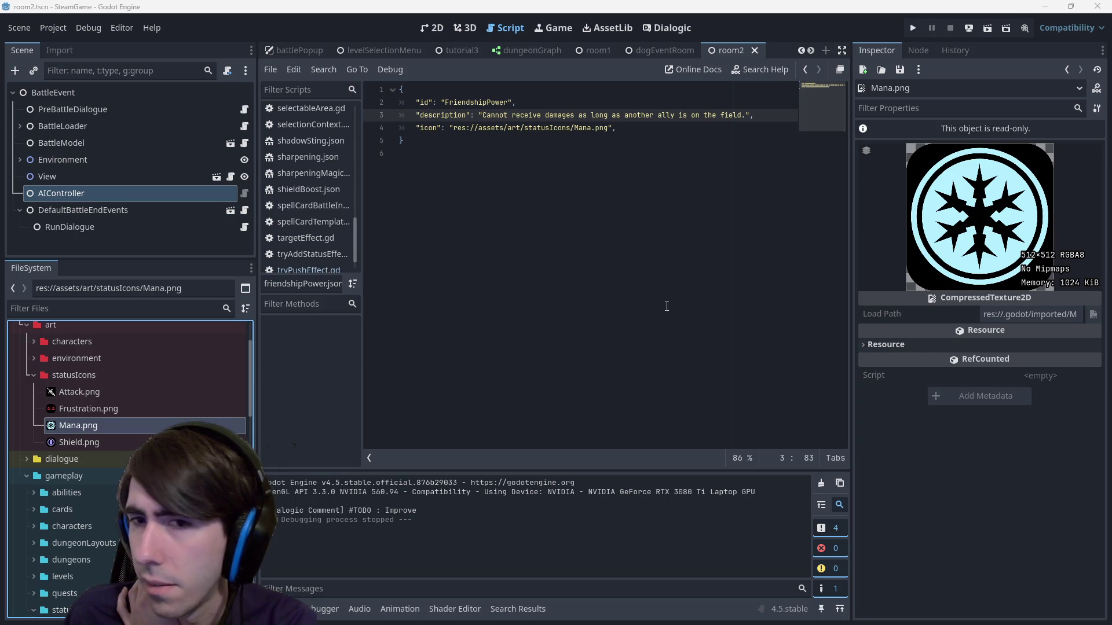
left_click(648, 240)
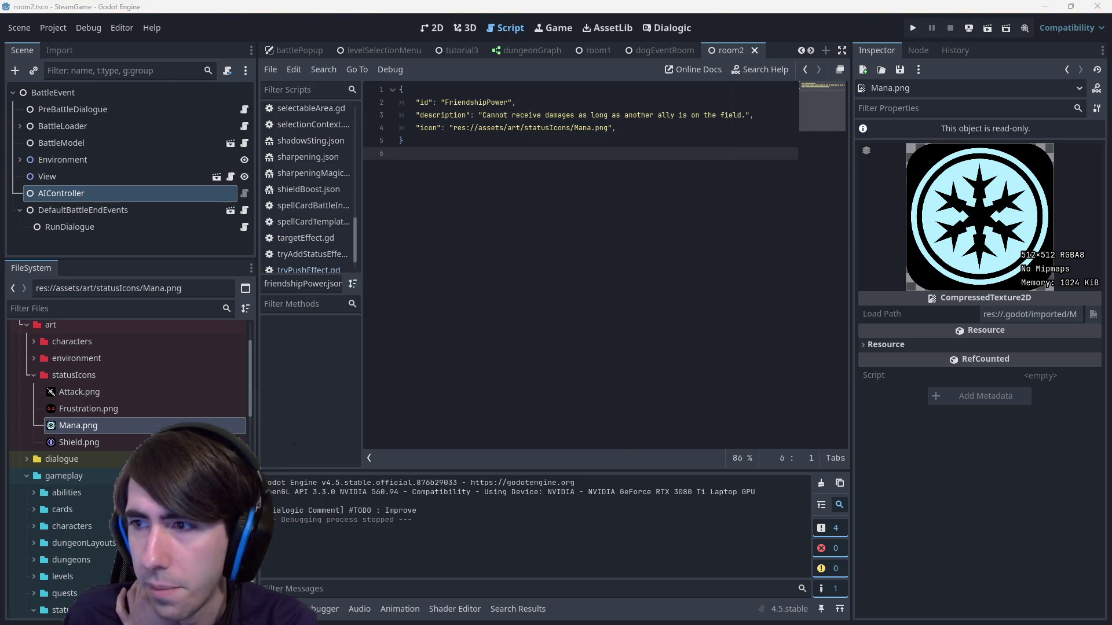
key("alt+Tab")
left_click(240, 165)
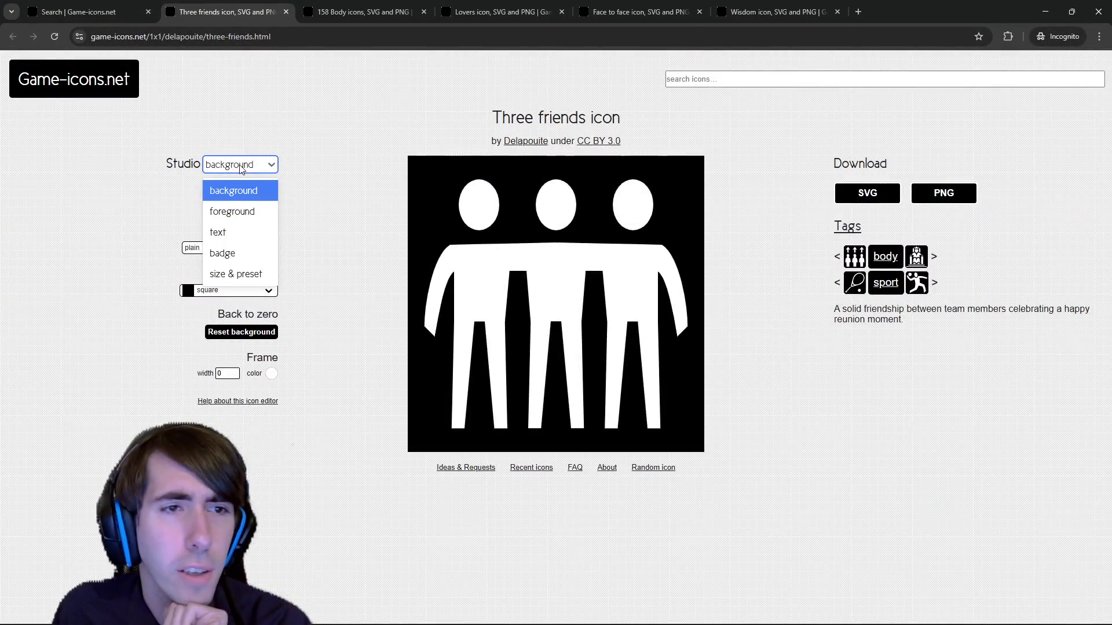
- Keep a plain gradient background and give the icon a rounded-square background shape
left_click(234, 190)
left_click(249, 209)
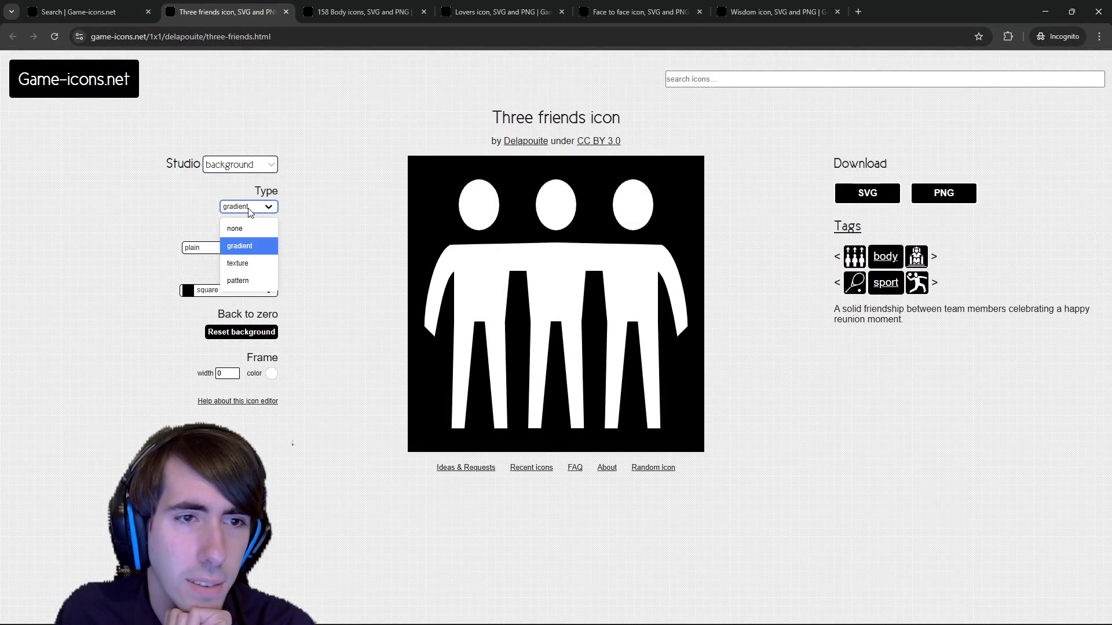
left_click(248, 246)
left_click(229, 246)
left_click(230, 242)
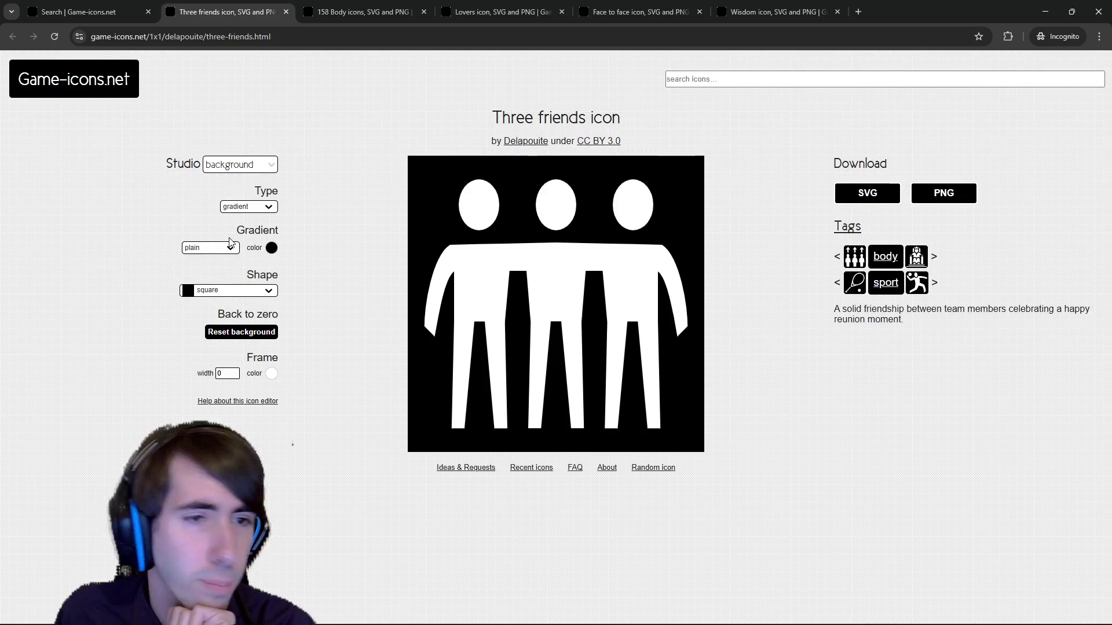
left_click(232, 290)
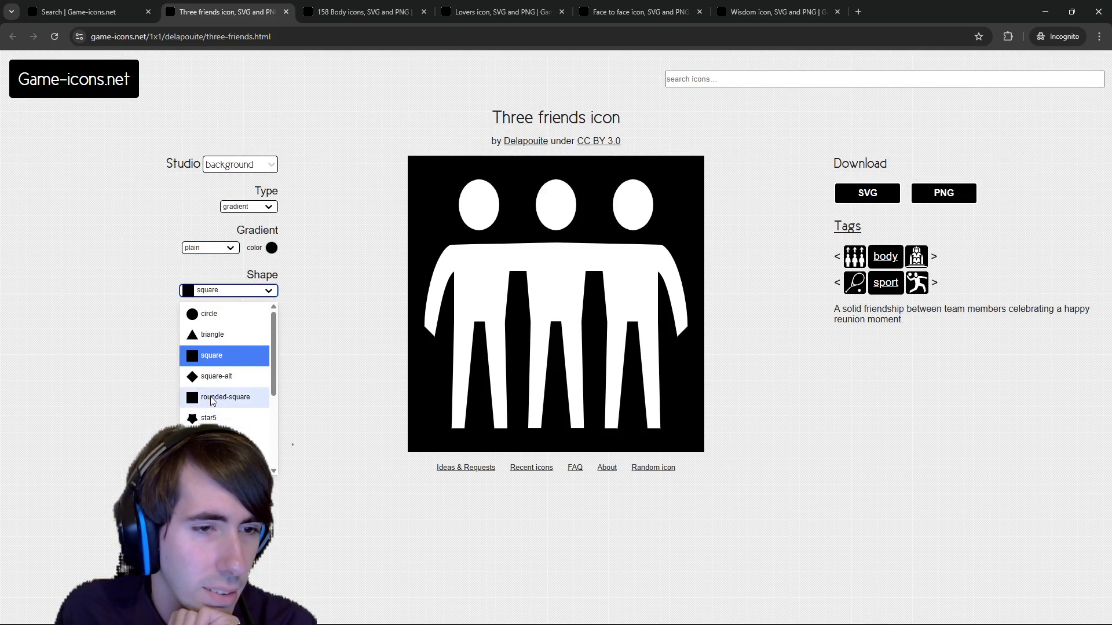
left_click(211, 399)
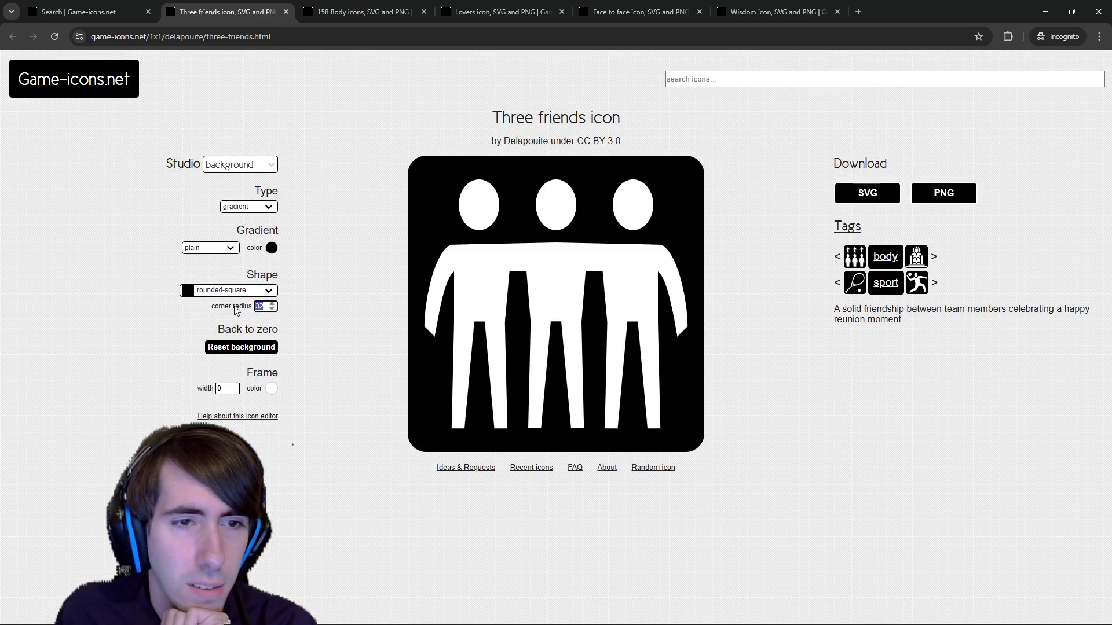
- Try several corner radius values and settle on 100
type("150")
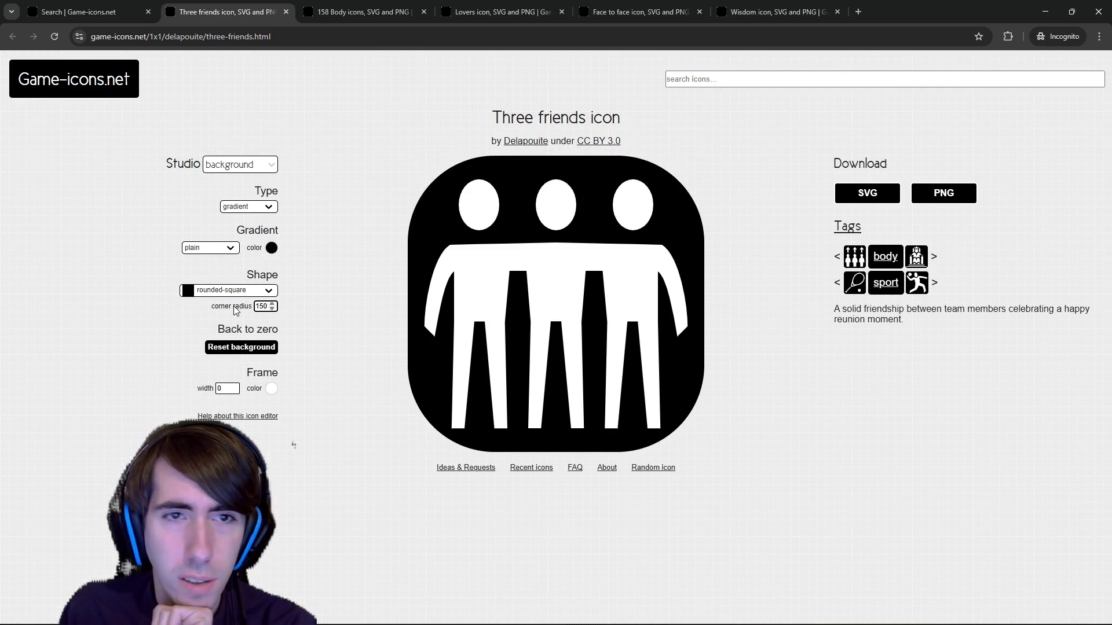
key("BackSpace")
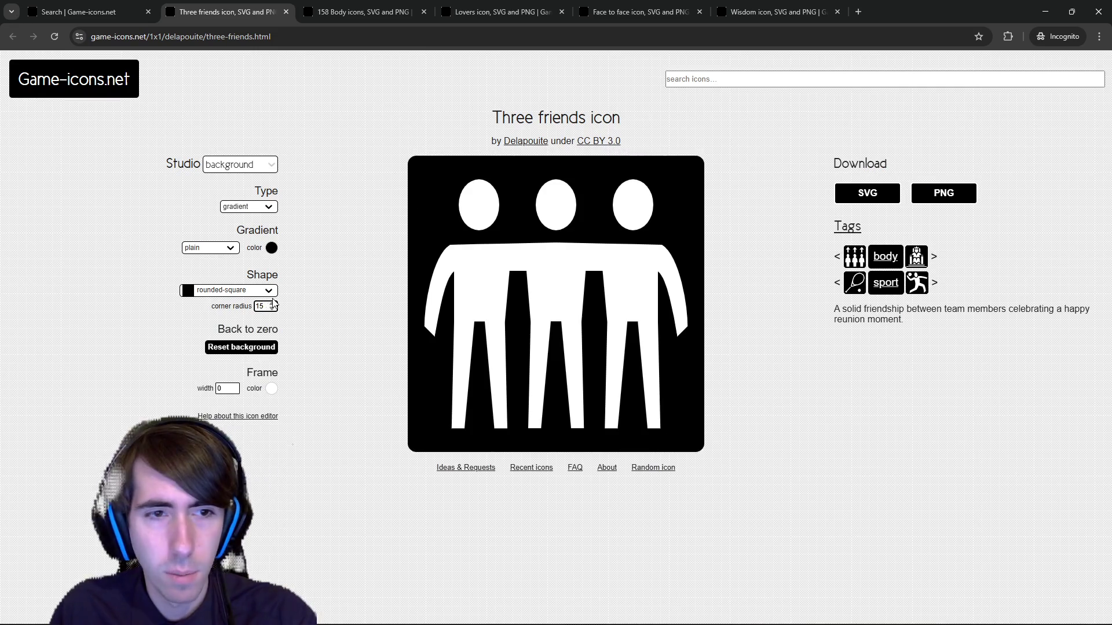
type("0")
key("BackSpace")
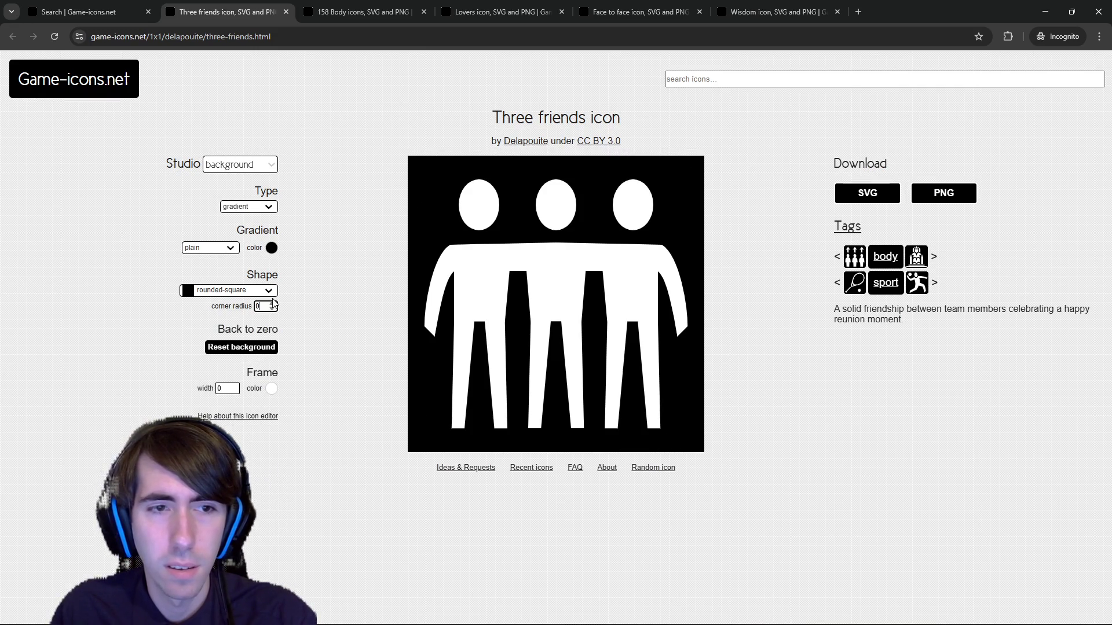
type("50")
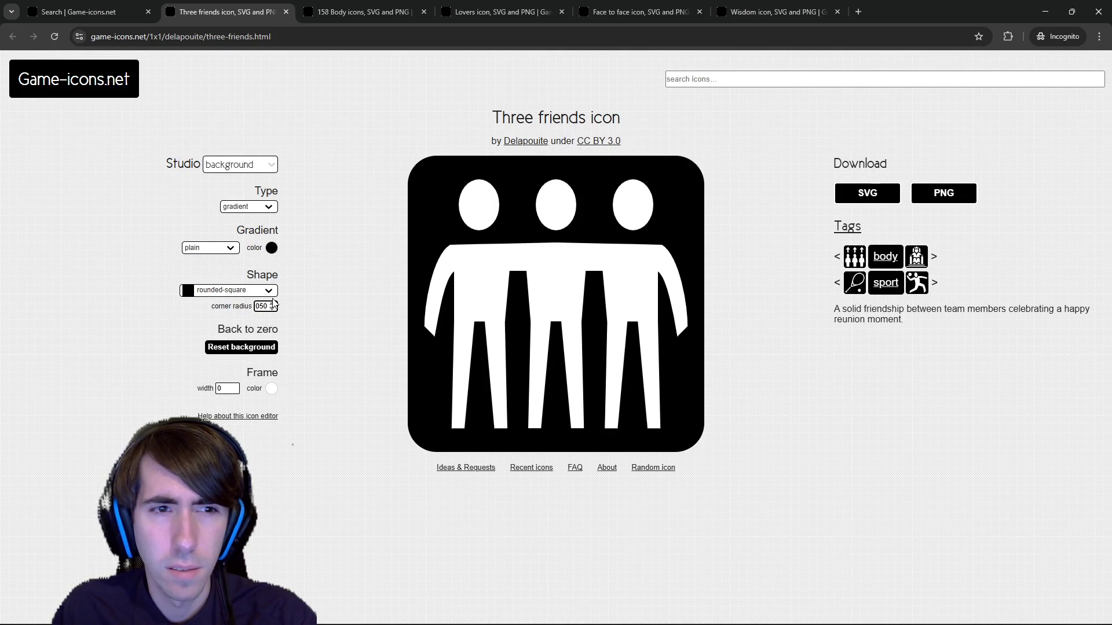
key("BackSpace")
key("BackSpace")
type("75")
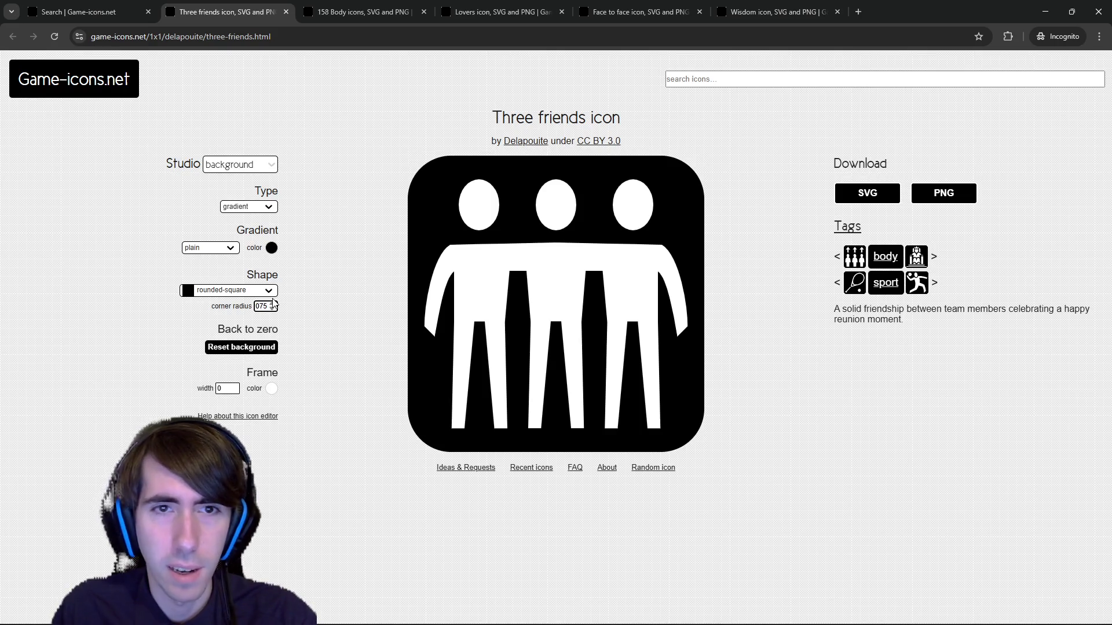
key("BackSpace")
key("BackSpace")
type("100")
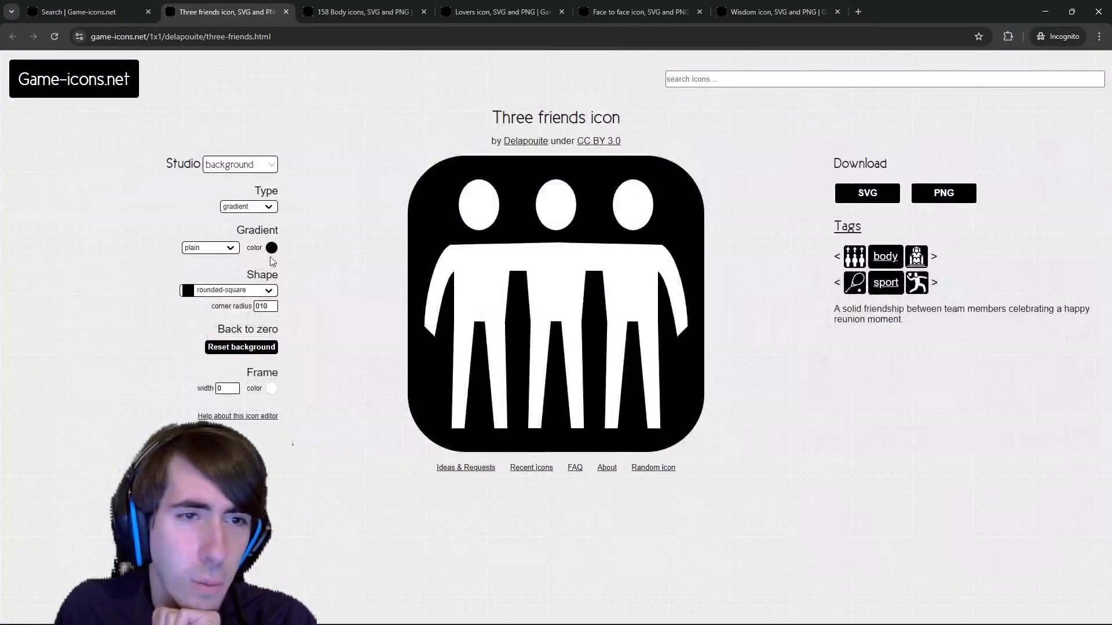
- Set the background colour to near-black 020000 and close the colour picker
left_click(271, 249)
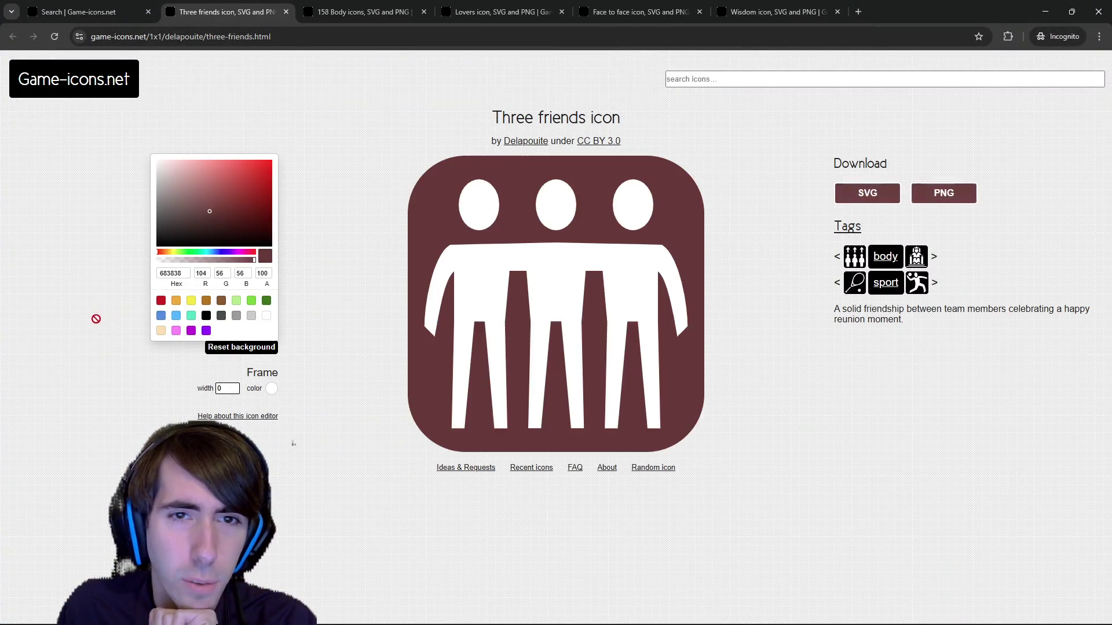
left_click(344, 223)
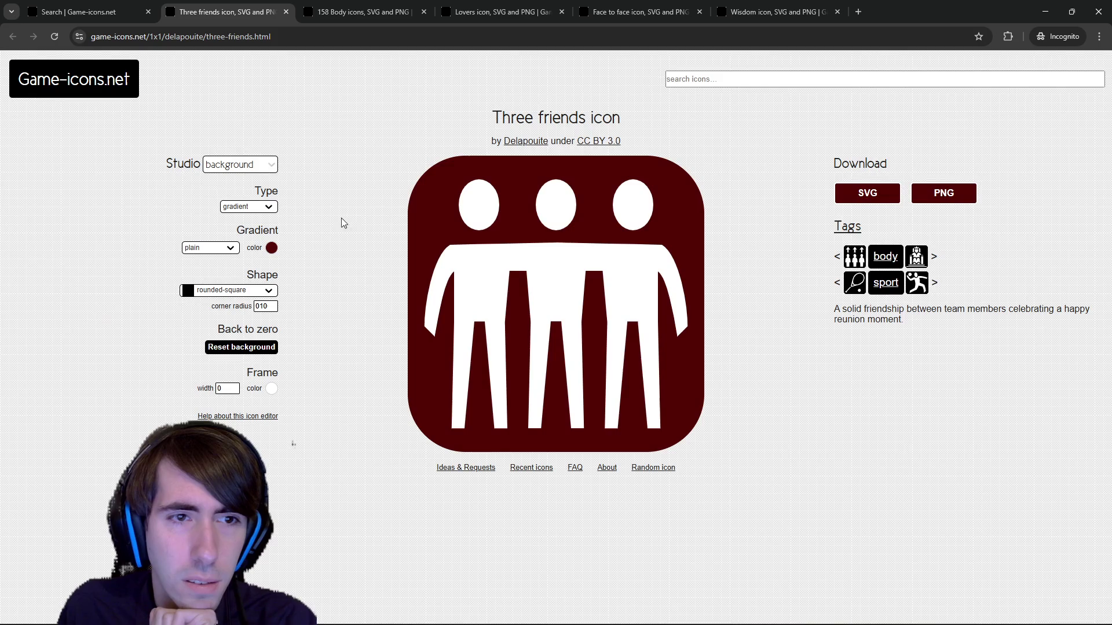
left_click(271, 249)
left_click(157, 246)
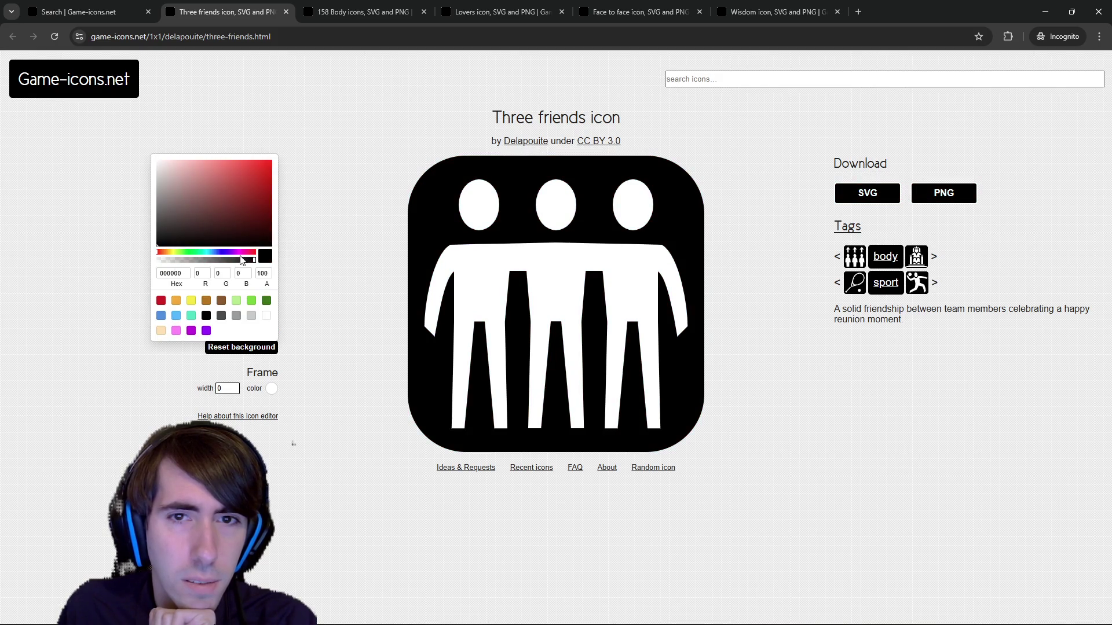
left_click_drag(182, 246, 206, 246)
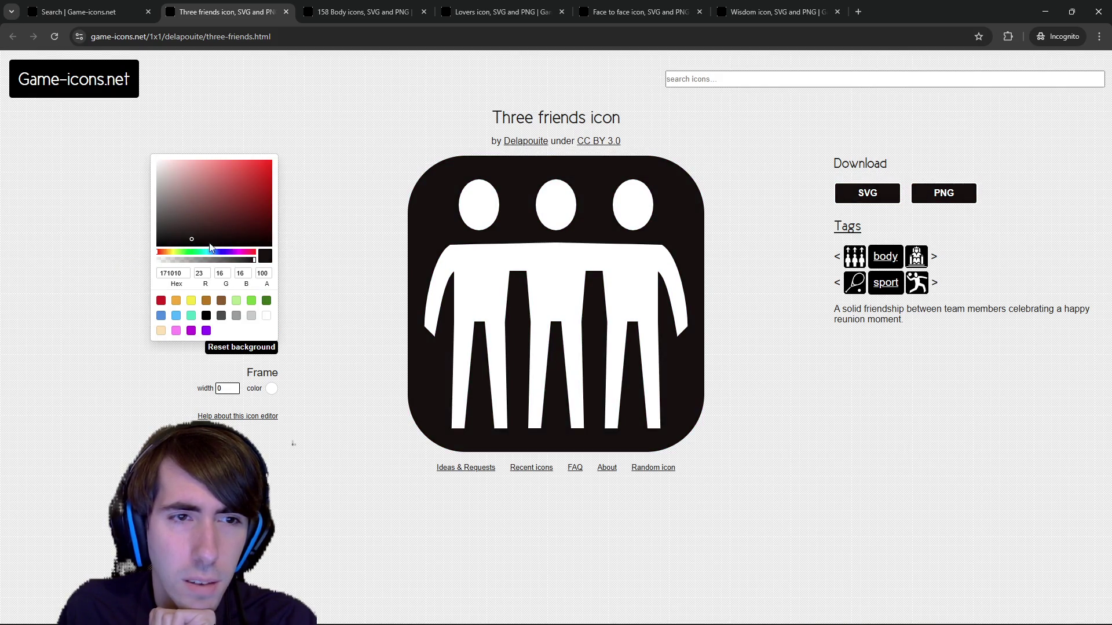
left_click(273, 246)
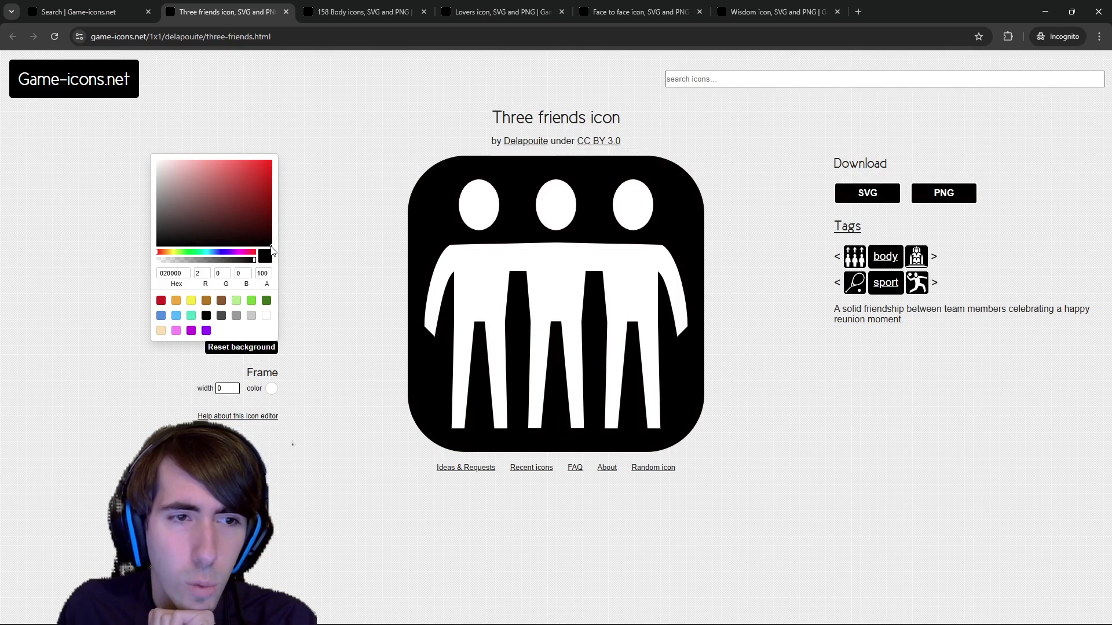
left_click(322, 279)
double_click(243, 164)
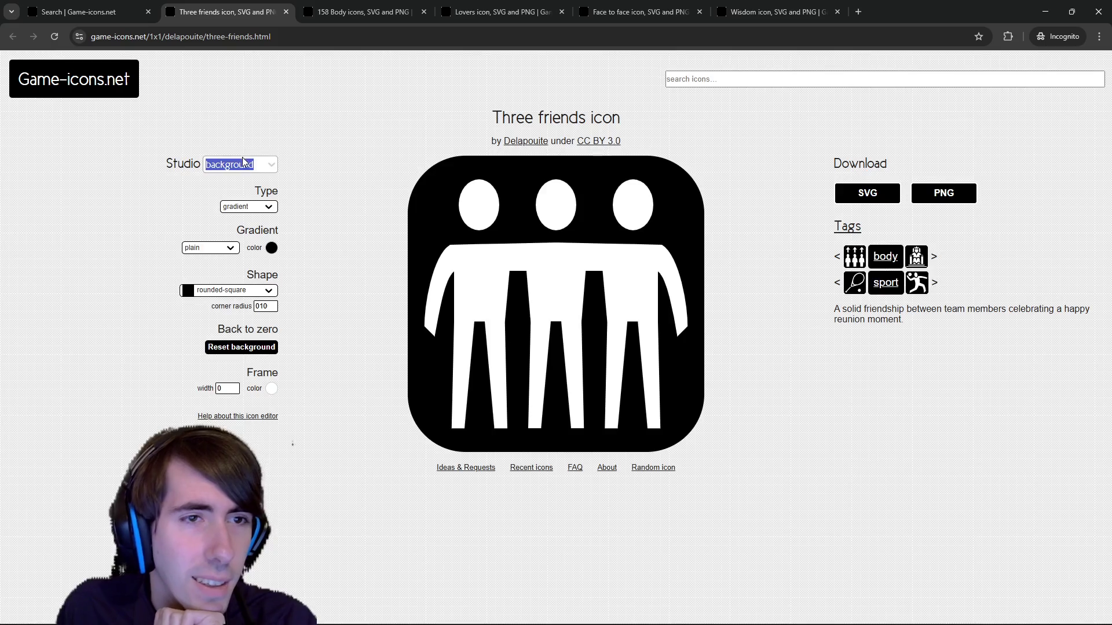
left_click(243, 164)
- On the foreground layer, tune the three figures' colour to a light mint green
left_click(234, 211)
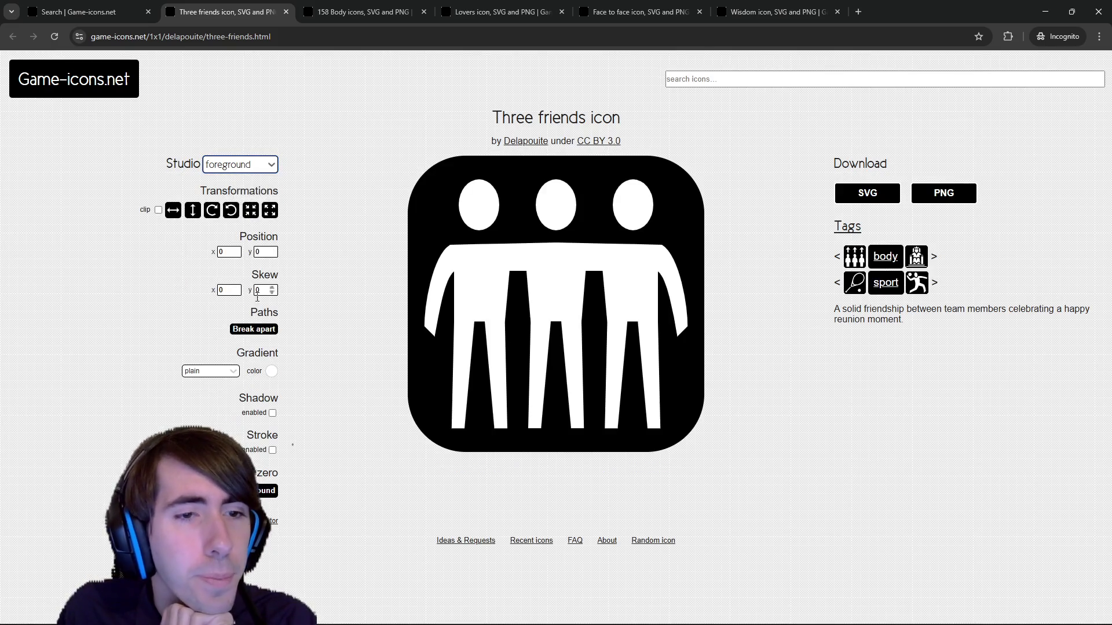
left_click(270, 372)
left_click_drag(224, 319, 154, 293)
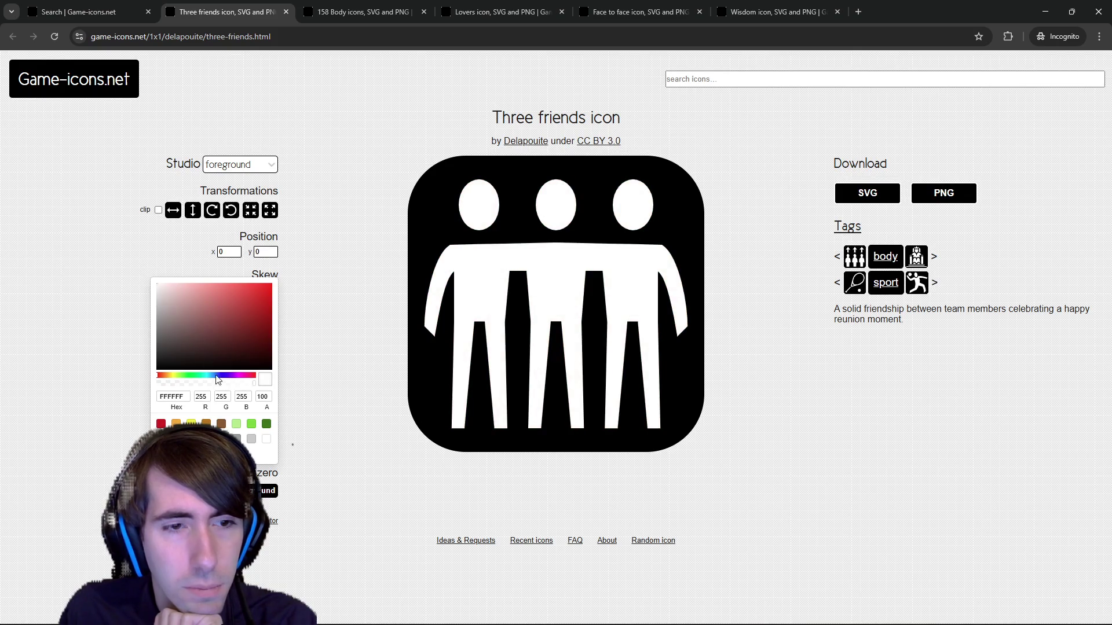
left_click(192, 375)
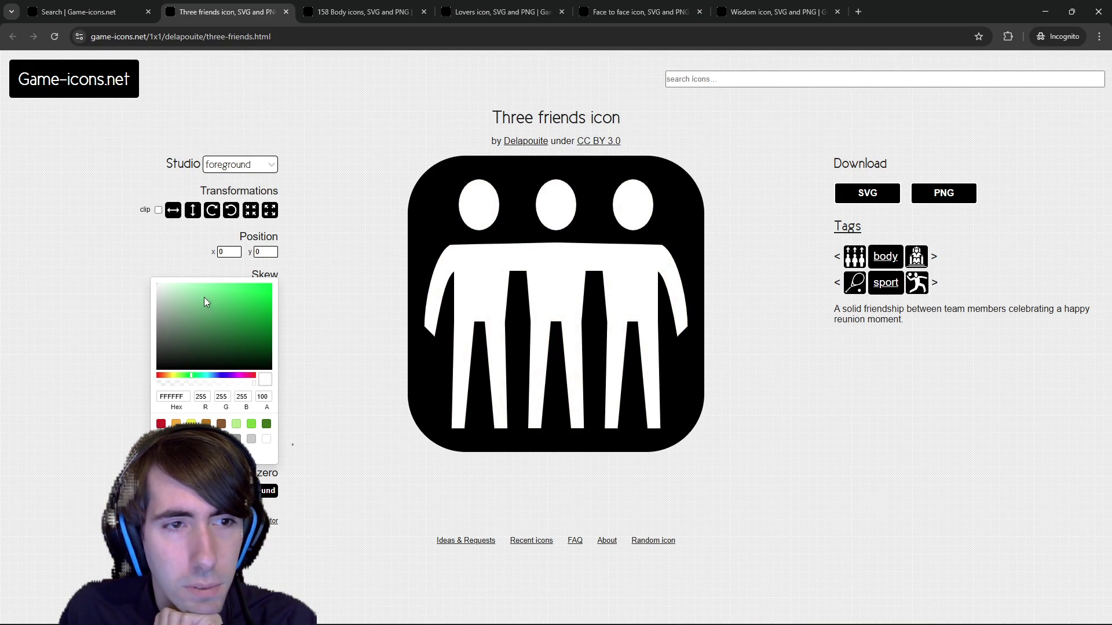
left_click_drag(173, 286, 193, 284)
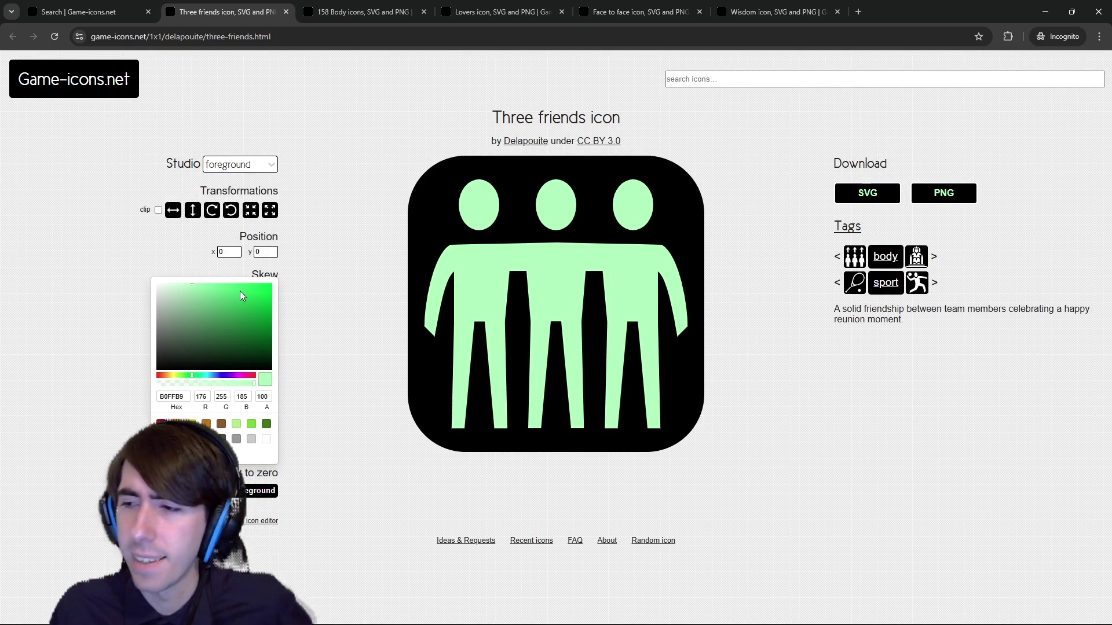
left_click(268, 314)
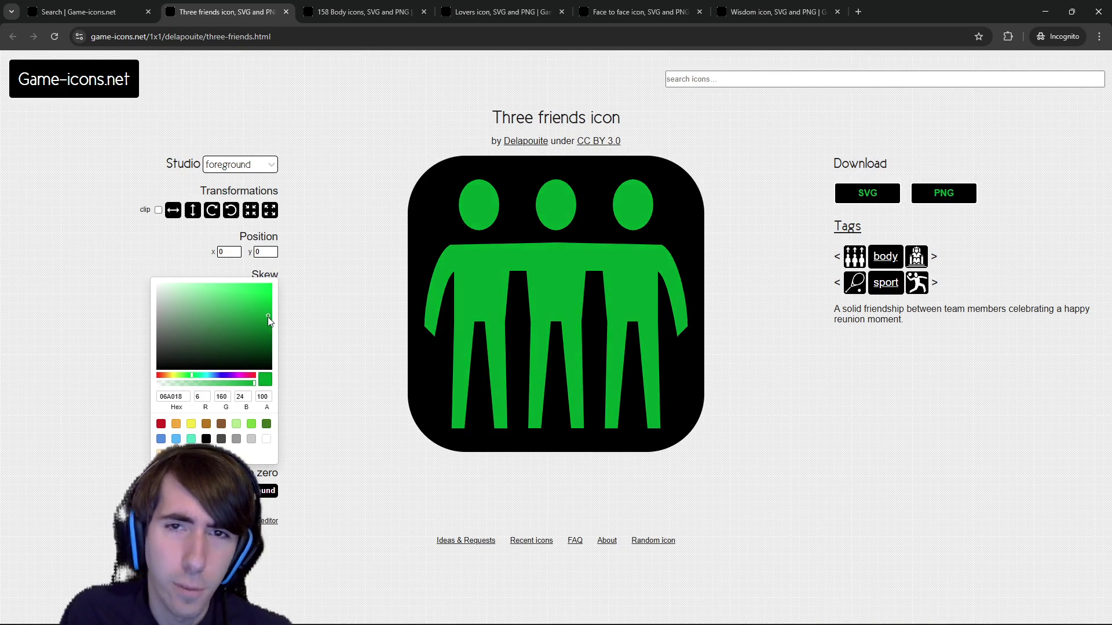
left_click_drag(268, 304, 239, 289)
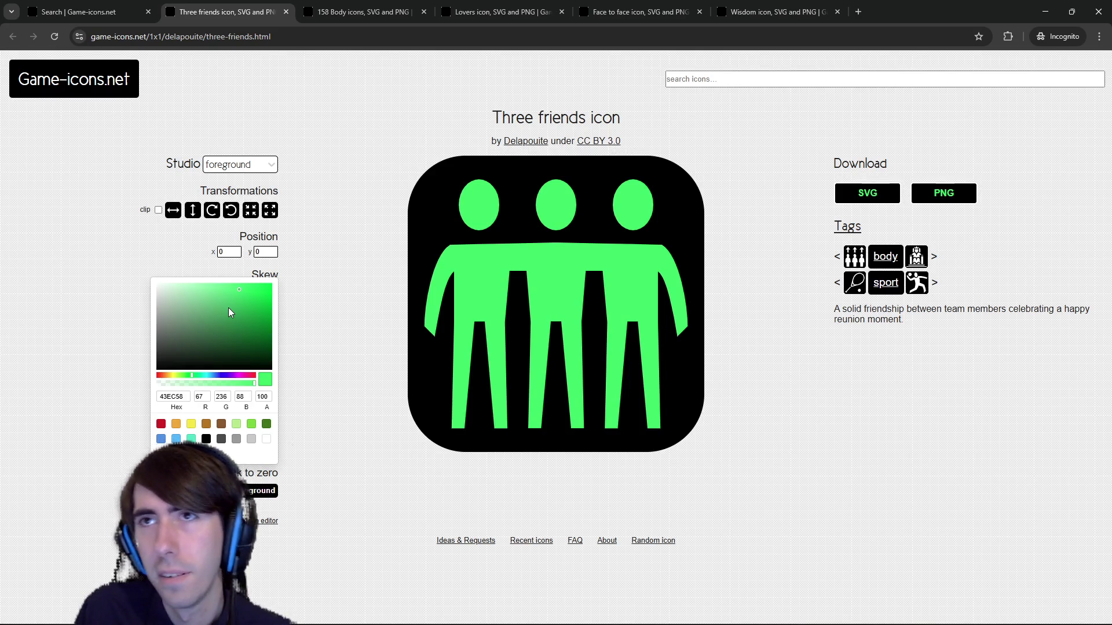
left_click(222, 287)
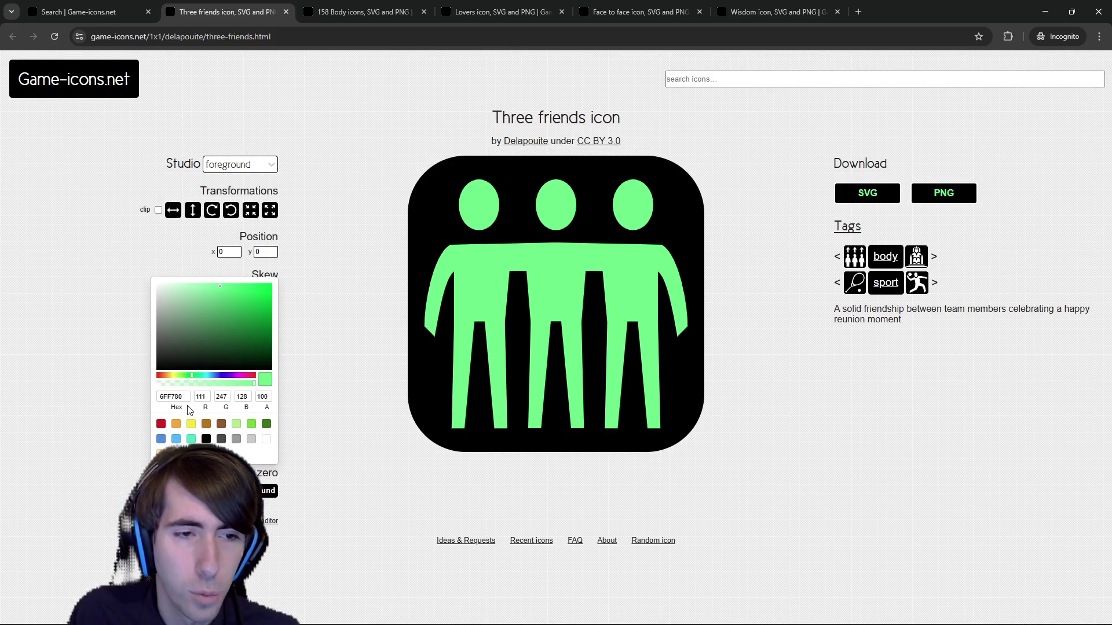
left_click(213, 375)
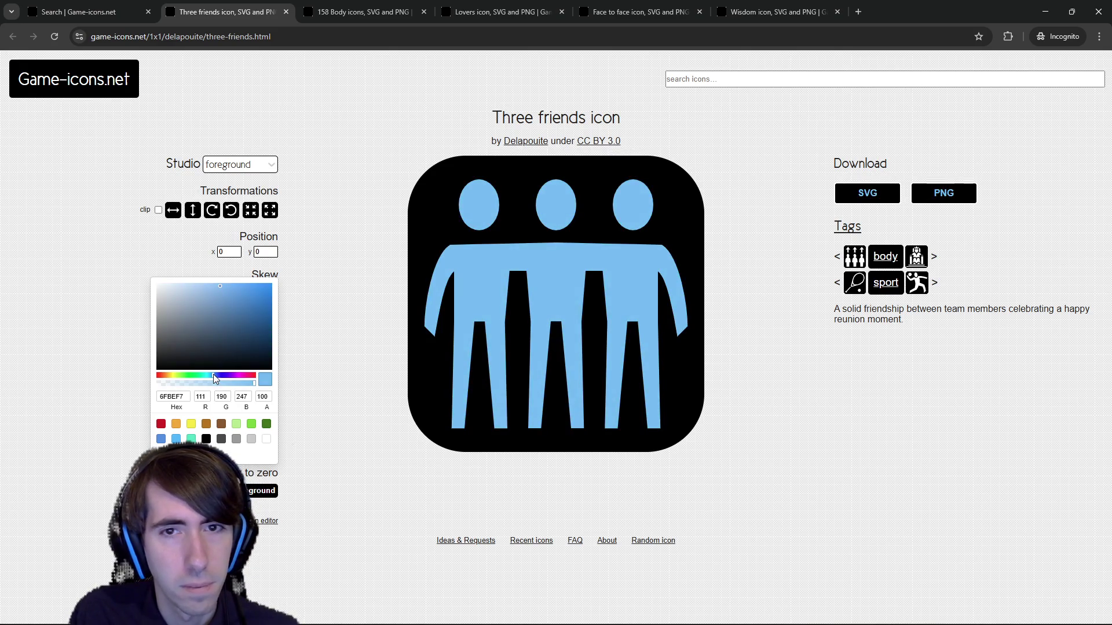
left_click_drag(213, 375, 192, 375)
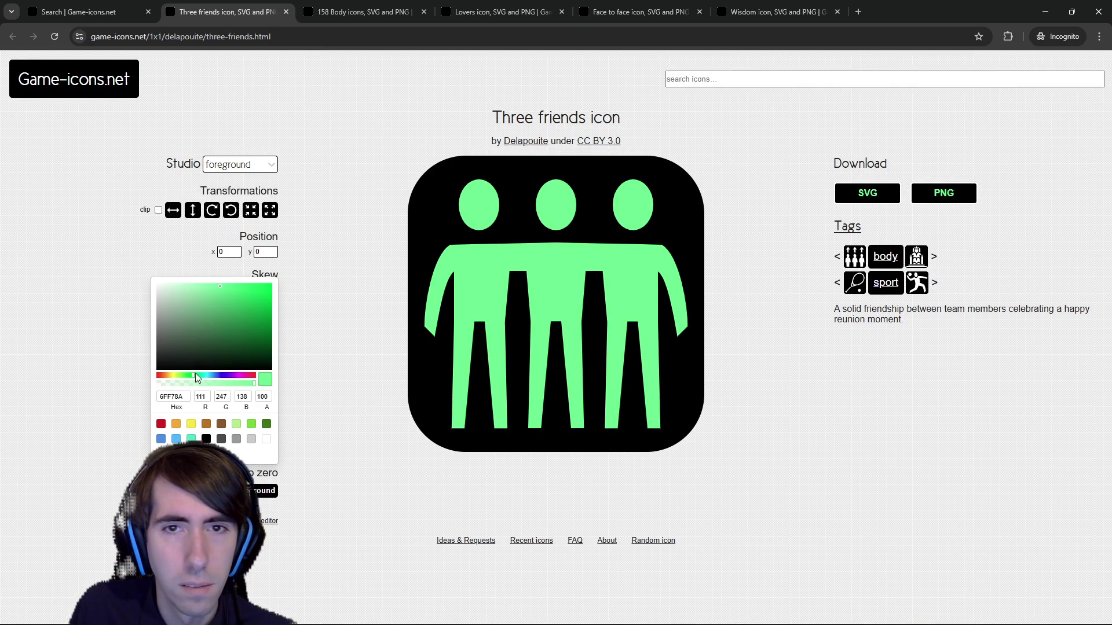
left_click_drag(196, 373, 195, 374)
mouse_move(940, 19)
left_mouse_down()
mouse_move(1019, 17)
mouse_move(1109, 196)
mouse_move(1111, 289)
left_mouse_up()
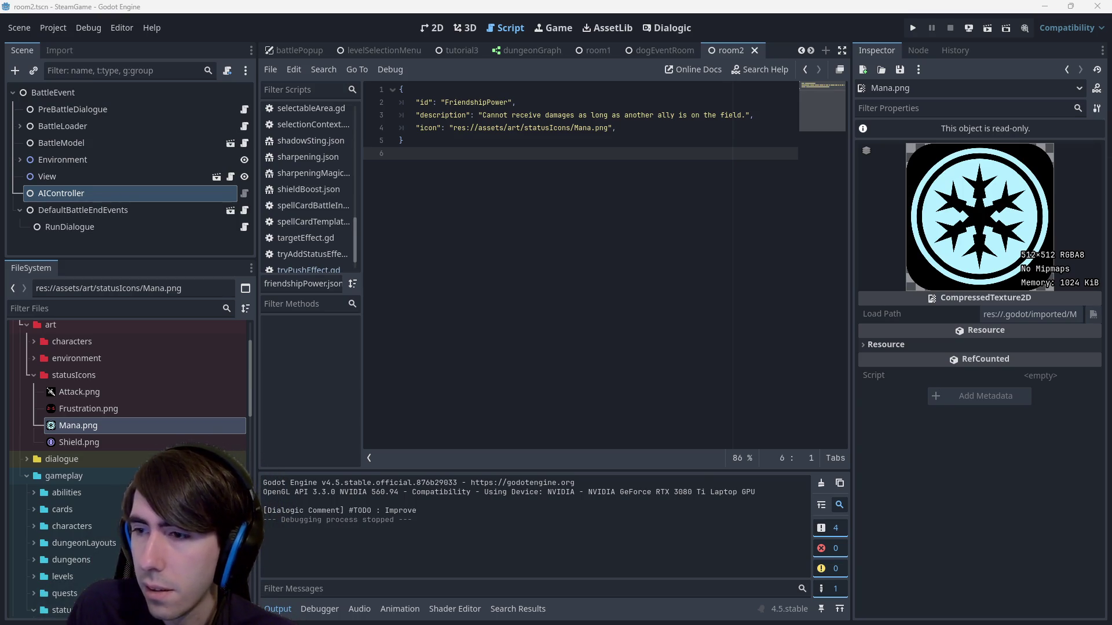
- Refresh the statusIcons folder in the FileSystem dock so the new icon appears
right_click(95, 374)
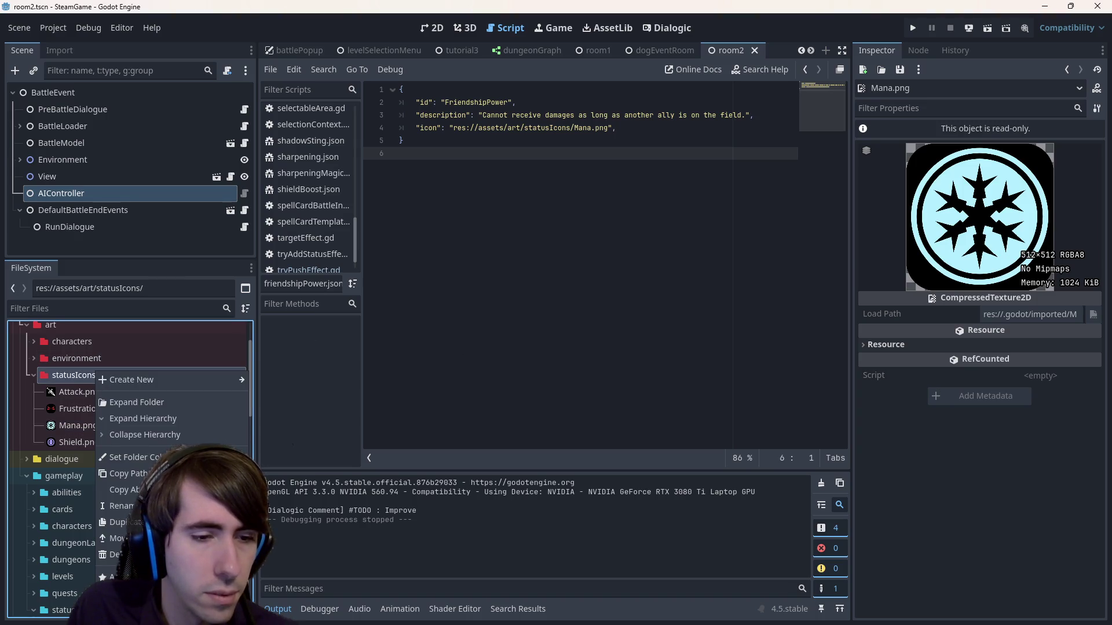
left_click(416, 158)
double_click(476, 102)
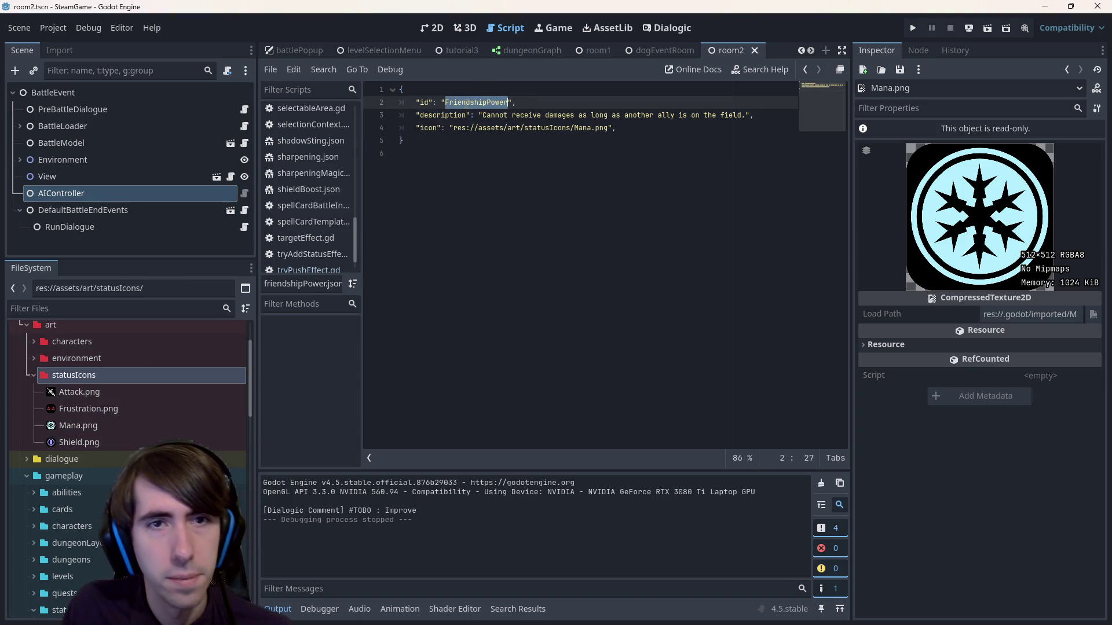
right_click(168, 377)
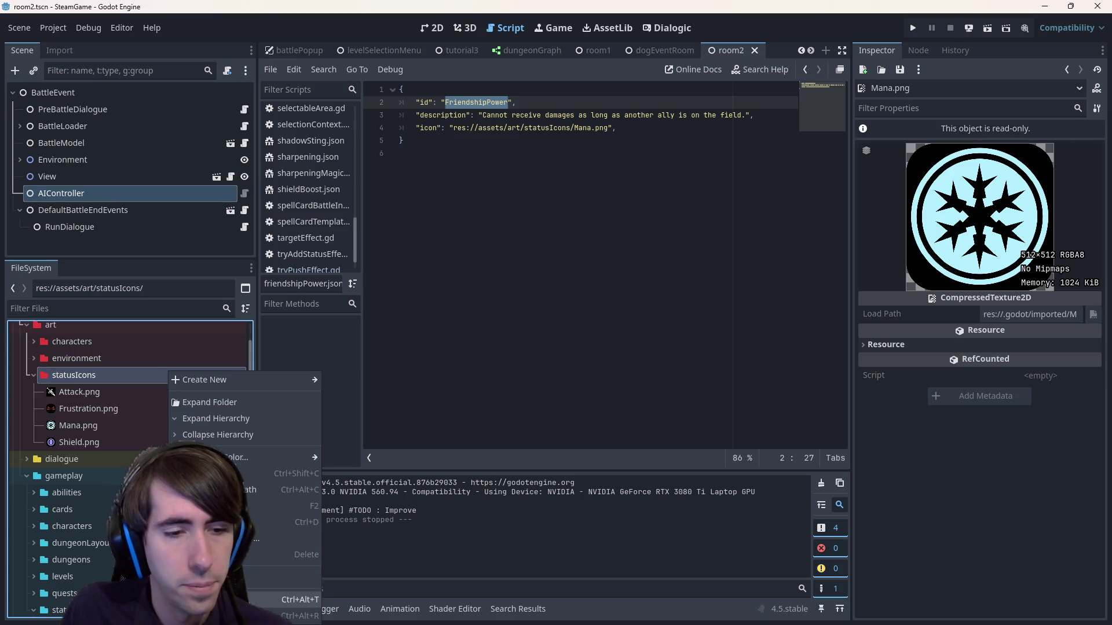
key("Down")
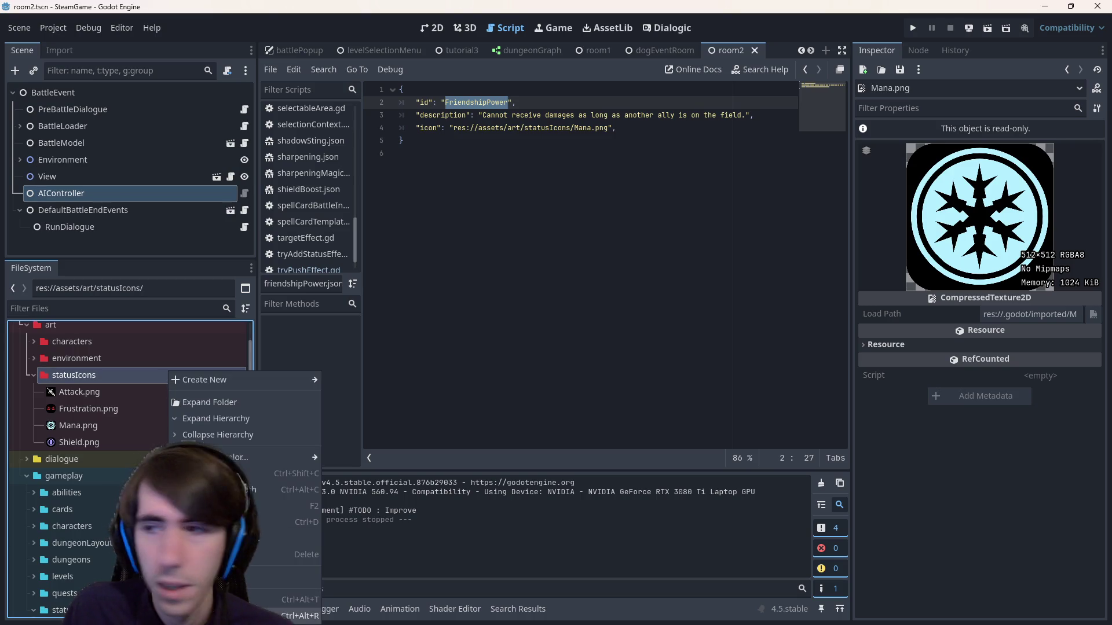
key("Escape")
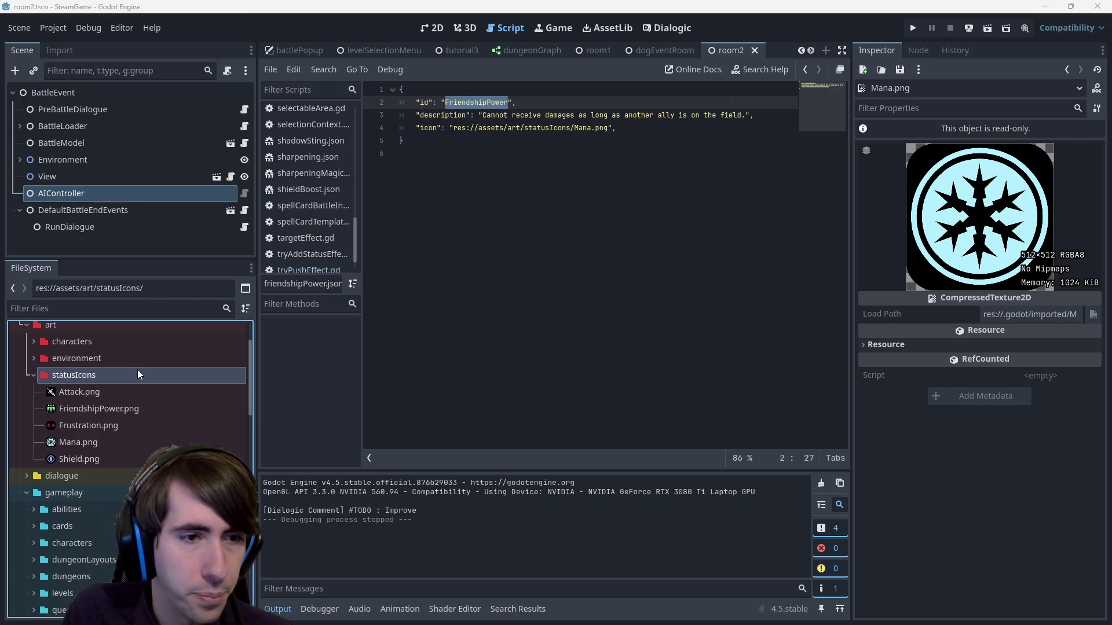
- Paste FriendshipPower.png's path into friendshipPower.json's icon field and save
left_click(131, 406)
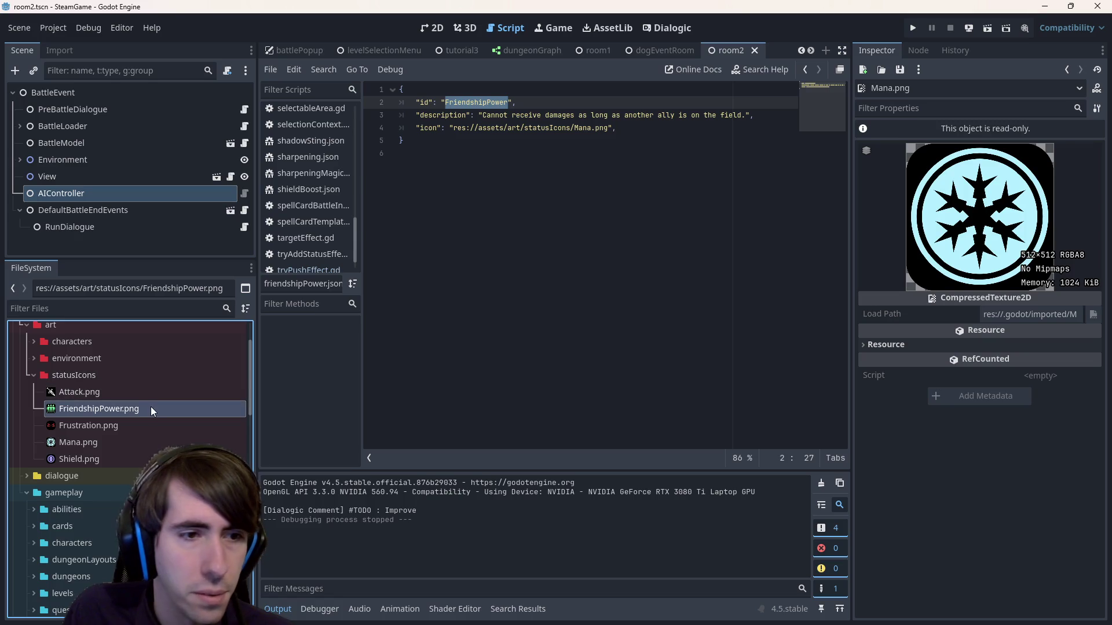
right_click(151, 406)
left_click(199, 429)
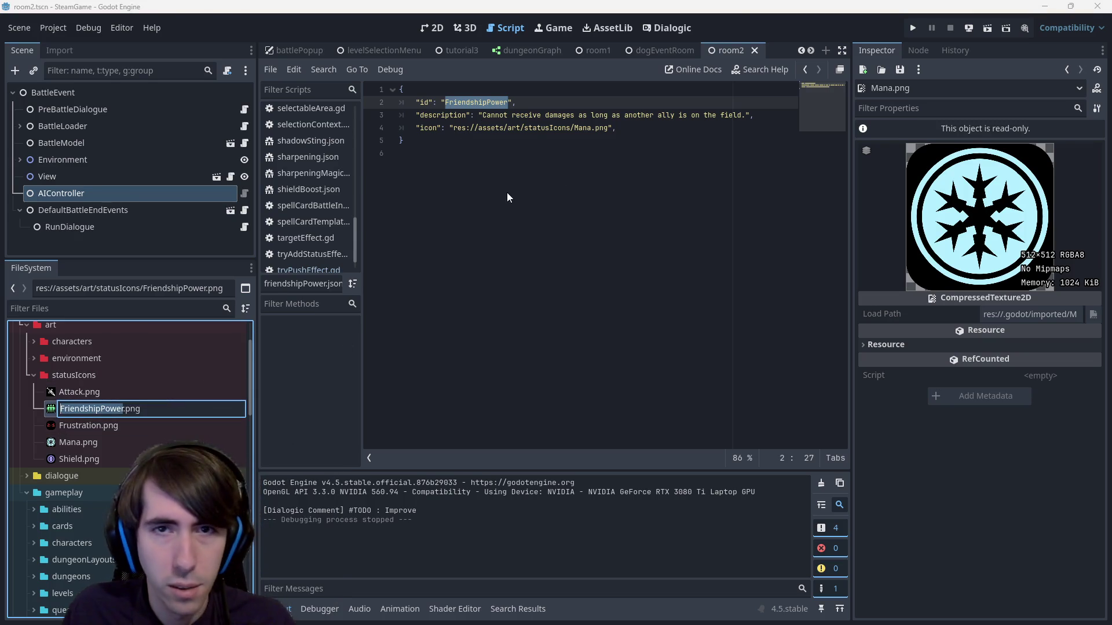
left_click_drag(612, 128, 451, 127)
key("ctrl+v")
key("ctrl+s")
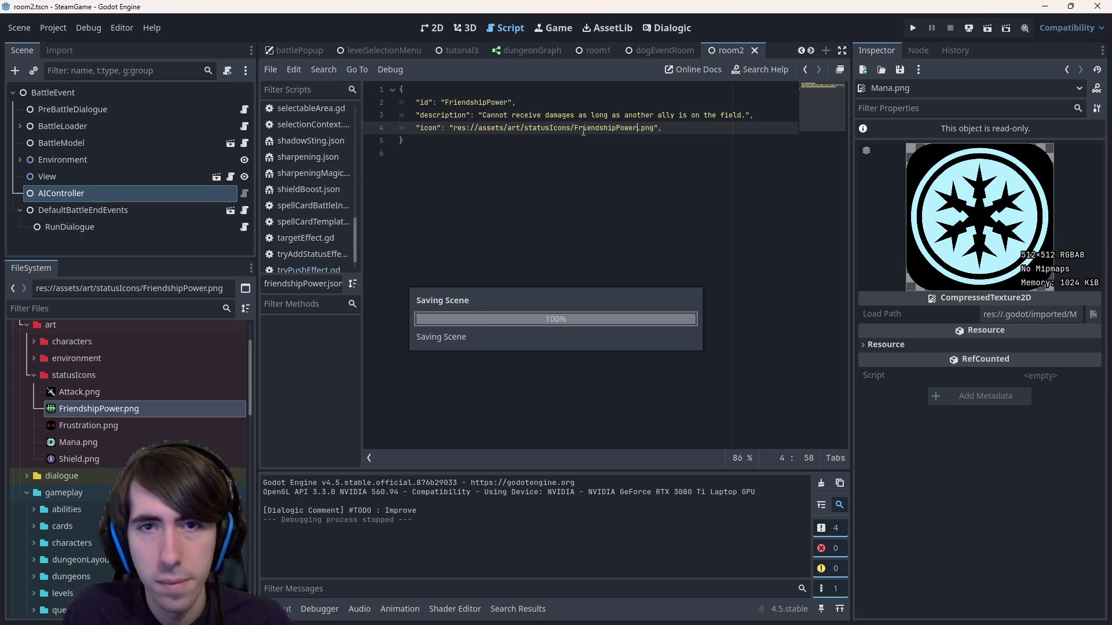
left_click(571, 180)
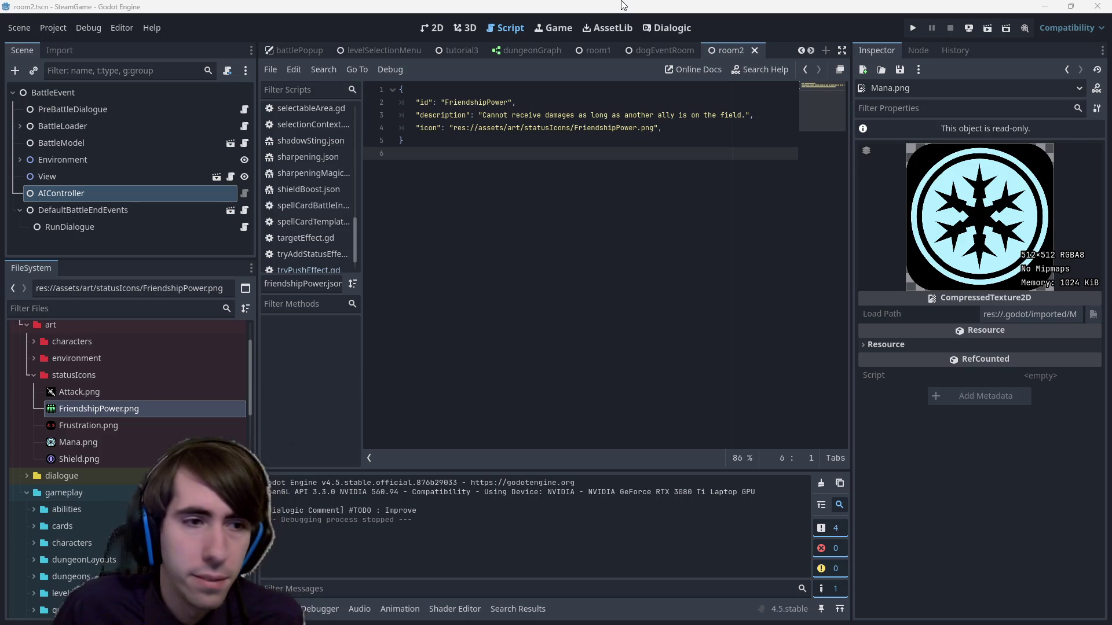
- Collapse the statusIcons and art folders and run the current battle scene (F6)
scroll(144, 401, "up", 3)
double_click(98, 445)
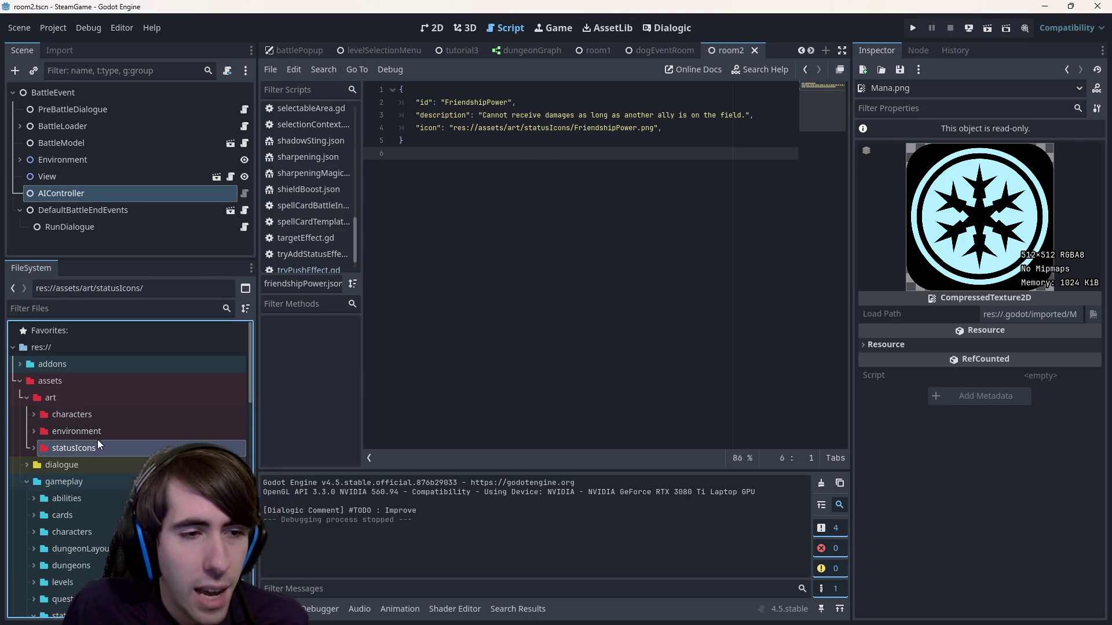
double_click(87, 400)
scroll(97, 456, "down", 4)
scroll(96, 455, "up", 2)
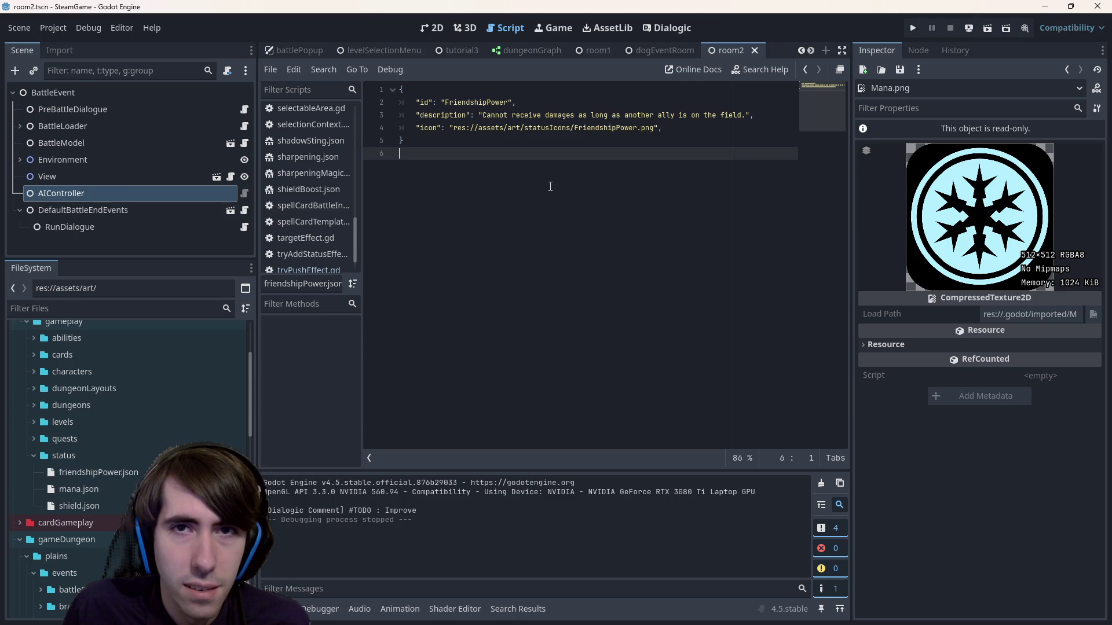
left_click(987, 27)
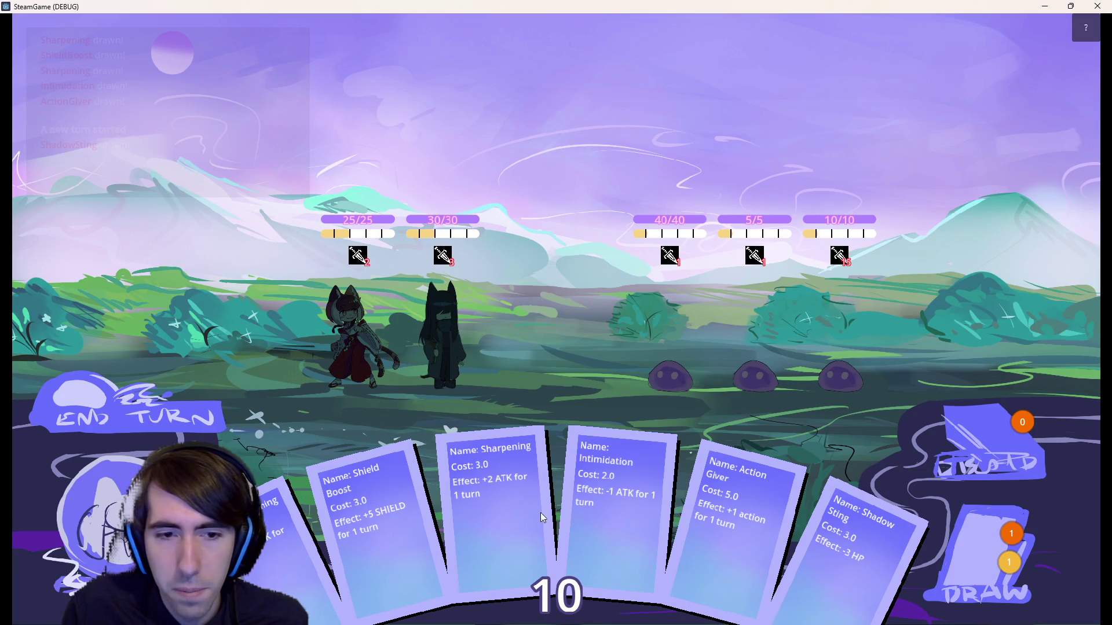
- Play Shield Boost on the cat girl and the dark-haired girl, then return to Godot
mouse_move(384, 512)
left_mouse_down()
mouse_move(360, 315)
mouse_move(352, 320)
left_mouse_up()
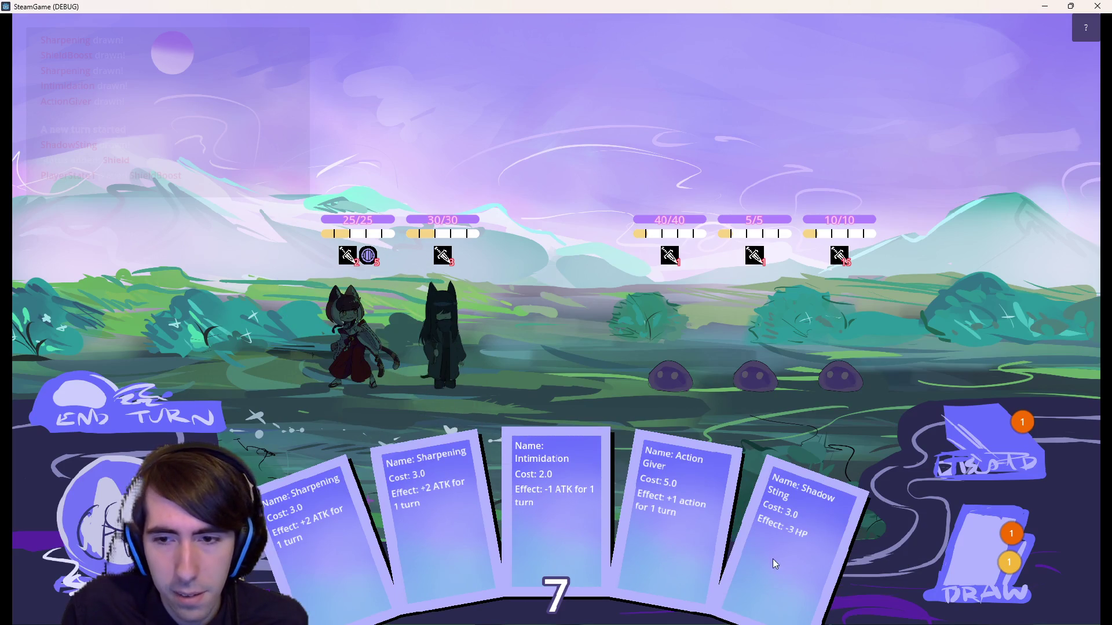
left_click(984, 550)
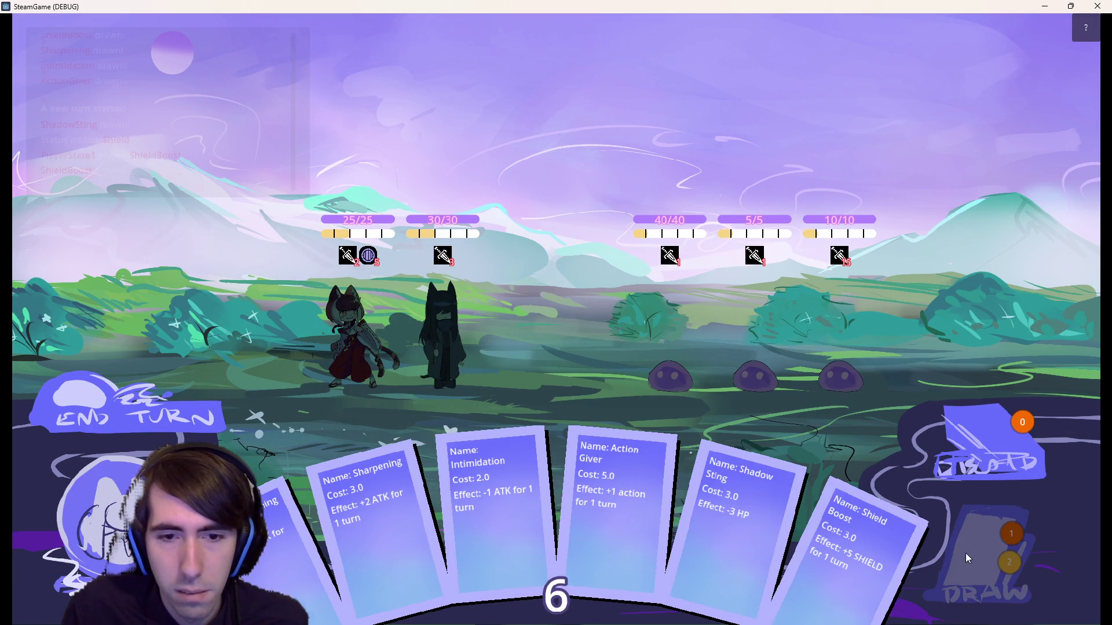
mouse_move(851, 550)
left_mouse_down()
mouse_move(436, 297)
mouse_move(473, 317)
left_mouse_up()
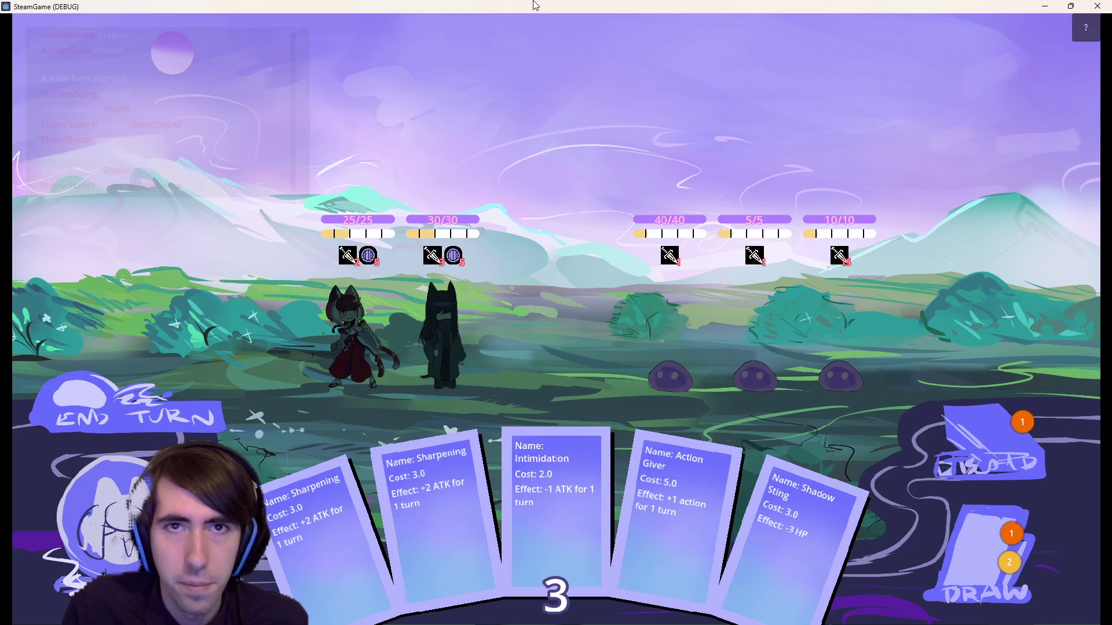
key("alt+Tab")
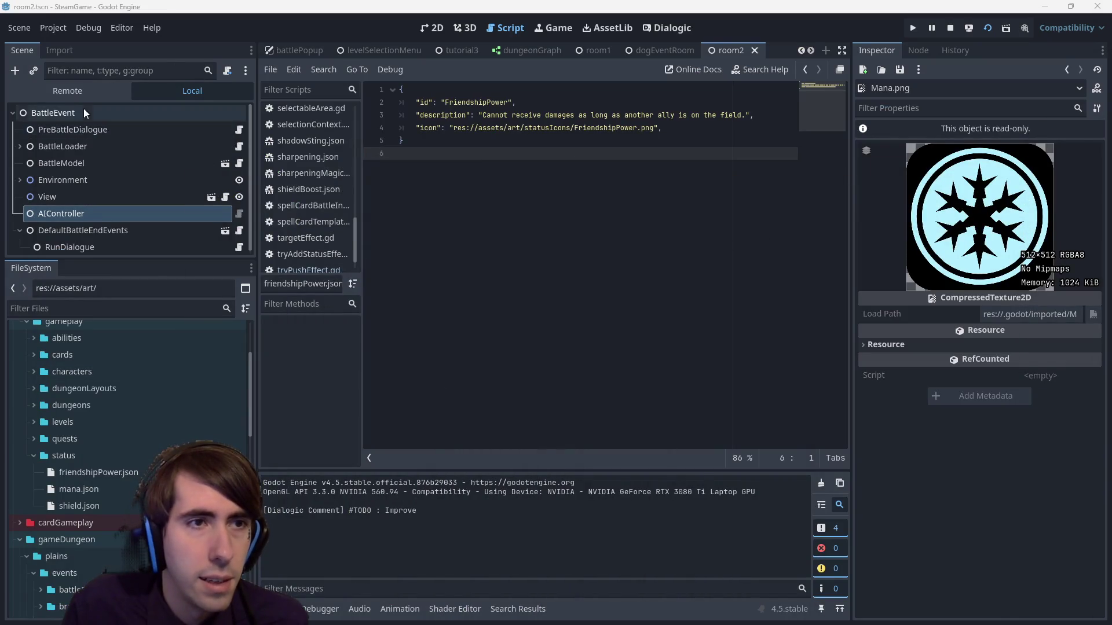
- In the Remote scene tree, expand BattleEvent > View > BattleFieldView > Side1
left_click(68, 91)
scroll(44, 214, "down", 1)
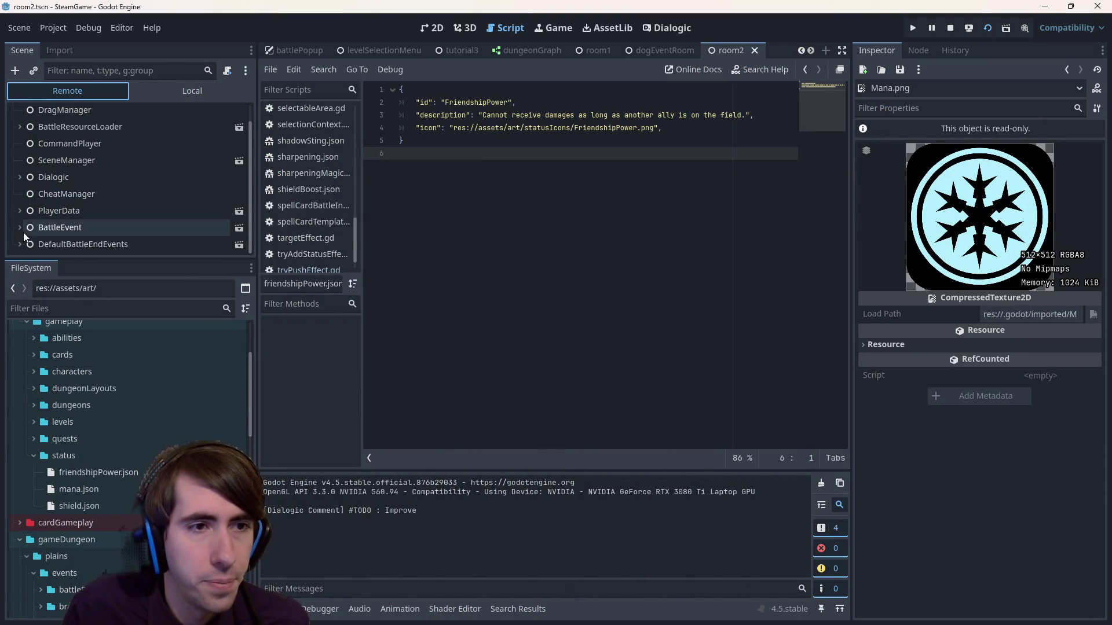
left_click(20, 211)
scroll(35, 208, "down", 1)
left_click(19, 194)
scroll(18, 196, "up", 1)
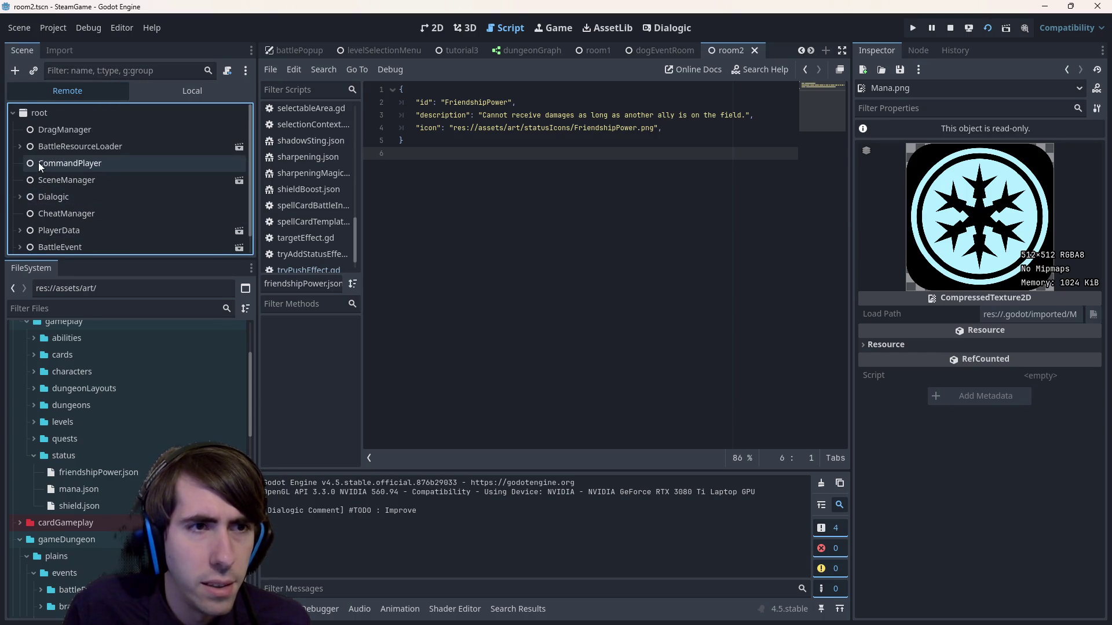
scroll(36, 168, "down", 1)
left_click(20, 227)
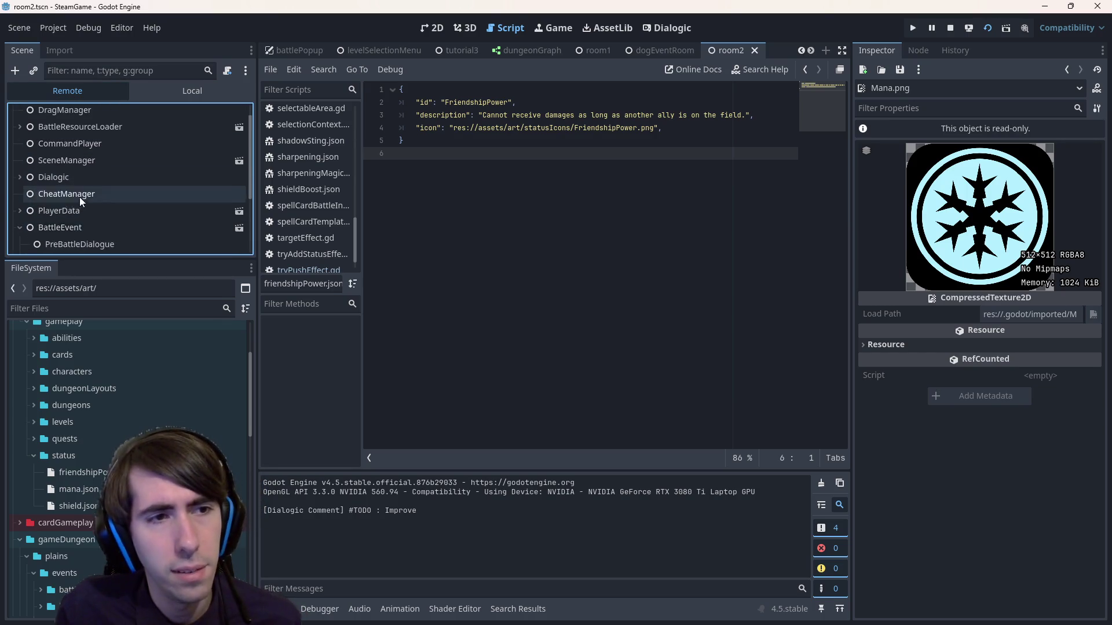
scroll(72, 200, "down", 3)
scroll(61, 196, "down", 1)
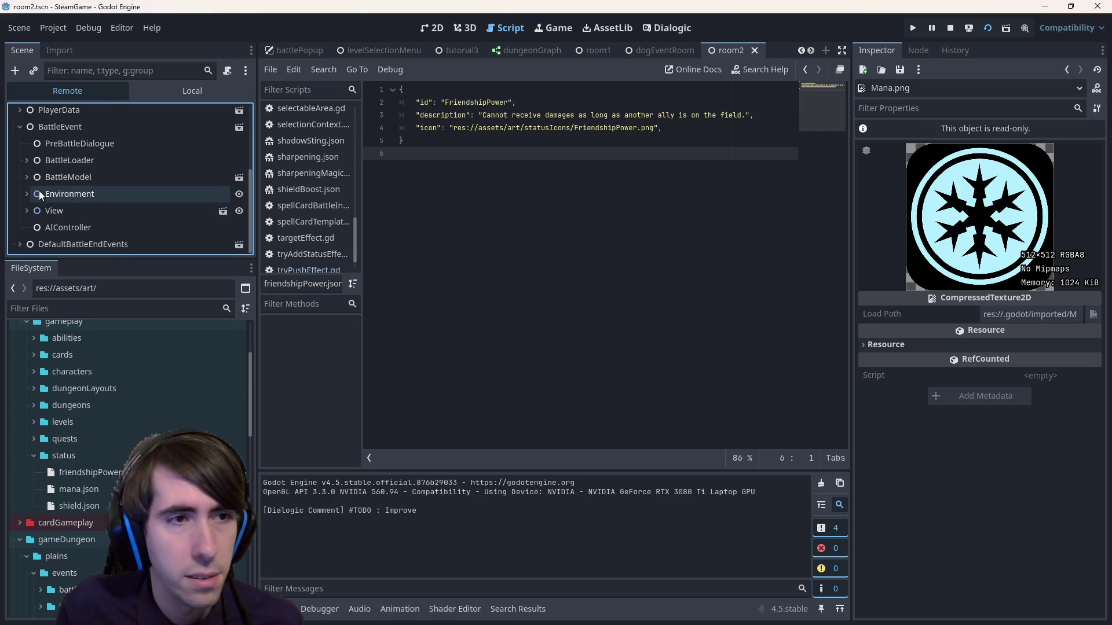
left_click(23, 208)
scroll(26, 200, "down", 3)
left_click(33, 172)
left_click(41, 178)
scroll(43, 170, "down", 3)
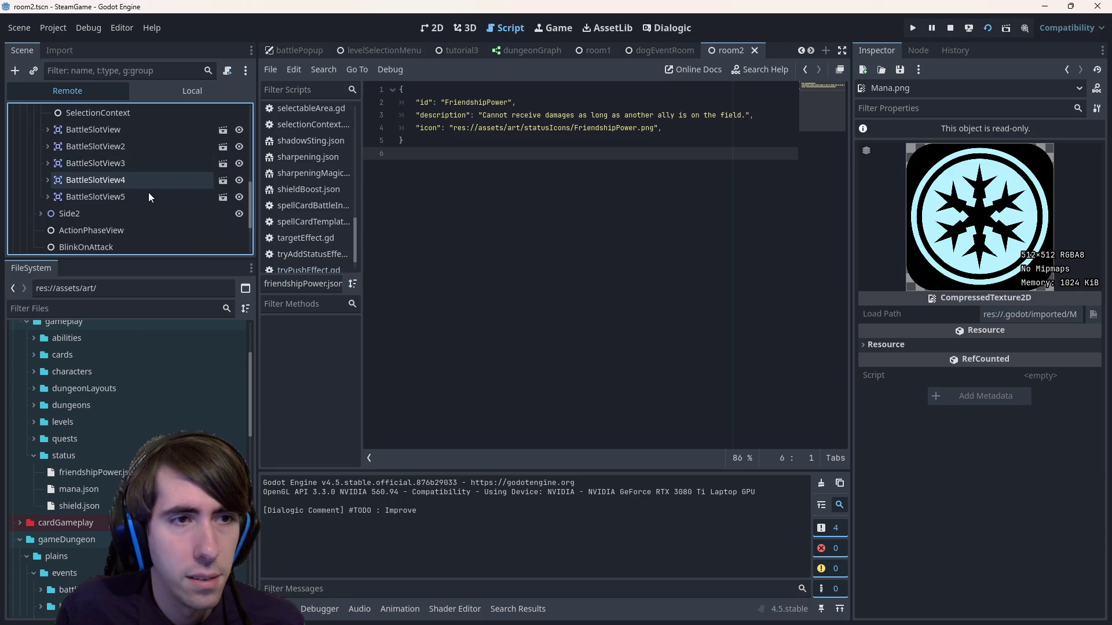
- Select the first slot's CharacterView and open its Model's AbilitySystemComponent Data dictionary
left_click(99, 131)
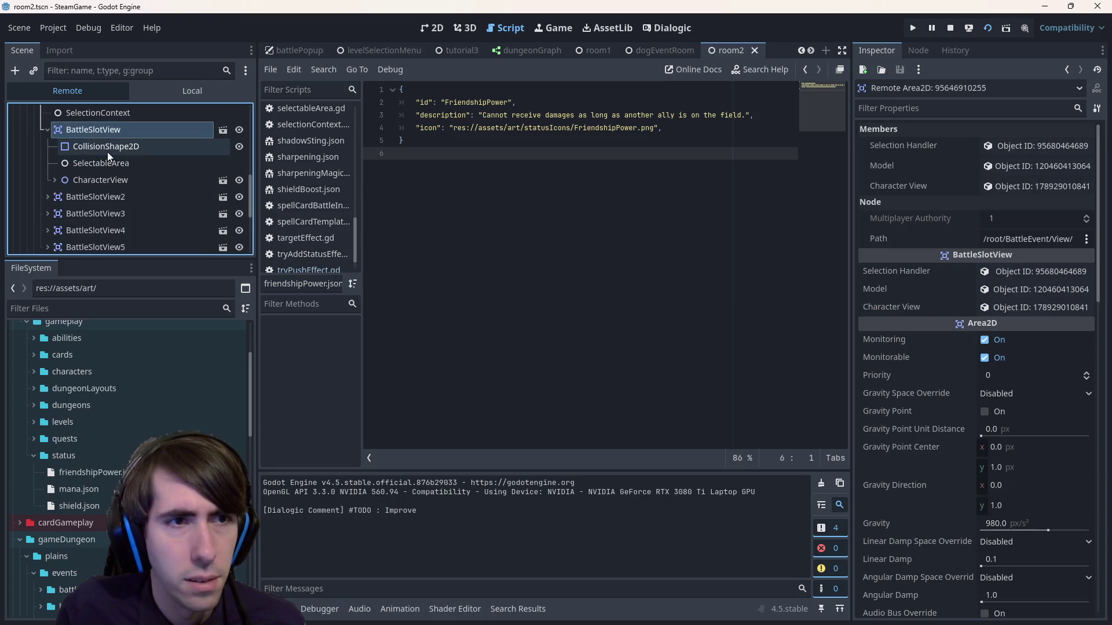
left_click(108, 174)
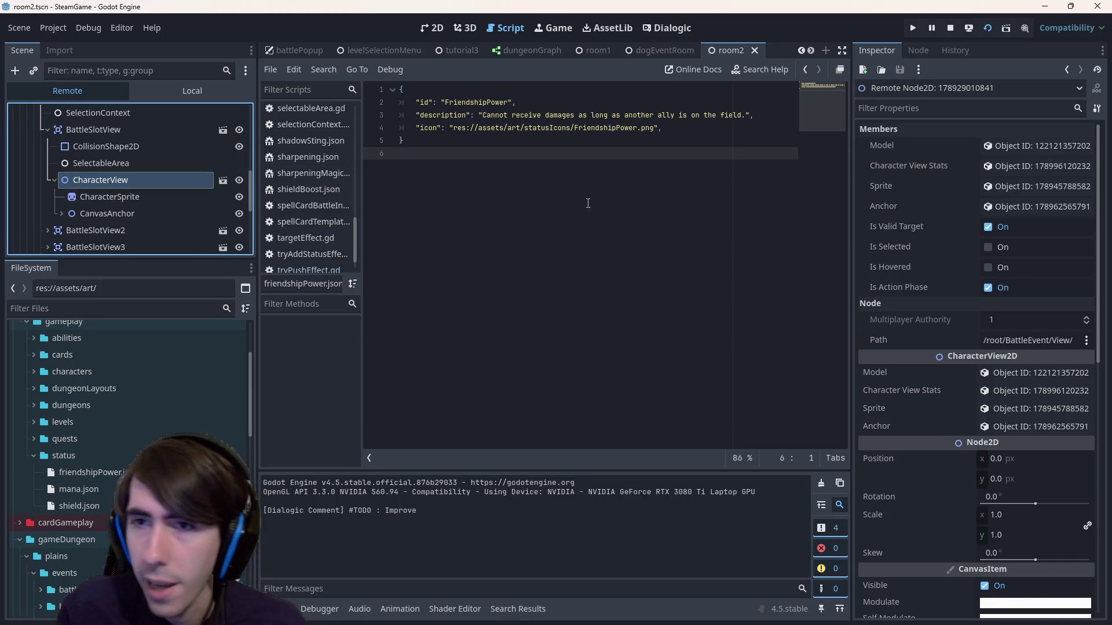
left_click(1061, 145)
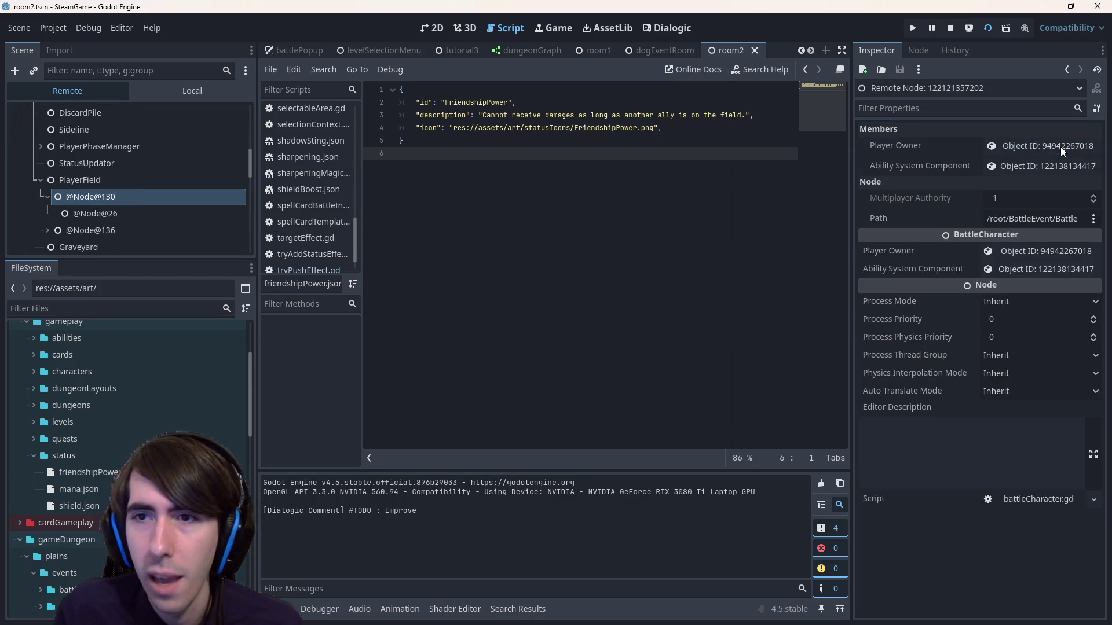
left_click(1012, 169)
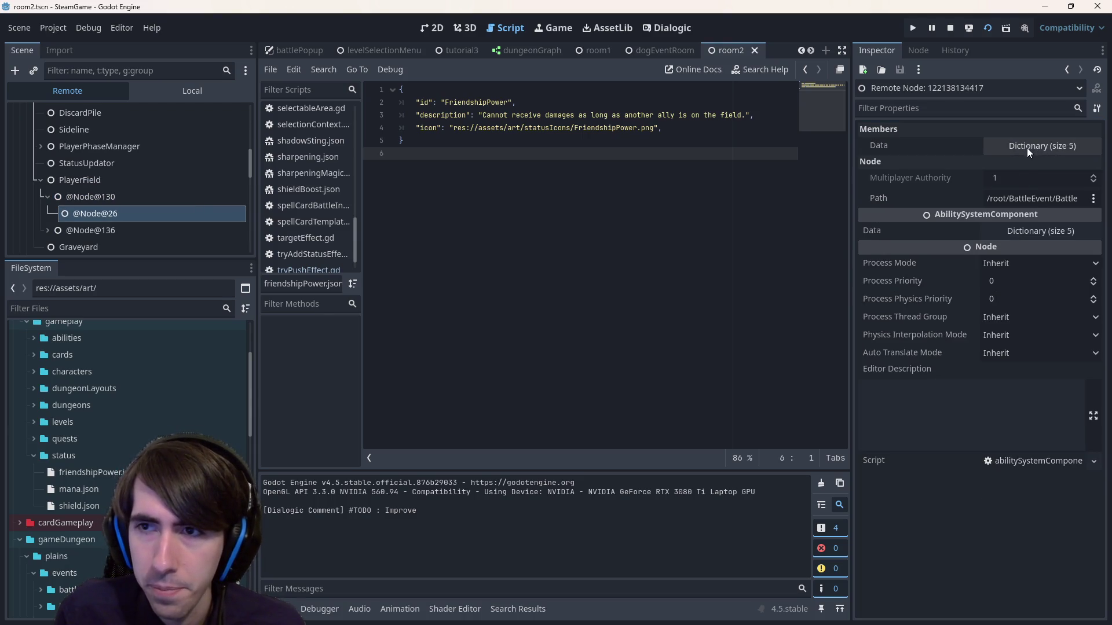
left_click(1002, 149)
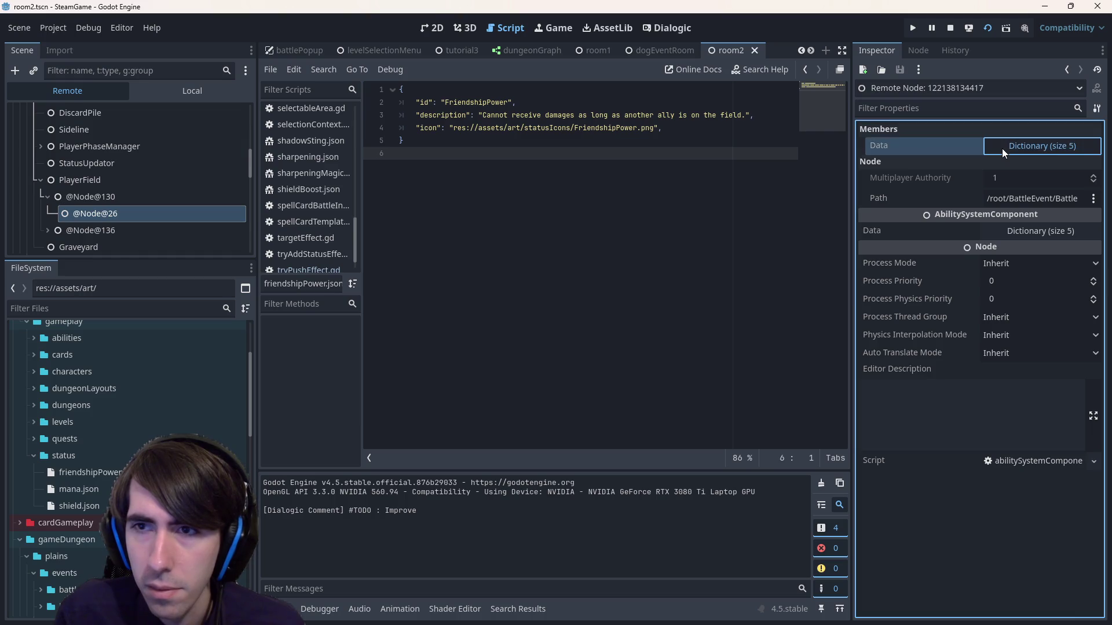
mouse_move(851, 178)
left_mouse_down()
mouse_move(604, 208)
mouse_move(798, 213)
mouse_move(692, 219)
left_mouse_up()
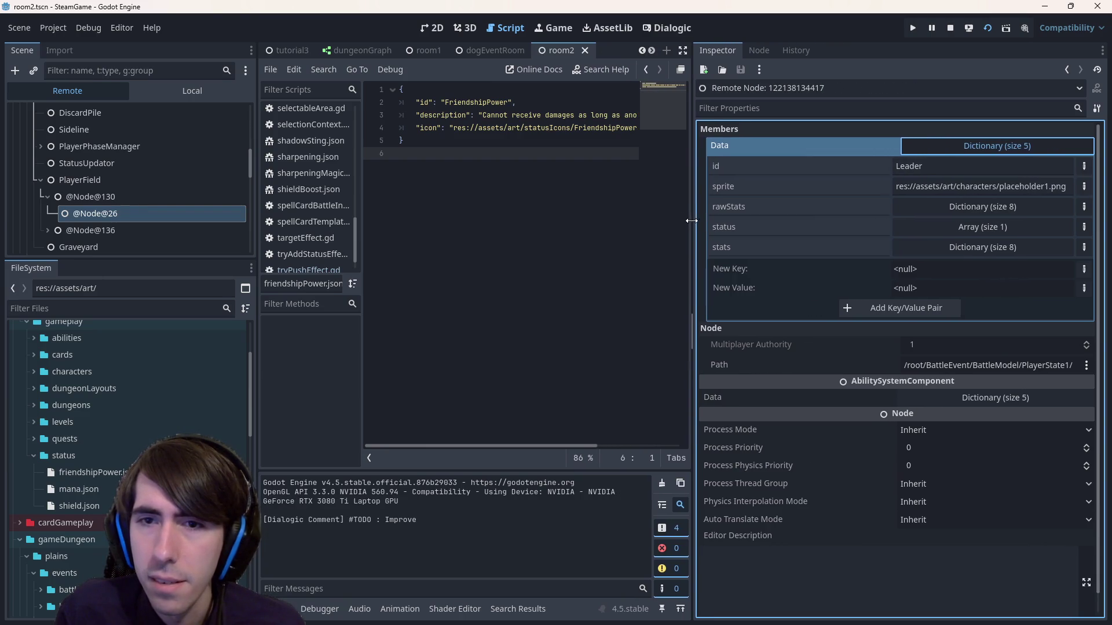
- Expand the status array's first entry: Shield with turnDuration 1.0 and counter 5.0
left_click(974, 228)
left_click(974, 228)
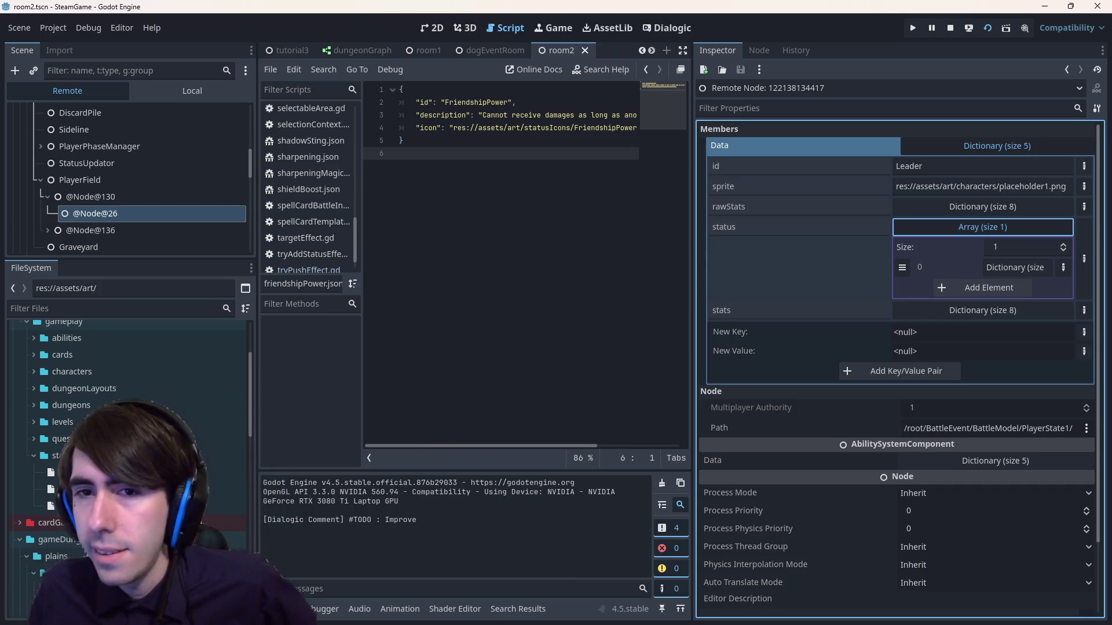
left_click(1020, 263)
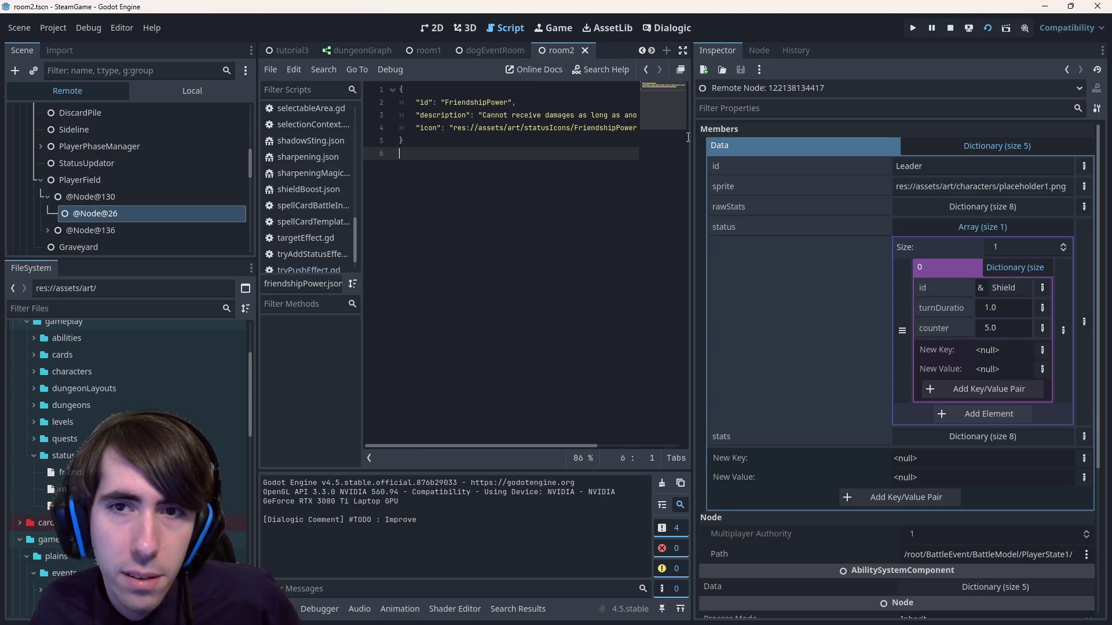
mouse_move(692, 150)
left_mouse_down()
mouse_move(765, 151)
mouse_move(743, 150)
left_mouse_up()
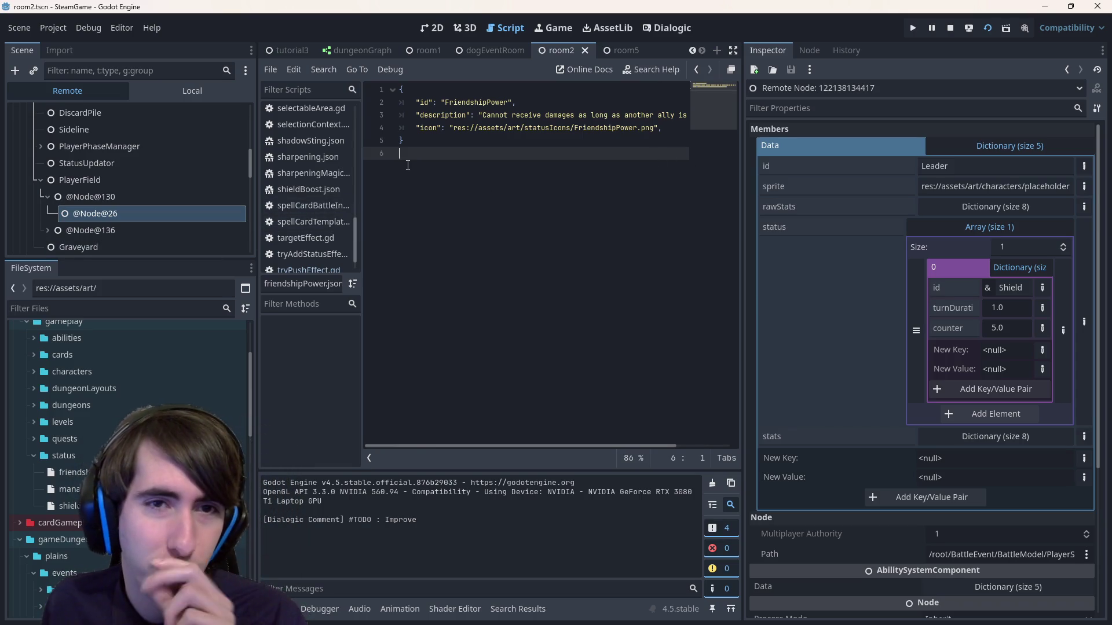
scroll(127, 452, "down", 10)
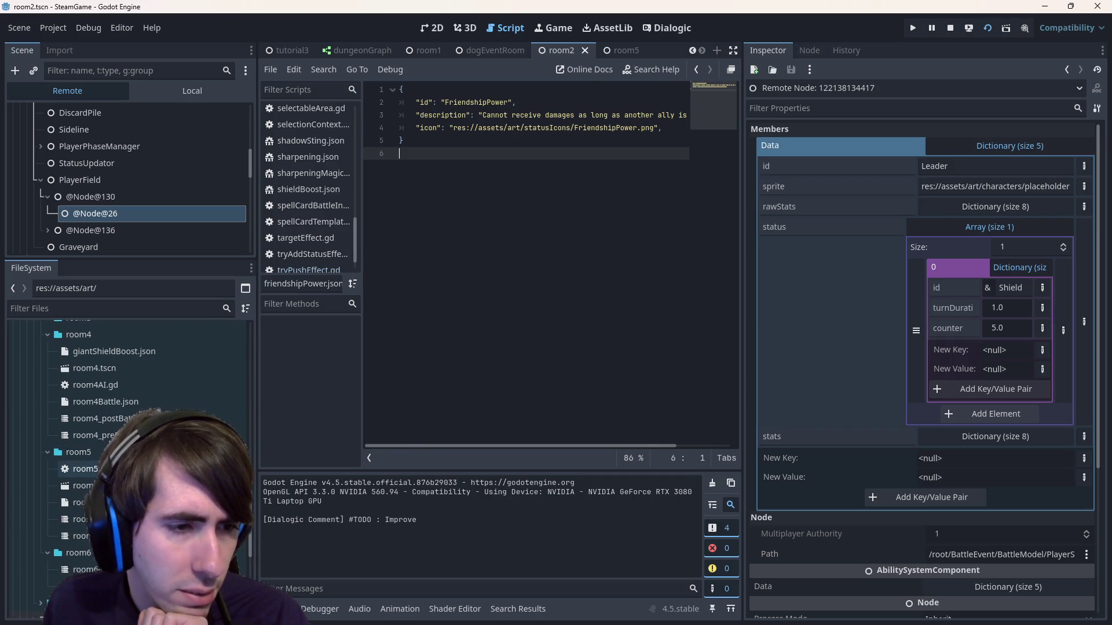
scroll(127, 440, "up", 5)
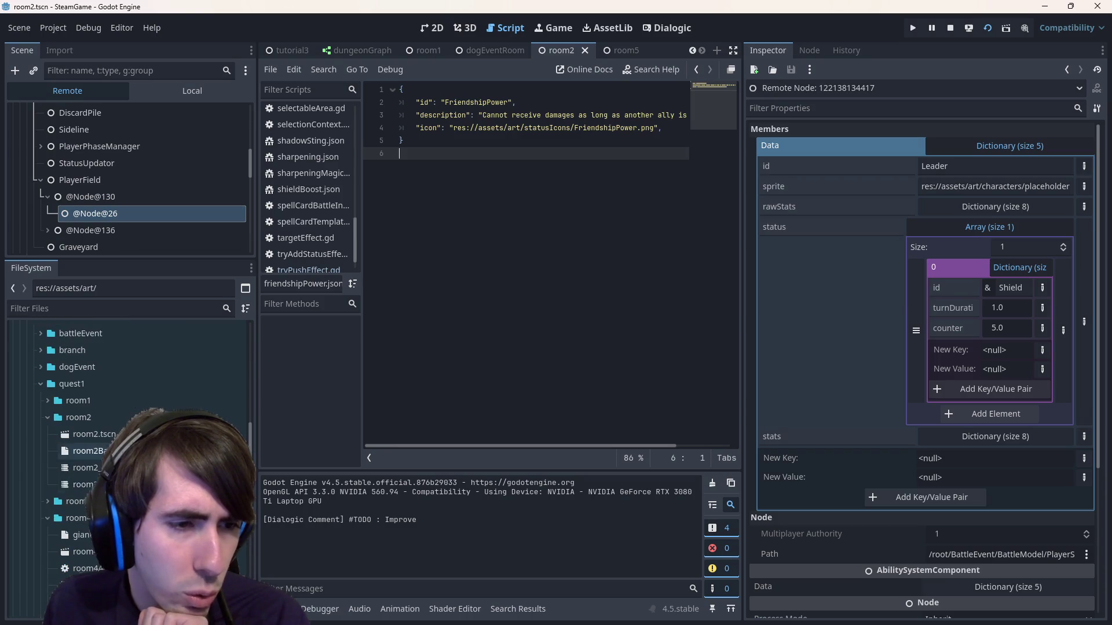
- Open room2Battle.json and expand its Data dictionary in the Inspector
double_click(87, 451)
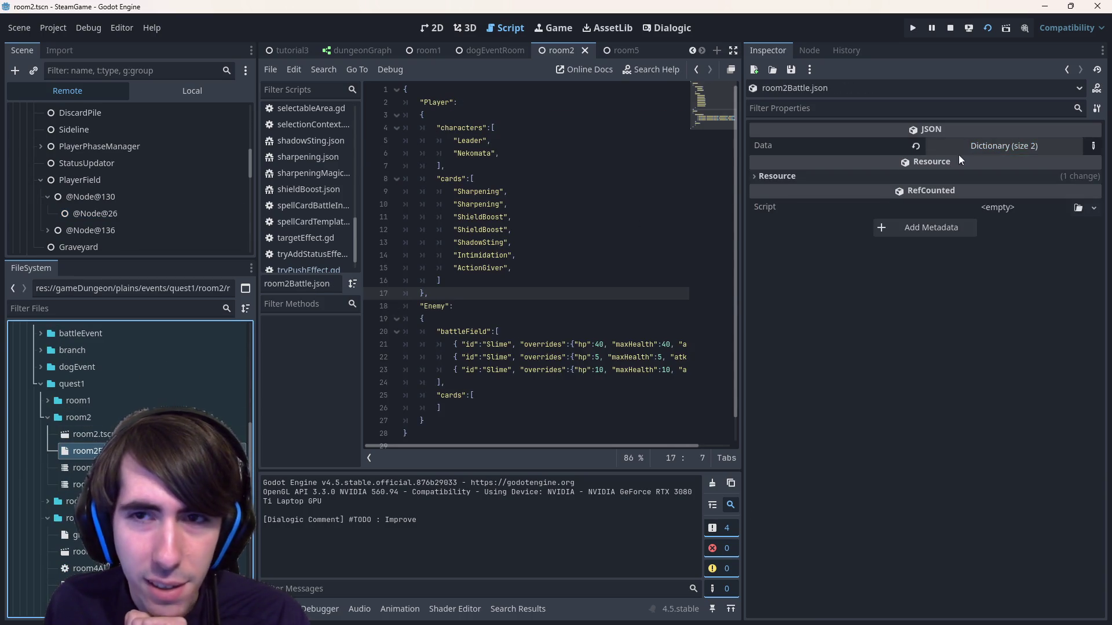
left_click(1019, 146)
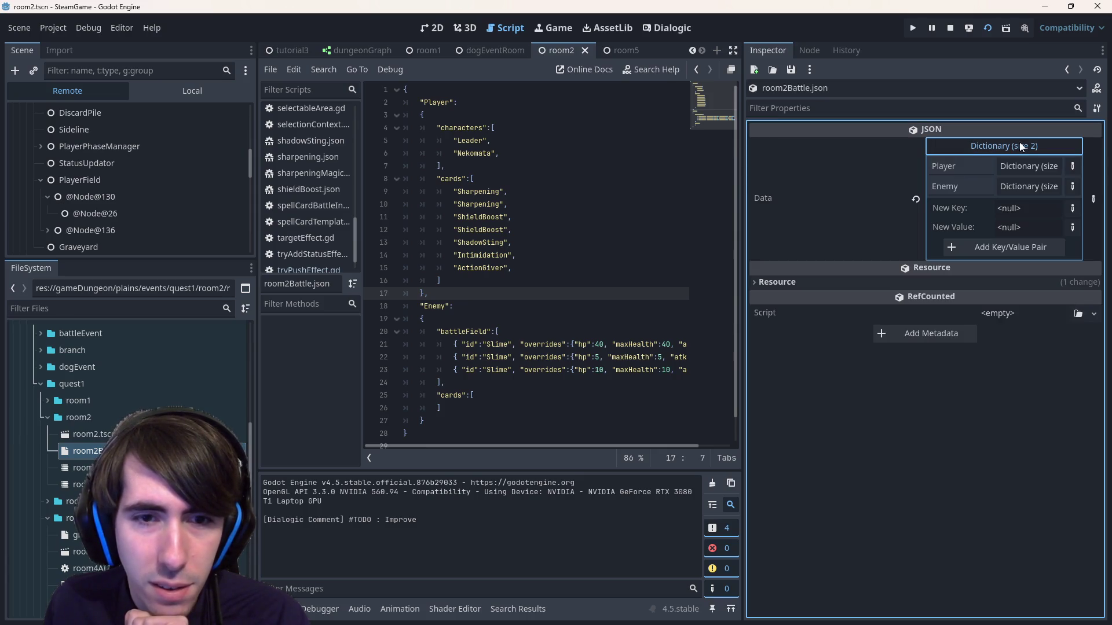
left_click(575, 268)
- Reselect the live ability system component and expand its status array again
left_click(130, 212)
left_click(950, 250)
left_click(950, 251)
left_click(957, 226)
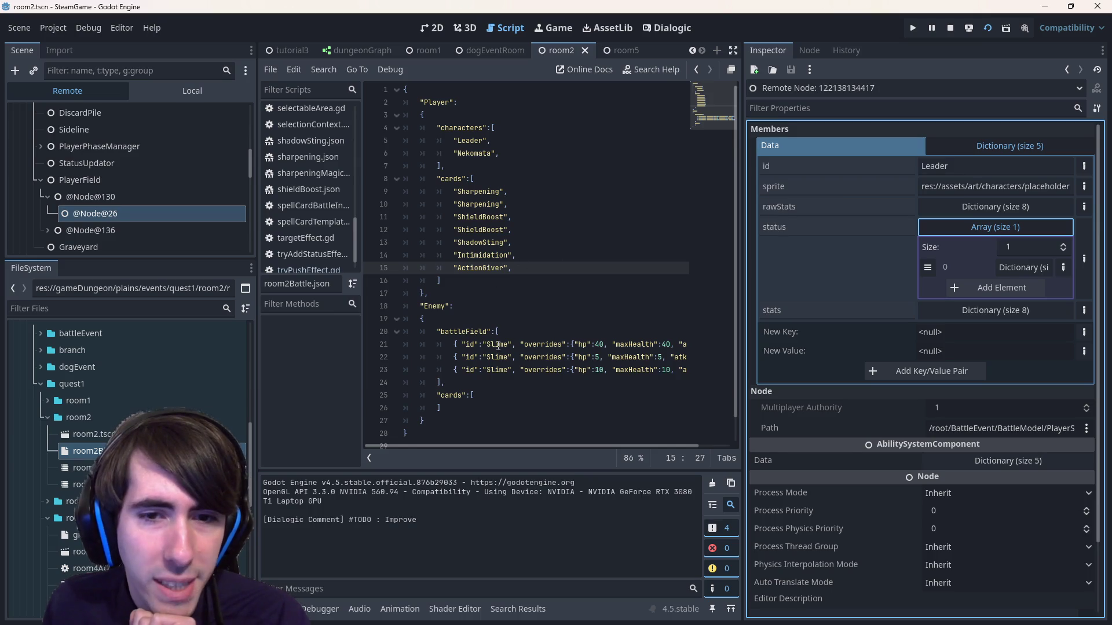
scroll(497, 343, "down", 1)
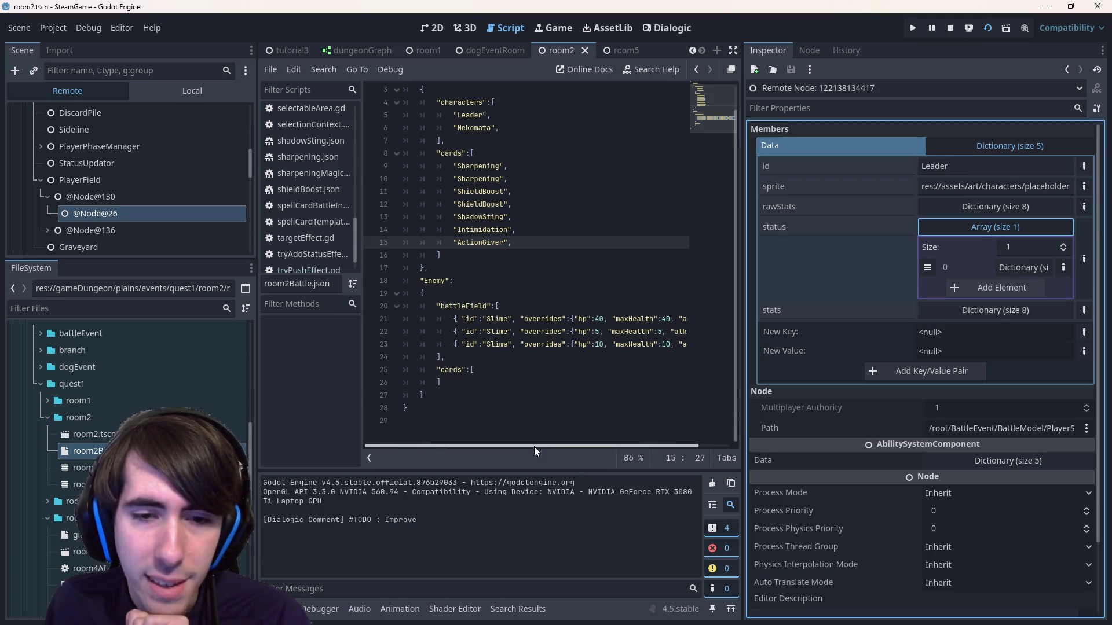
left_click_drag(534, 447, 622, 449)
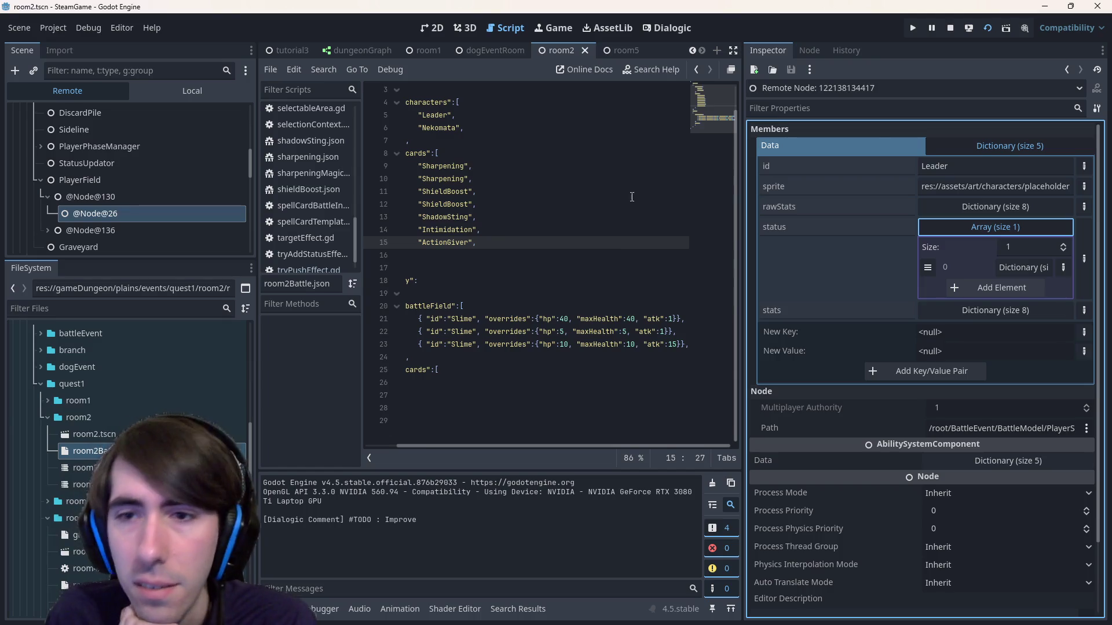
left_click(673, 319)
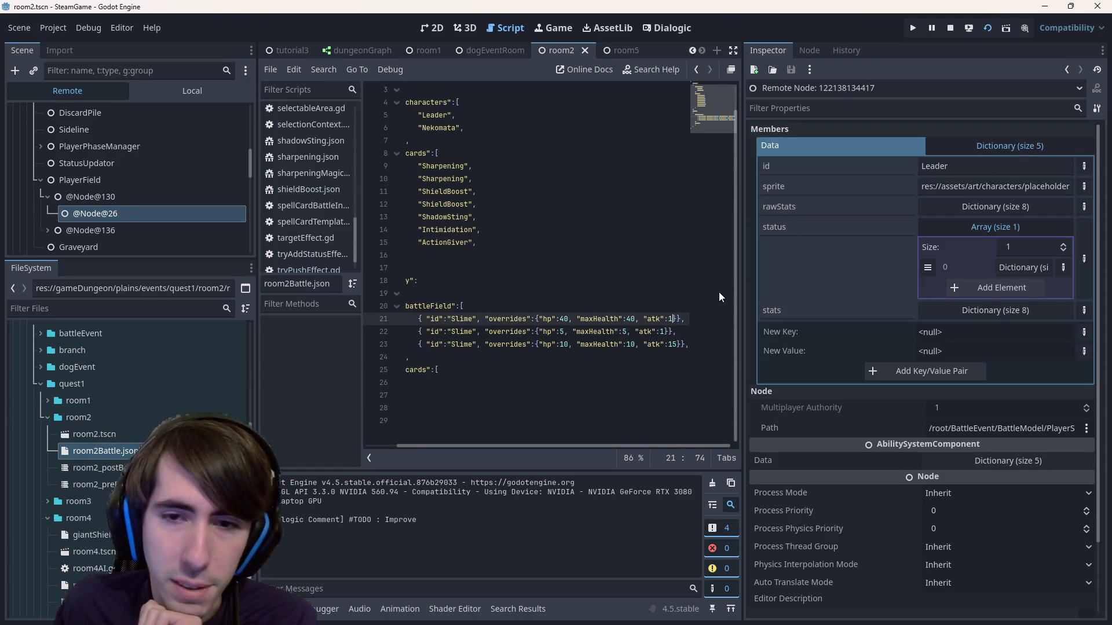
- Add a "stats" key after the first Slime's atk override, putting id and overrides on separate lines
type(", st")
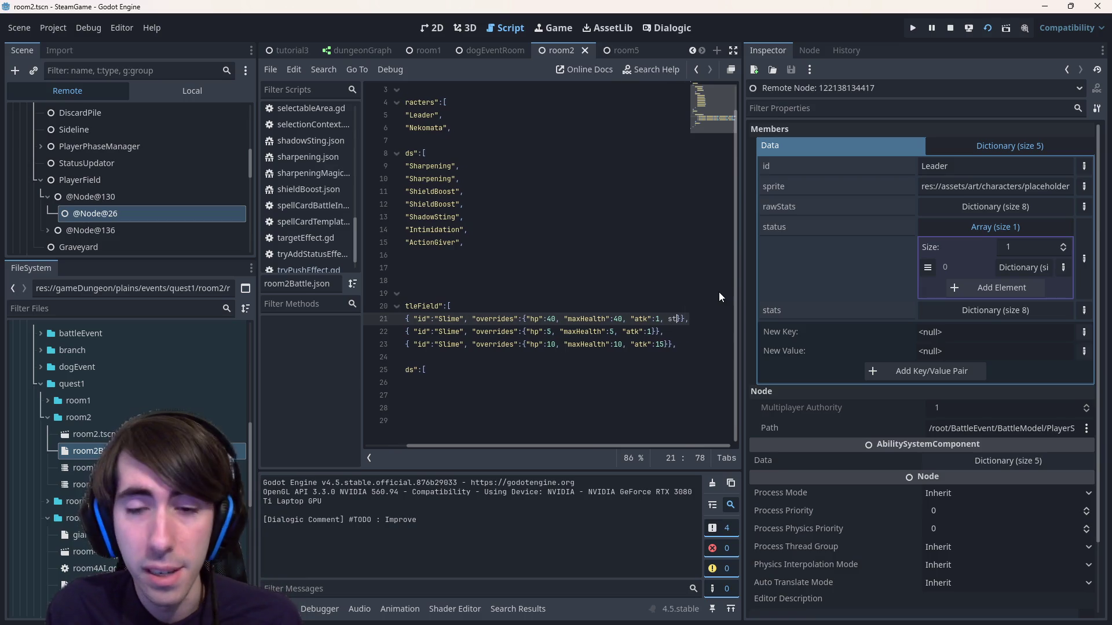
key("BackSpace")
key("BackSpace")
type("\"stats")
key("Left")
key("Left")
key("Left")
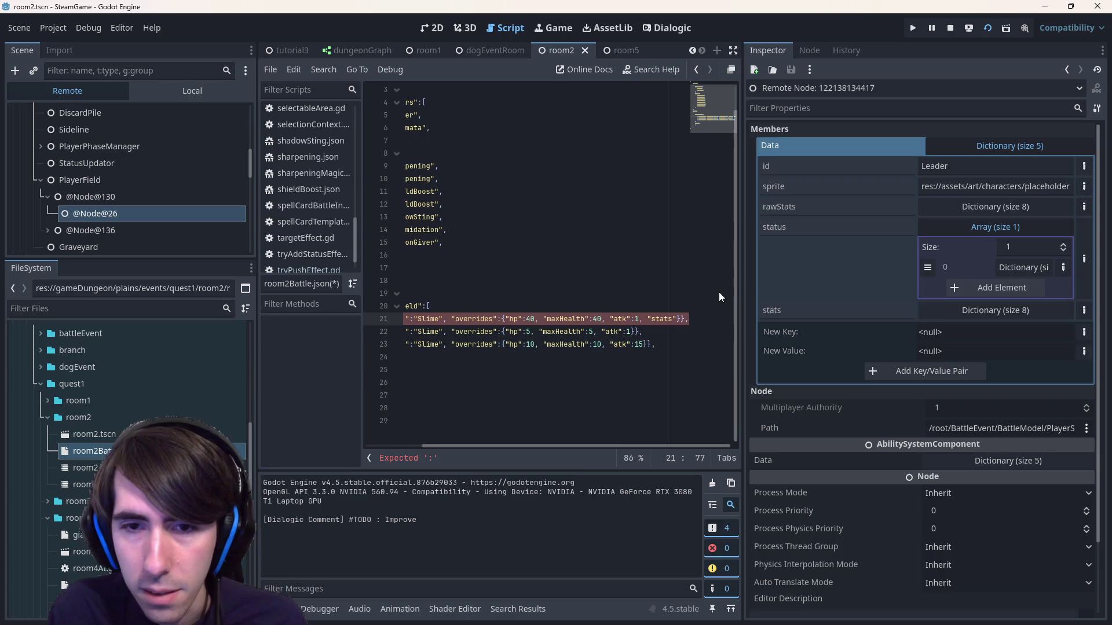
key("Return")
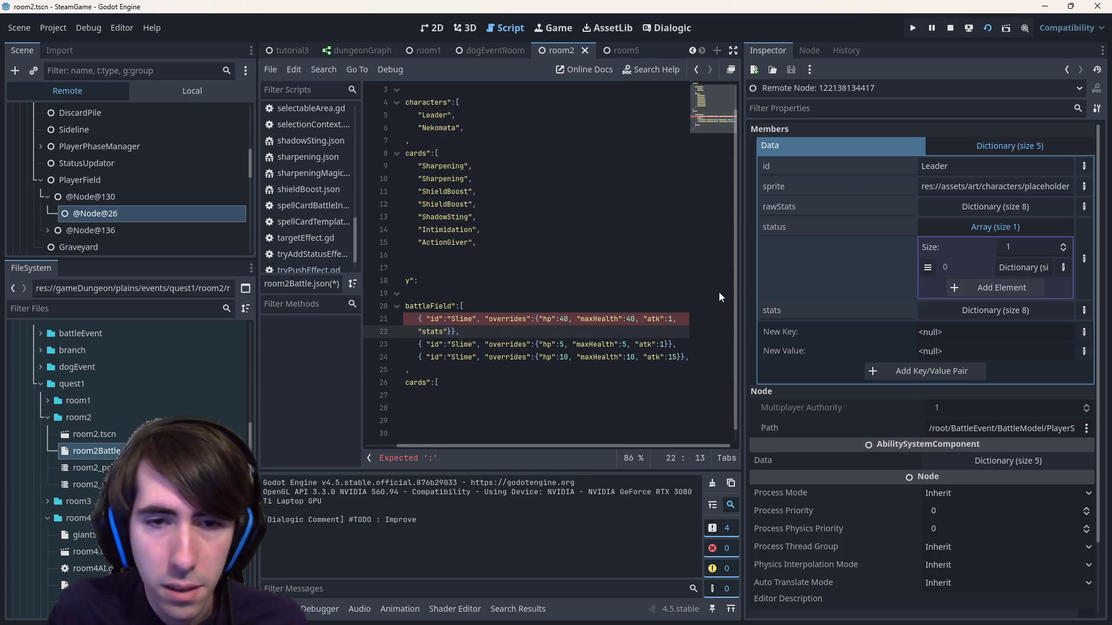
left_click(485, 319)
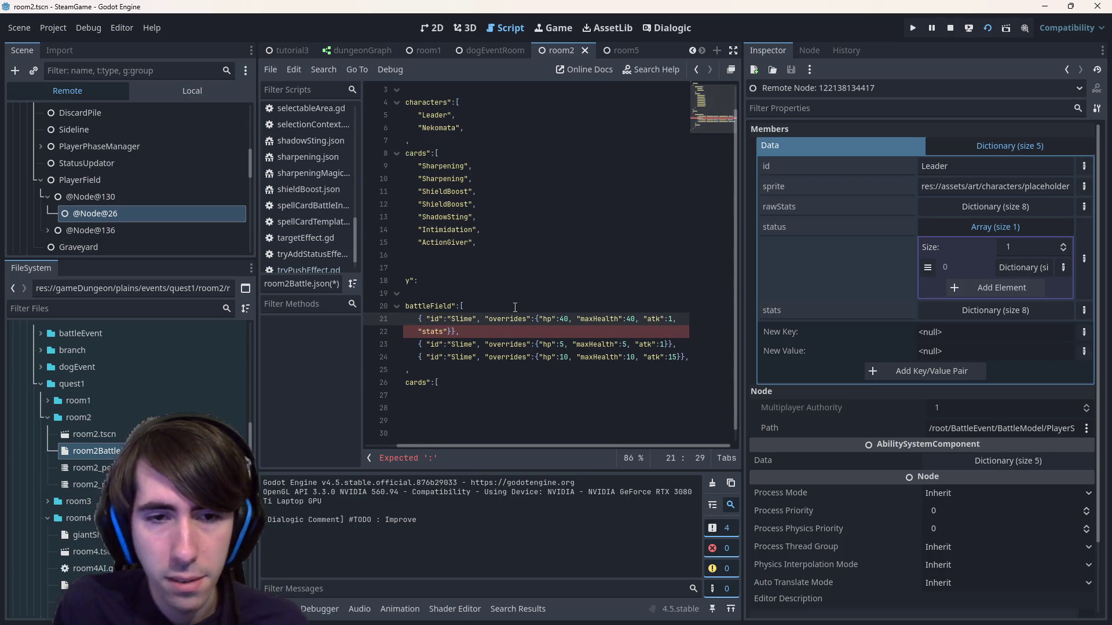
key("Return")
key("Up")
key("Right")
key("Right")
key("Return")
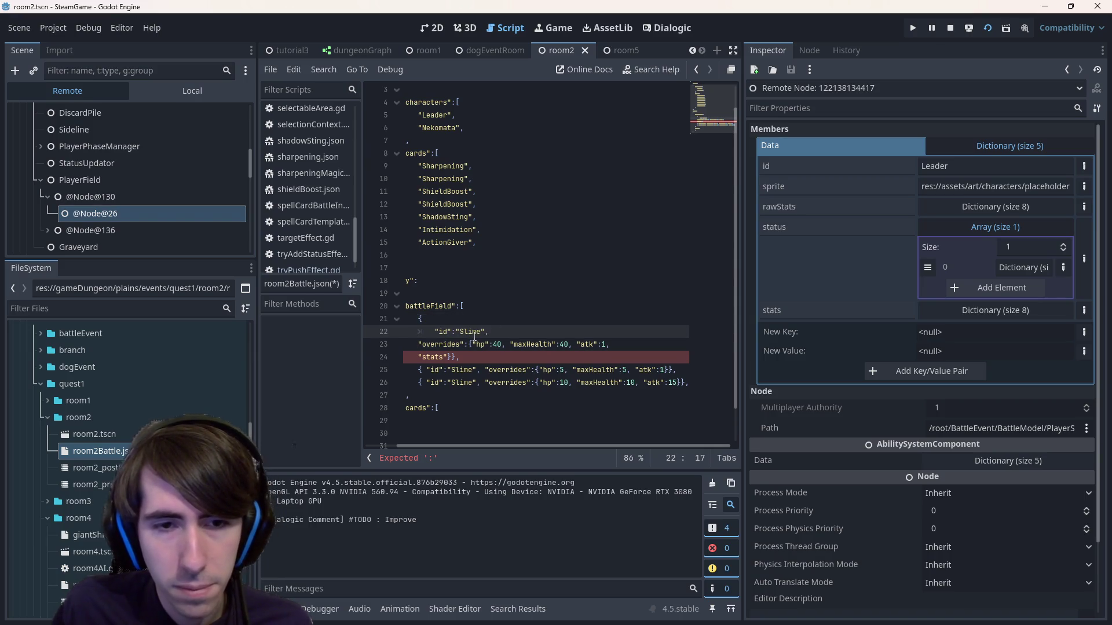
left_click(449, 354)
key("Return")
key("Up")
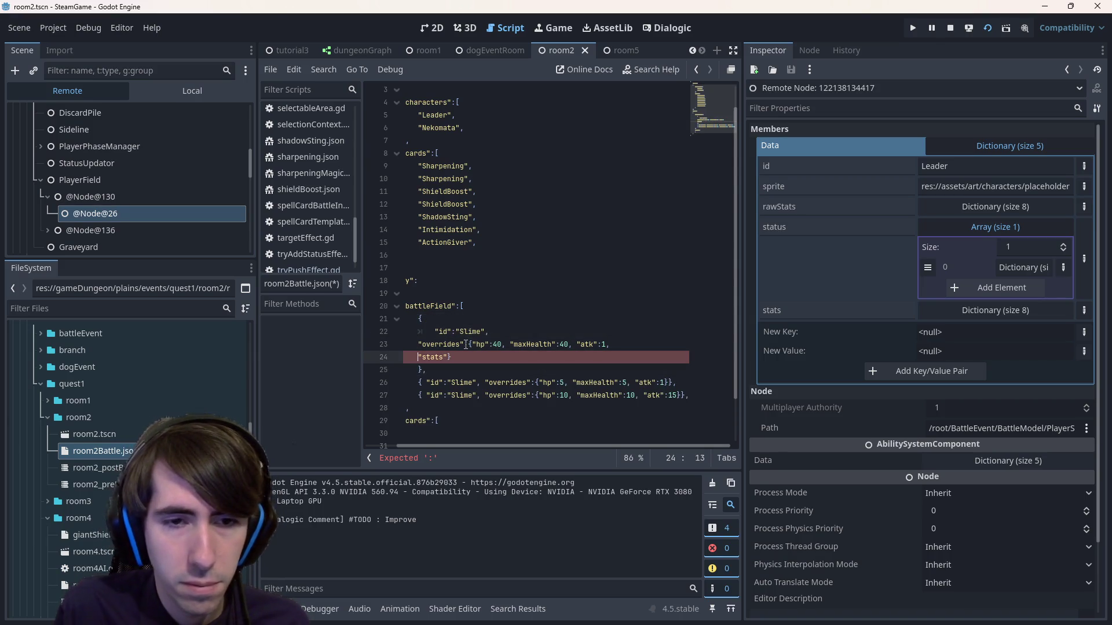
key("Tab")
key("Up")
key("Tab")
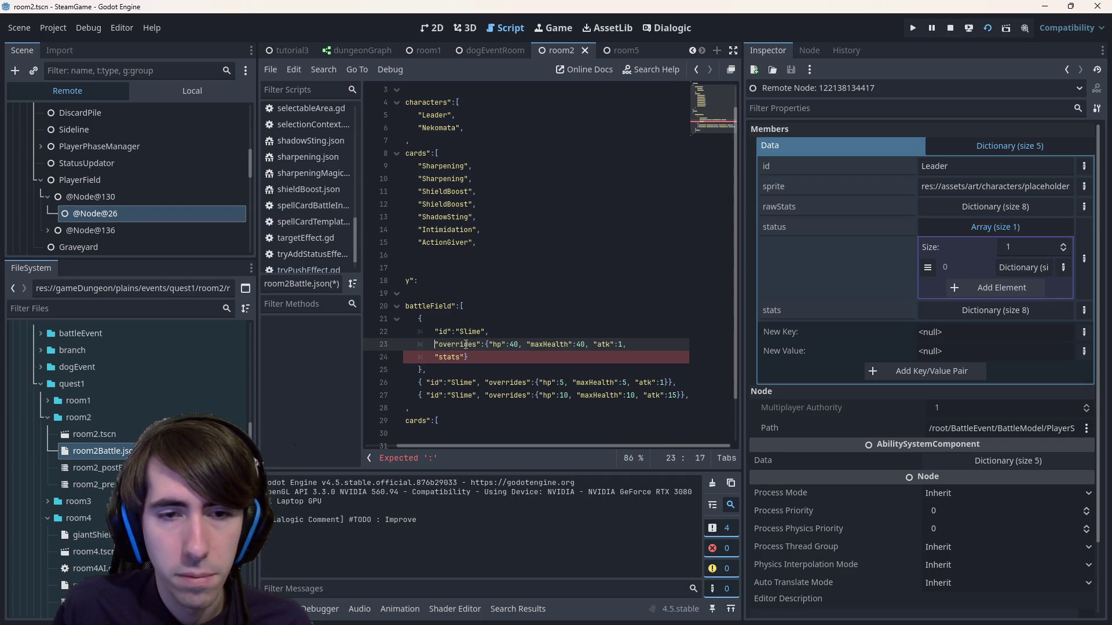
- Split the overrides block onto indented lines, rename the key to "status", and save
left_click(464, 357)
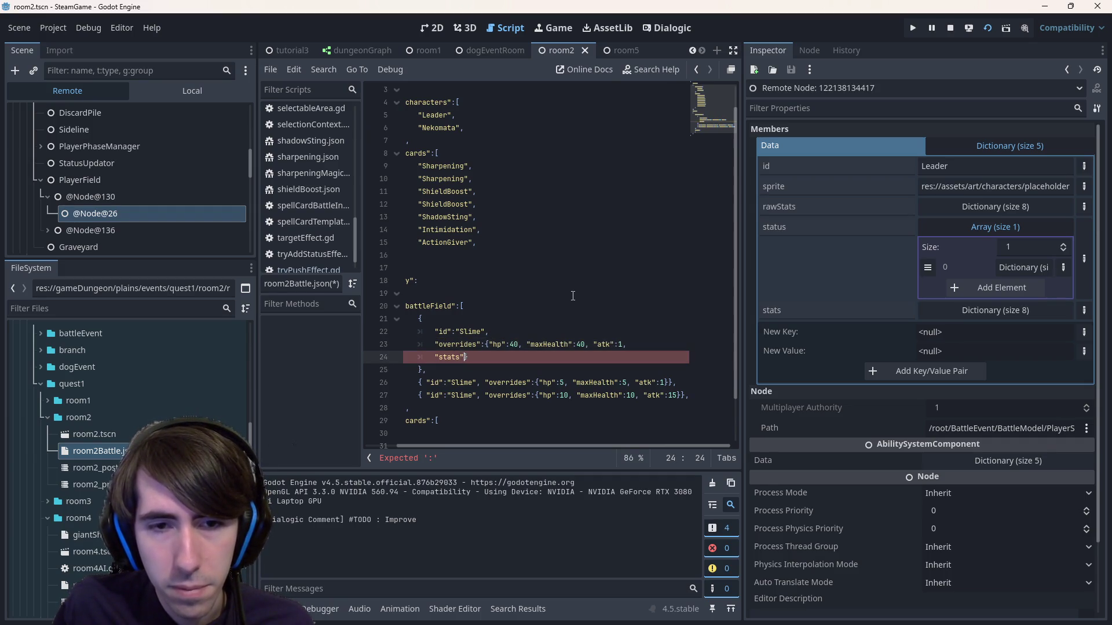
key("Up")
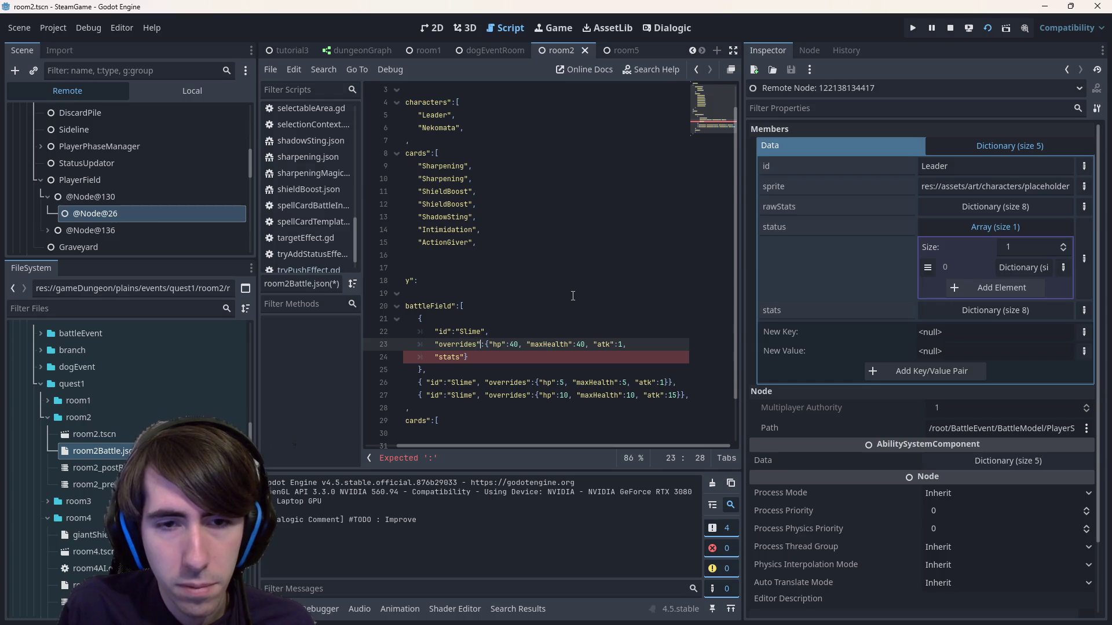
key("Return")
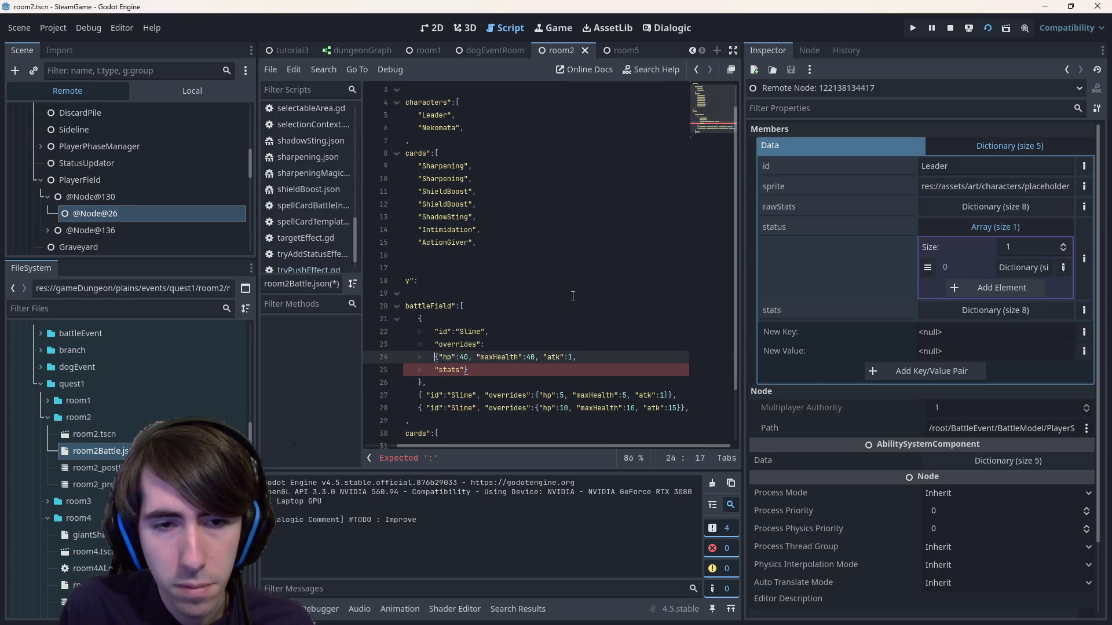
key("Return")
key("Down")
key("End")
key("Left")
key("Return")
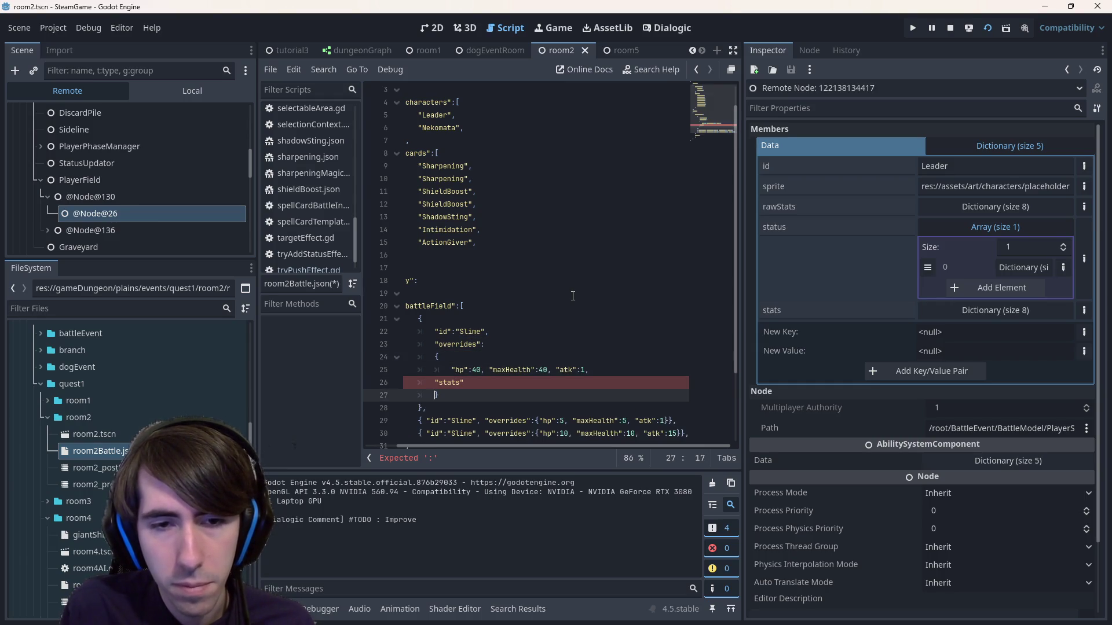
key("Up")
key("Home")
key("Tab")
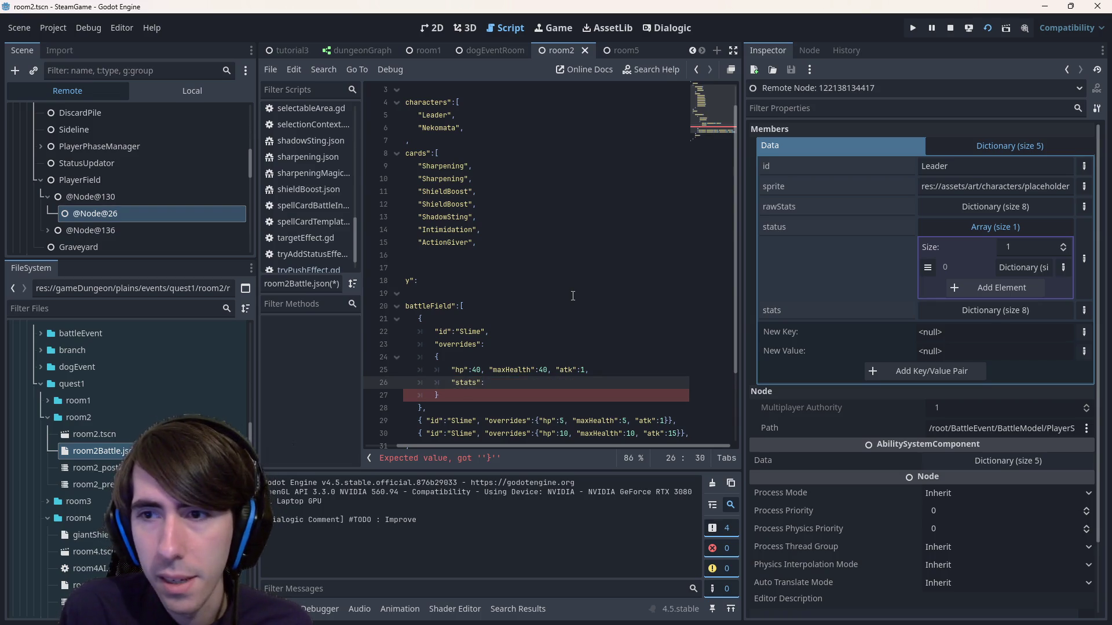
type("[")
key("ctrl+s")
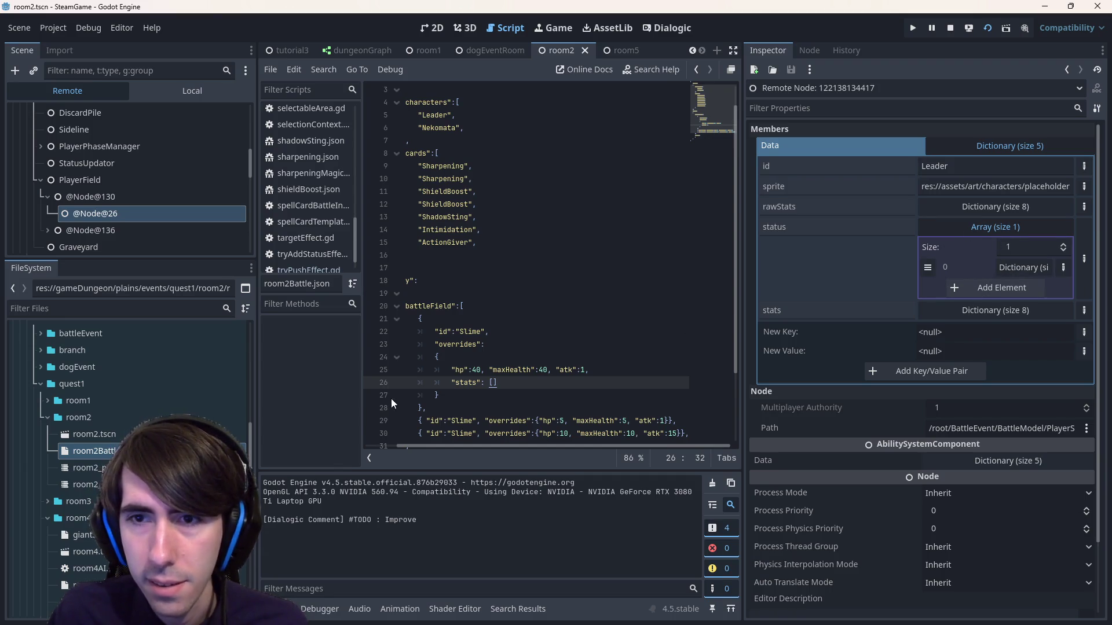
type("u")
key("ctrl+s")
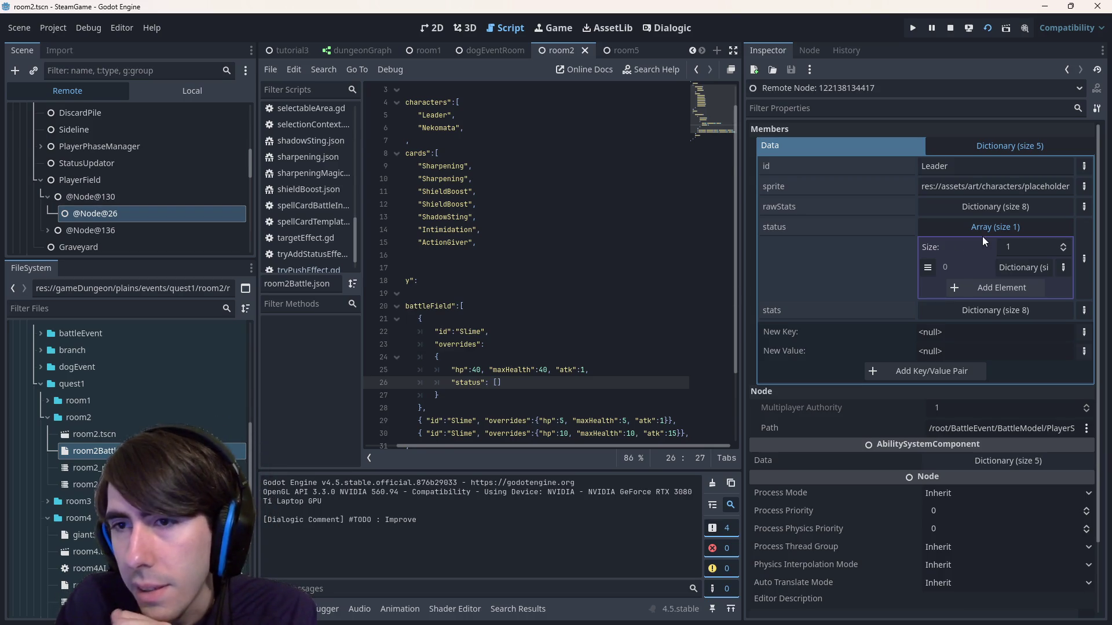
- Add a {"id":"FriendshipPower"} entry to the first Slime's status list, using the leader's Shield entry as reference
left_click(1018, 268)
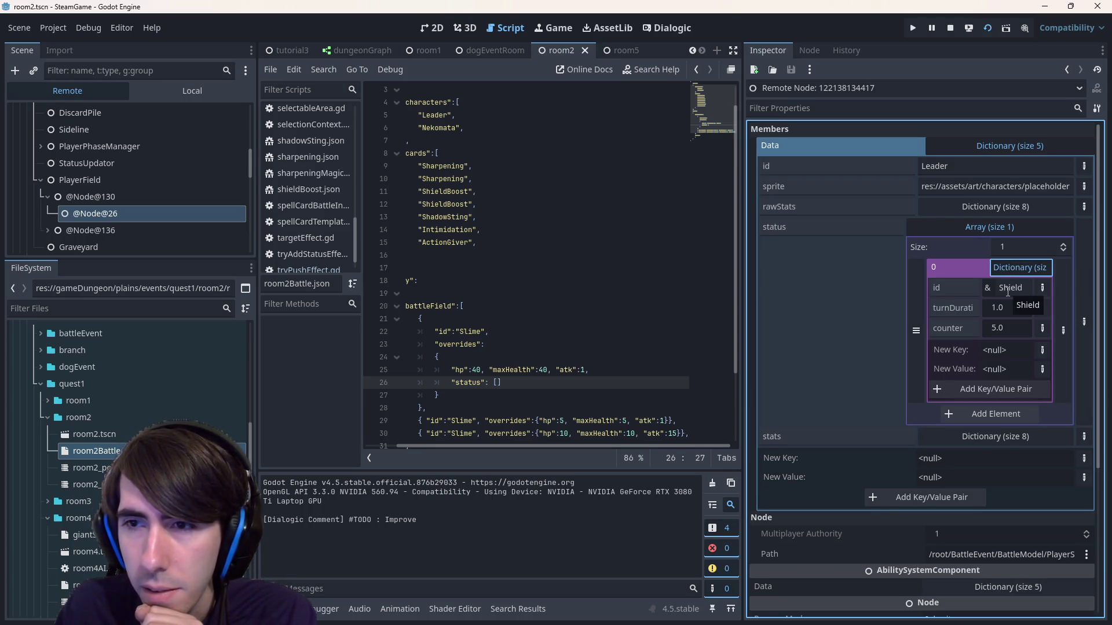
left_click(1022, 267)
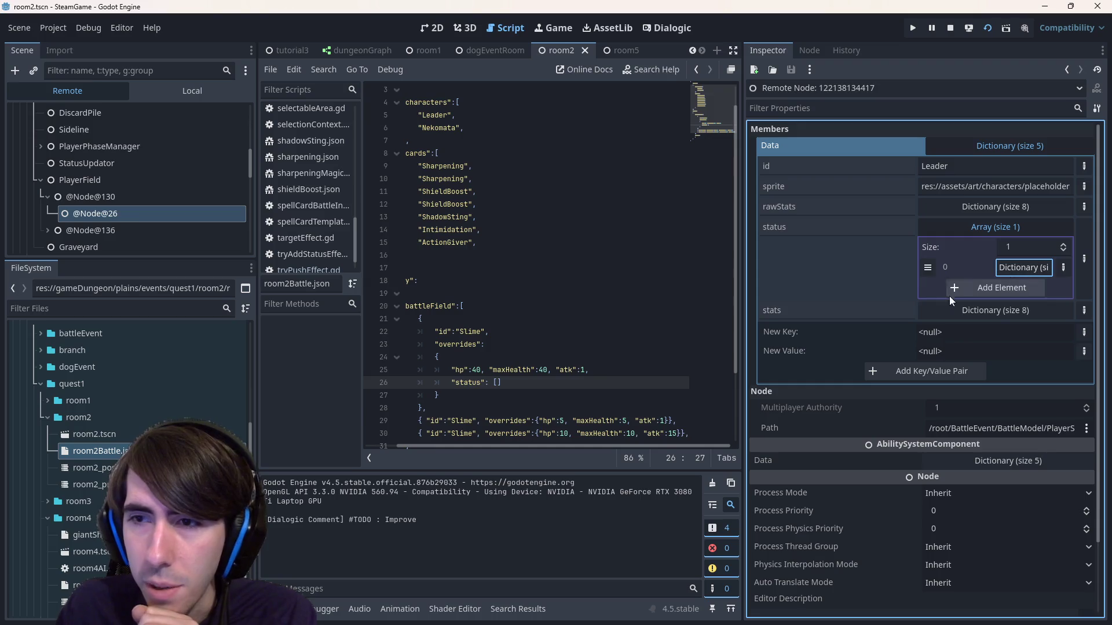
left_click(499, 382)
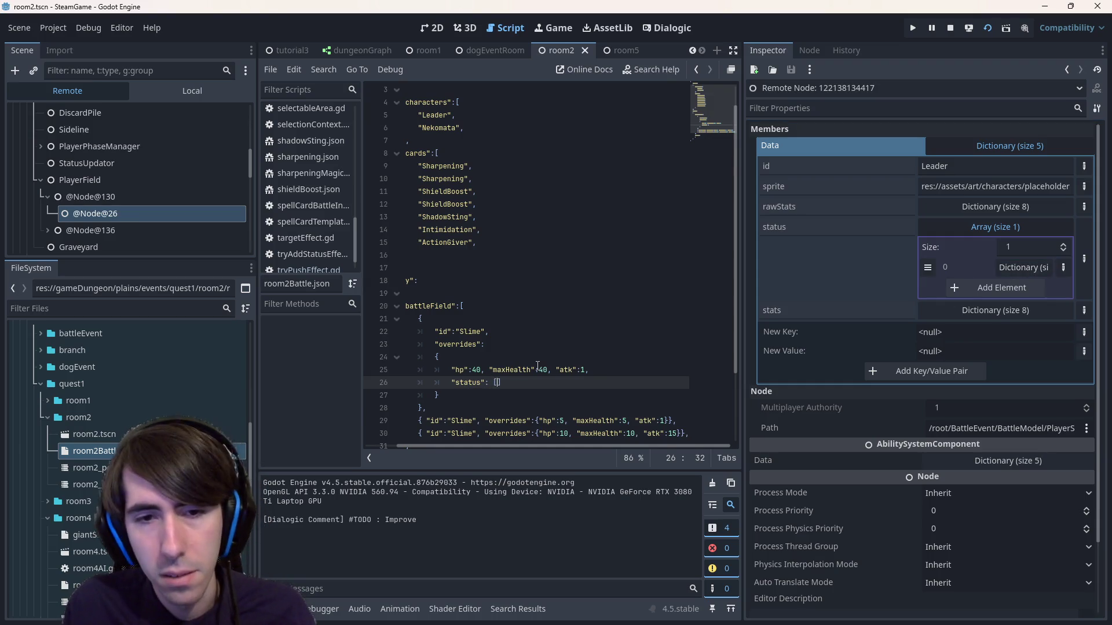
type("{}")
left_click(1005, 261)
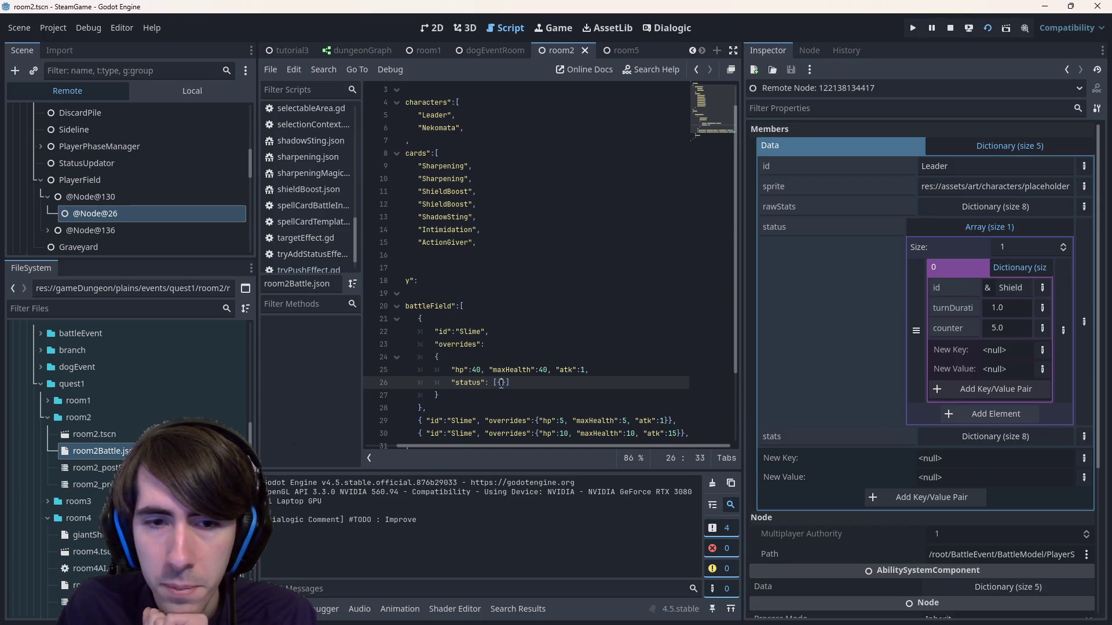
left_click(500, 383)
type("\"id\":\"")
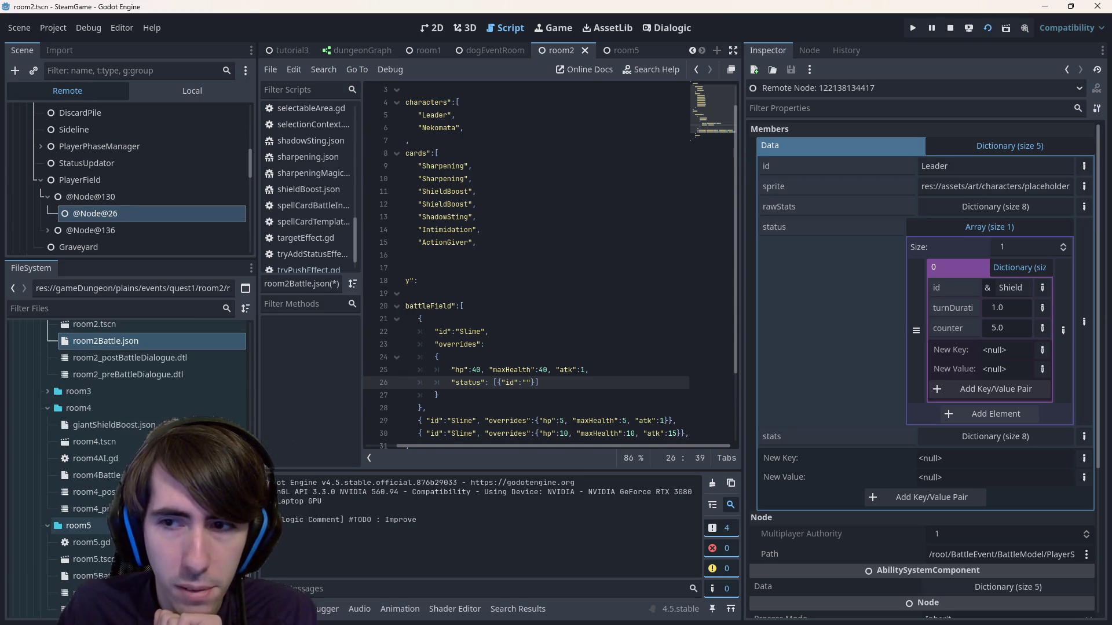
scroll(128, 443, "down", 4)
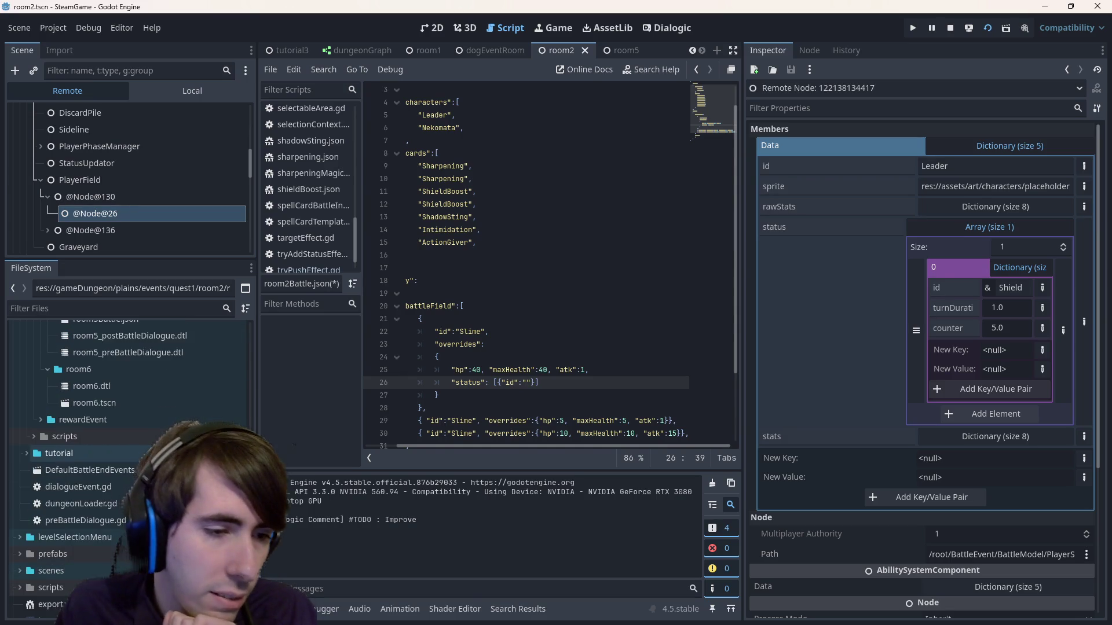
scroll(116, 519, "up", 2)
scroll(116, 463, "up", 6)
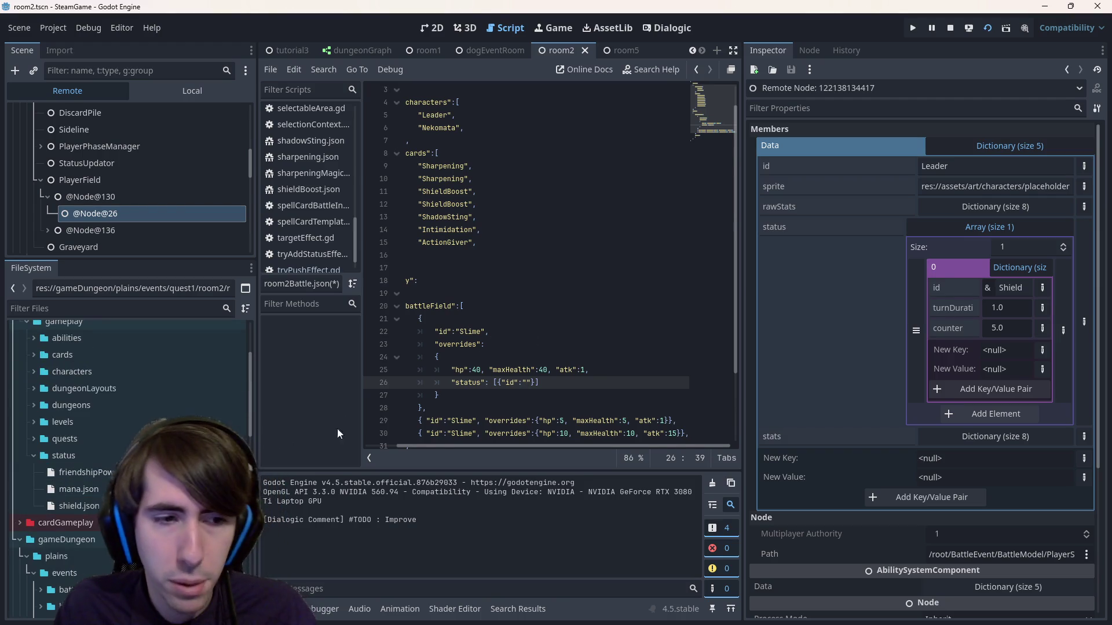
type("Friend")
type("shipPower")
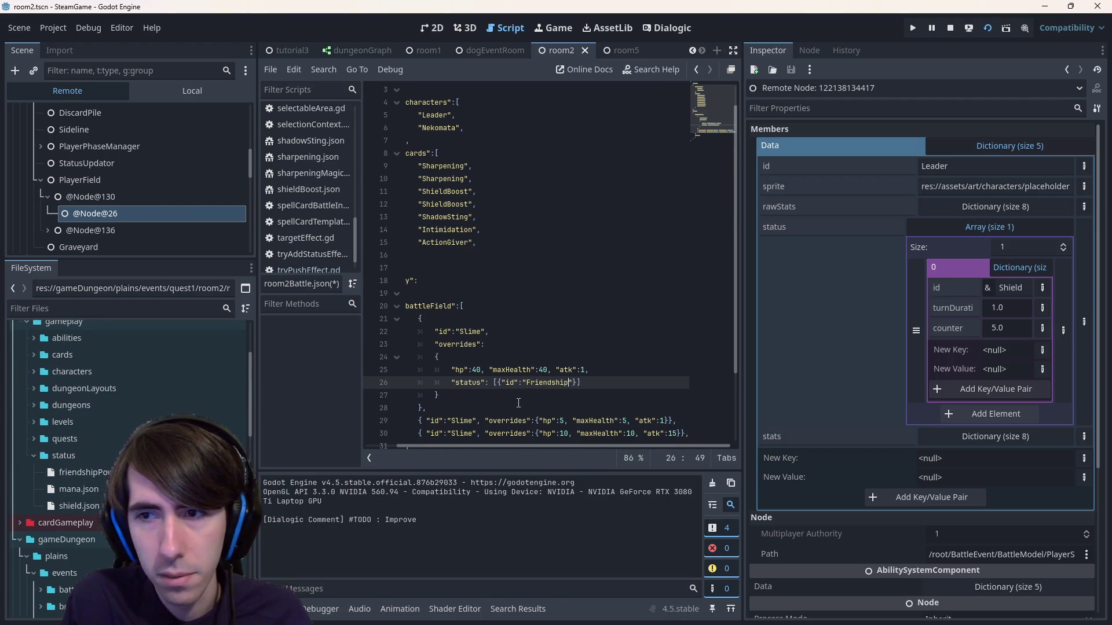
- Save room2Battle.json and review the slime's hp, maxHealth, atk and status lines
key("ctrl+s")
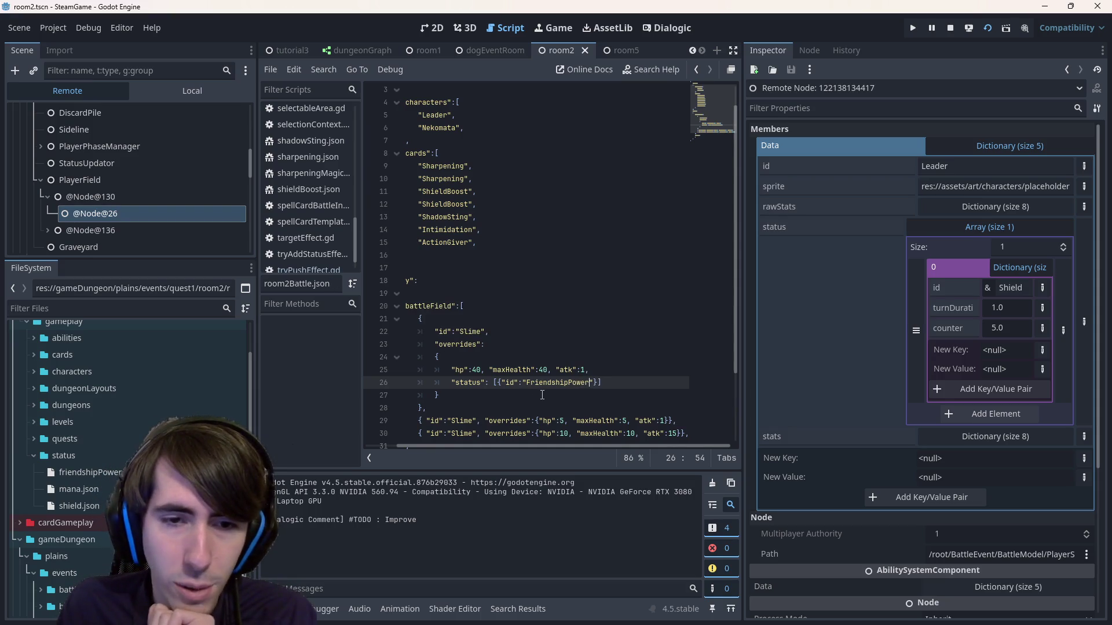
scroll(542, 395, "down", 1)
double_click(460, 344)
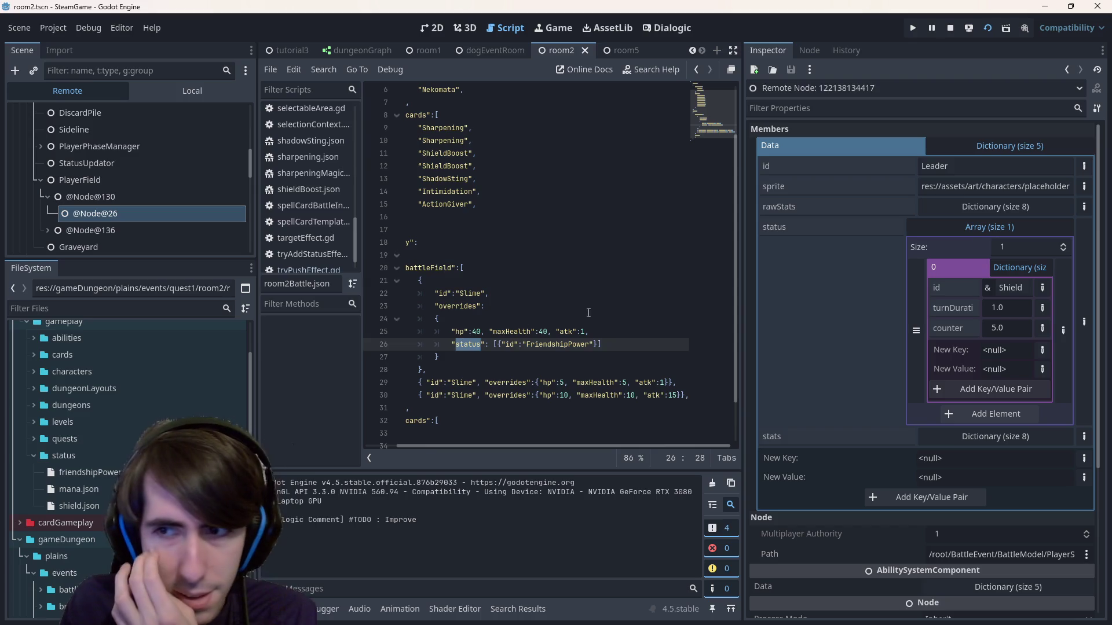
left_click_drag(373, 345, 373, 332)
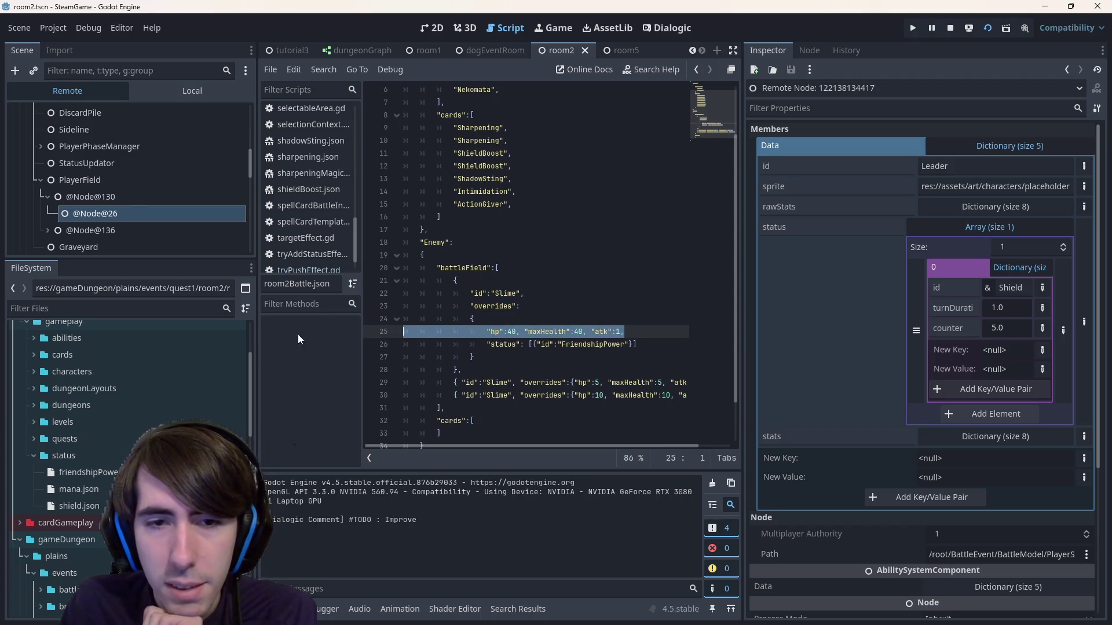
left_click(646, 344)
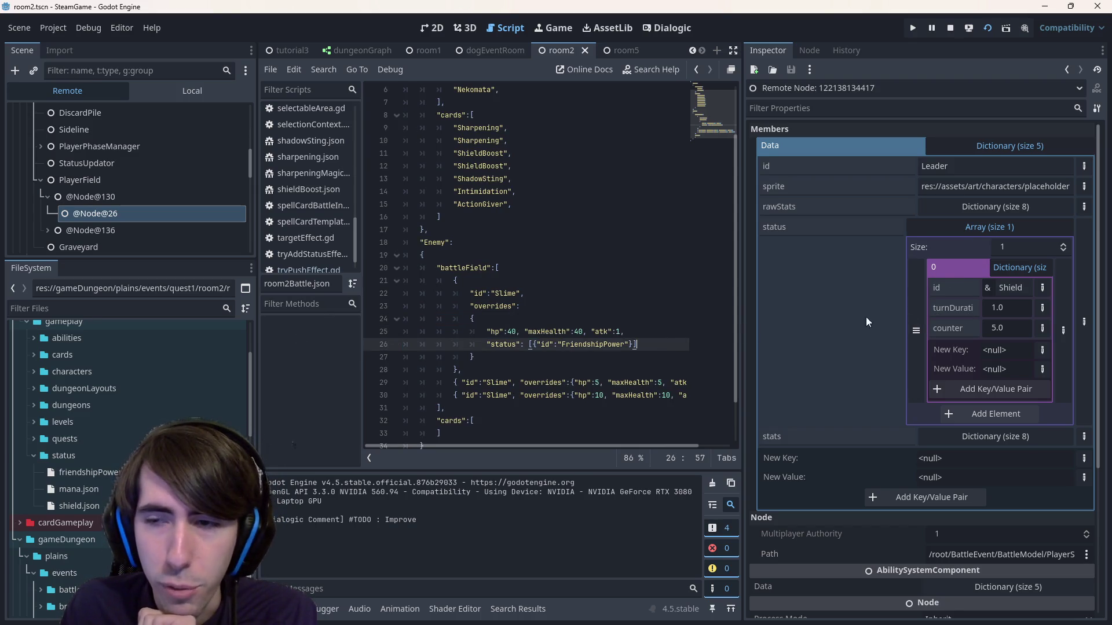
- Stop the running game and relaunch the project to test the change
left_click(944, 32)
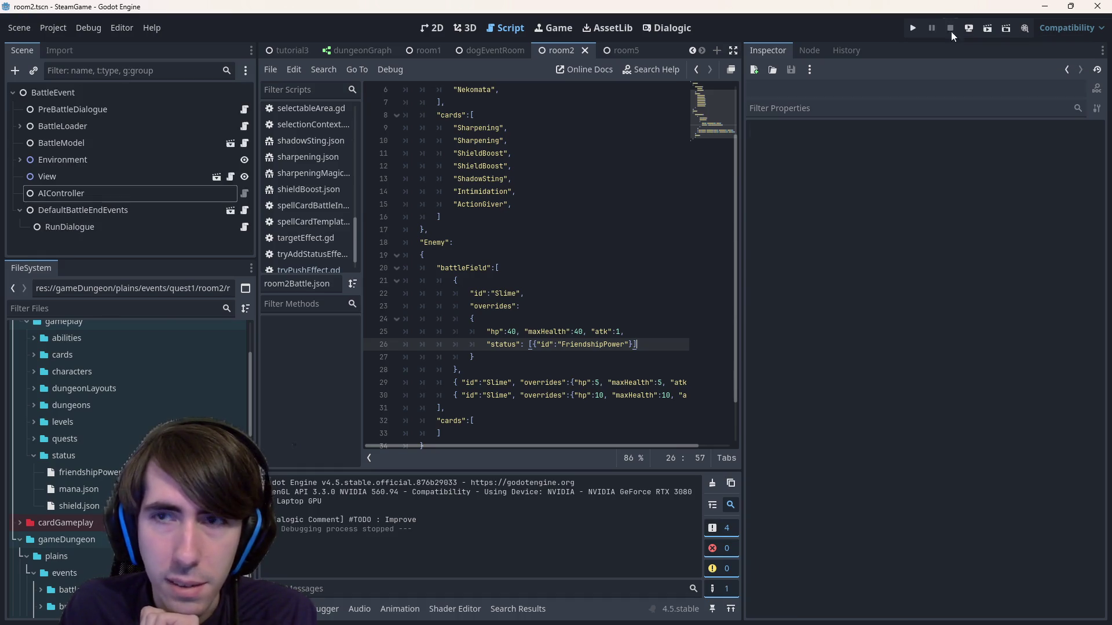
left_click(990, 33)
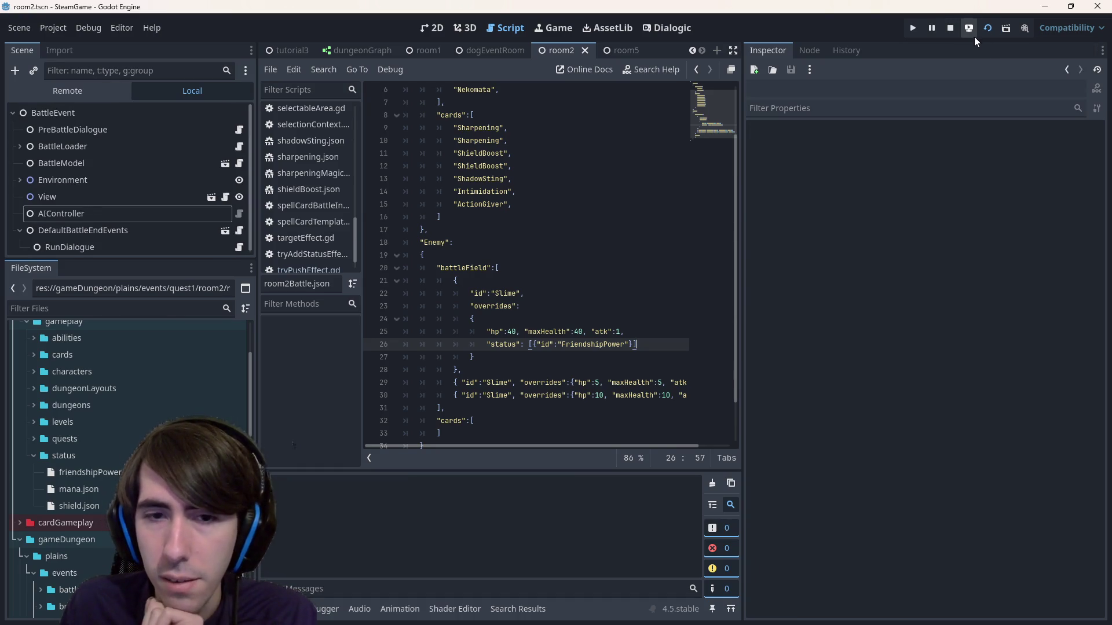
left_click(921, 35)
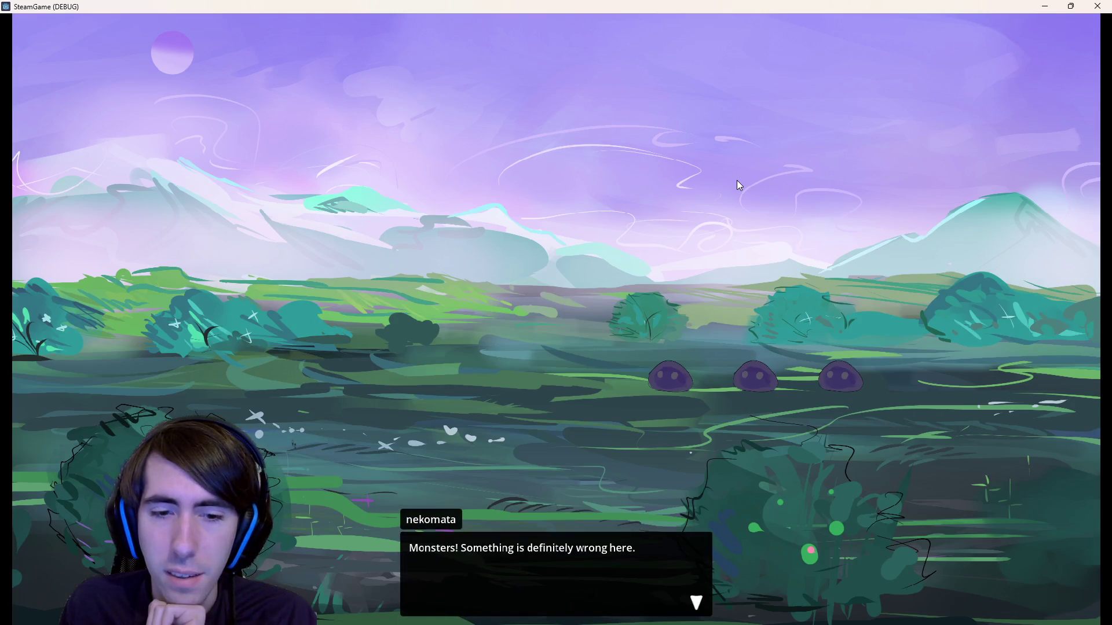
- Place both characters, play Intimidation on the first slime, end the turn, then close the game
left_click(737, 181)
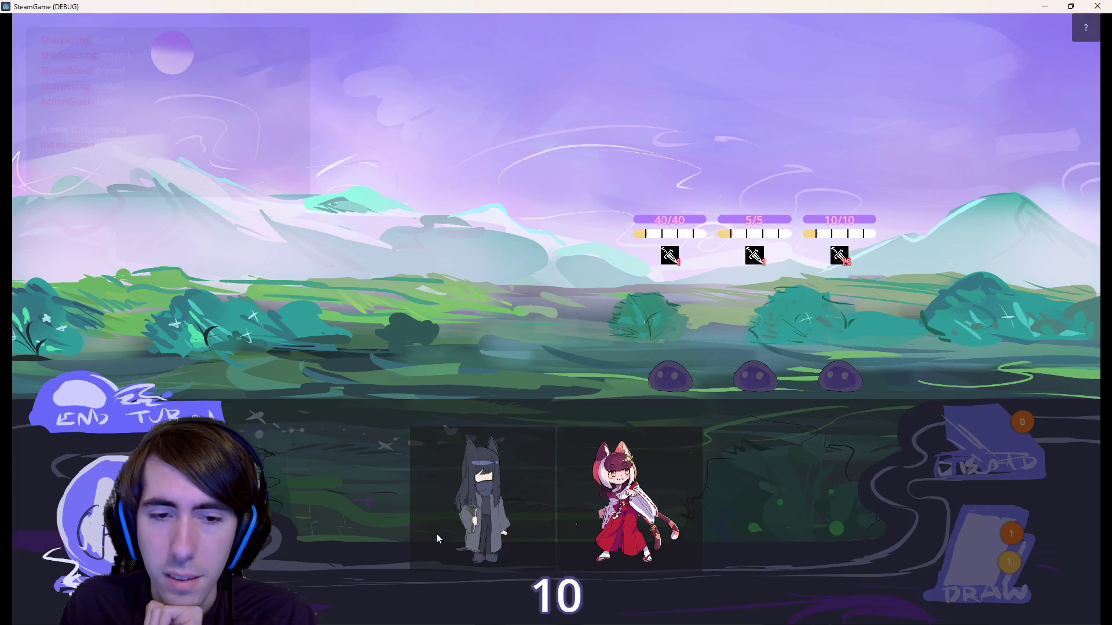
left_click_drag(436, 538, 443, 336)
left_click_drag(521, 504, 367, 298)
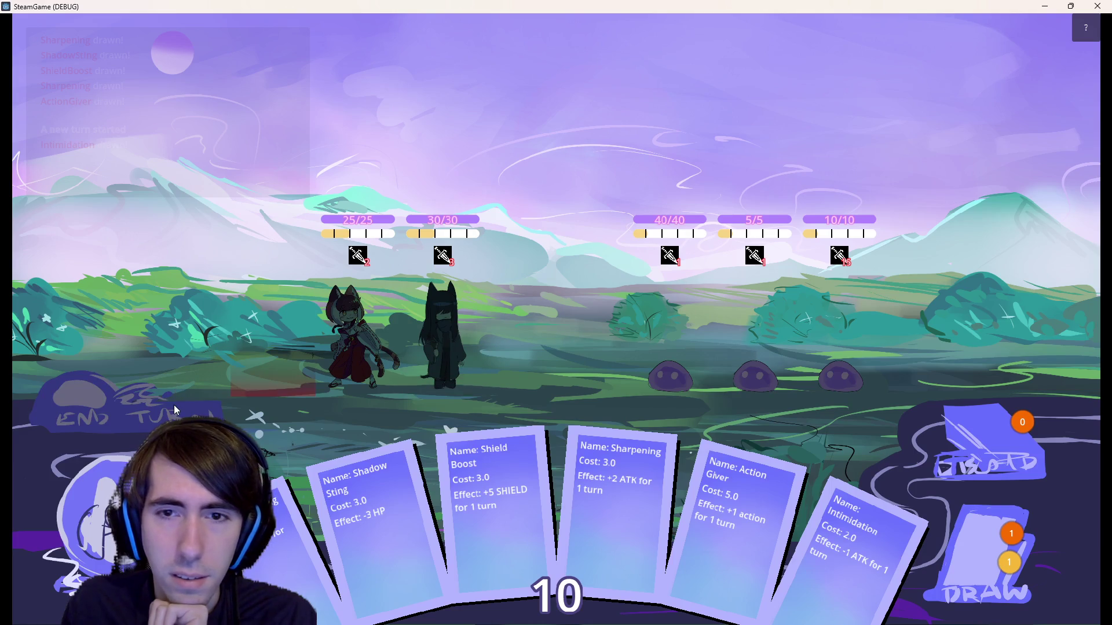
mouse_move(845, 532)
left_mouse_down()
mouse_move(642, 336)
mouse_move(660, 324)
left_mouse_up()
left_click(119, 402)
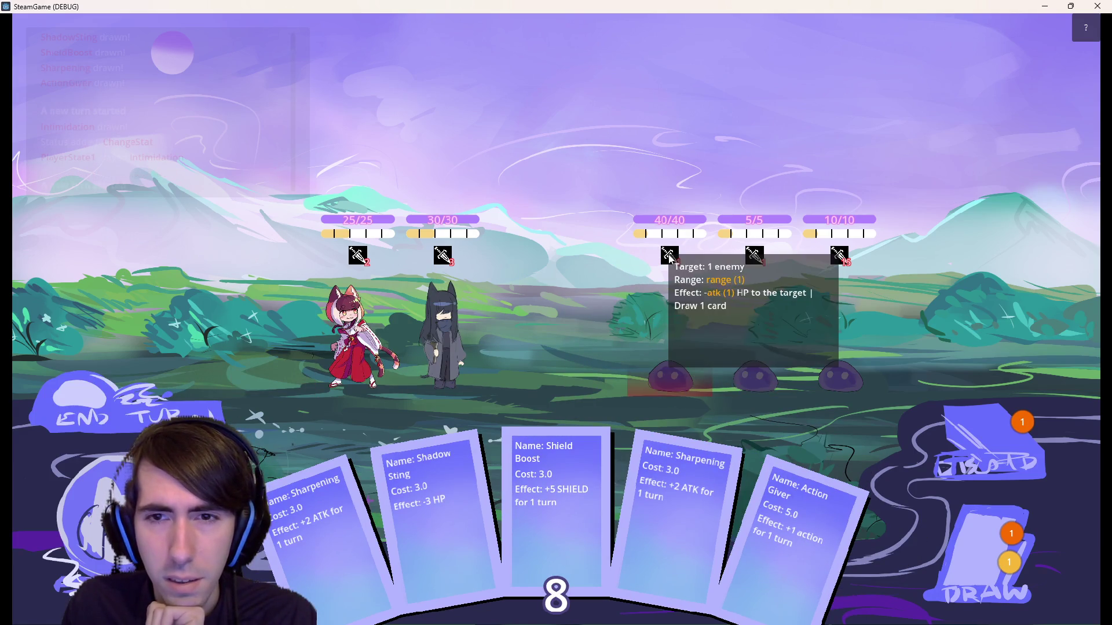
left_click(1094, 6)
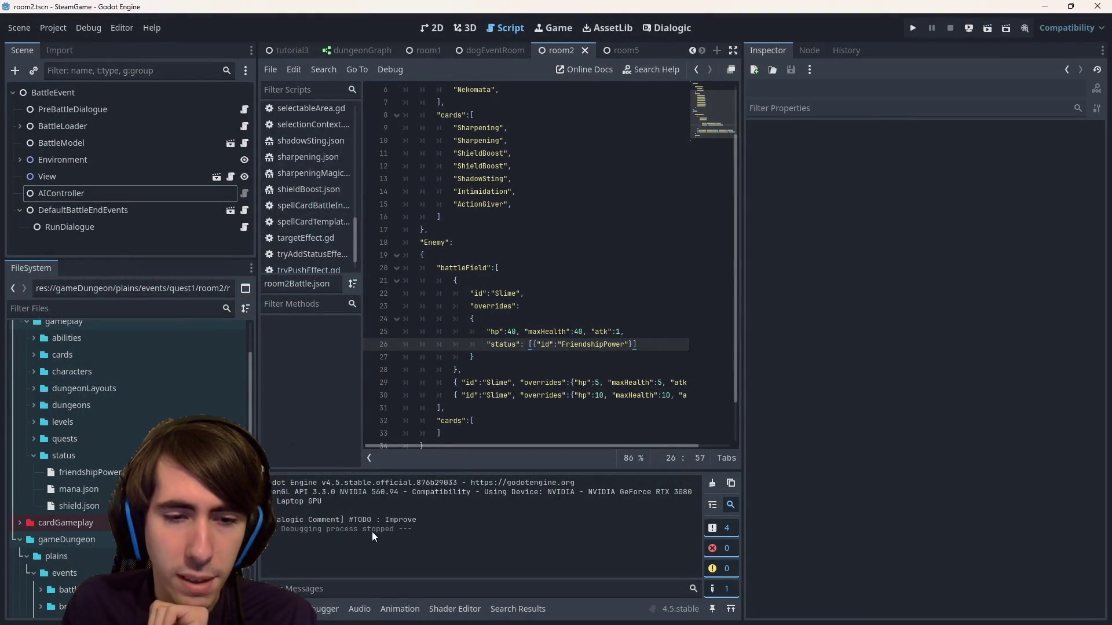
- Highlight the '#TODO : Improve' log comment, then call up Quick Open with Shift+Alt+O
left_click_drag(348, 520, 417, 520)
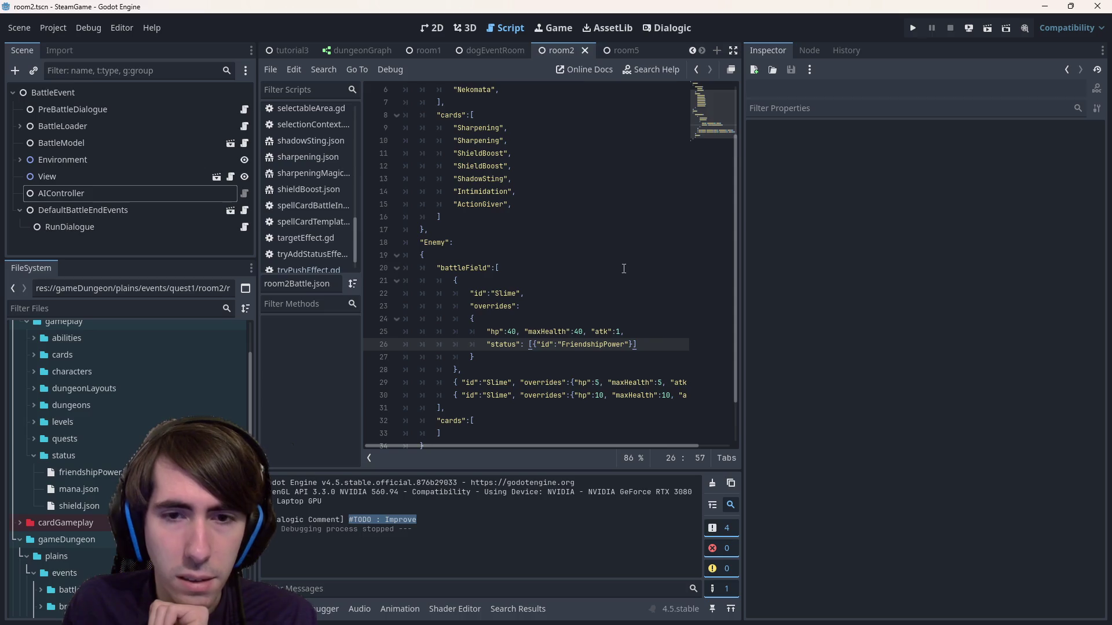
left_click(648, 268)
left_click(676, 345)
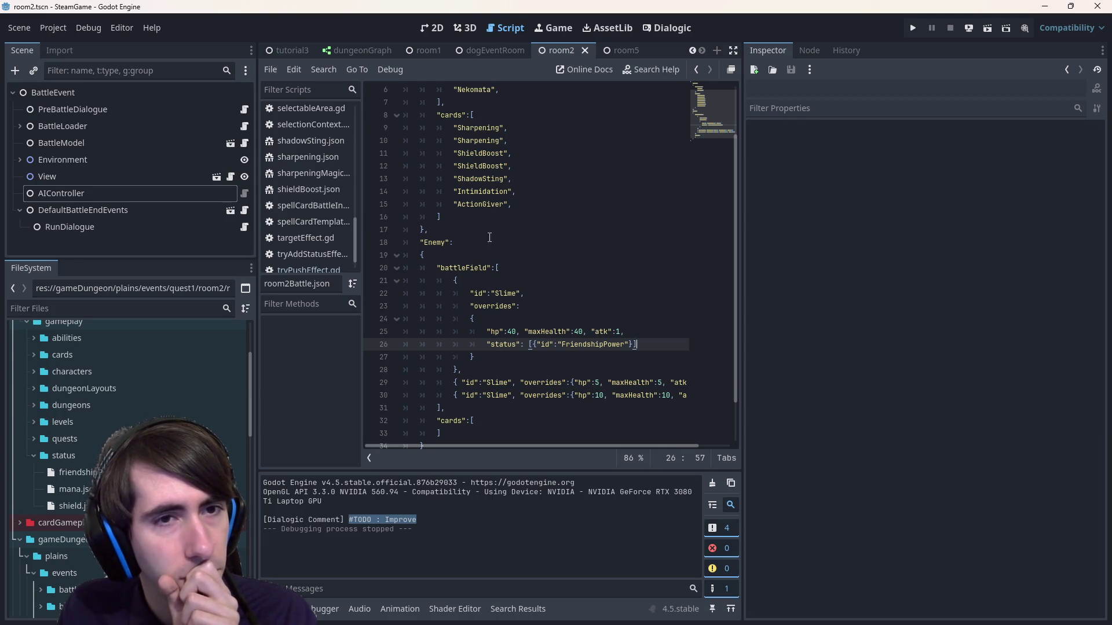
scroll(340, 172, "up", 3)
key("shift+alt+o")
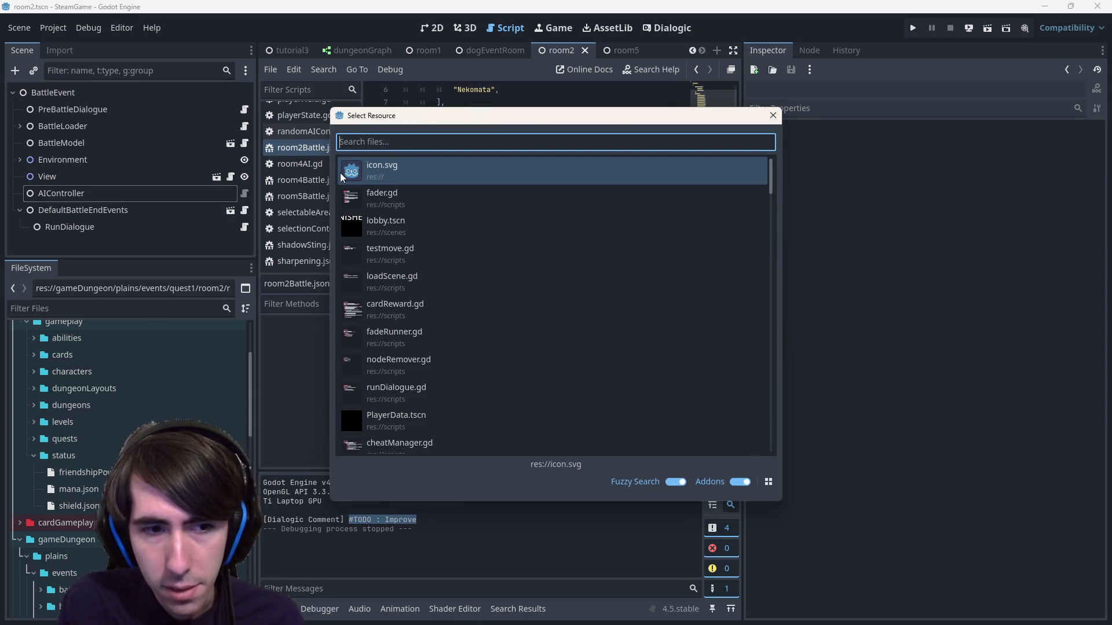
- Open battleResourceLoader.gd and inspect findCharacterData and where findData is defined
type("battleResource")
key("Return")
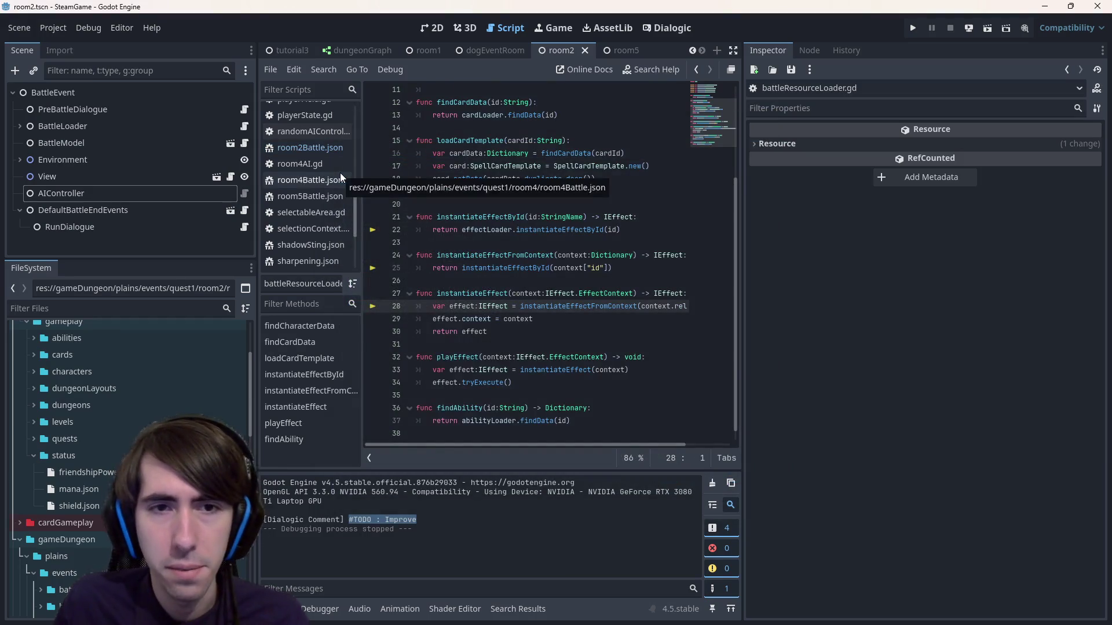
scroll(574, 204, "up", 1)
scroll(573, 204, "up", 2)
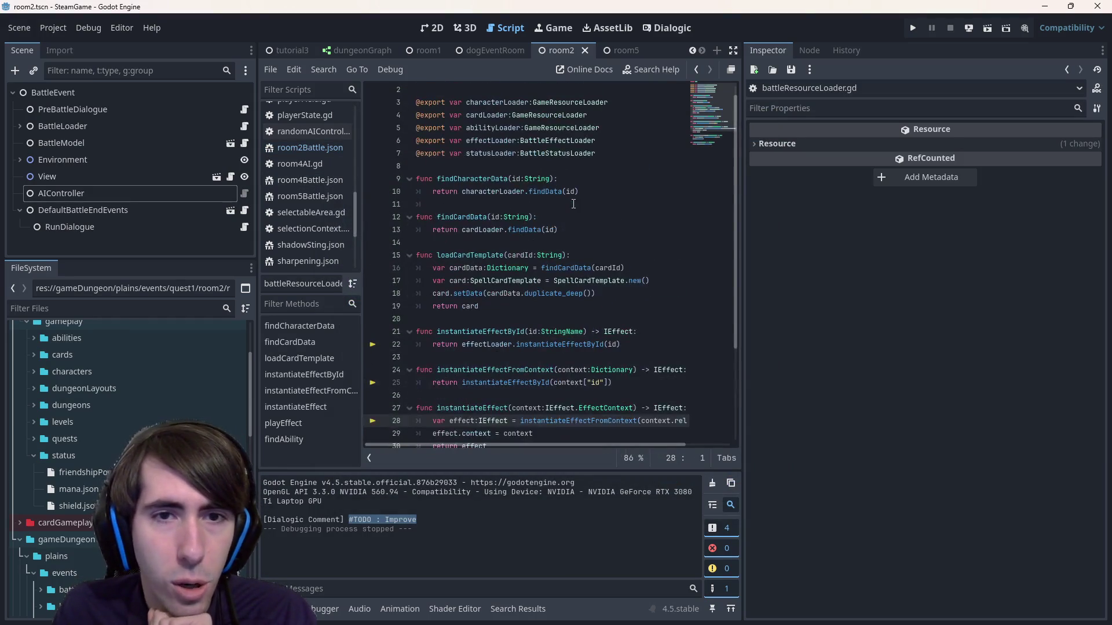
double_click(489, 180)
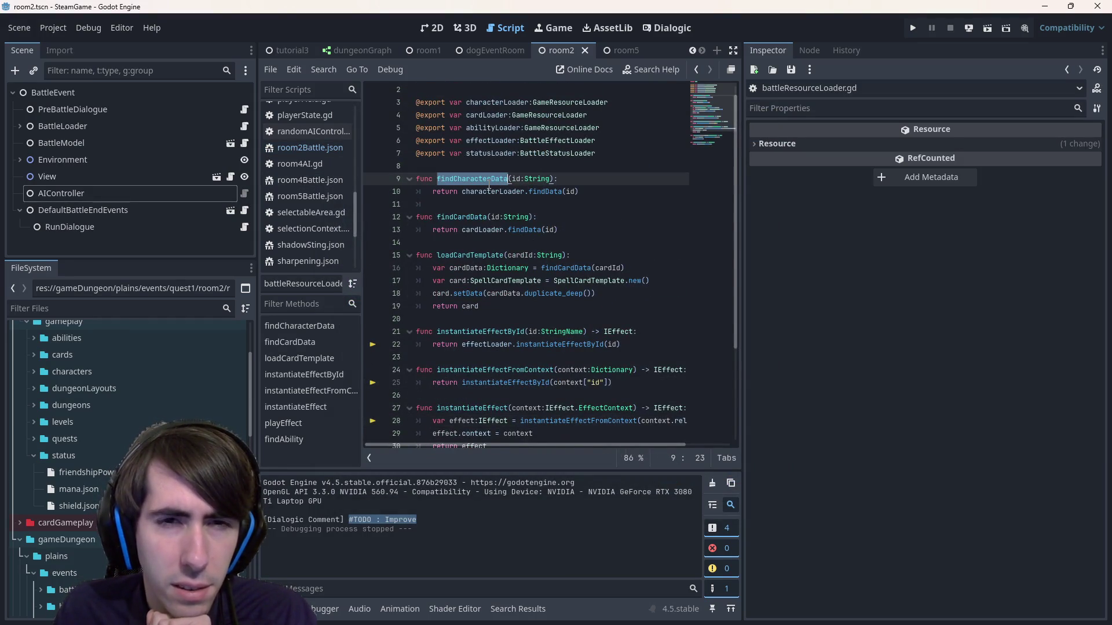
scroll(524, 200, "up", 1)
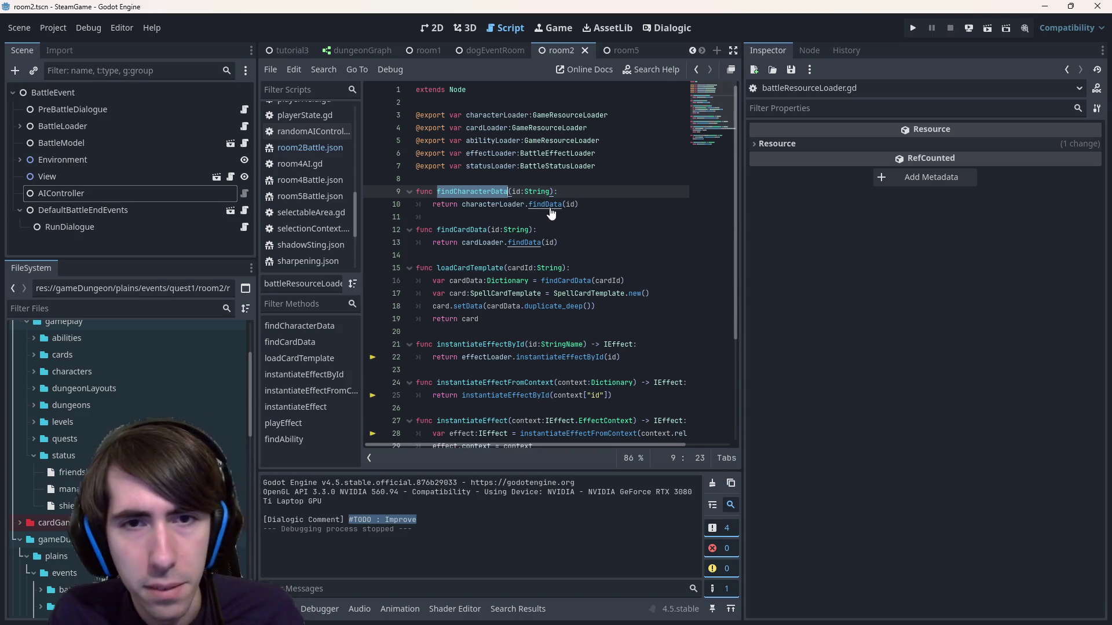
left_click(550, 204, "ctrl")
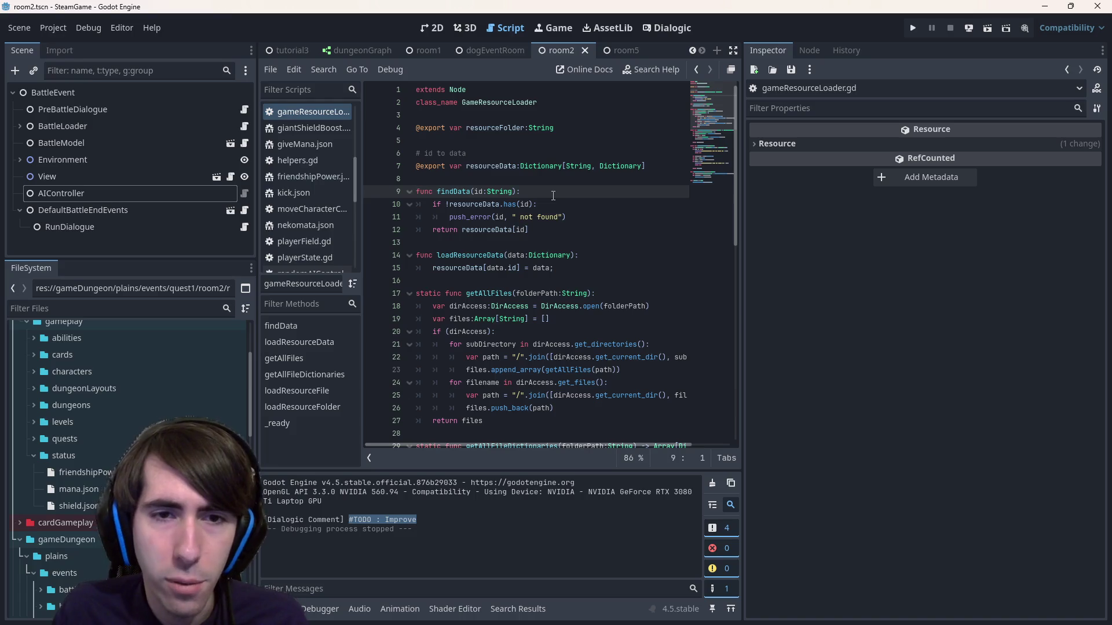
key("alt+Left")
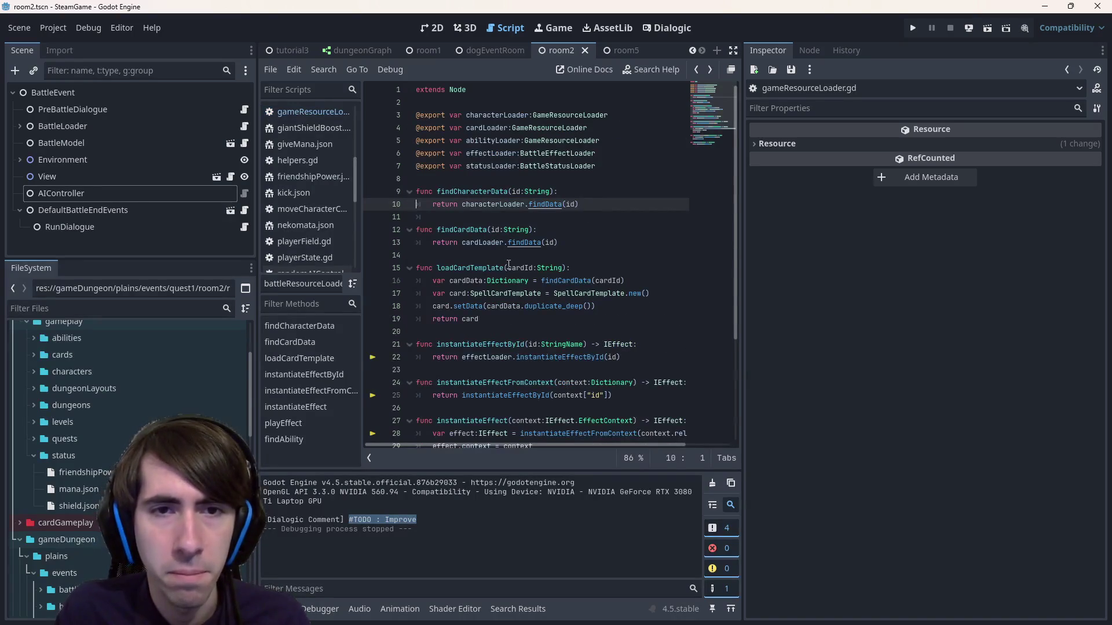
- Run a project-wide Find in Files for findCharacterData
double_click(476, 192)
key("ctrl+shift+f")
key("Return")
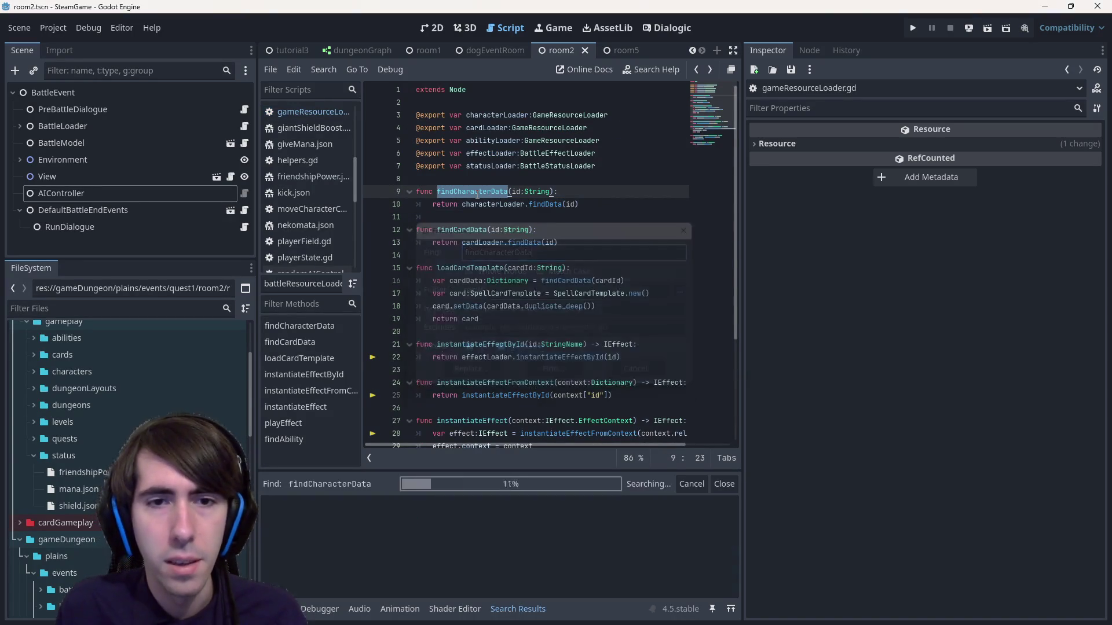
- Review the findCharacterData definition match and the battleContext.gd matches on lines 16 and 24
left_click(514, 524)
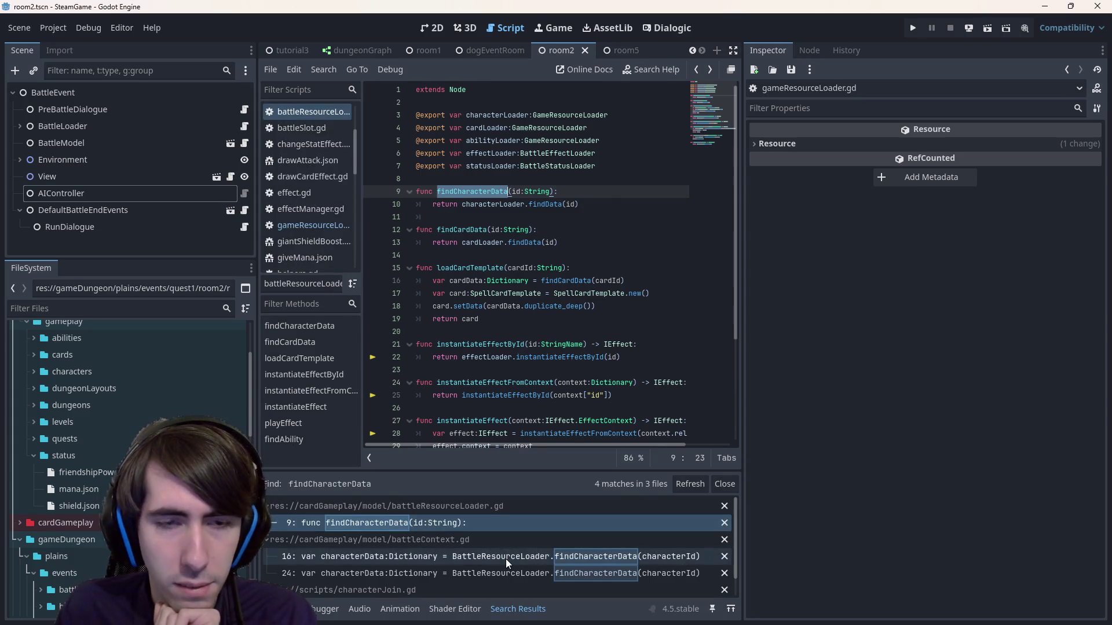
left_click(505, 558)
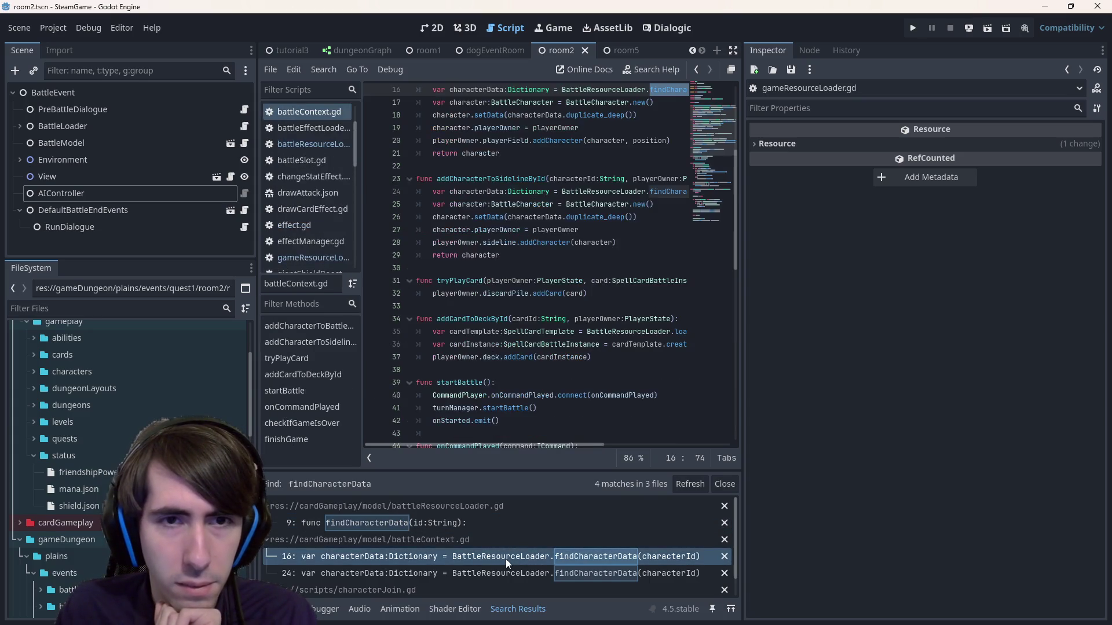
left_click(478, 571)
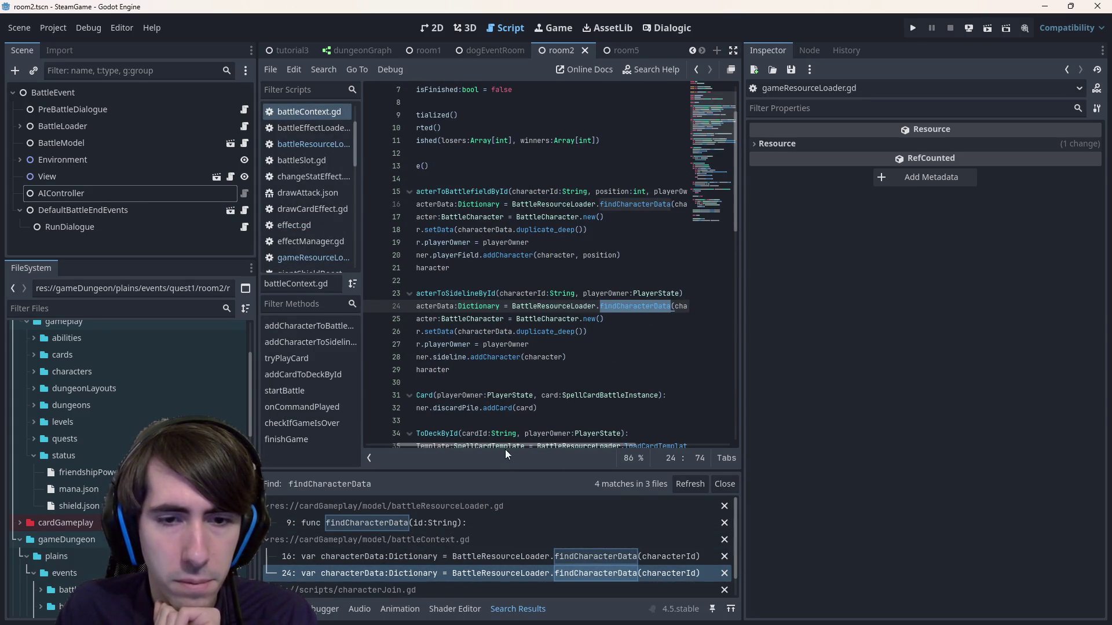
scroll(503, 454, "down", 1)
scroll(512, 446, "left", 1)
left_click(588, 293)
left_click(585, 280)
scroll(504, 449, "left", 2)
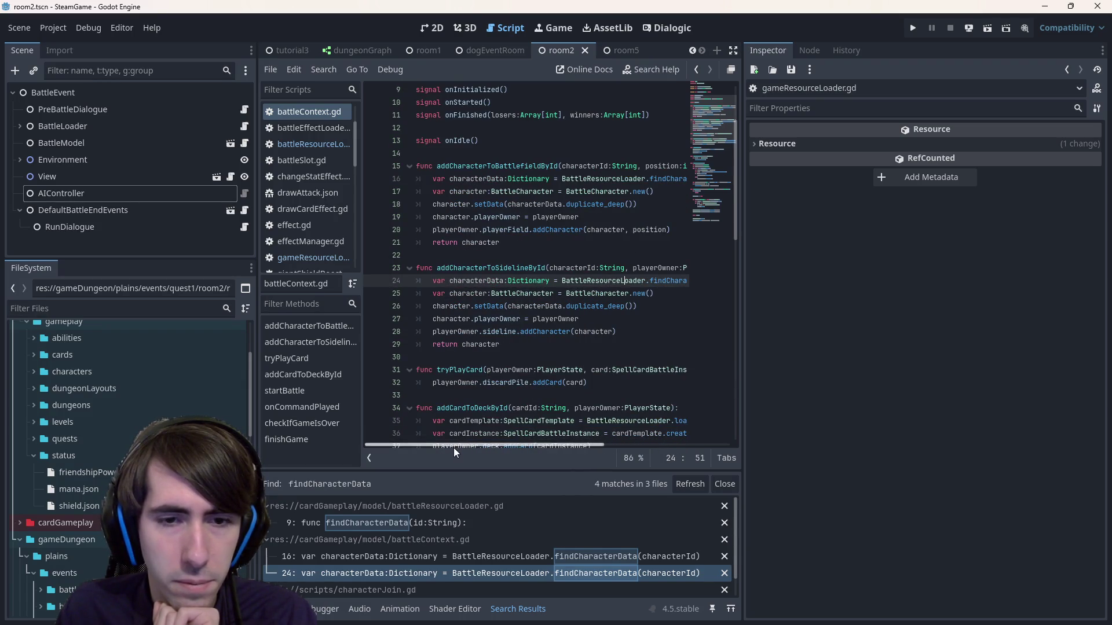
scroll(453, 447, "down", 2)
scroll(463, 550, "down", 1)
- Check the characterJoin.gd line 19 match, then return to the characterId argument on battleContext.gd line 16
left_click(456, 583)
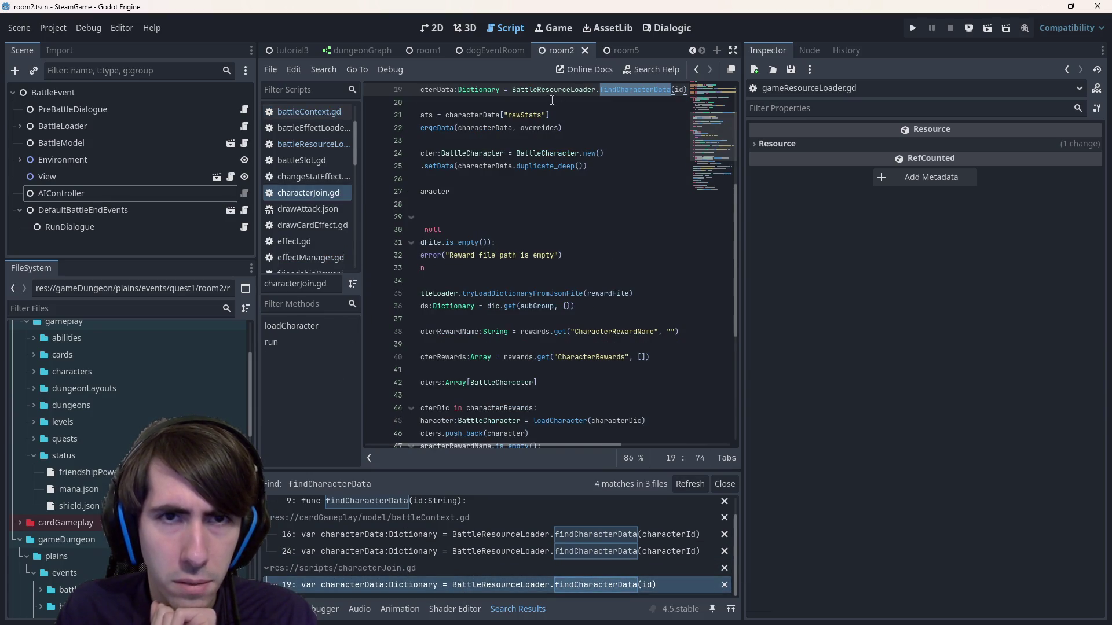
left_click(461, 534)
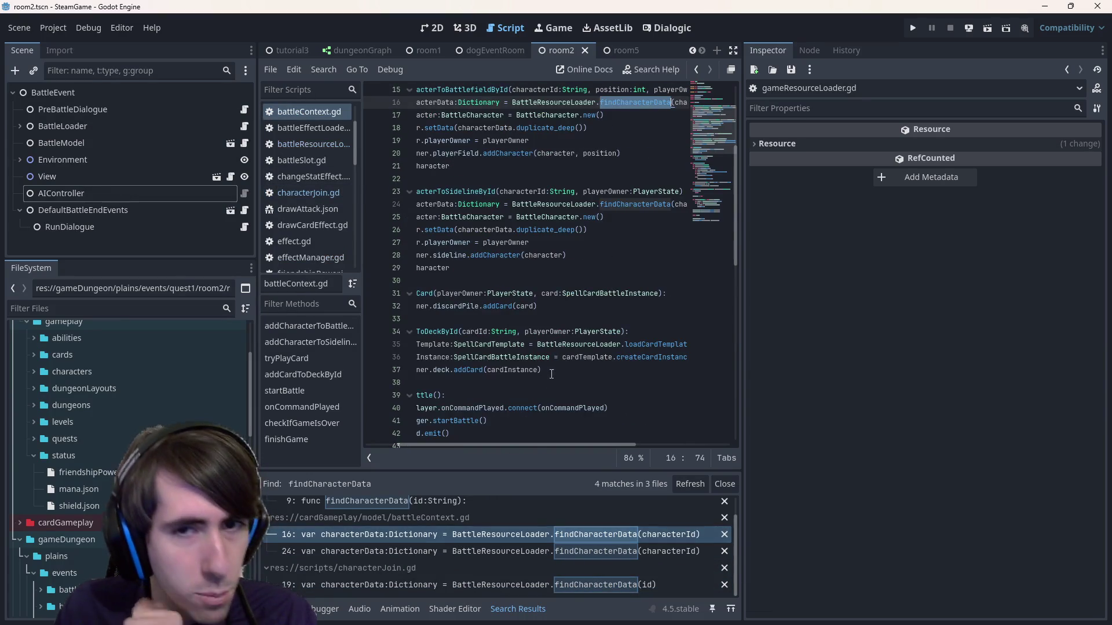
scroll(551, 377, "up", 4)
left_click(489, 242)
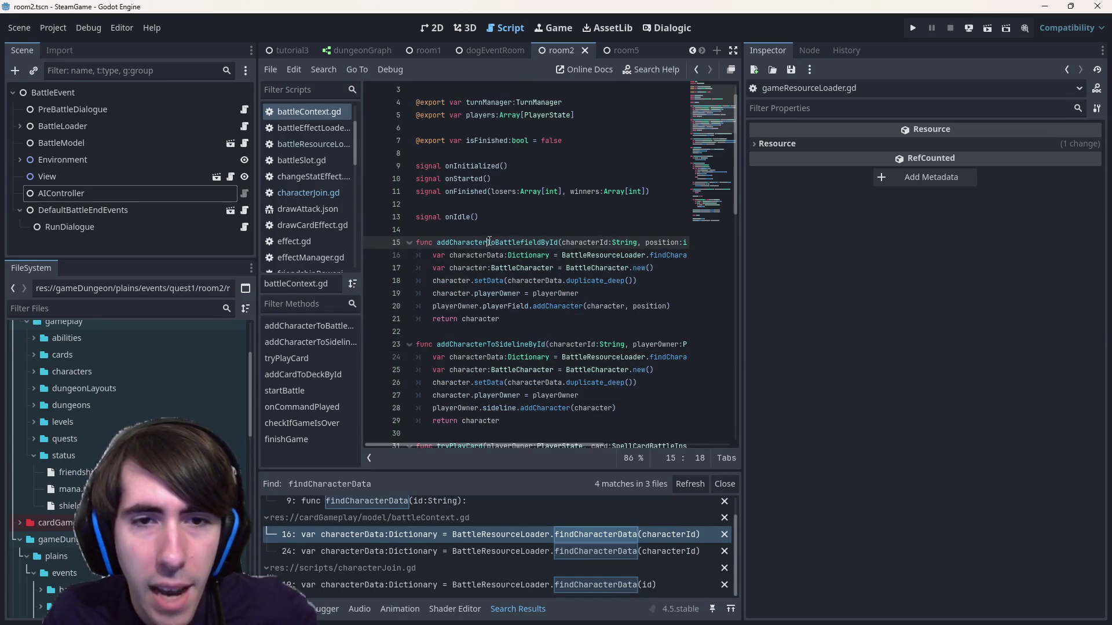
left_click_drag(527, 446, 613, 443)
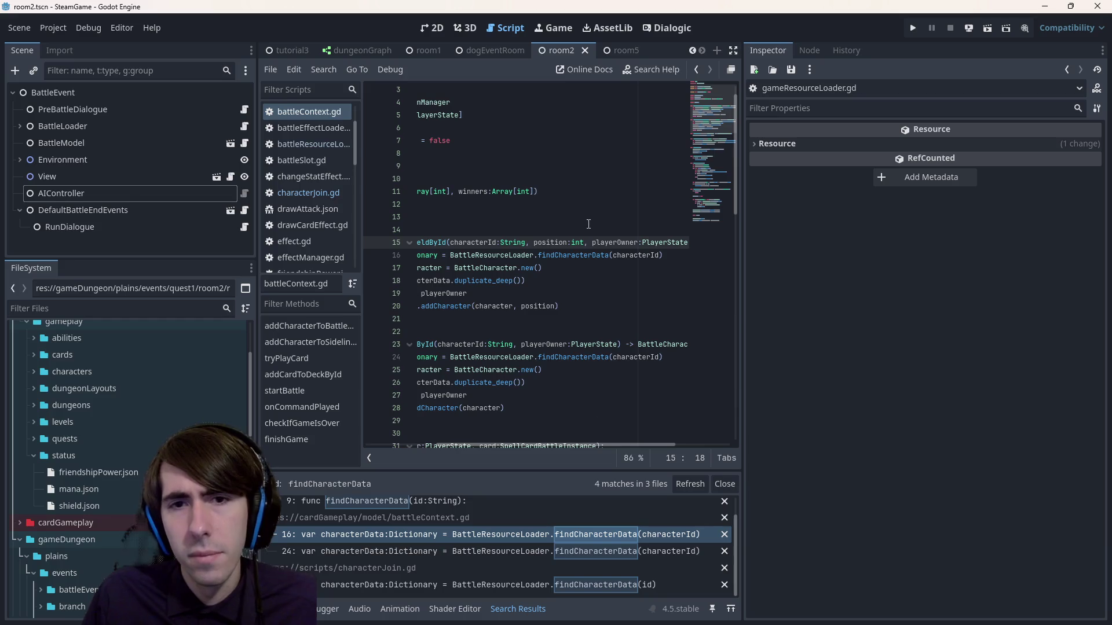
left_click(640, 255)
double_click(642, 258)
mouse_move(643, 258)
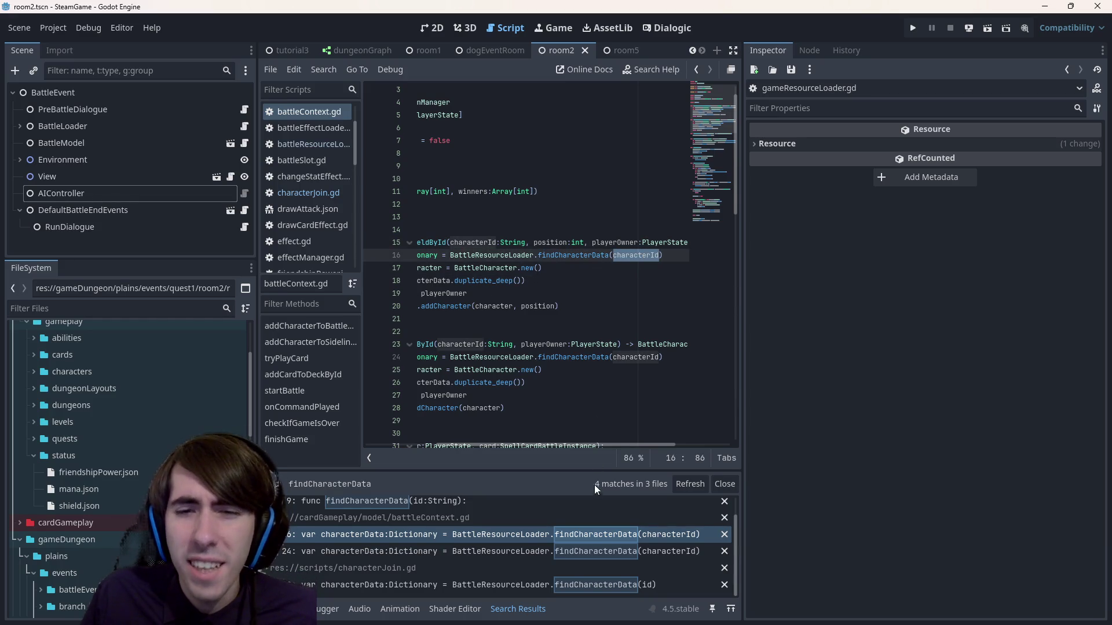
- Examine the addCharacterToBattlefieldById function in battleContext.gd
left_click_drag(571, 440, 497, 439)
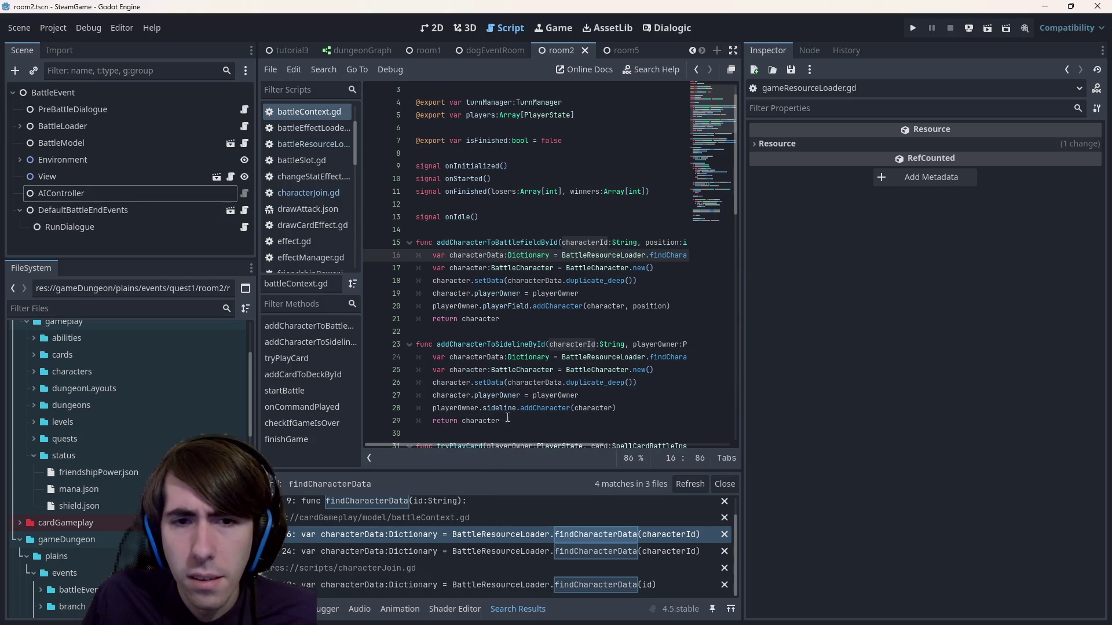
scroll(527, 373, "down", 2)
scroll(526, 372, "up", 1)
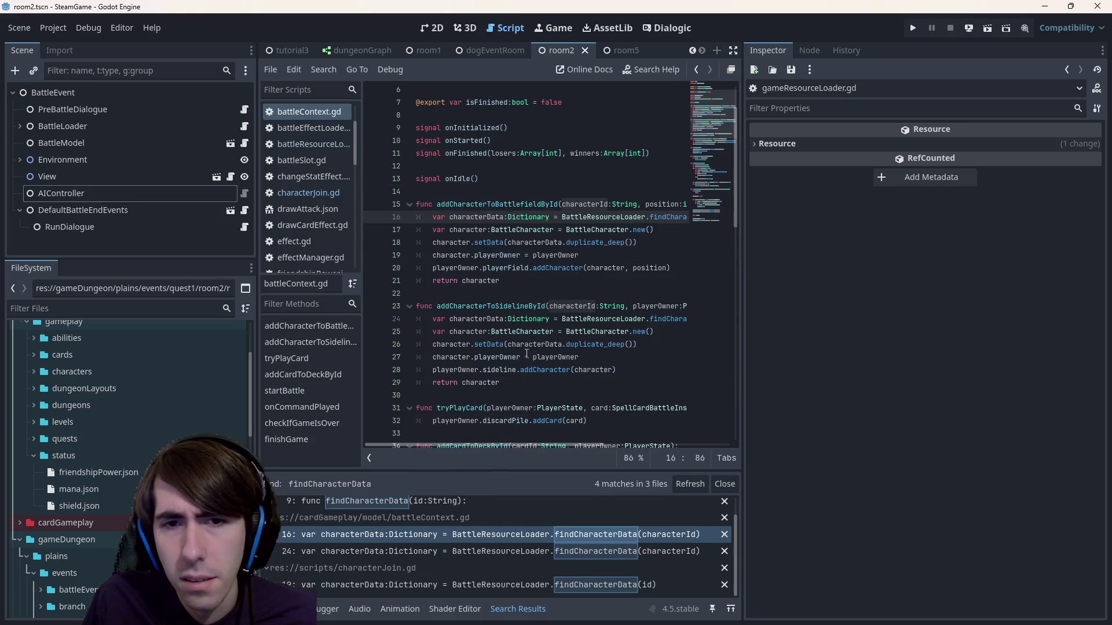
double_click(497, 204)
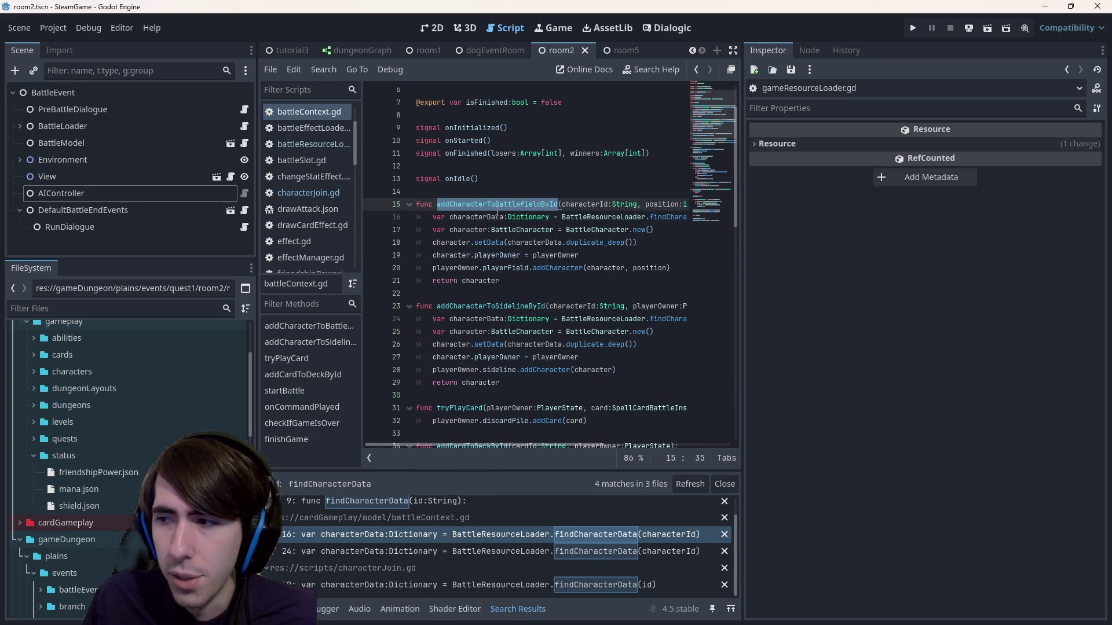
mouse_move(481, 445)
left_mouse_down()
mouse_move(570, 442)
mouse_move(493, 432)
left_mouse_up()
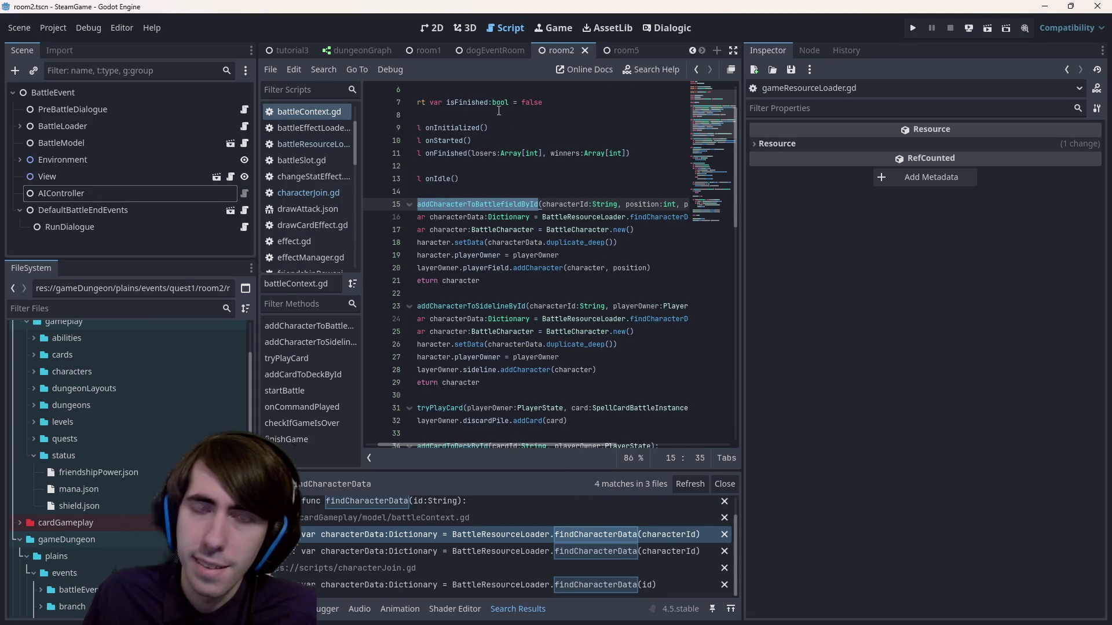
scroll(508, 158, "down", 3)
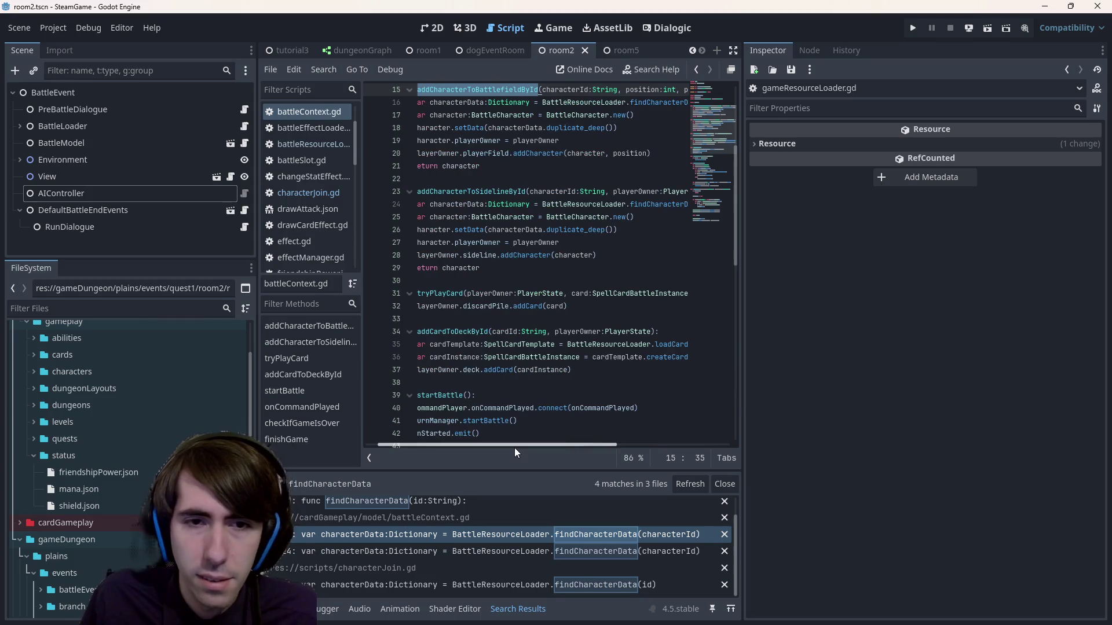
scroll(491, 311, "up", 4)
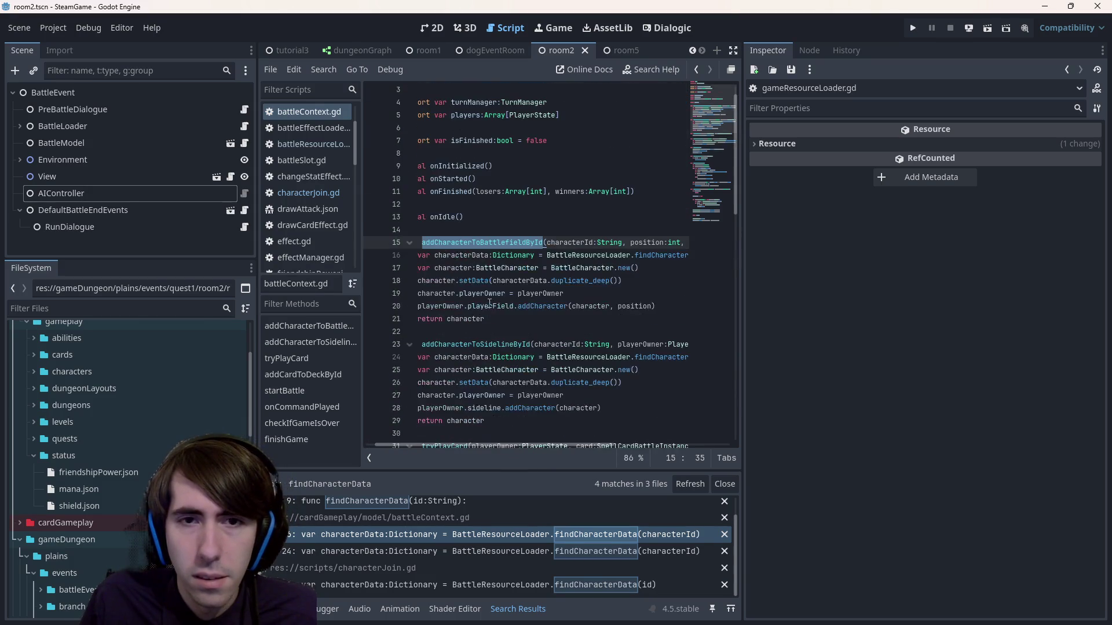
mouse_move(498, 446)
left_mouse_down()
mouse_move(538, 442)
mouse_move(437, 442)
left_mouse_up()
- Insert the comment '# TODO : add character instead of id' above addCharacterToBattlefieldById
left_click(477, 231)
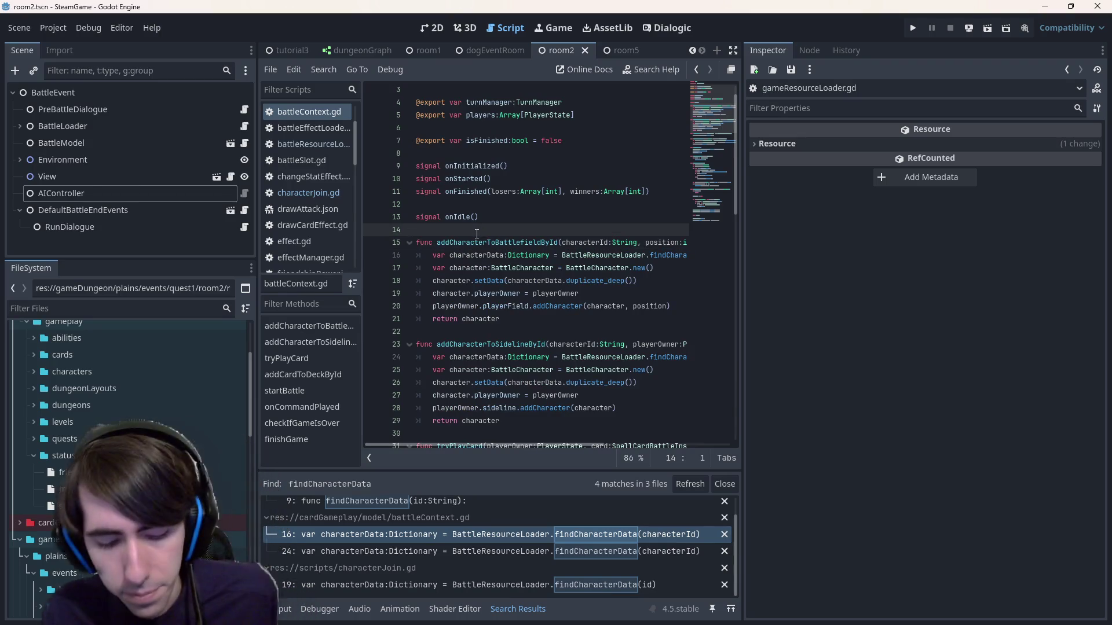
key("Return")
type("#")
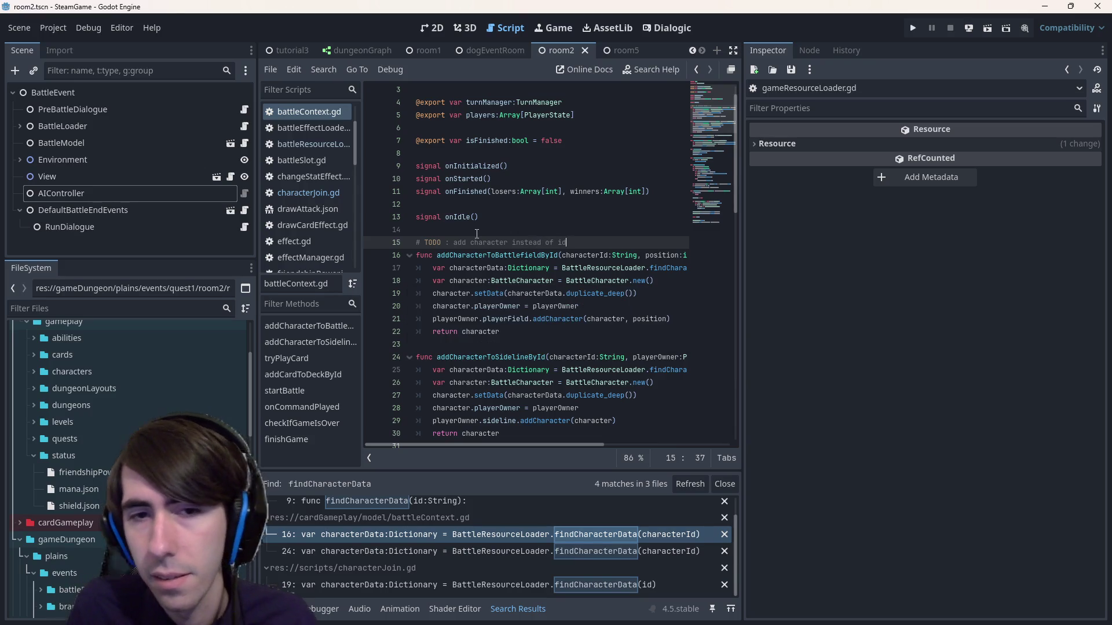
- Inspect setData, duplicate_deep, characterData, BattleResourceLoader and playerOwner in the function body
left_click(514, 293)
double_click(490, 293)
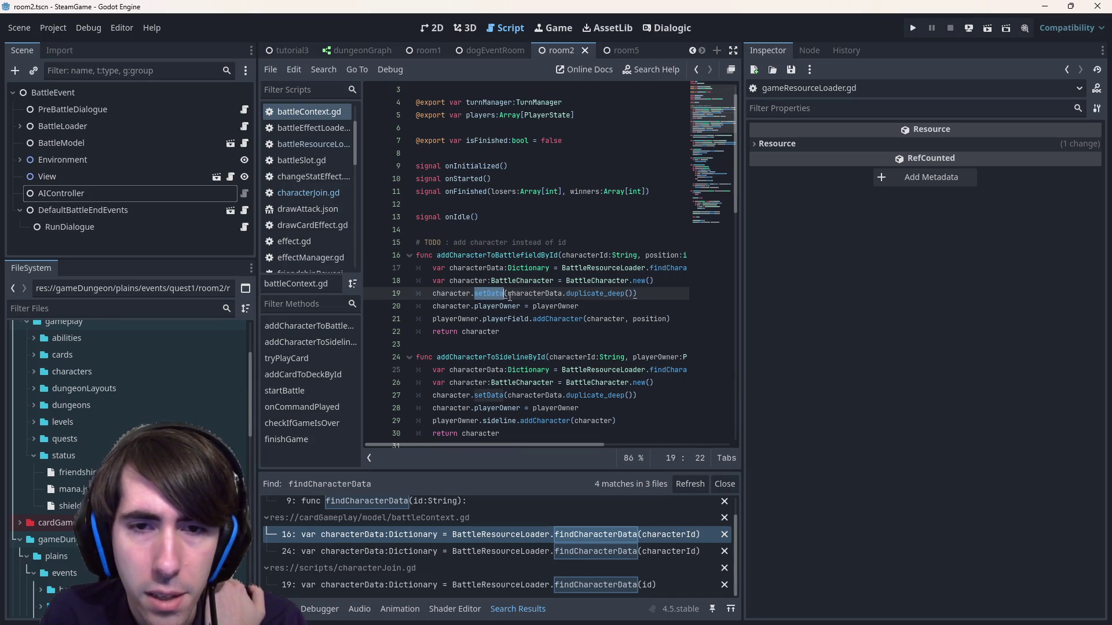
double_click(617, 294)
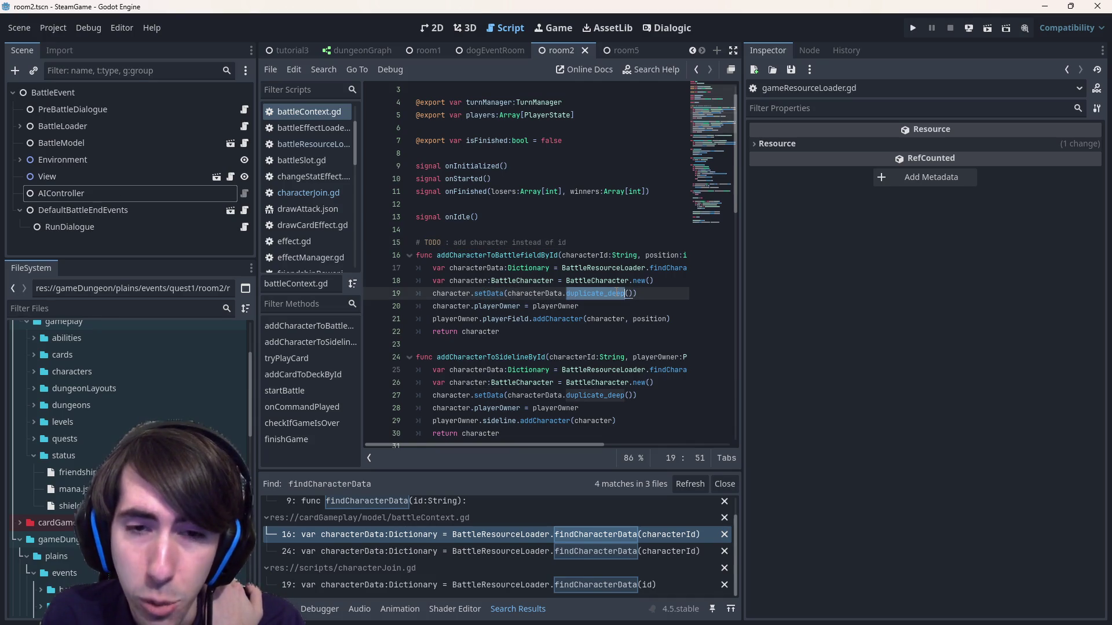
double_click(533, 293)
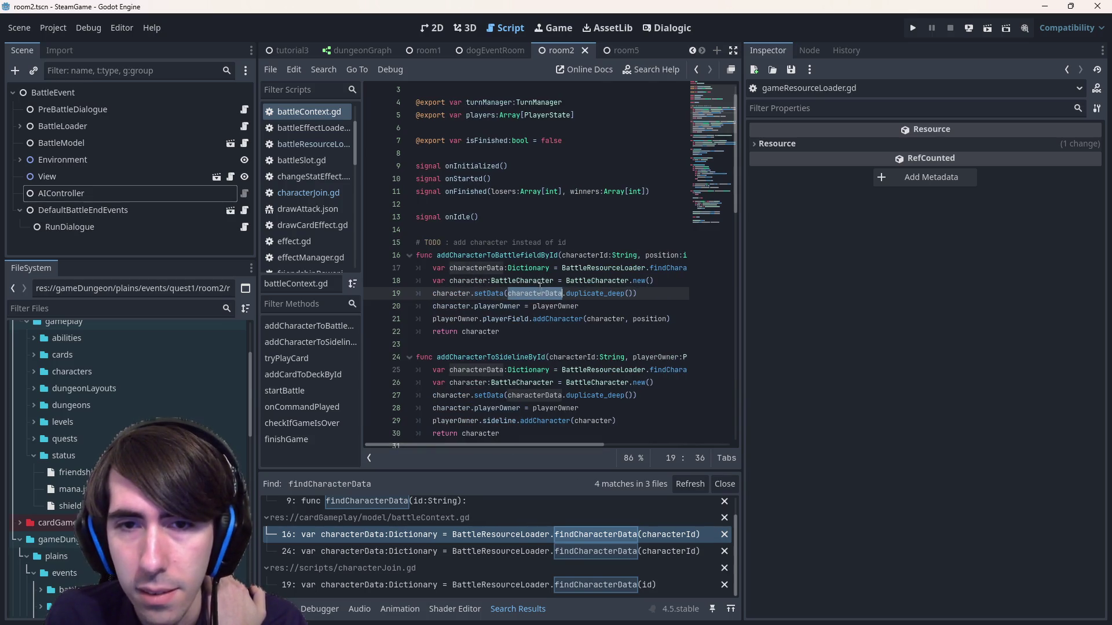
double_click(602, 268)
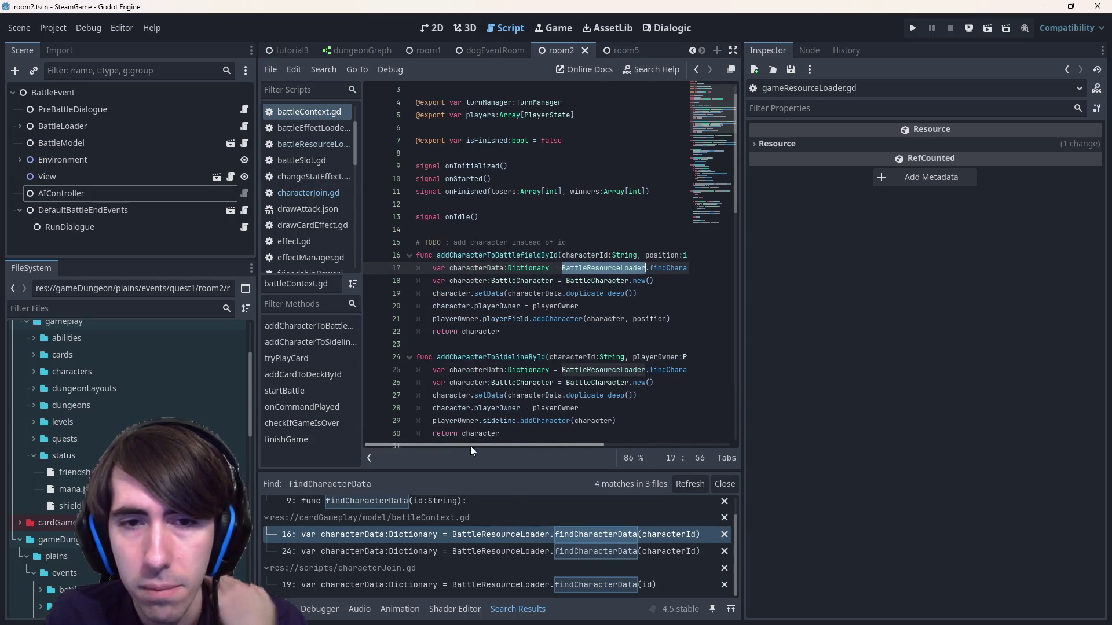
double_click(595, 294)
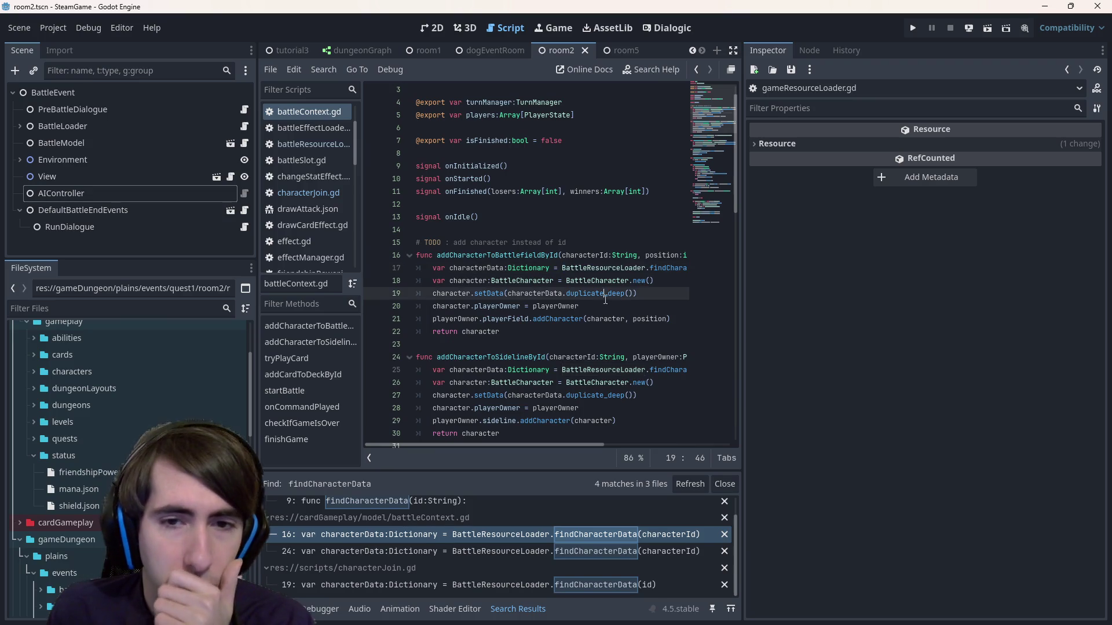
double_click(517, 302)
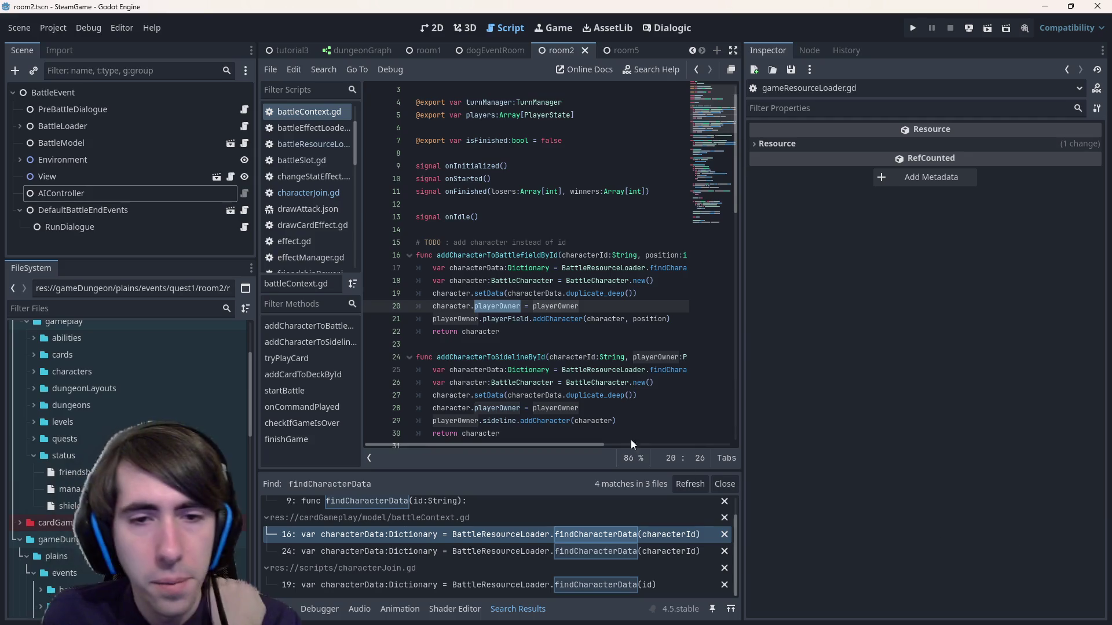
mouse_move(504, 306)
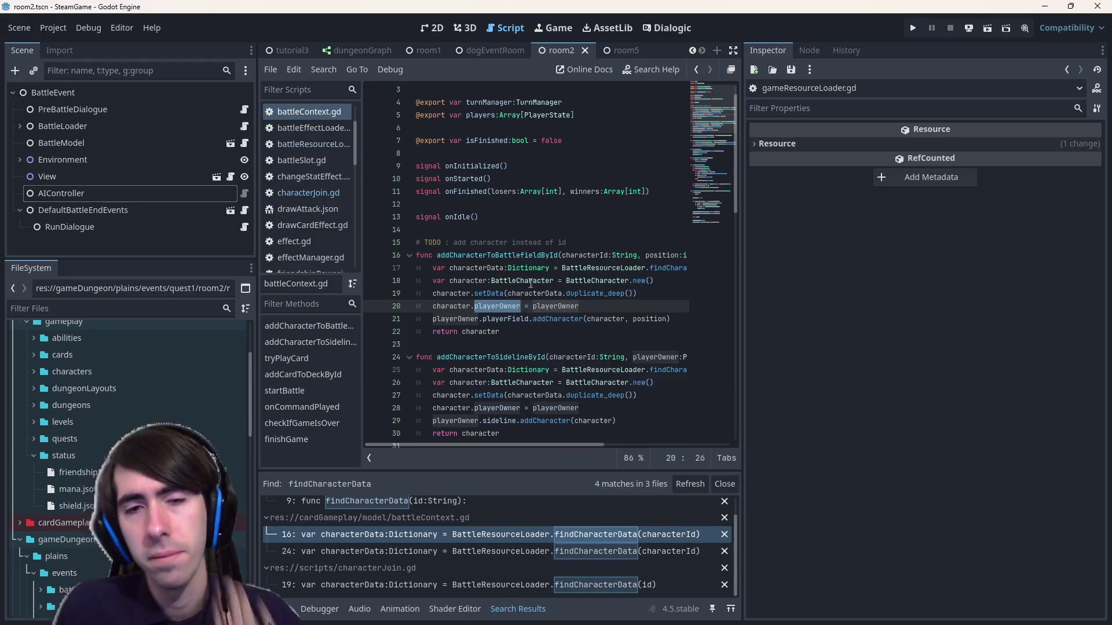
left_click(575, 319)
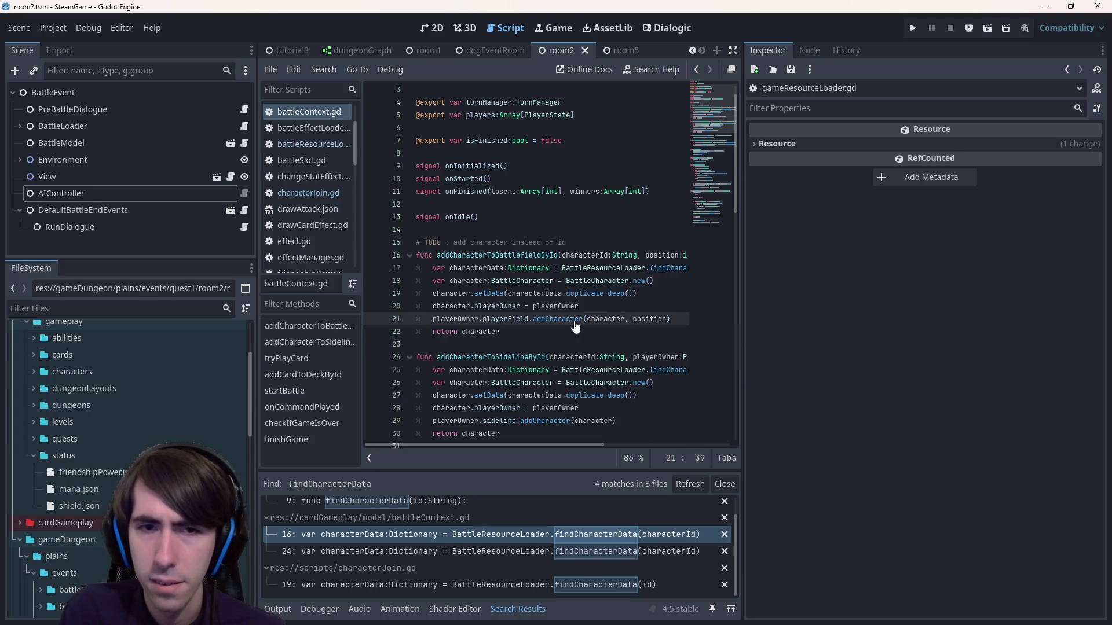
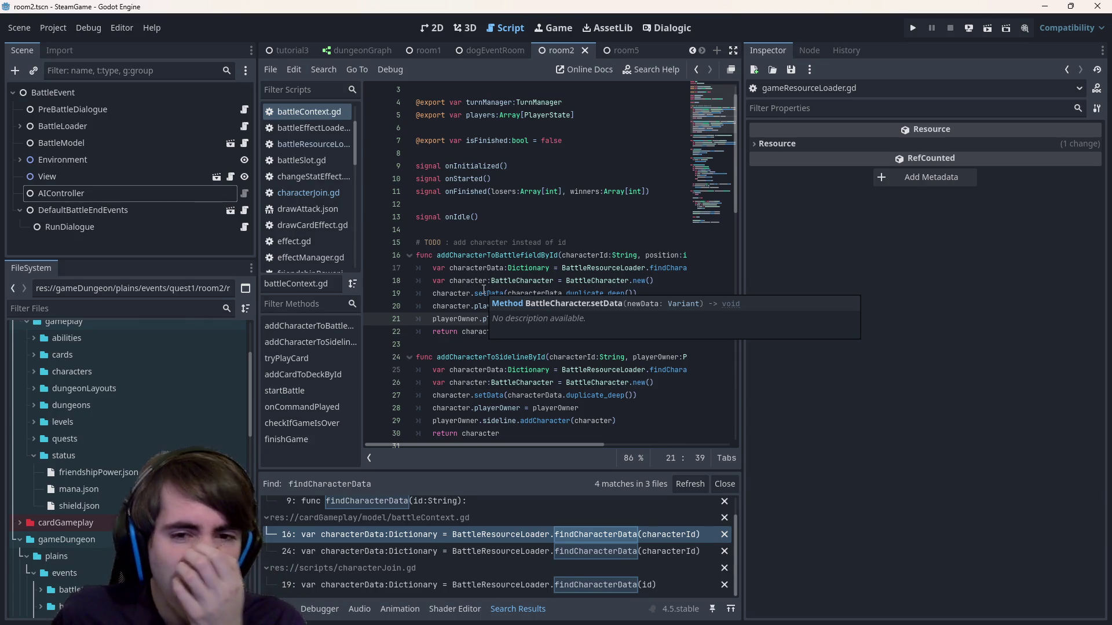
- Follow setData from battleCharacter.gd into abilitySystemComponent.gd, then return to battleCharacter.gd
left_click(483, 289, "ctrl")
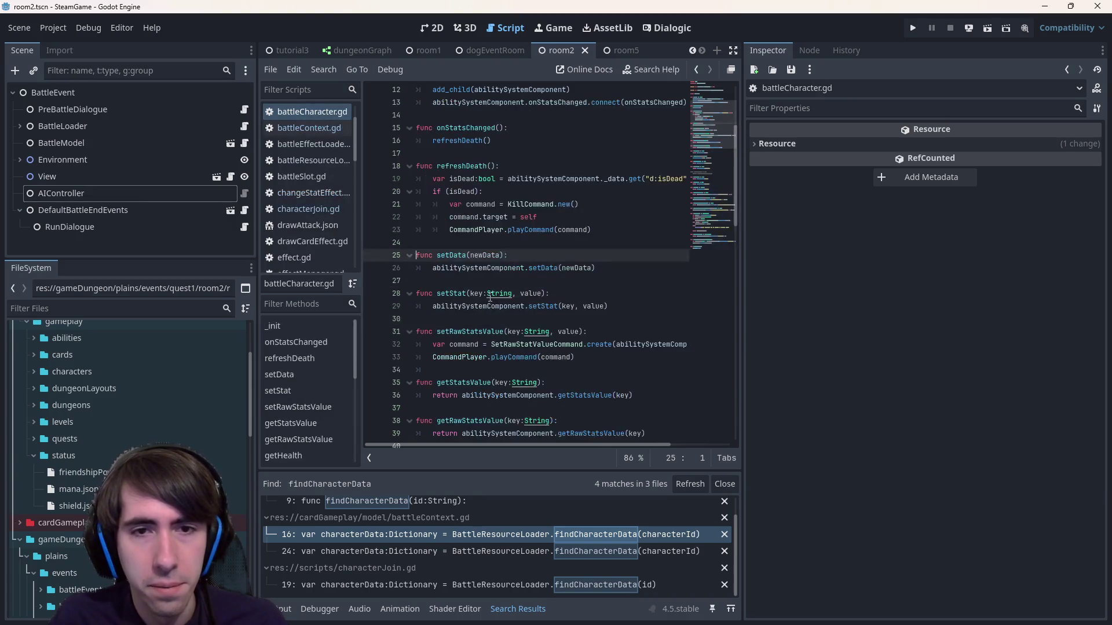
left_click(546, 268, "ctrl")
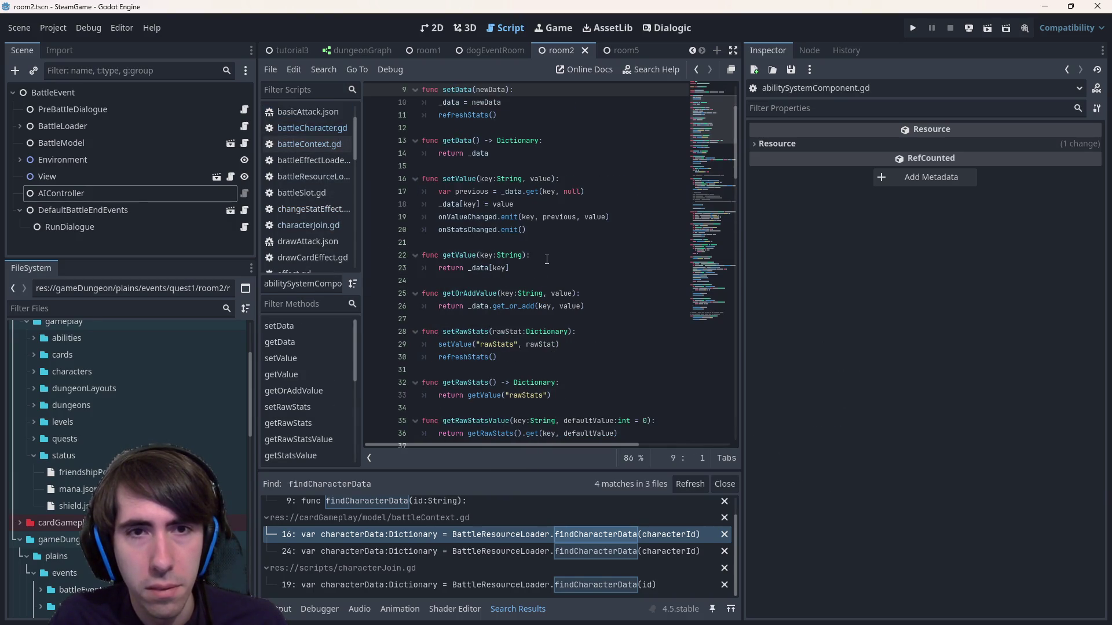
scroll(546, 260, "up", 2)
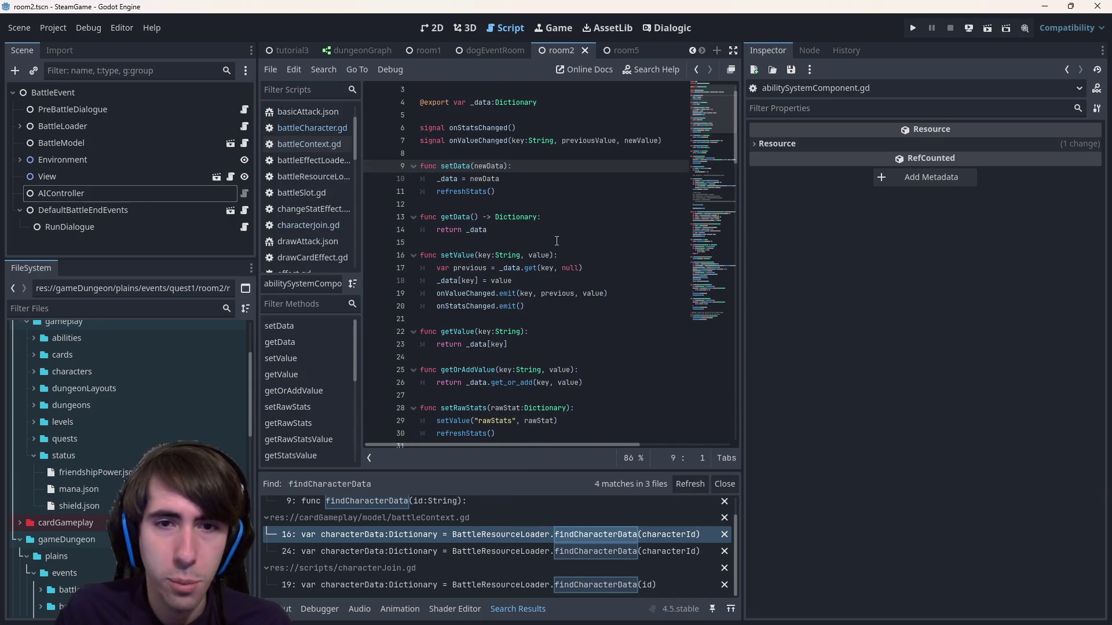
left_click(556, 241)
key("alt+Left")
key("alt+Left")
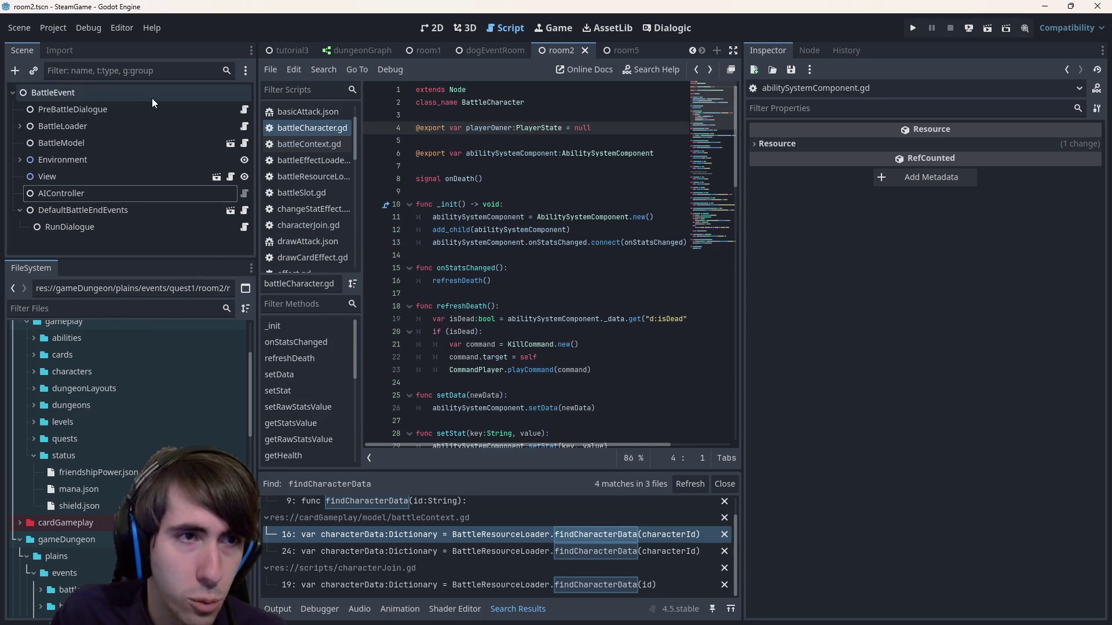
- Open the BattleLoader script, expand it to Player1 and Player2, and glance at a player loader
left_click(245, 126)
left_click(20, 128)
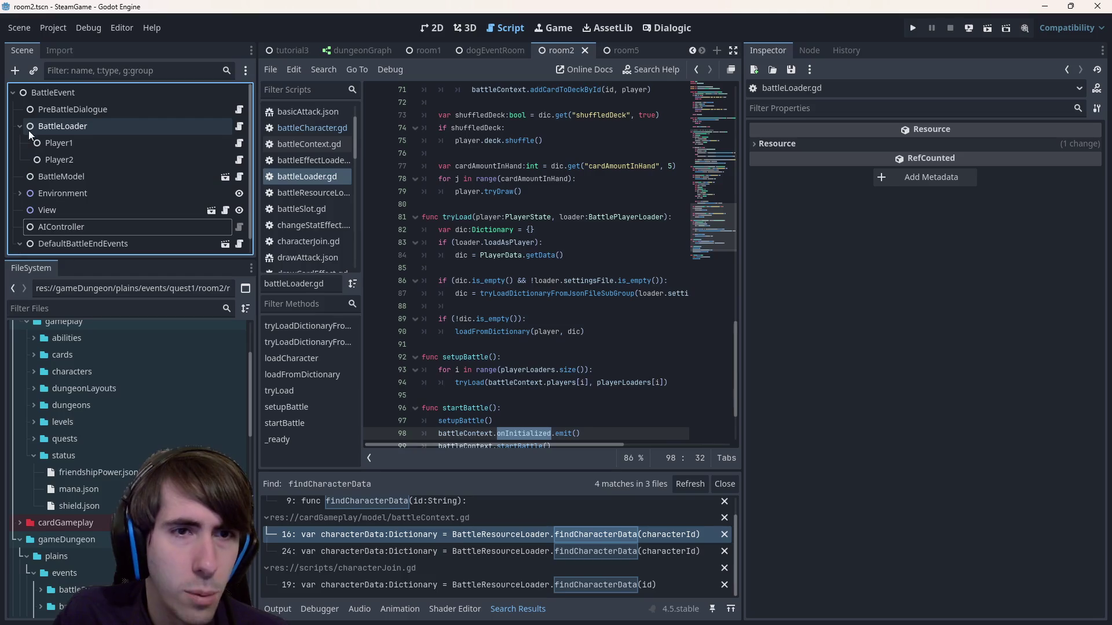
left_click(238, 147)
left_click(241, 127)
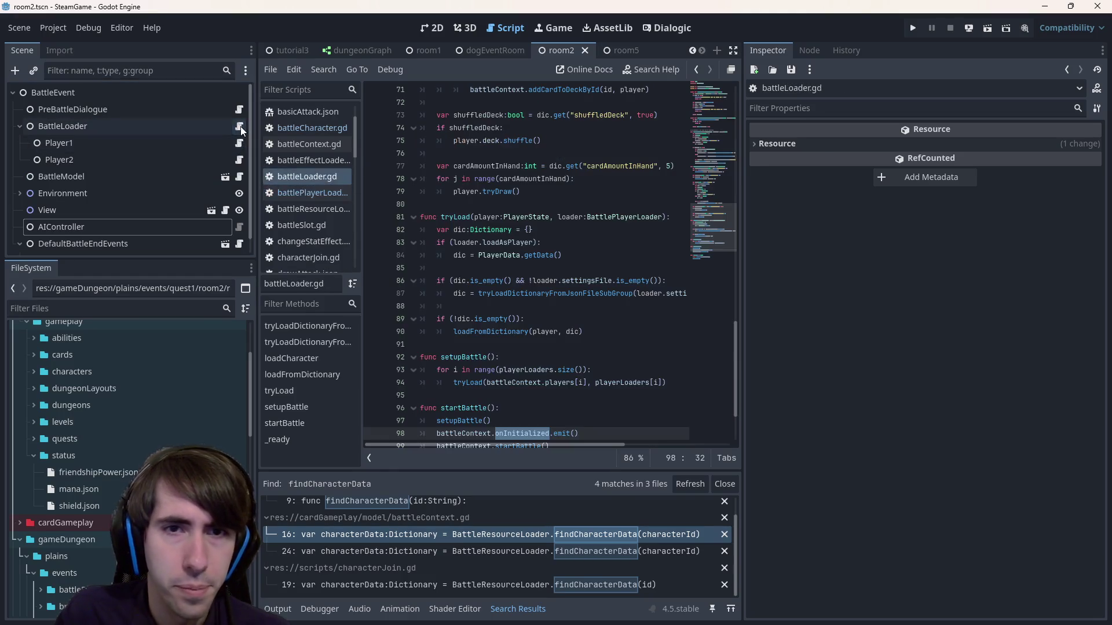
scroll(625, 286, "up", 2)
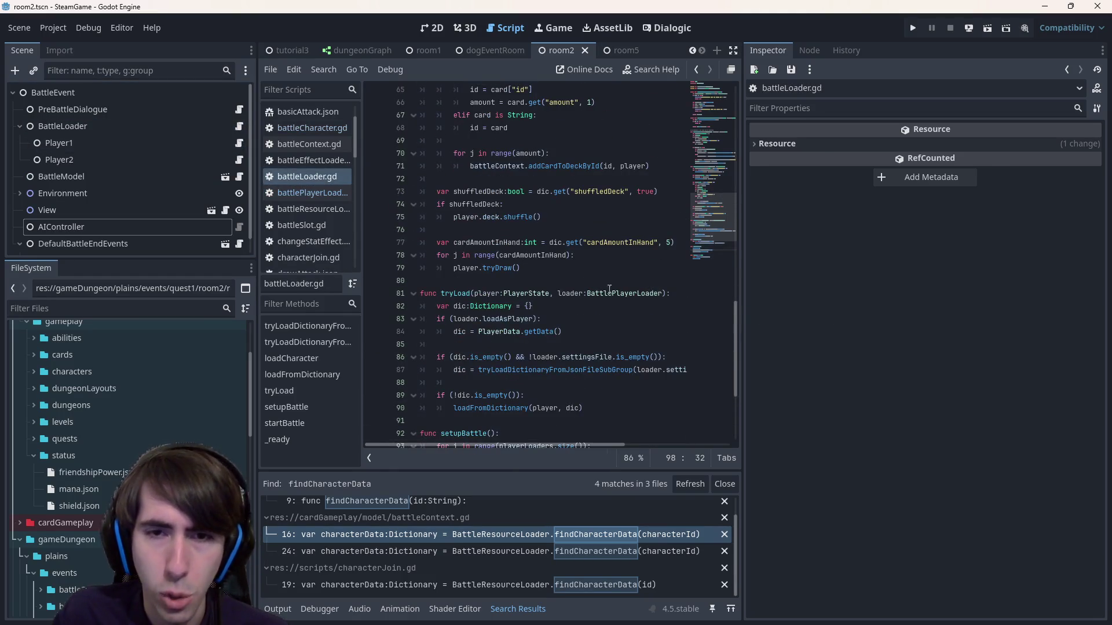
- Inspect the subgroup JSON loading call and tryLoadDictionaryFromJsonFile in battleLoader.gd
double_click(558, 371)
mouse_move(558, 372)
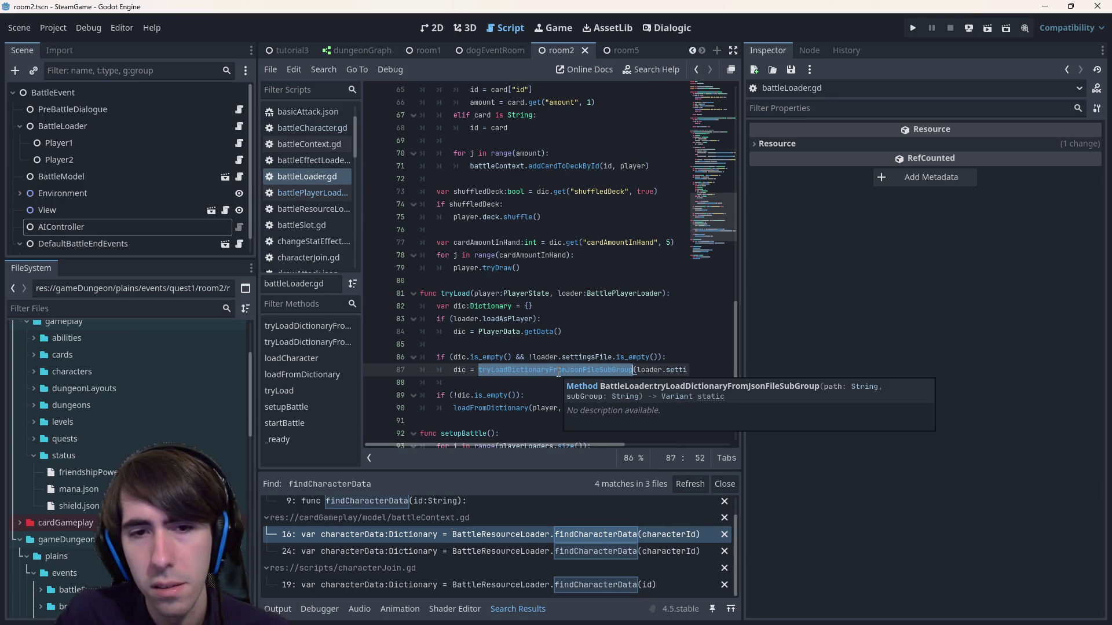
scroll(553, 344, "up", 20)
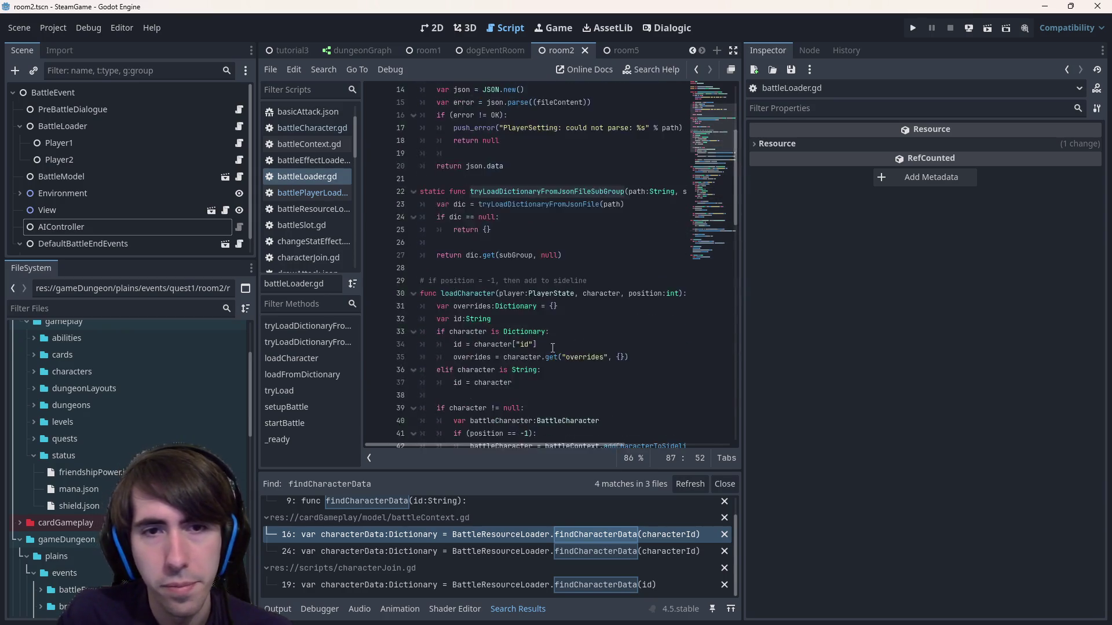
scroll(532, 350, "down", 3)
double_click(533, 256)
scroll(533, 259, "up", 3)
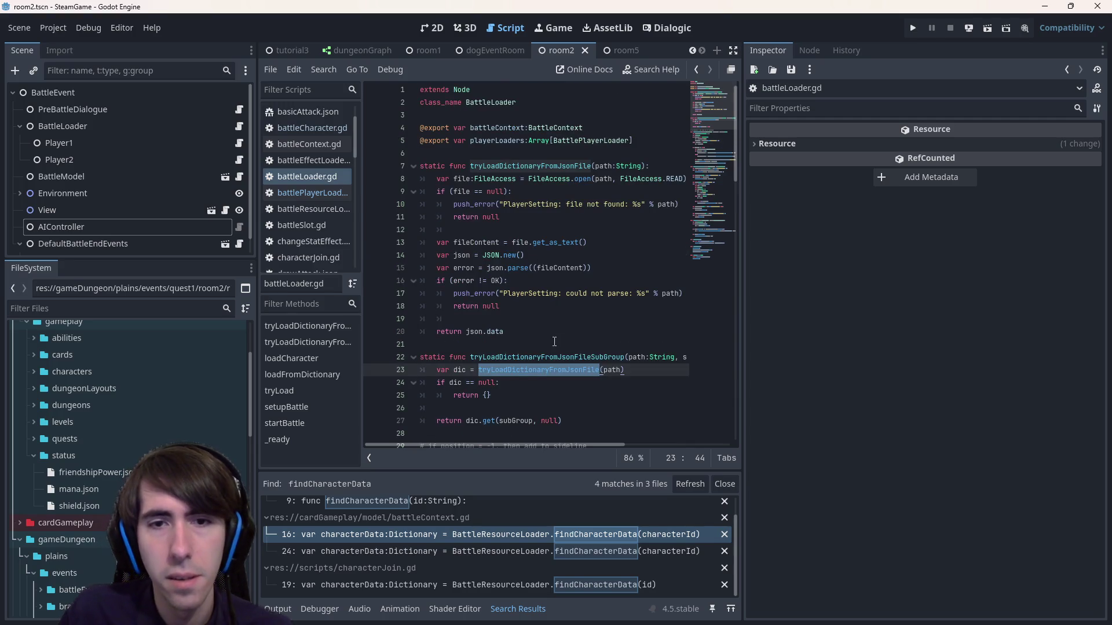
scroll(554, 342, "down", 5)
scroll(542, 268, "up", 4)
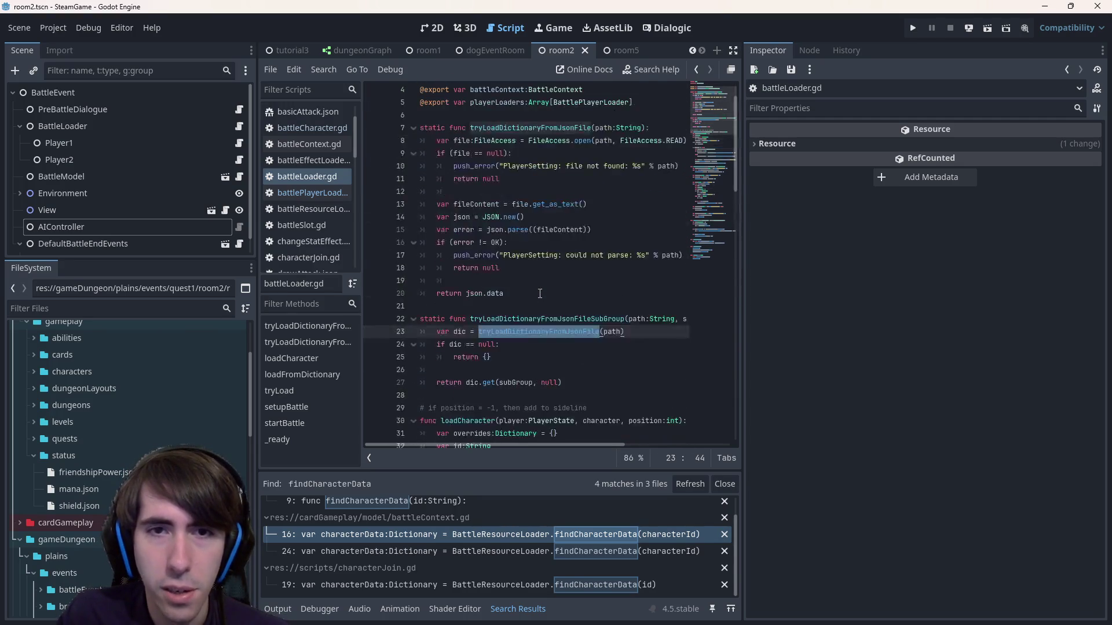
scroll(539, 294, "down", 20)
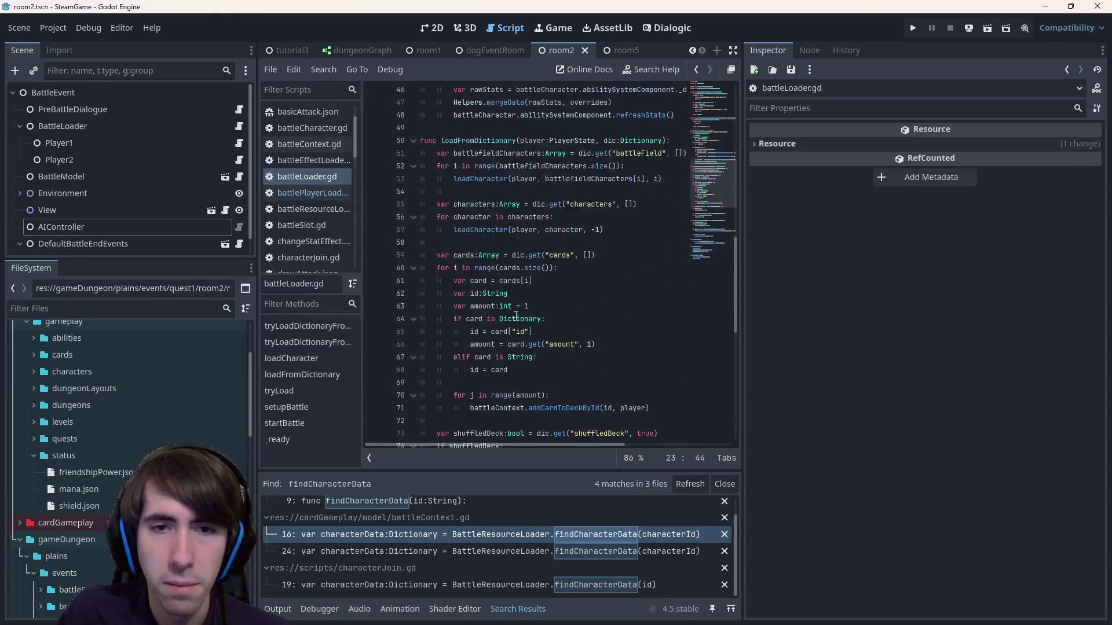
scroll(516, 316, "down", 2)
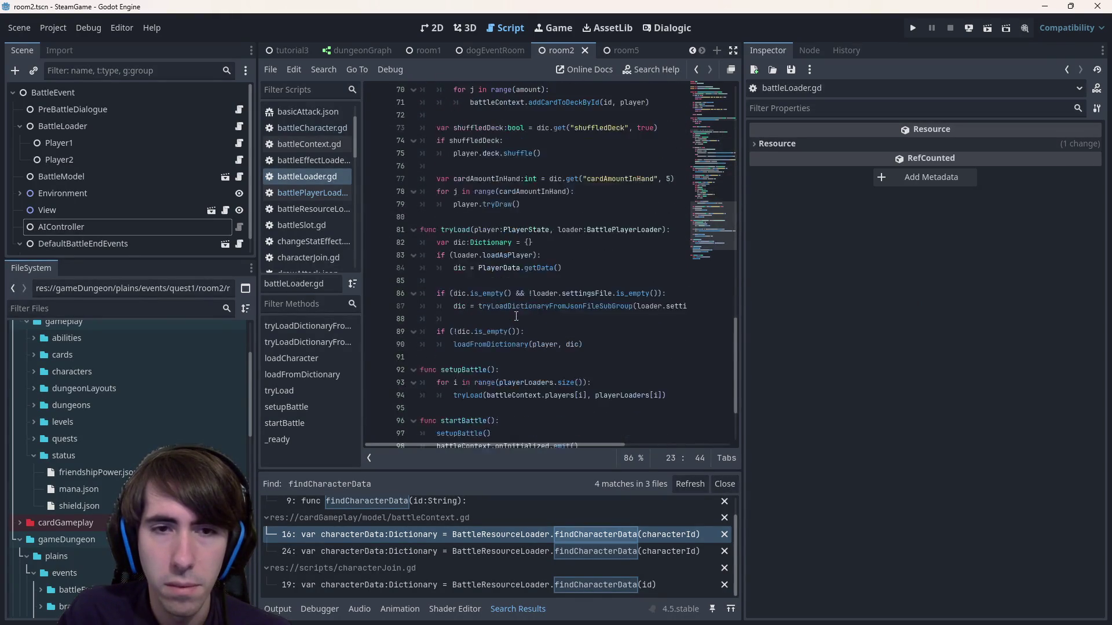
- Highlight tryLoad's uses and review the subgroup and loadFromDictionary calls on lines 87–90
double_click(455, 231)
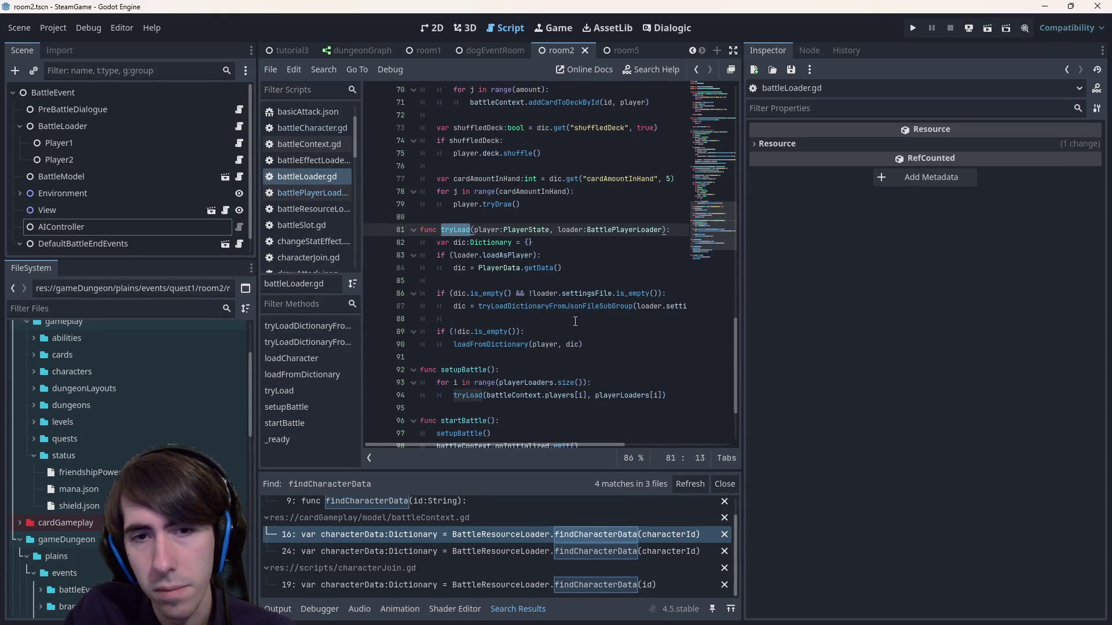
scroll(575, 321, "down", 2)
scroll(489, 319, "up", 3)
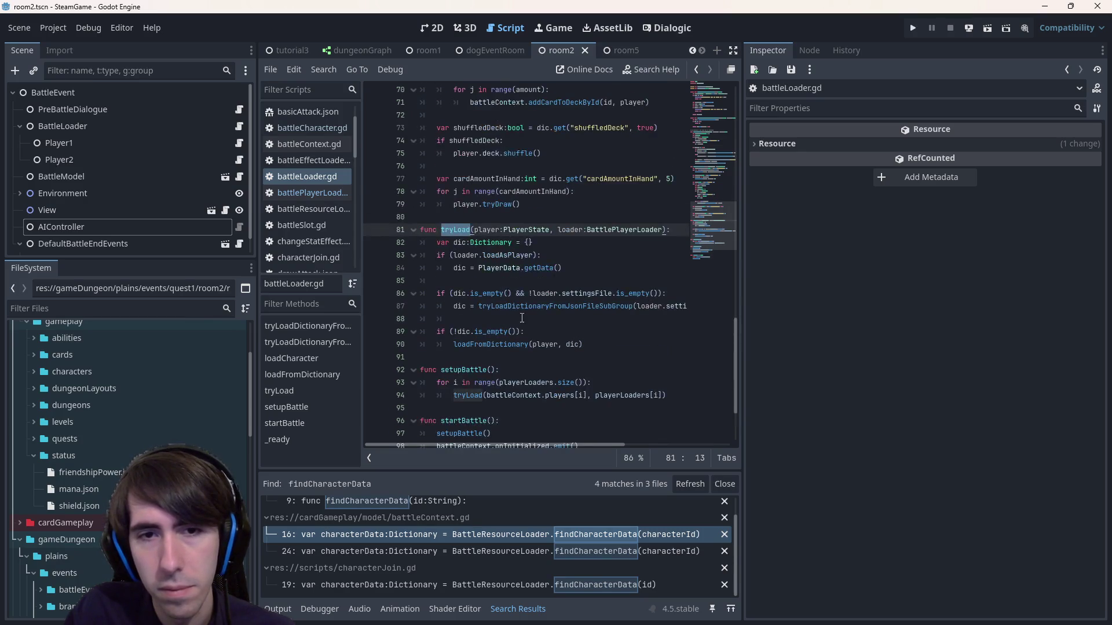
left_click(561, 344)
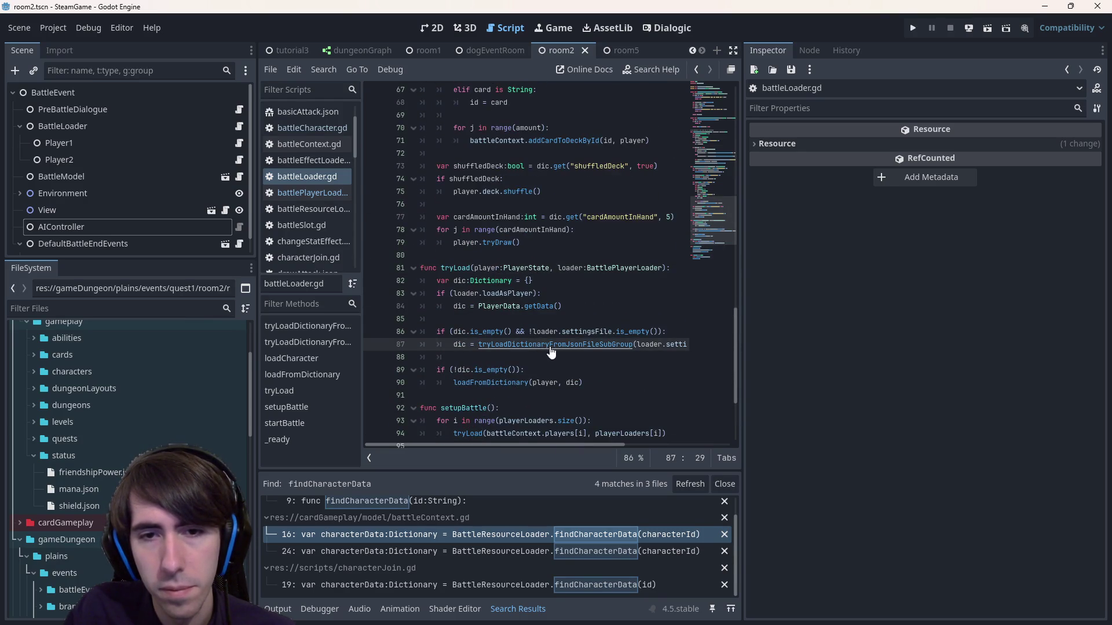
double_click(510, 345)
double_click(510, 387)
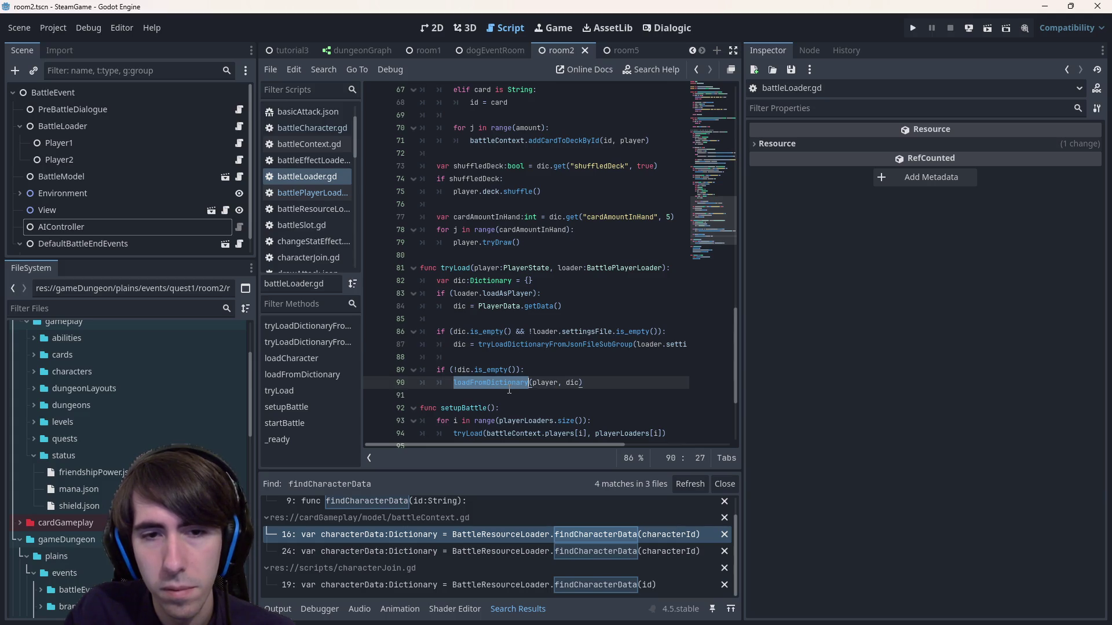
double_click(509, 346)
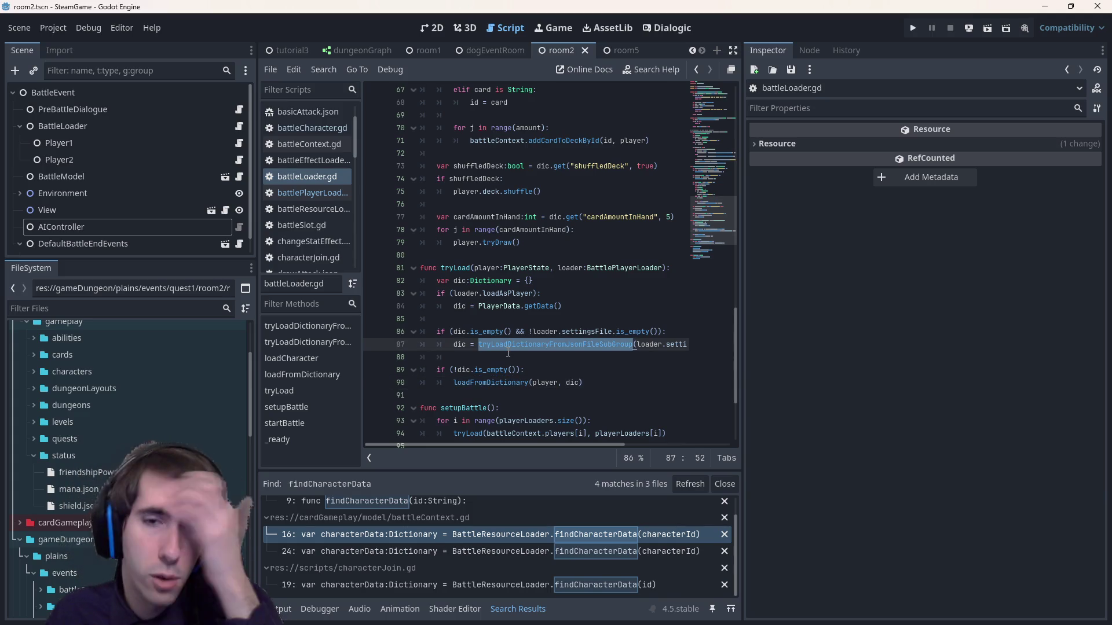
left_click(500, 356)
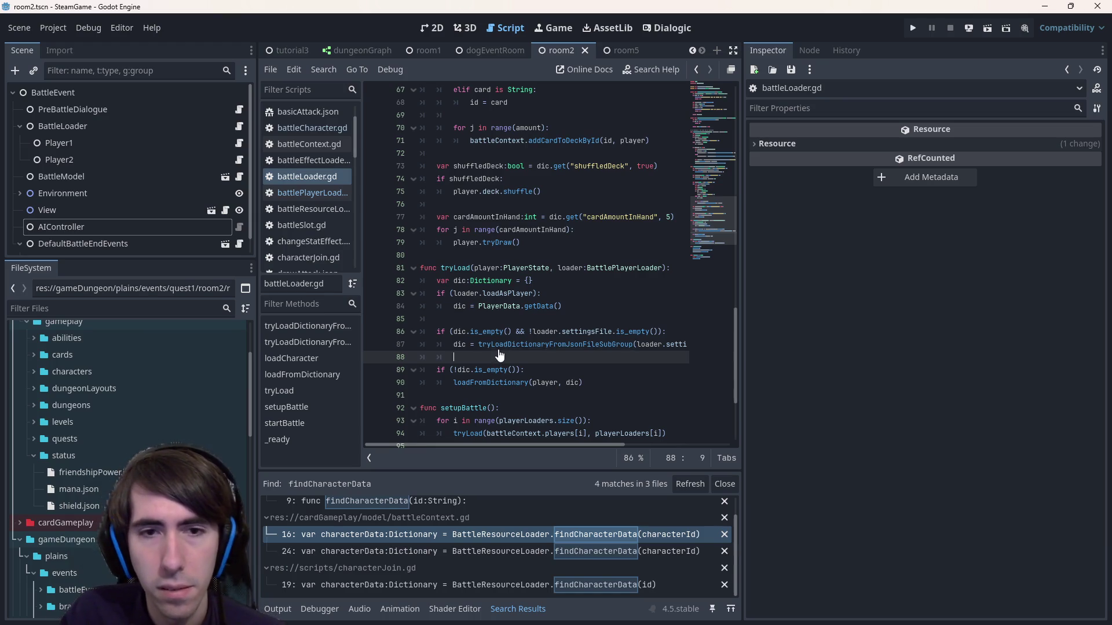
left_click(501, 331)
- Search battleLoader.gd for 'overrides' and widen the code editor
key("ctrl+f")
type("overrides")
scroll(522, 300, "down", 2)
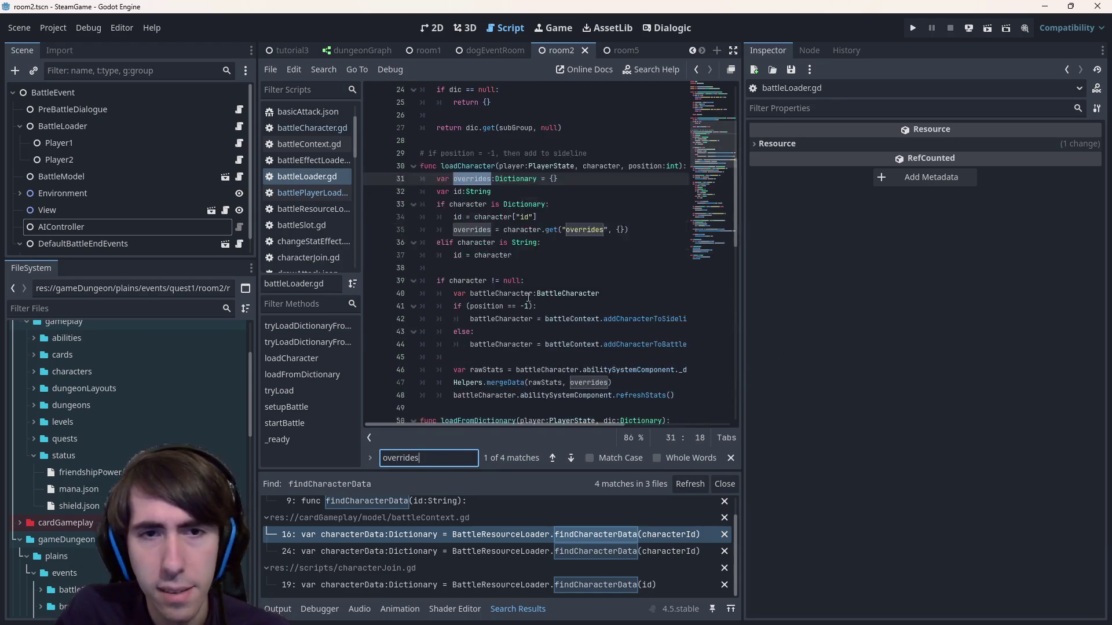
left_click_drag(742, 230, 927, 261)
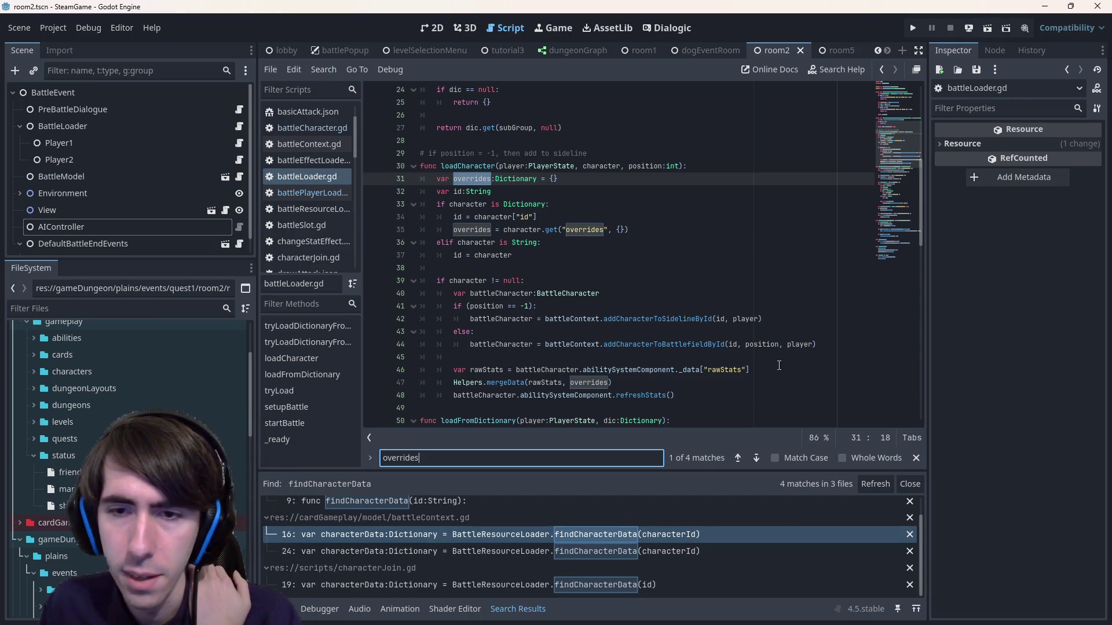
- Comment out ["rawStats"] after _data on line 46 with '#'
left_click_drag(779, 366, 414, 371)
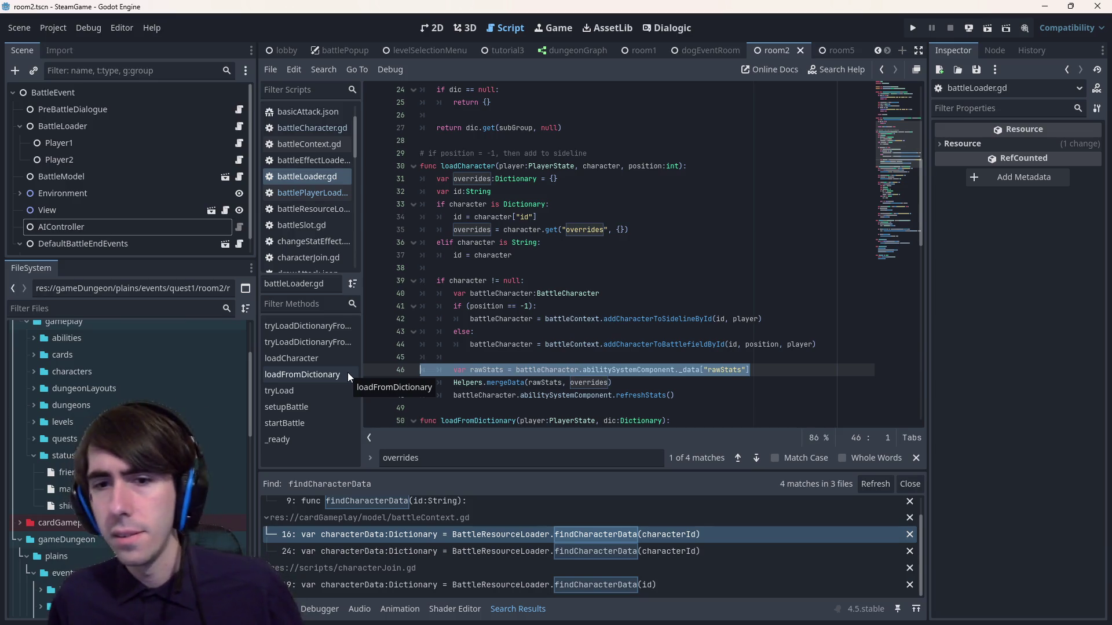
left_click(732, 370)
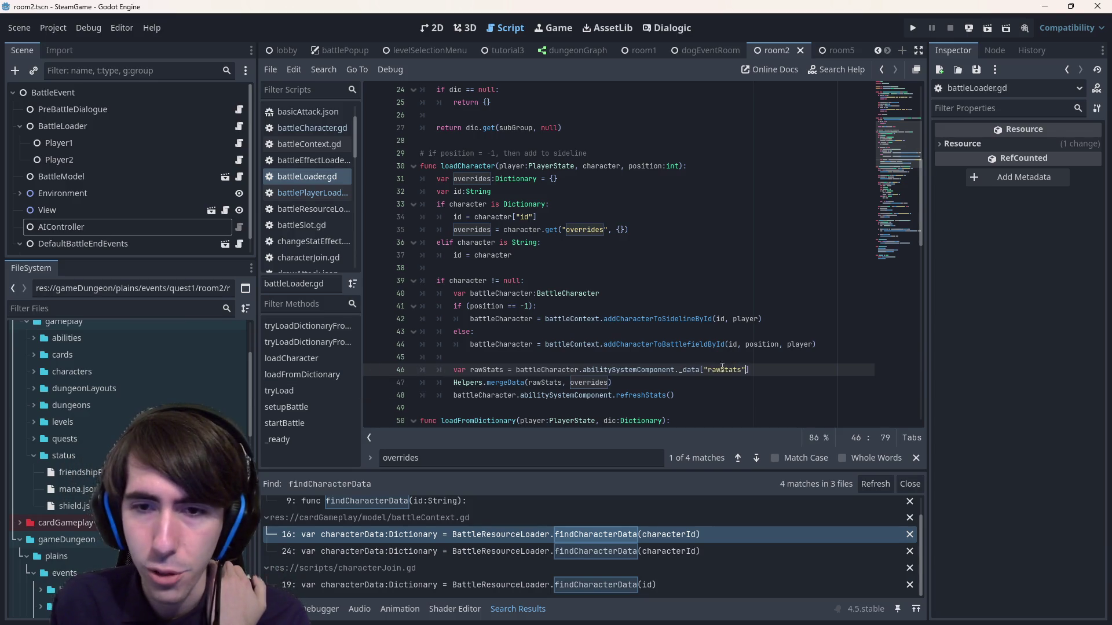
left_click_drag(676, 370, 701, 369)
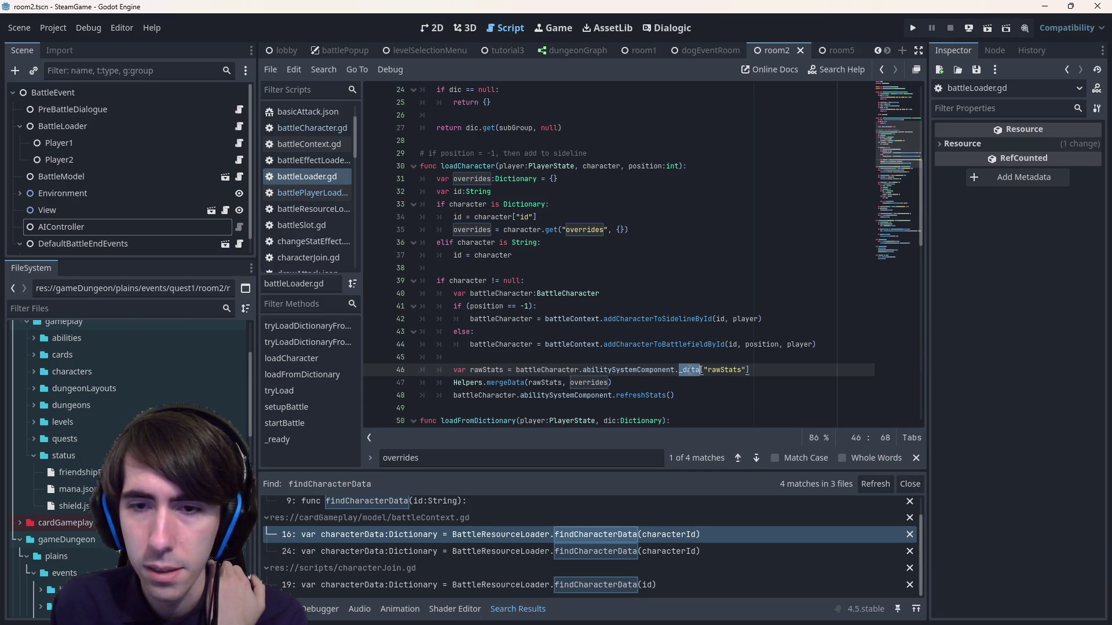
left_click(747, 369)
type("_")
left_click(700, 369)
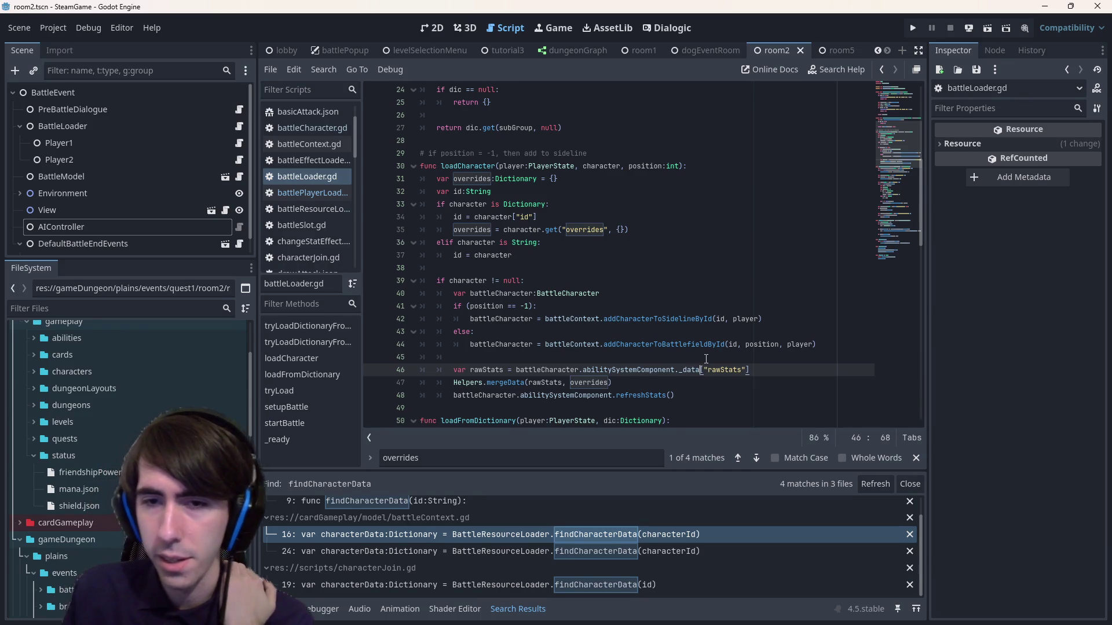
type("#")
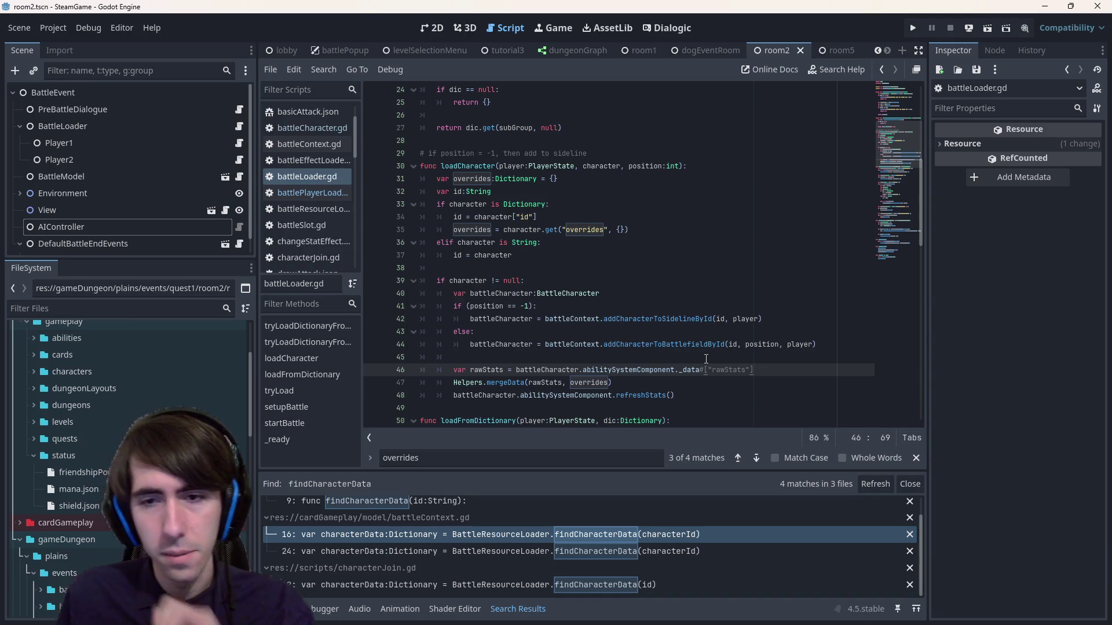
double_click(499, 370)
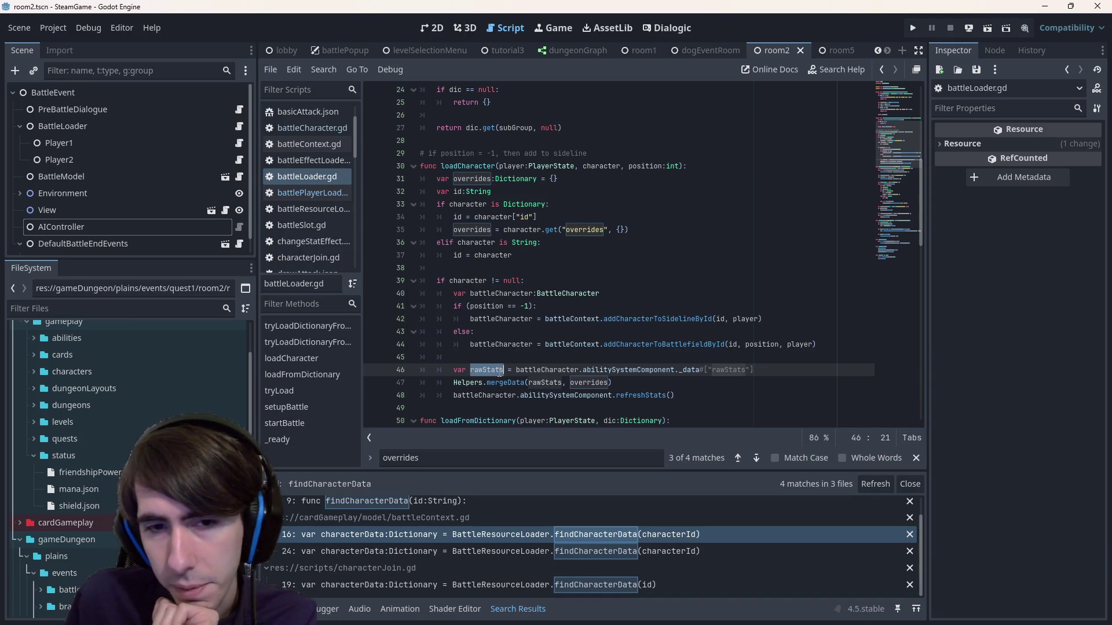
double_click(694, 371)
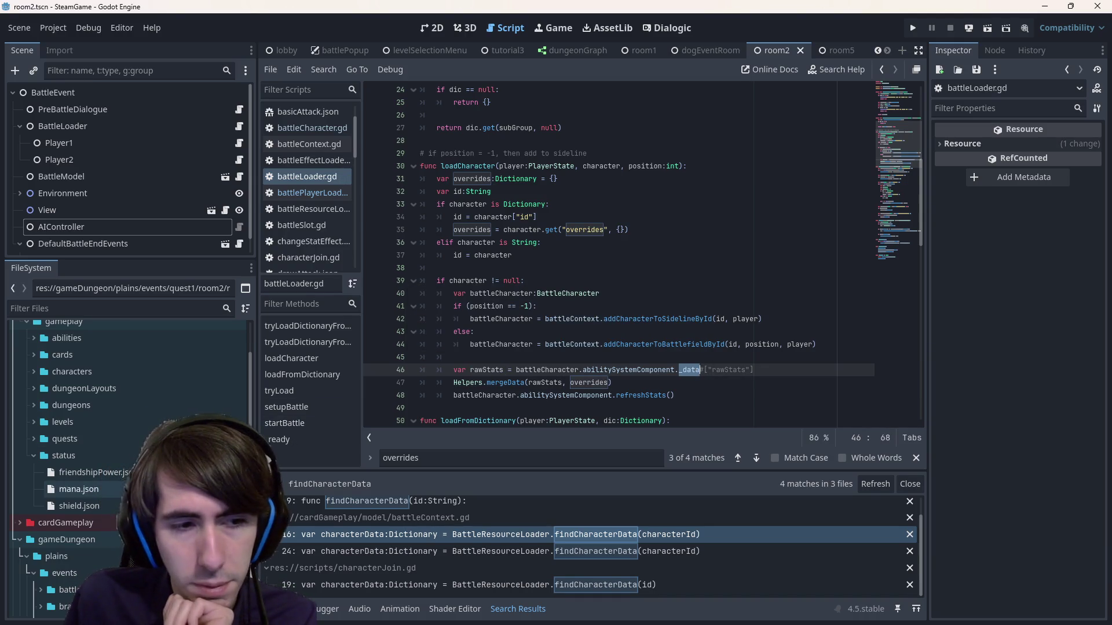
- Run the battle scene, skip the intro dialogue to reach three 20/20 enemies, then close the game
left_click(988, 29)
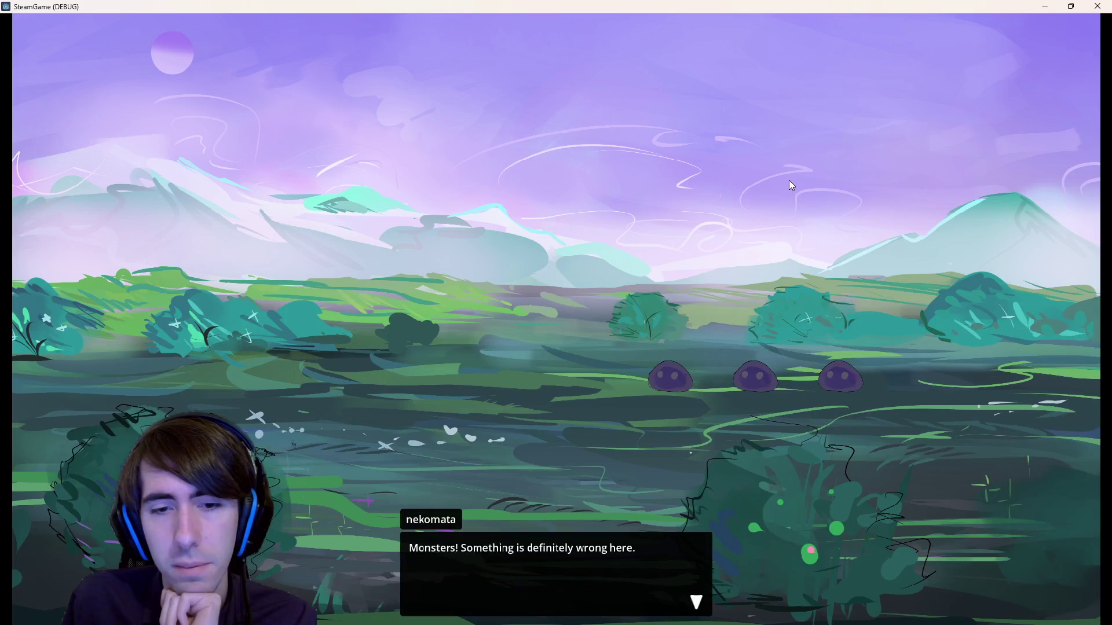
left_click(779, 181)
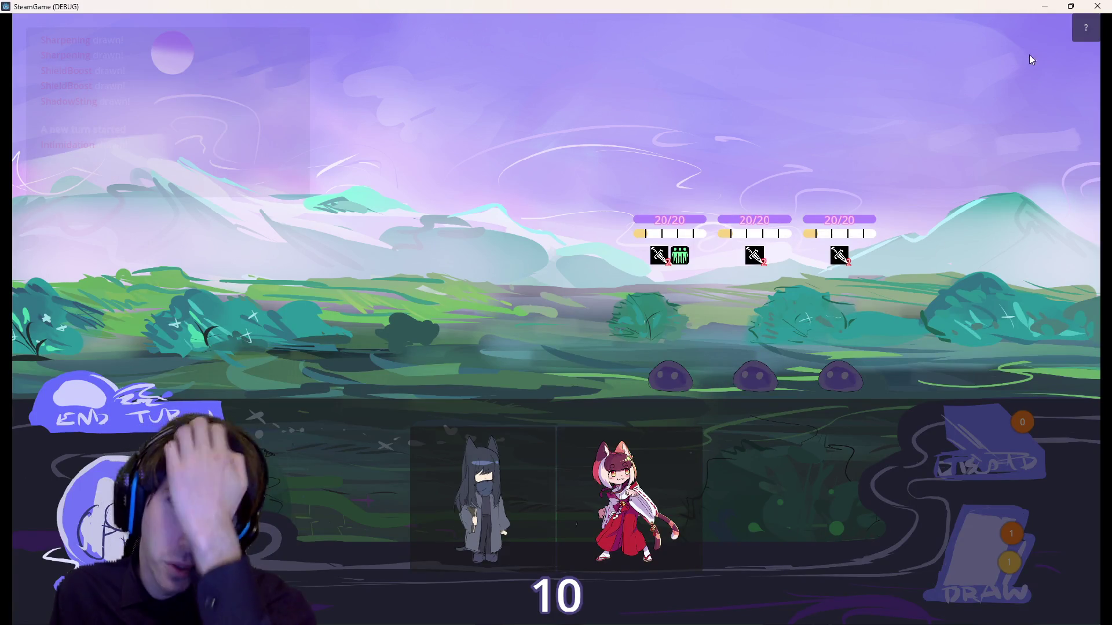
left_click(1097, 6)
scroll(128, 463, "down", 10)
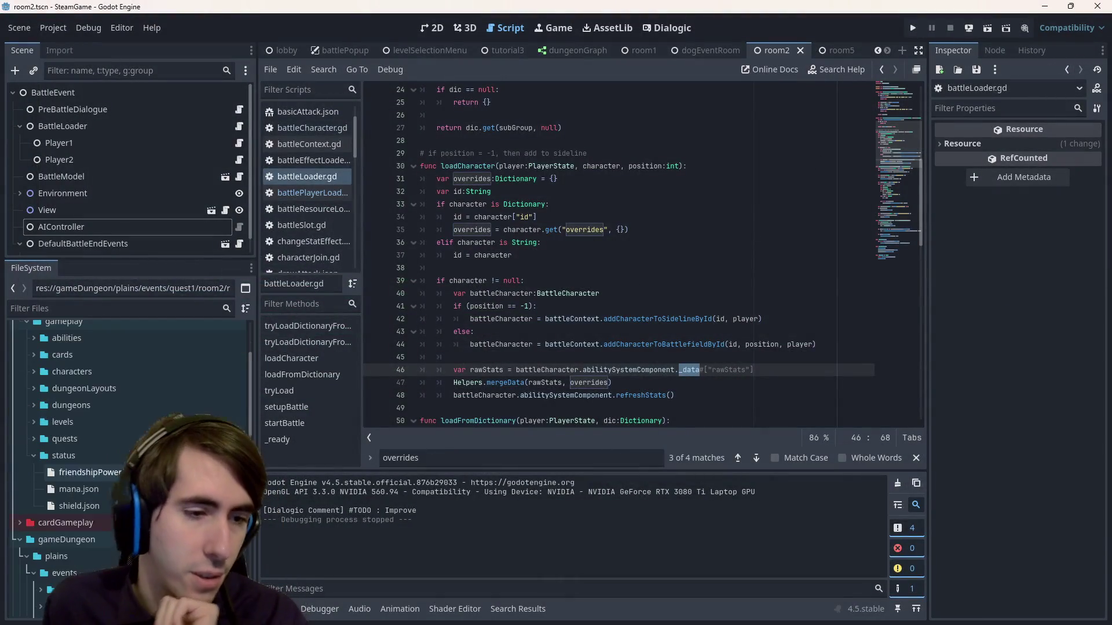
- Open quest1/room2/room2Battle.json from the FileSystem dock
scroll(128, 463, "down", 5)
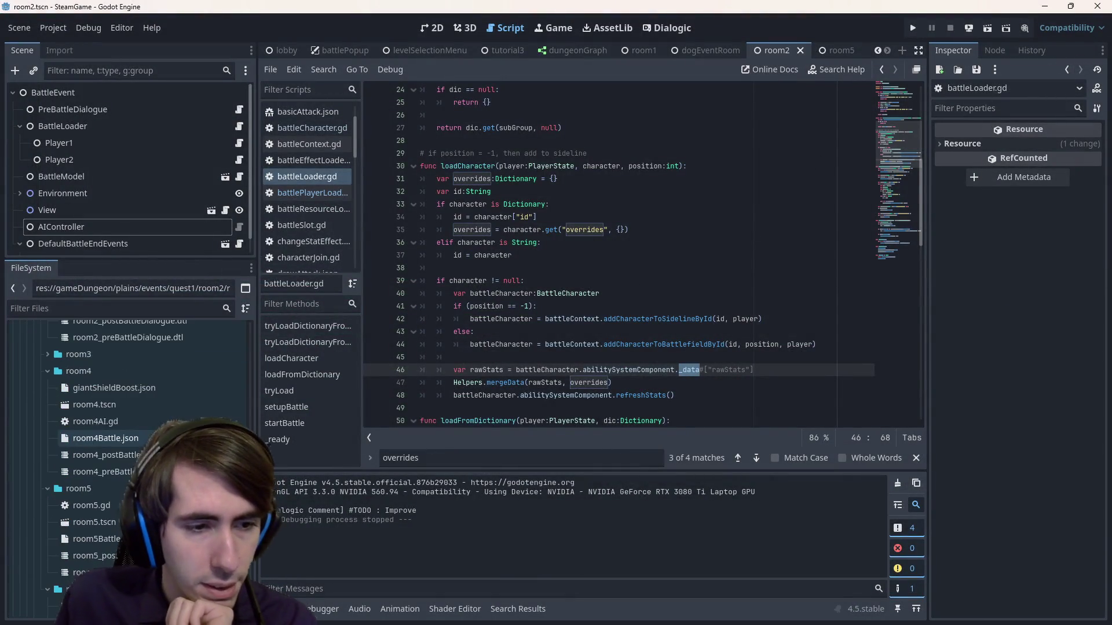
scroll(125, 438, "up", 2)
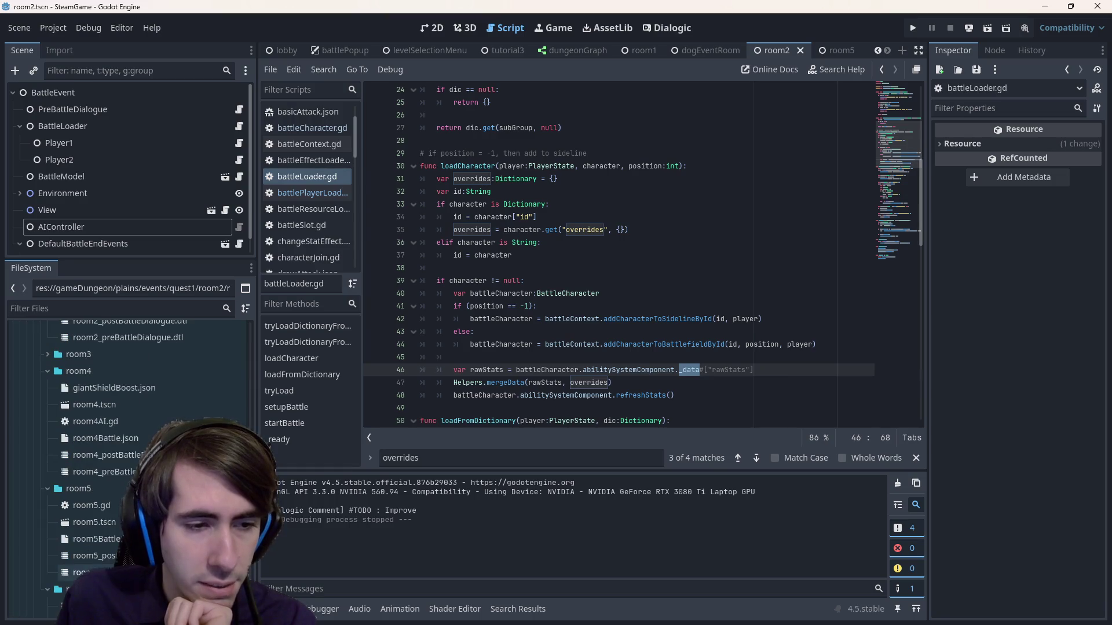
scroll(125, 437, "up", 2)
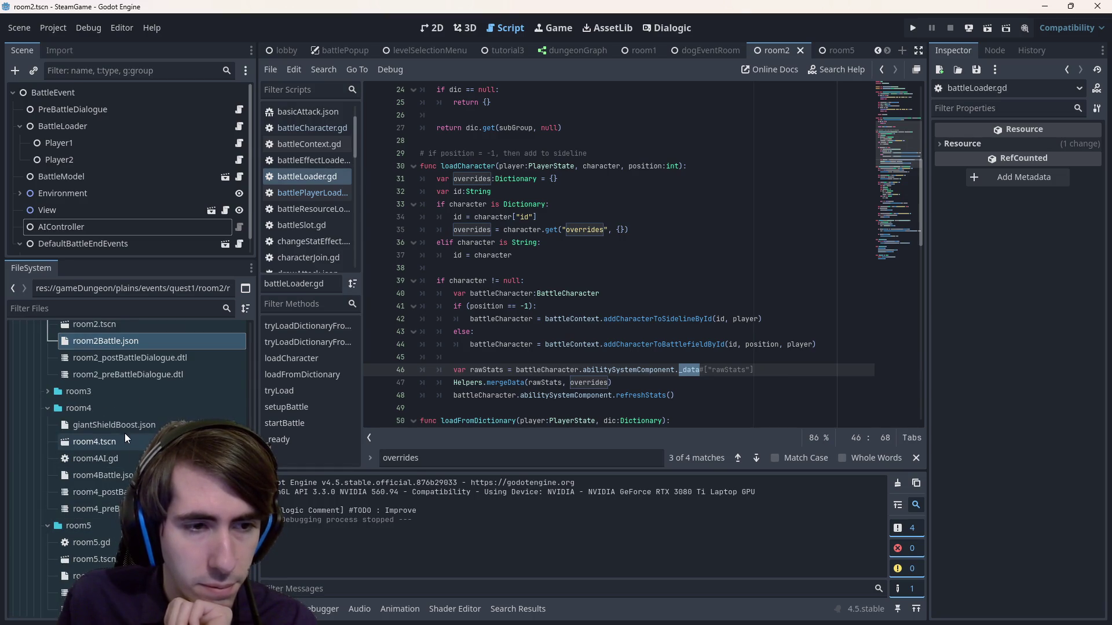
scroll(124, 434, "up", 2)
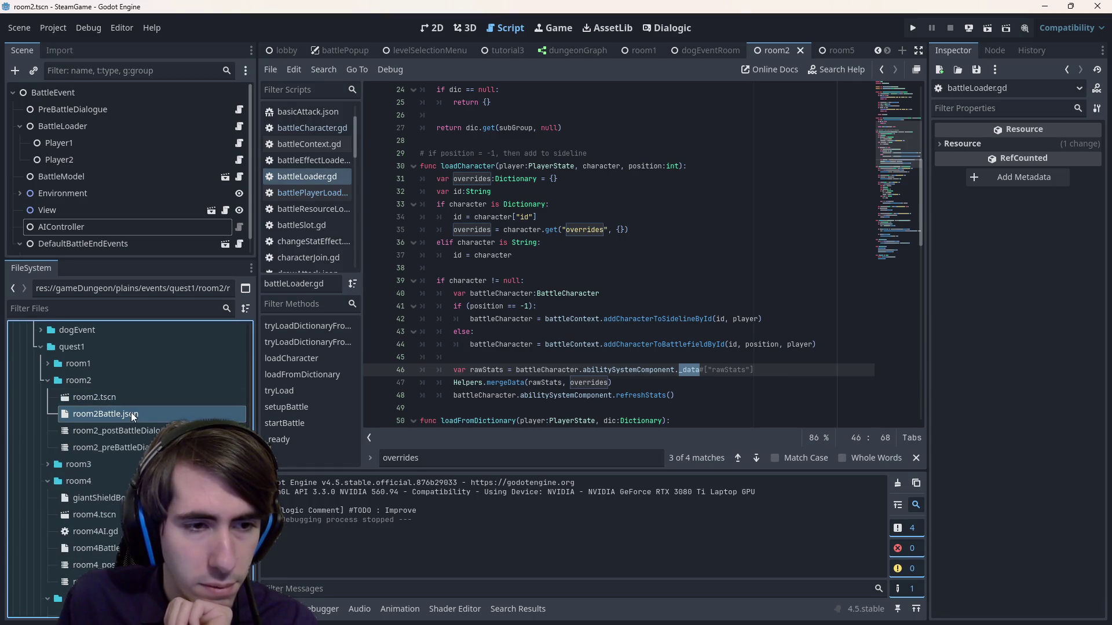
double_click(131, 413)
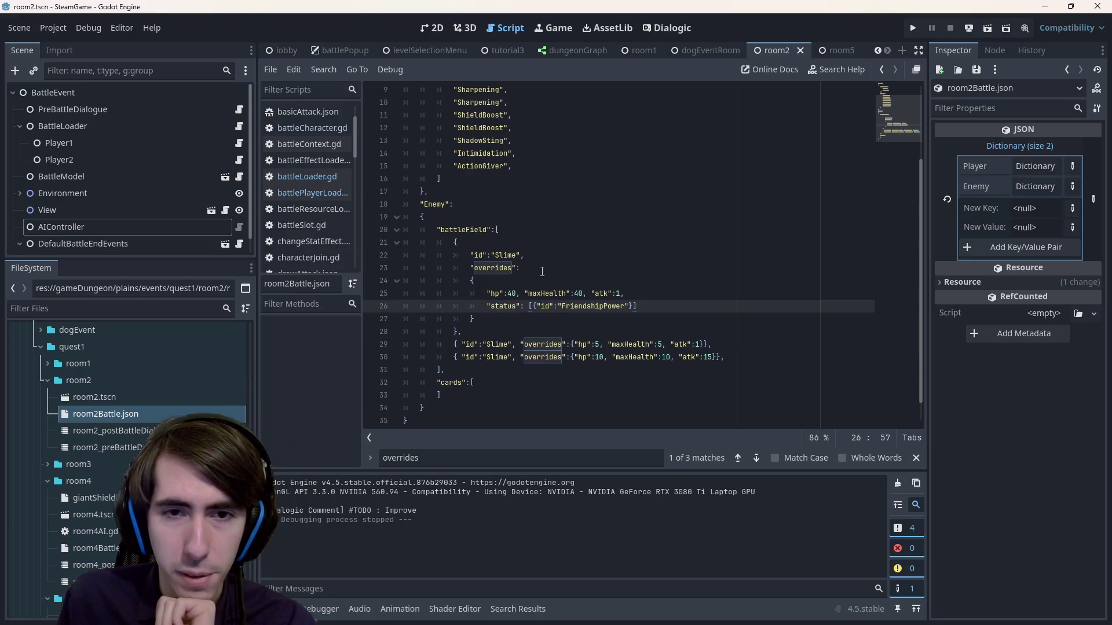
- Insert a raw_stats key before the first Slime's stats
left_click(490, 287)
key("Down")
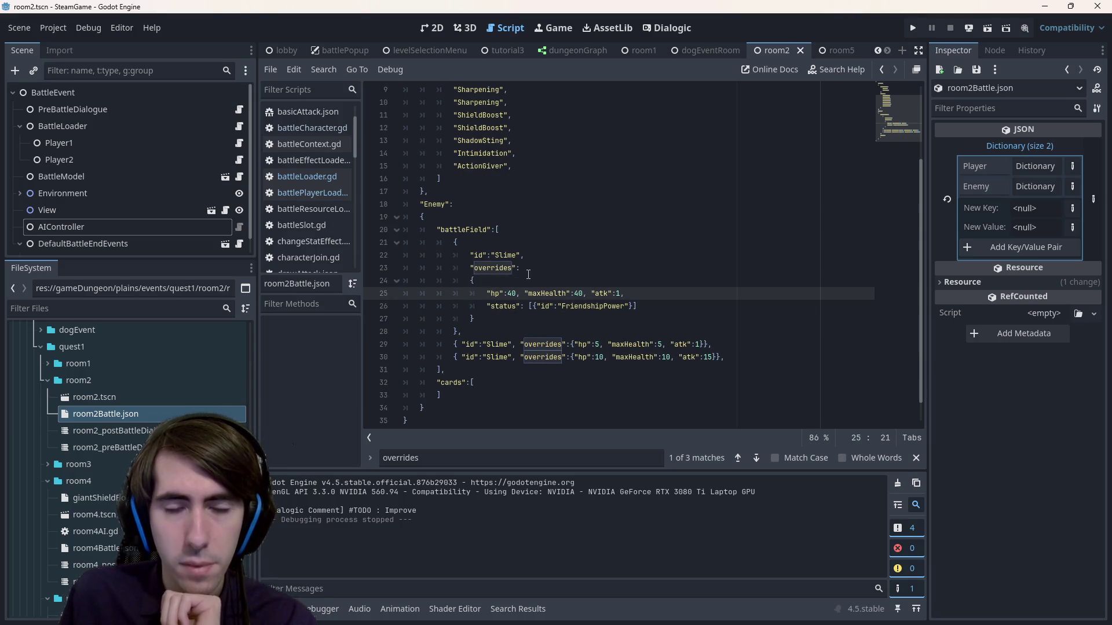
type("raw ")
type("\"raw")
type("_stats\":")
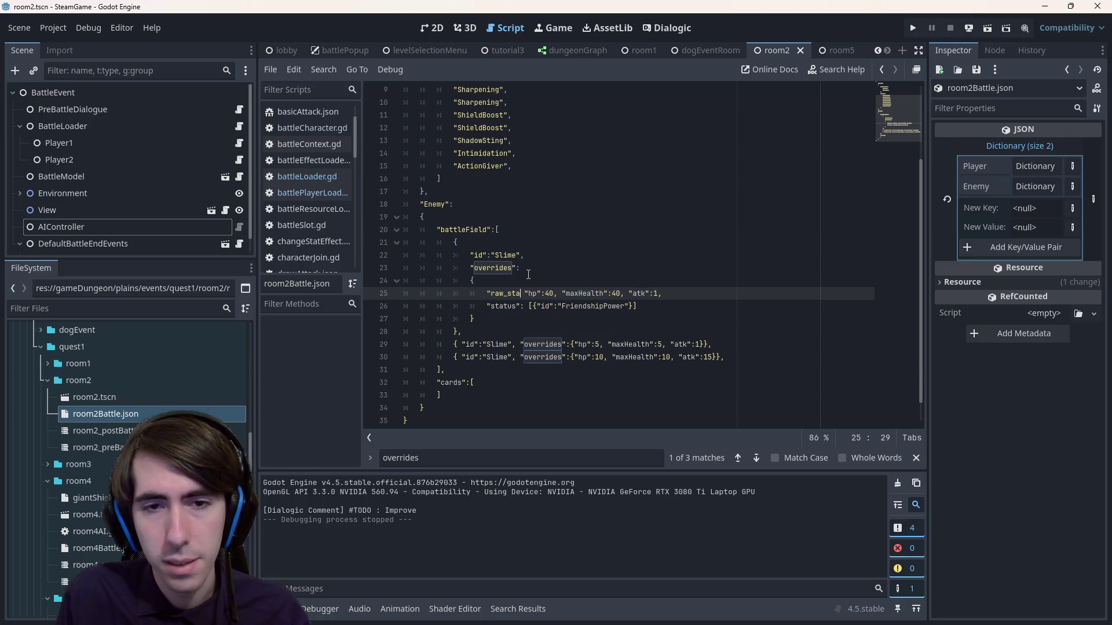
key("ctrl+shift+Left")
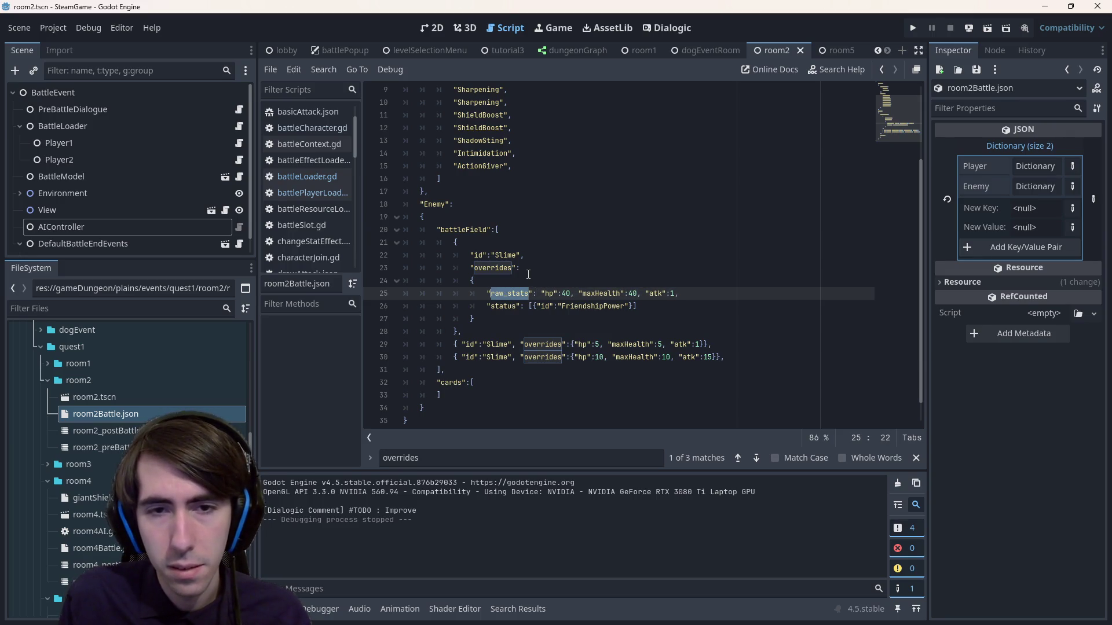
- Search the whole project for raw_stats and then rawStats usages
key("ctrl+shift+f")
key("Return")
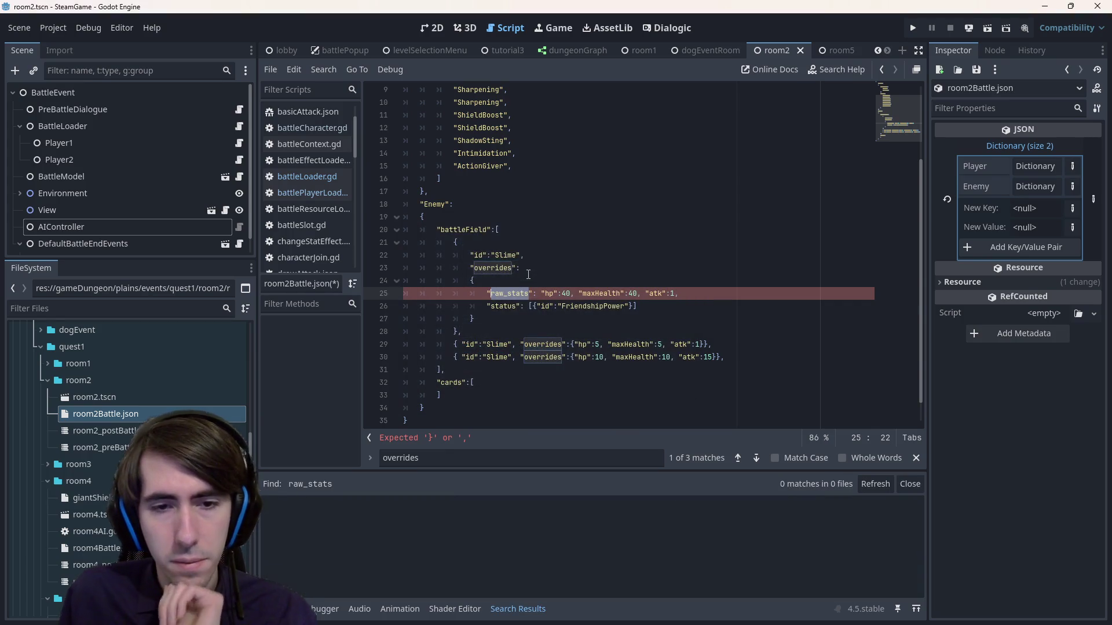
key("ctrl+shift+f")
type("rawStats")
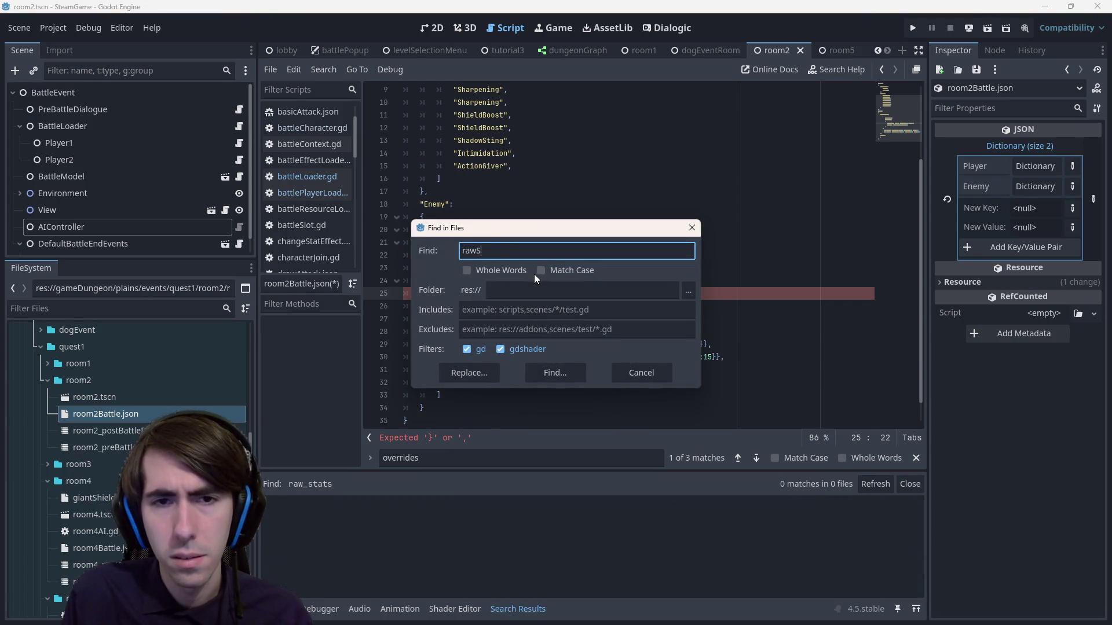
key("Return")
- Rename the key to rawStats and save room2Battle.json
left_click(506, 293)
key("BackSpace")
key("Delete")
type("S")
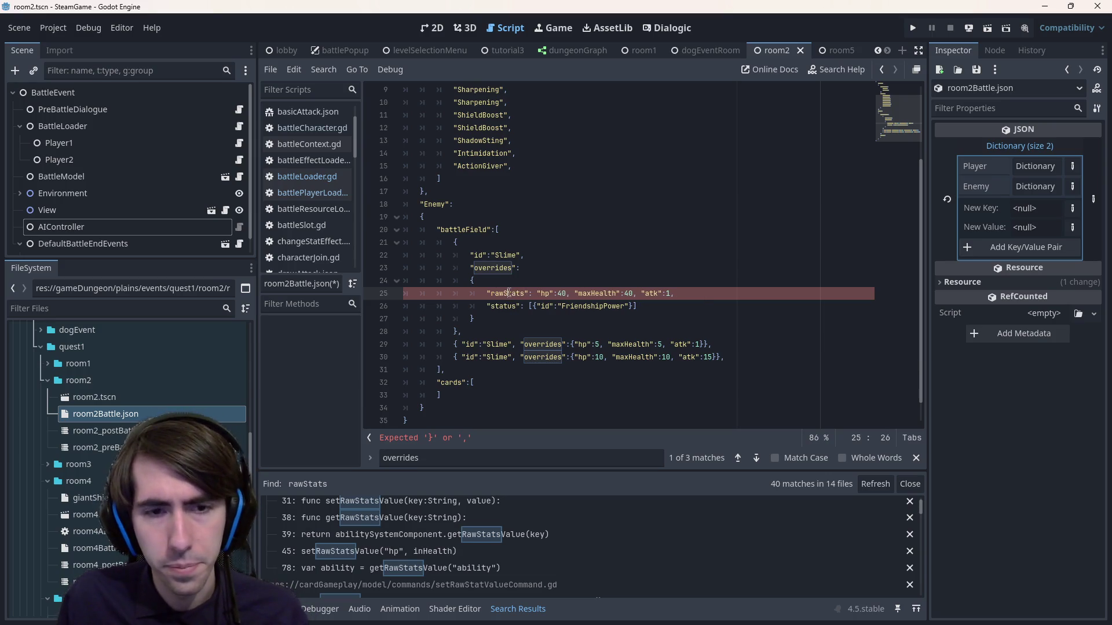
key("ctrl+s")
- Add the opening brace after the rawStats key and select the key for copying
scroll(468, 558, "down", 1)
scroll(537, 572, "down", 3)
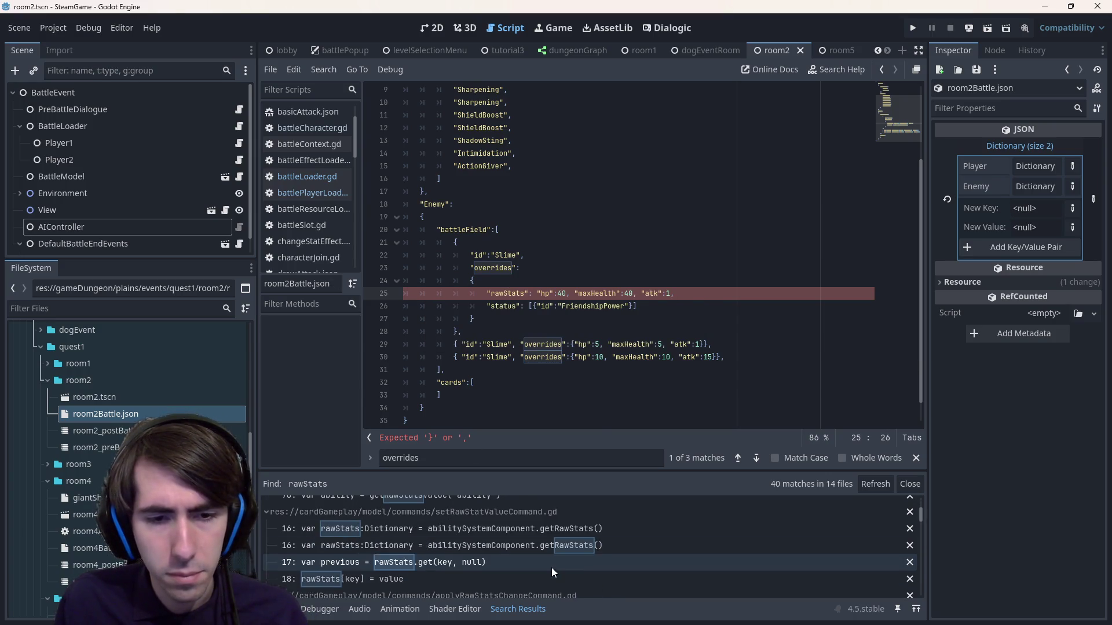
scroll(600, 547, "down", 5)
scroll(599, 544, "down", 1)
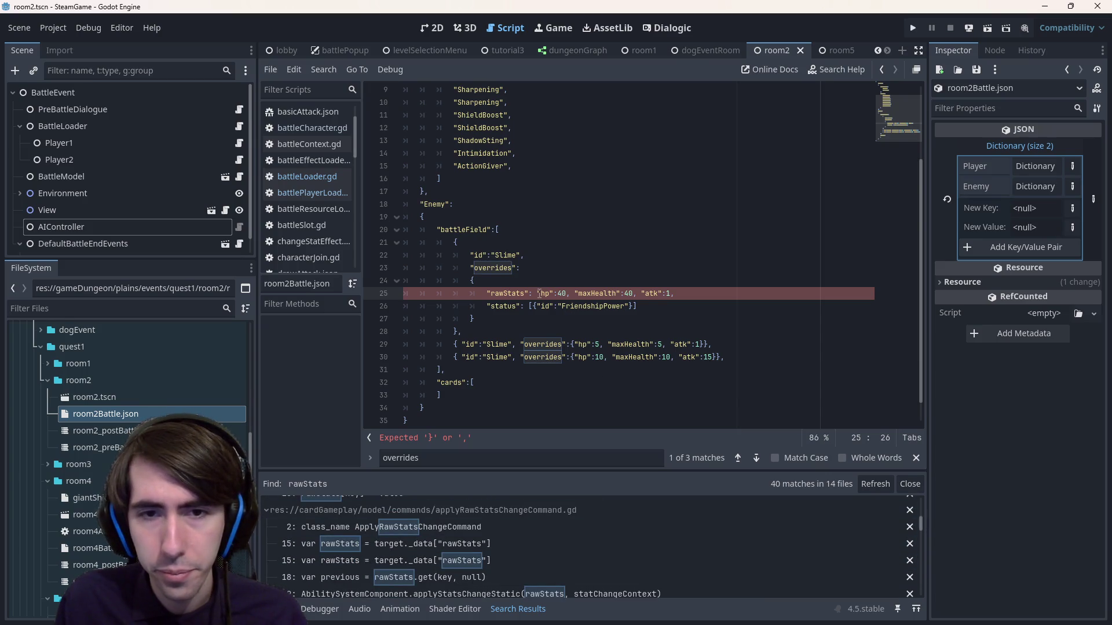
type("{")
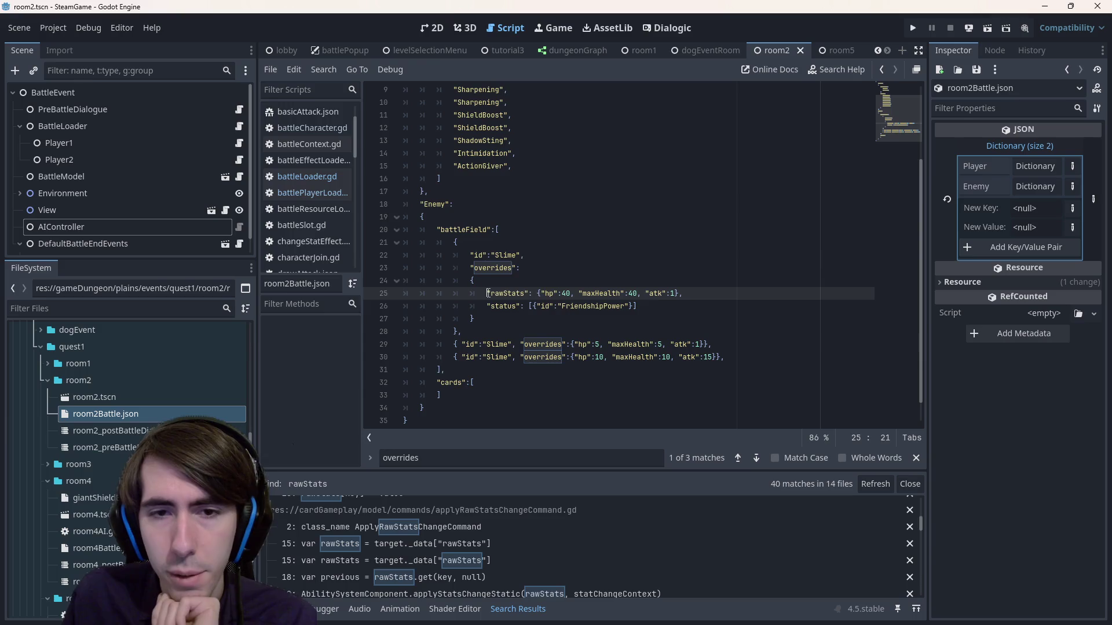
left_click_drag(488, 293, 546, 294)
key("ctrl+c")
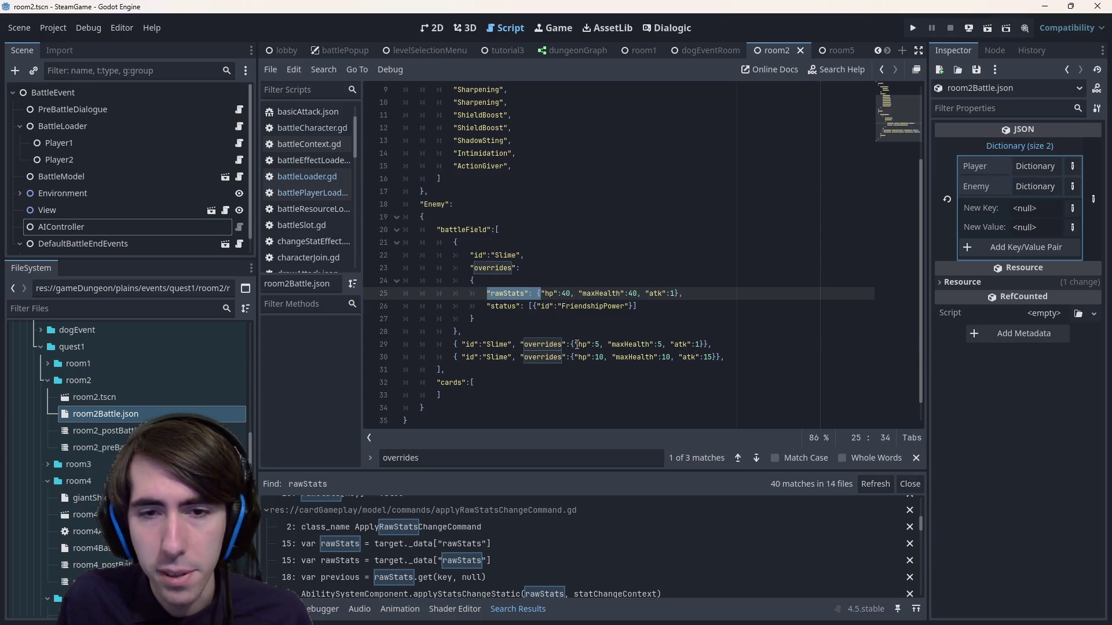
- Wrap the stats on lines 29–30 in rawStats with closing braces using two carets
left_click(571, 345)
key("ctrl+v")
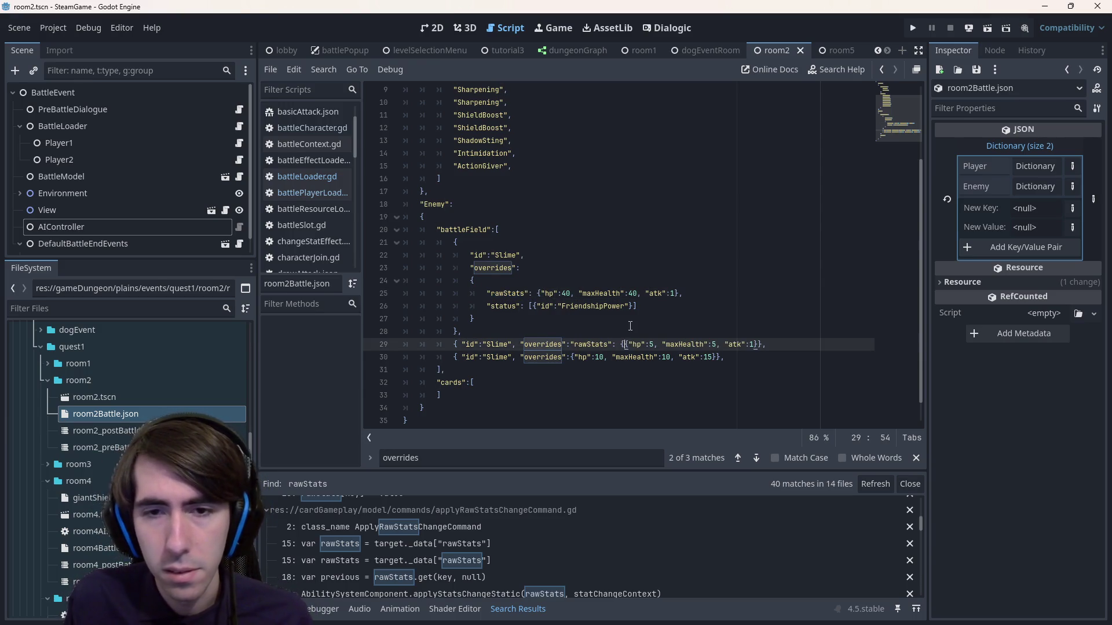
key("ctrl+z")
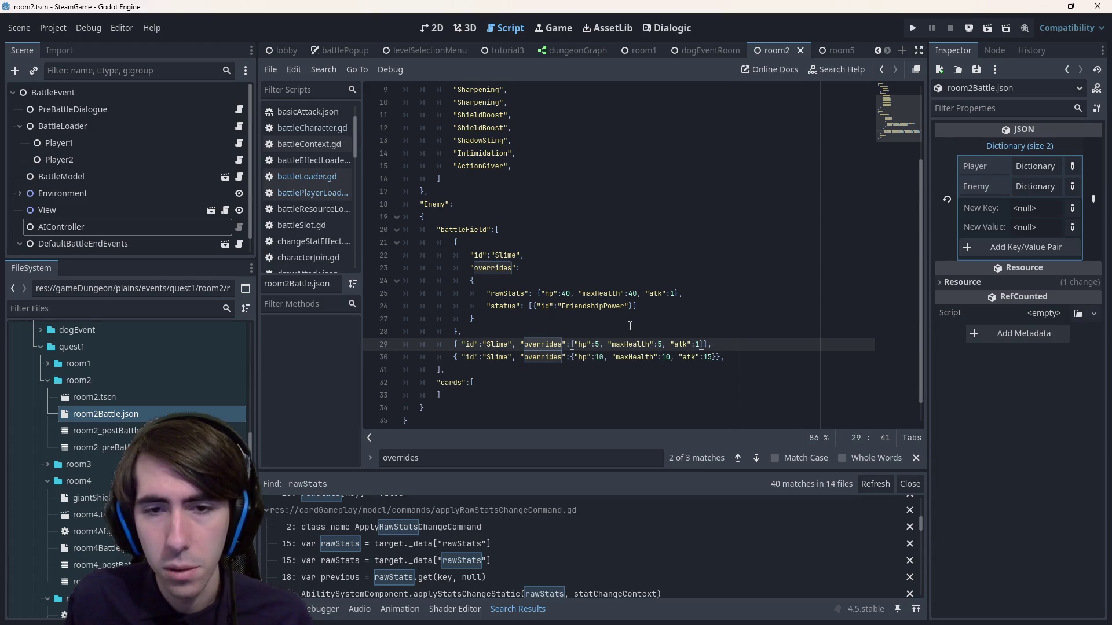
key("shift+alt+Down")
key("ctrl+v")
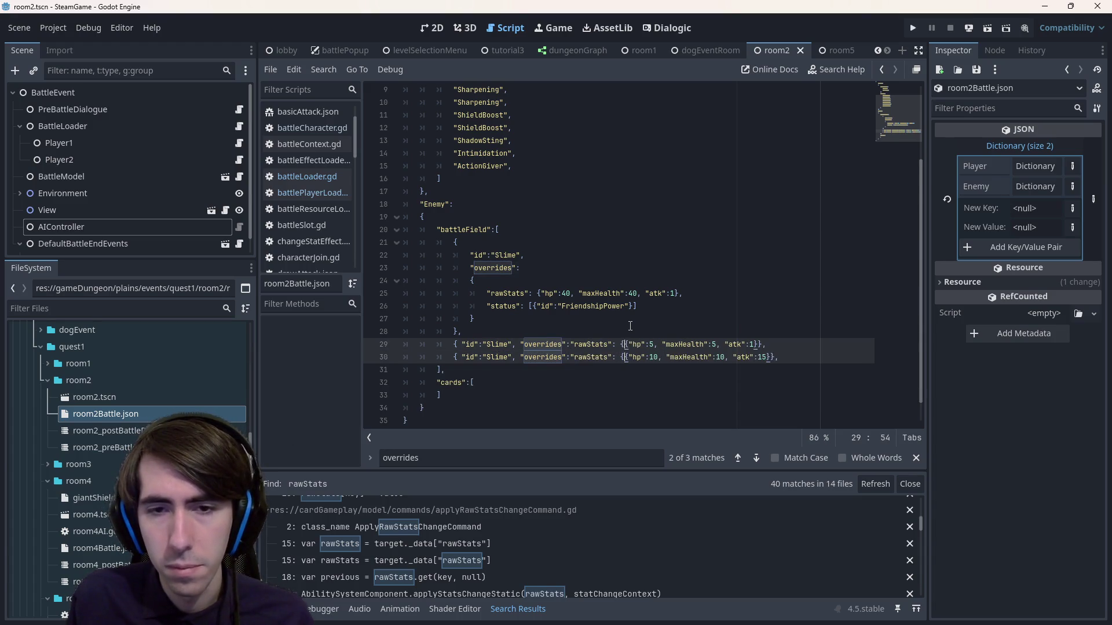
key("End")
key("Left")
key("Left")
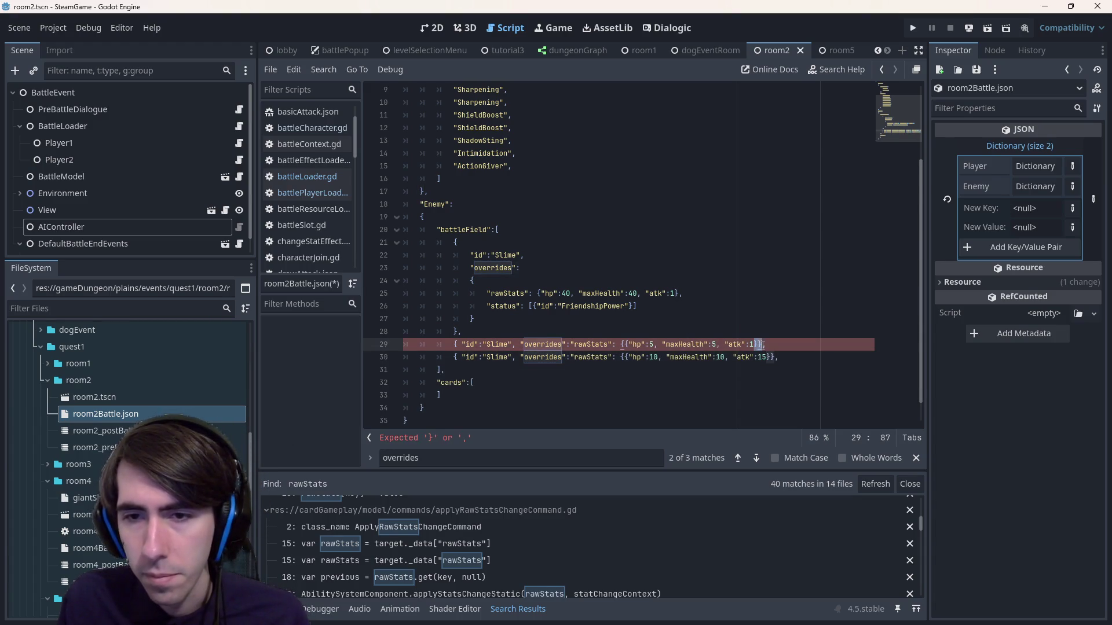
type("},")
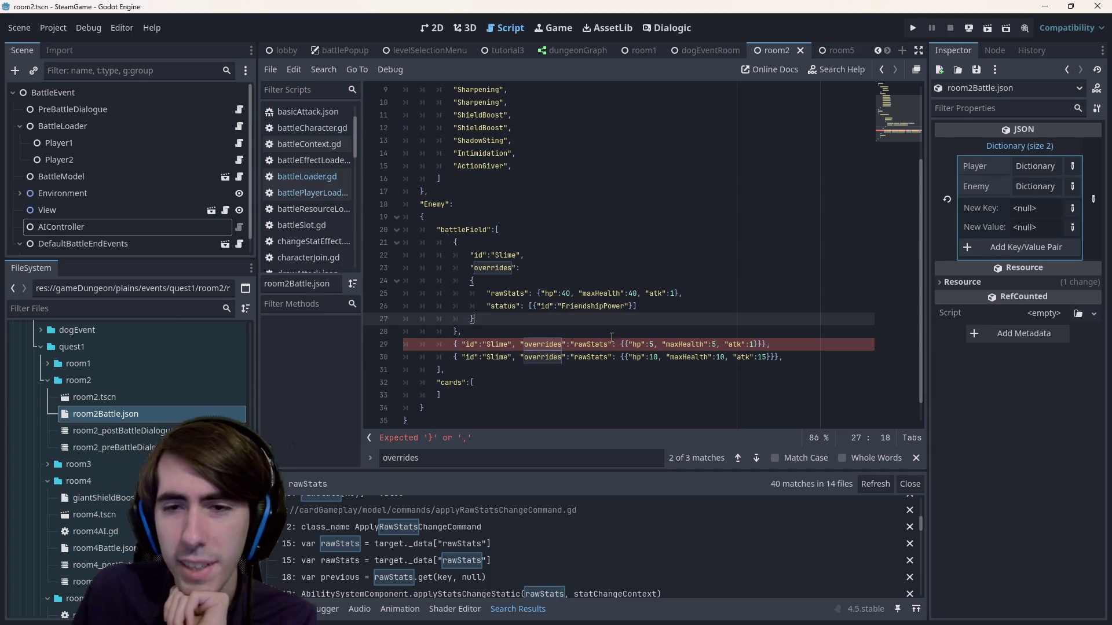
- Recheck the rawStats key on line 29, placing the caret between the opening braces
left_click(565, 345)
key("ctrl+shift+Right")
key("ctrl+shift+Right")
key("ctrl+shift+Right")
key("Right")
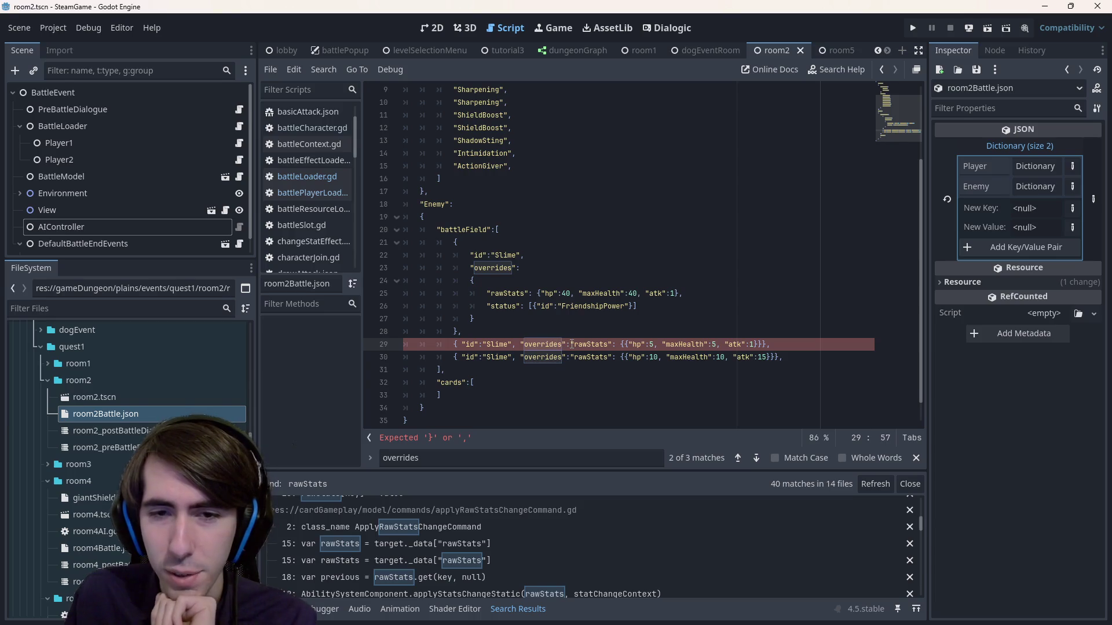
left_click(572, 344)
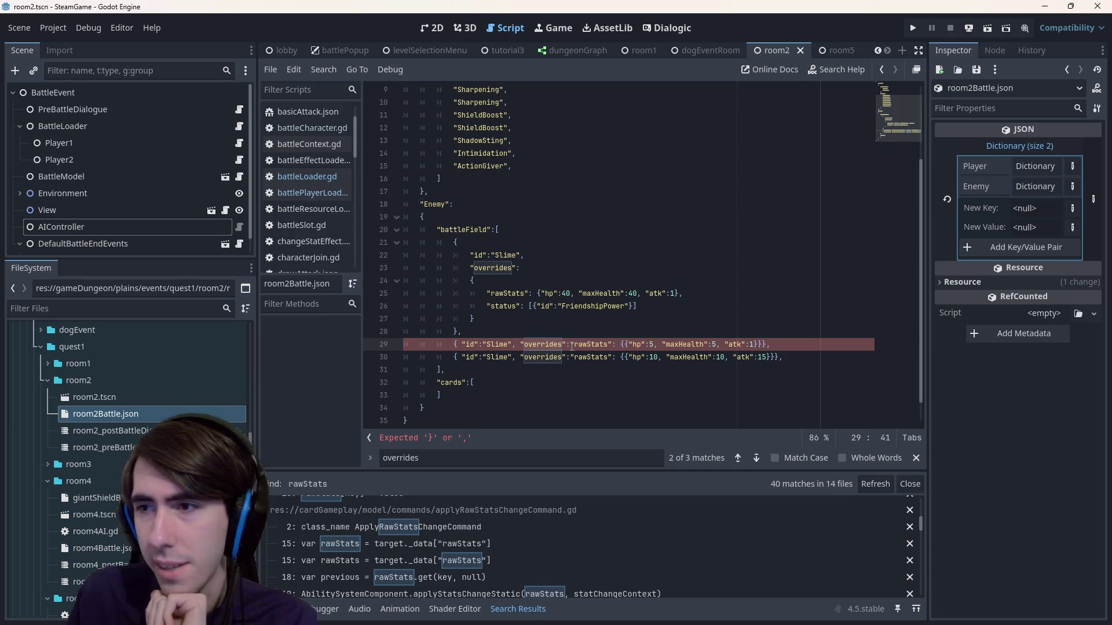
left_click_drag(571, 344, 614, 345)
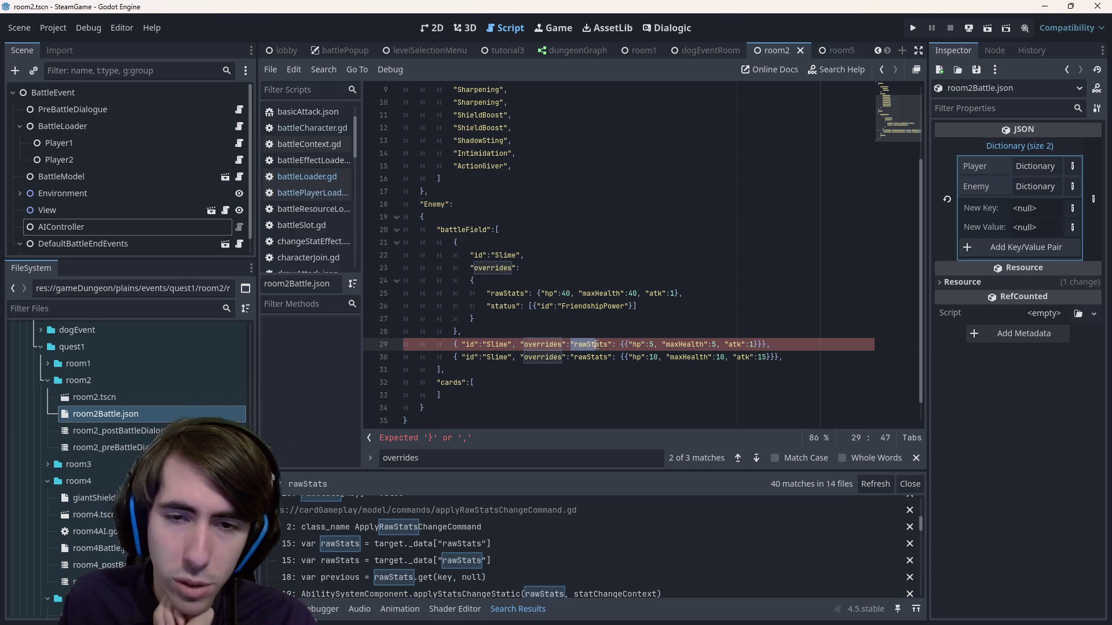
left_click(623, 345)
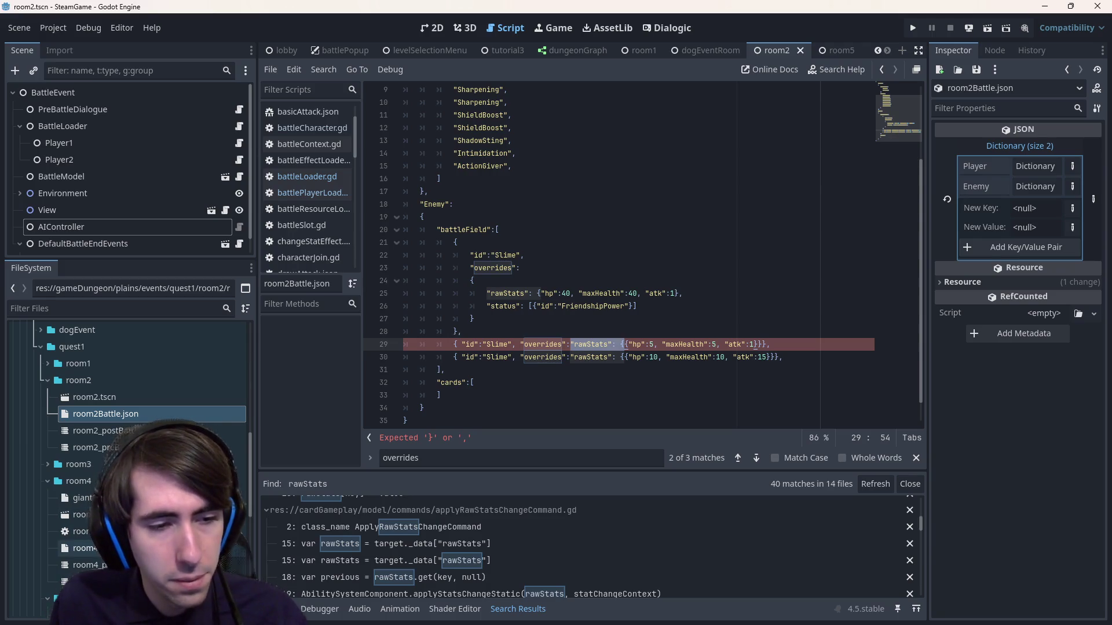
- Open room4Battle.json from the FileSystem dock
double_click(96, 468)
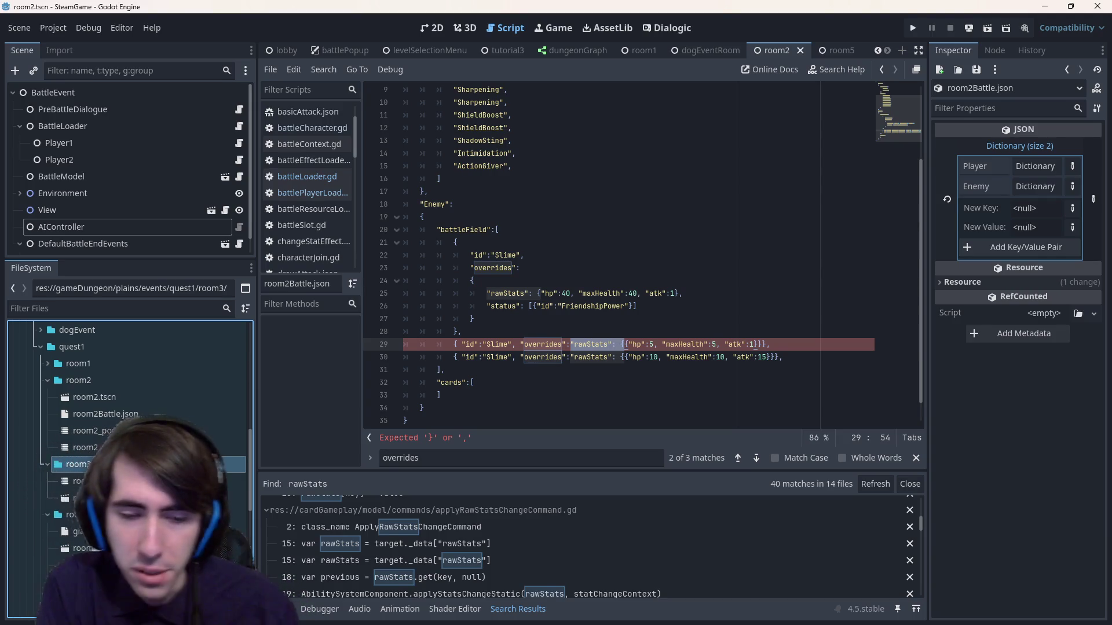
scroll(96, 467, "down", 2)
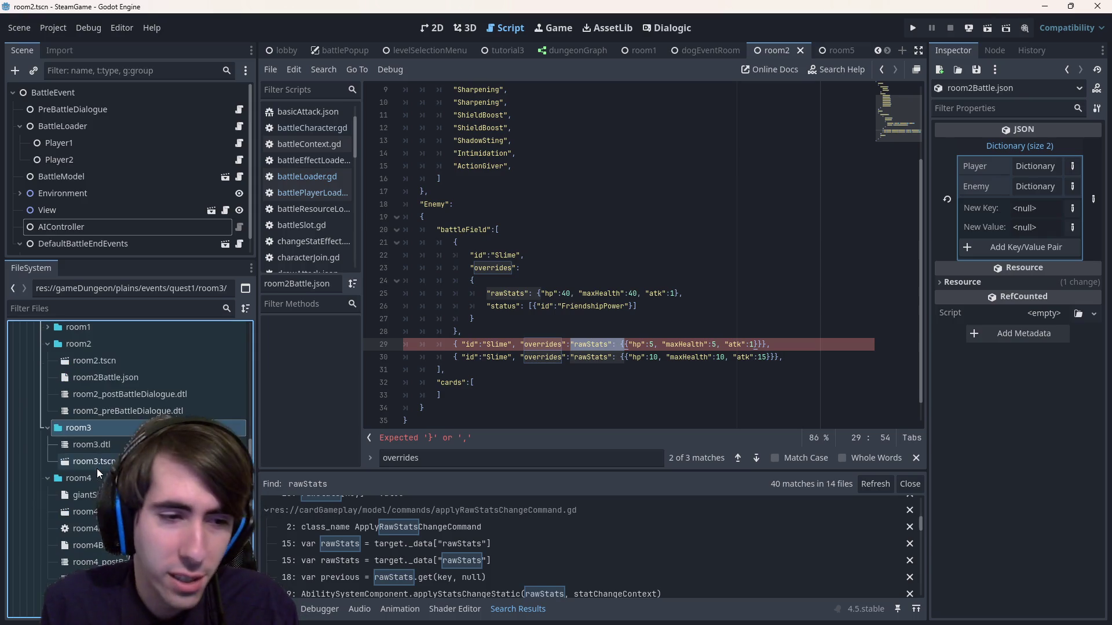
scroll(96, 468, "down", 2)
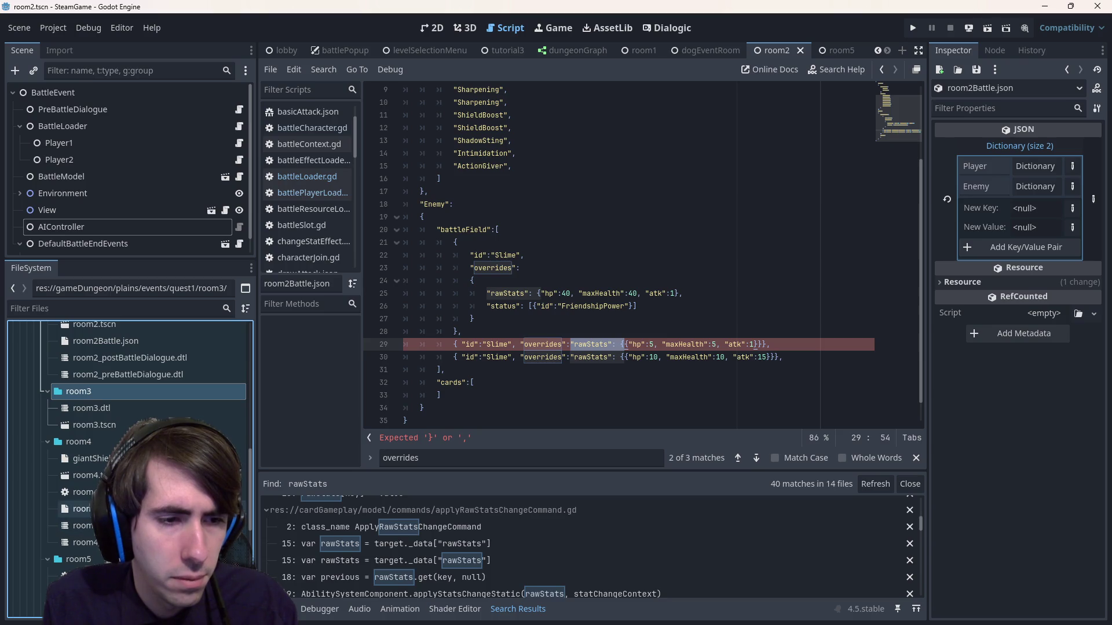
double_click(81, 509)
- Paste the rawStats key onto Slime lines 24–26 with three carets and save
scroll(516, 369, "down", 2)
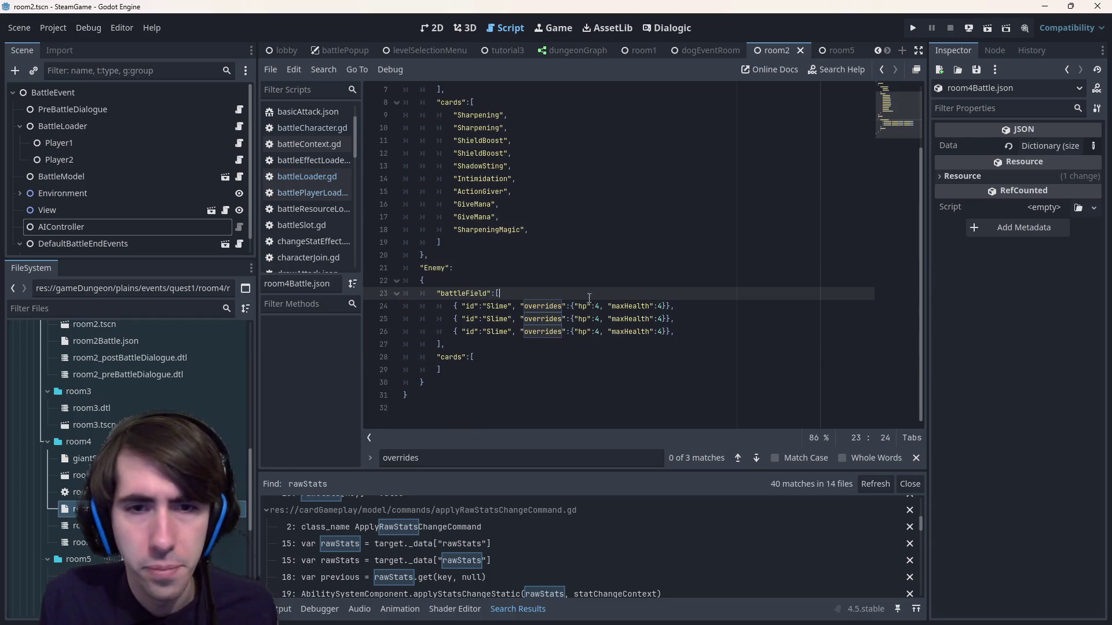
left_click(571, 306)
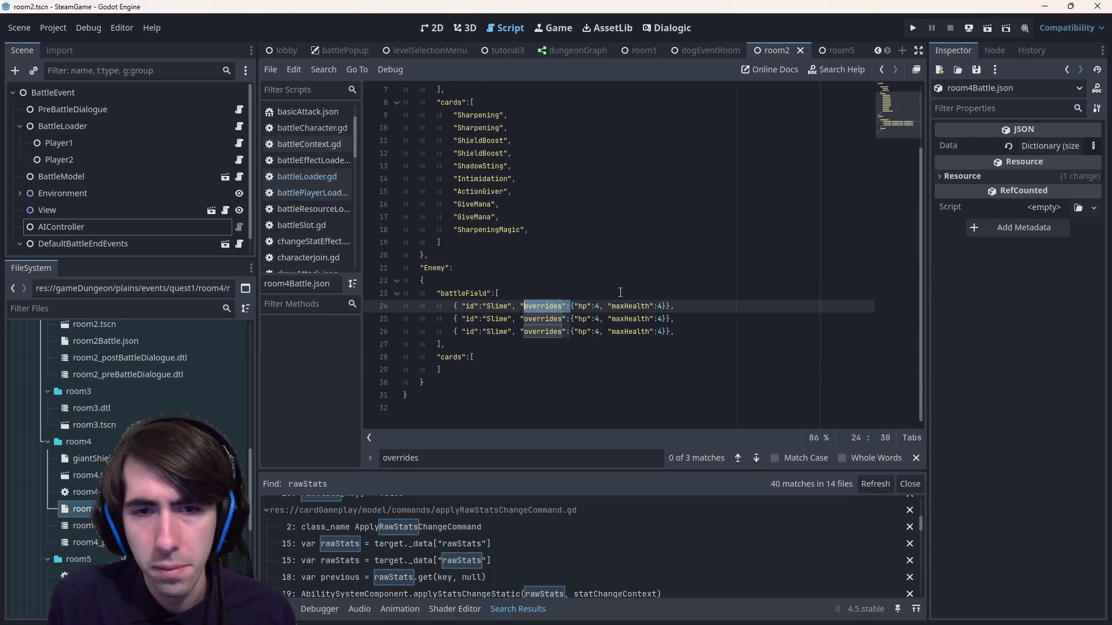
key("shift+alt+Down")
key("shift+alt+Down")
type("overrides\":\"rawStats\": {")
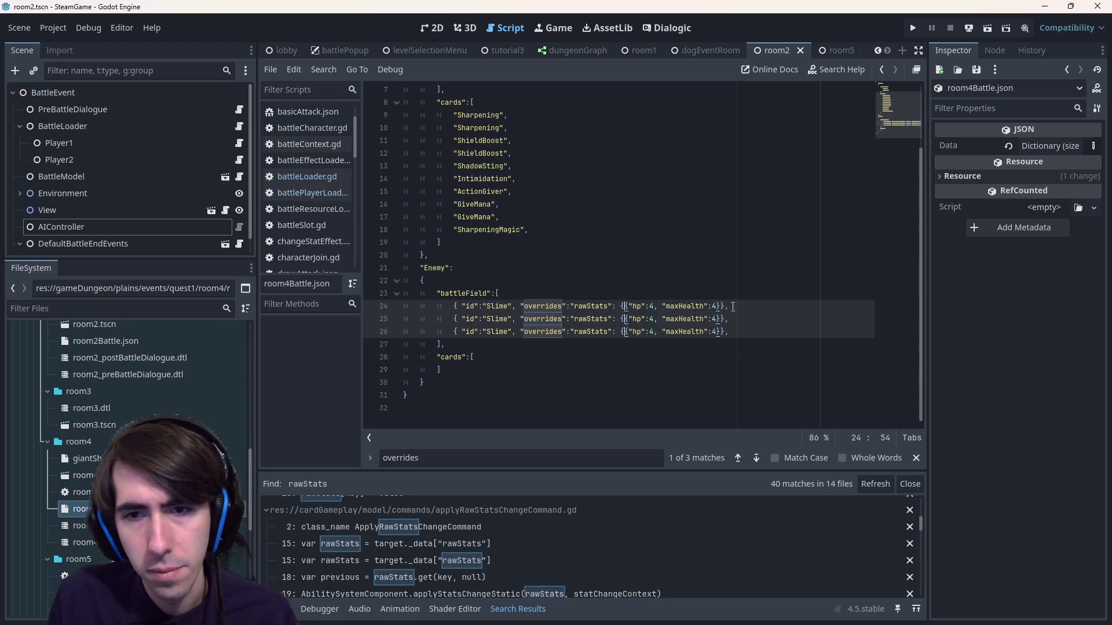
key("End")
key("Left")
key("Left")
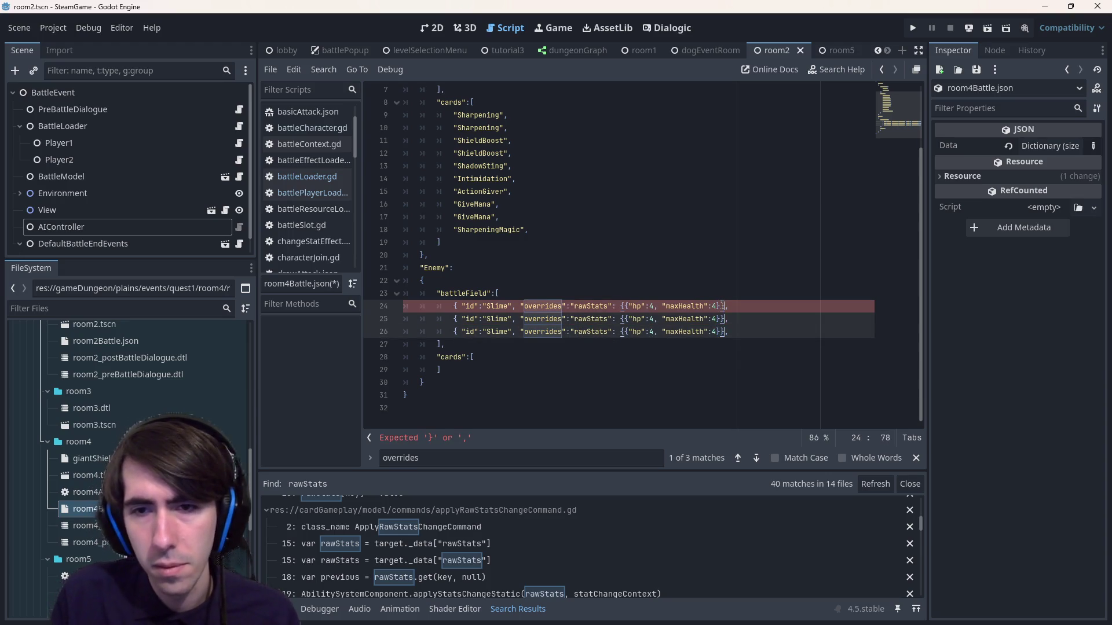
key("ctrl+s")
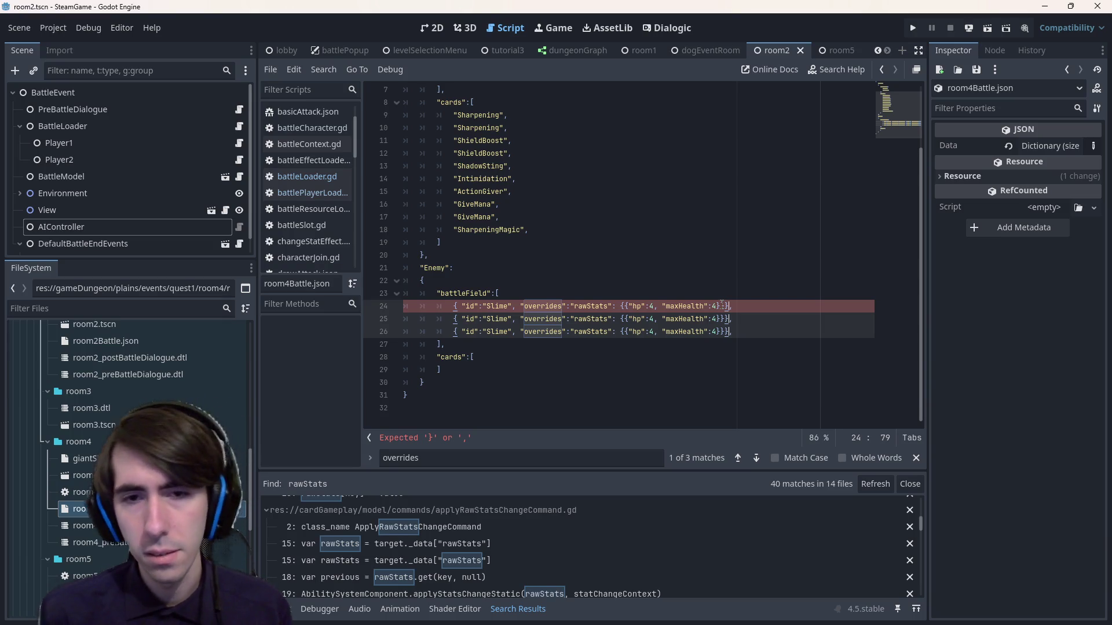
- Undo the rawStats nesting, save, and remove an accidental 1 from maxHealth
key("ctrl+z")
key("ctrl+z")
key("ctrl+s")
type("1")
key("BackSpace")
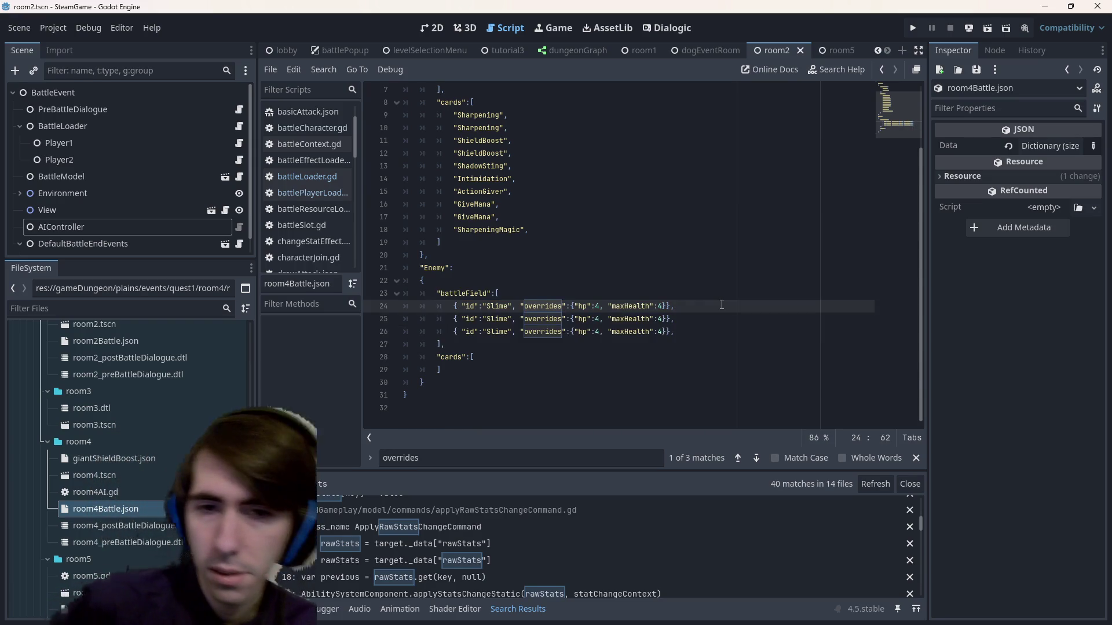
- Wrap the three Slimes' overrides in "rawStats": { … } on lines 24–26, save, and run with F6
left_click(573, 306)
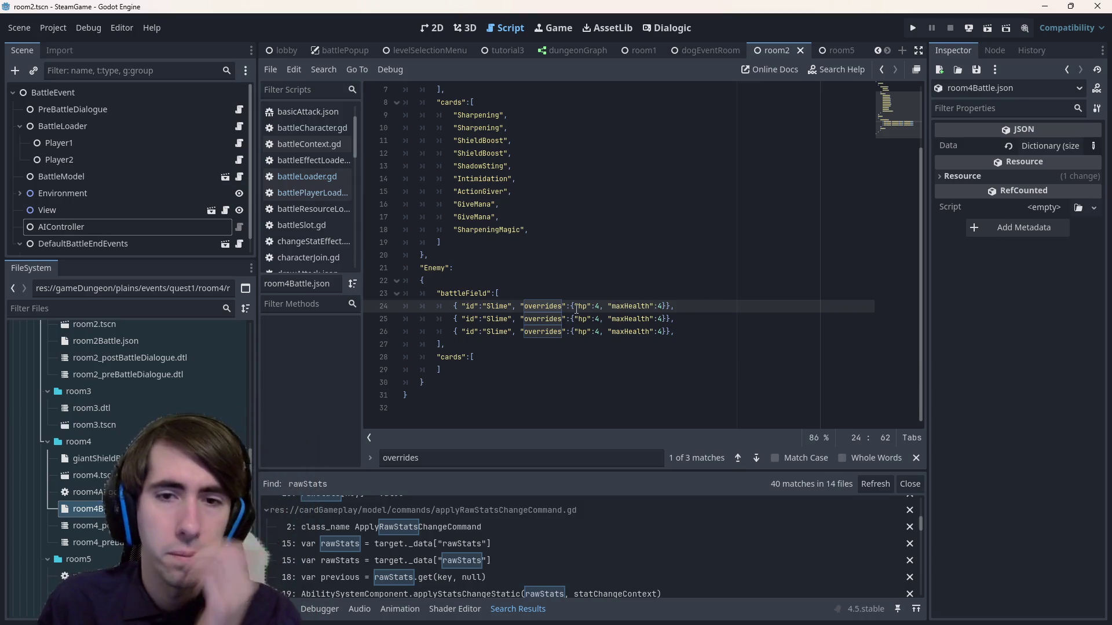
key("ctrl+shift+Left")
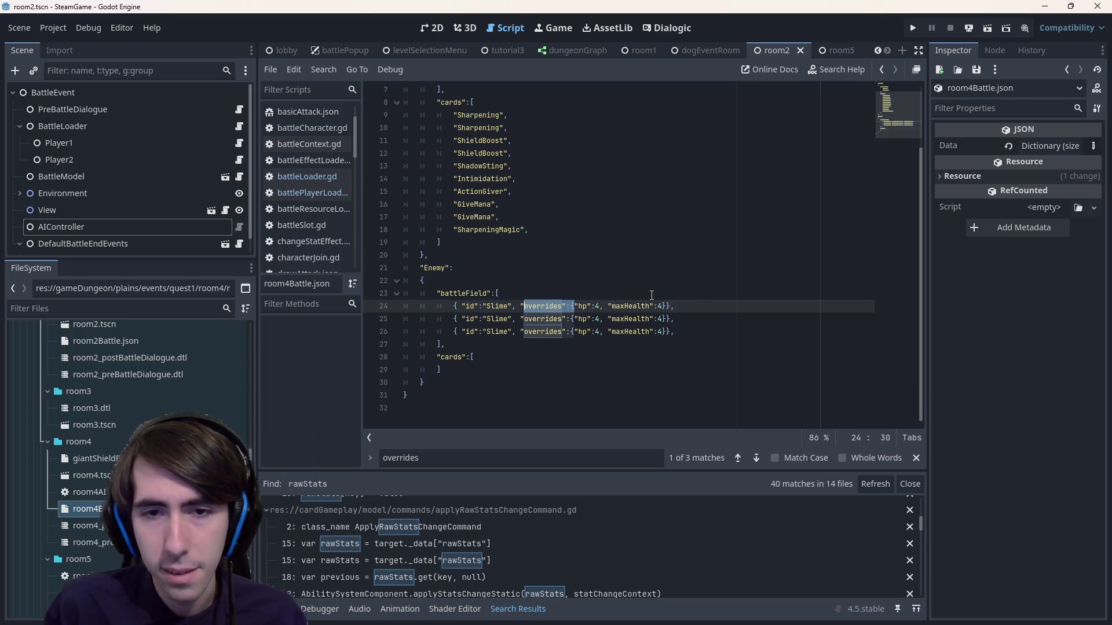
key("ctrl+d")
key("ctrl+d")
key("Right")
type("\"rawStats\": {")
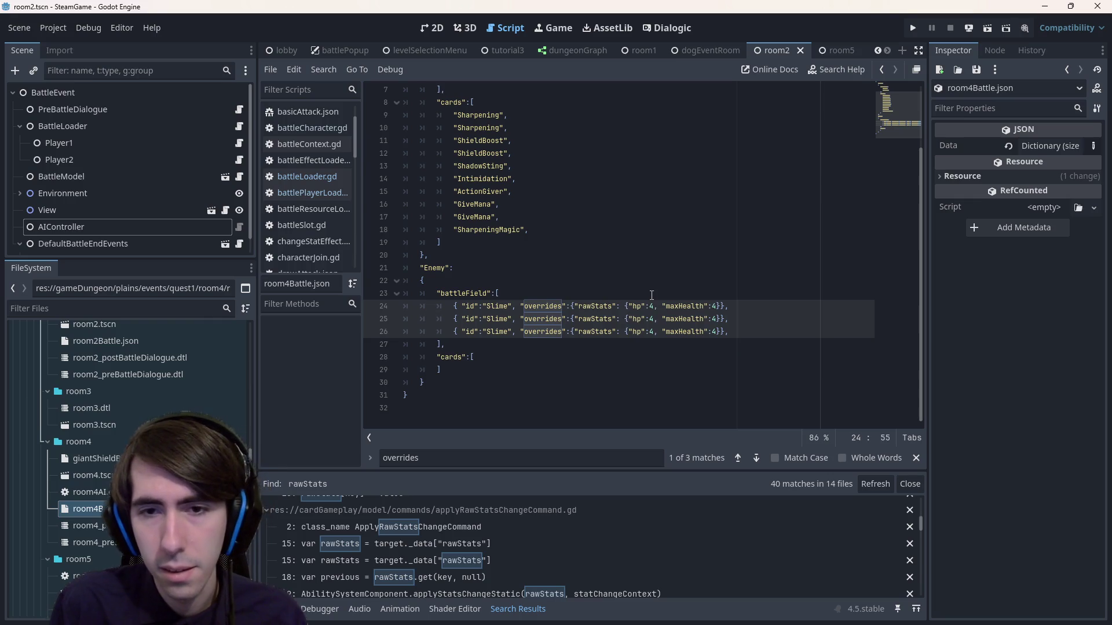
key("End")
key("Left")
key("Left")
key("Left")
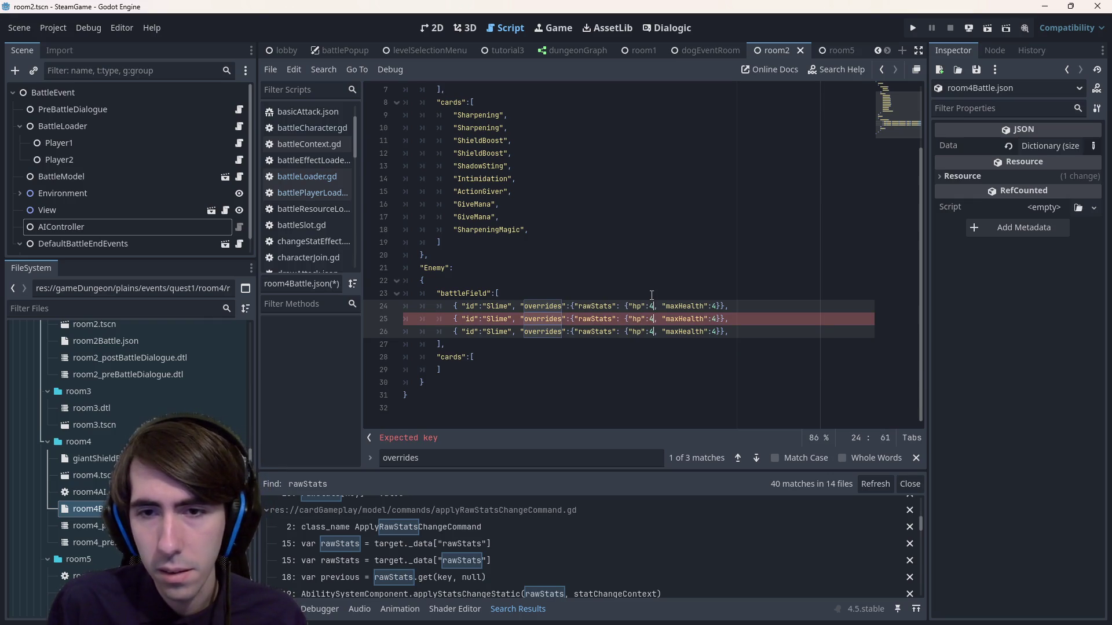
type("}")
key("Right")
key("Right")
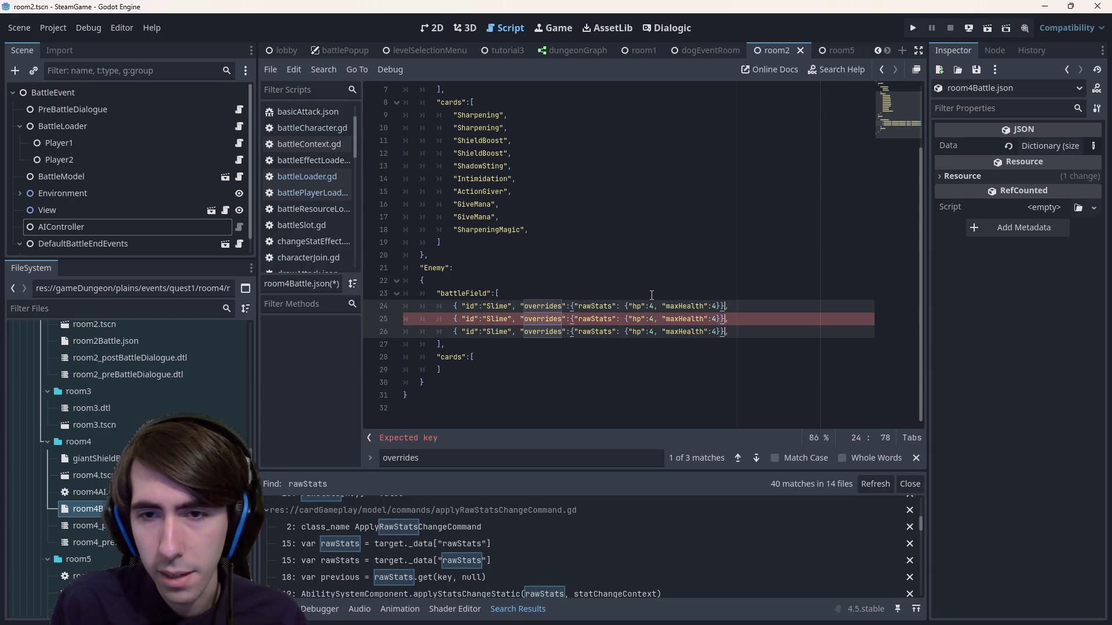
type("}")
key("ctrl+s")
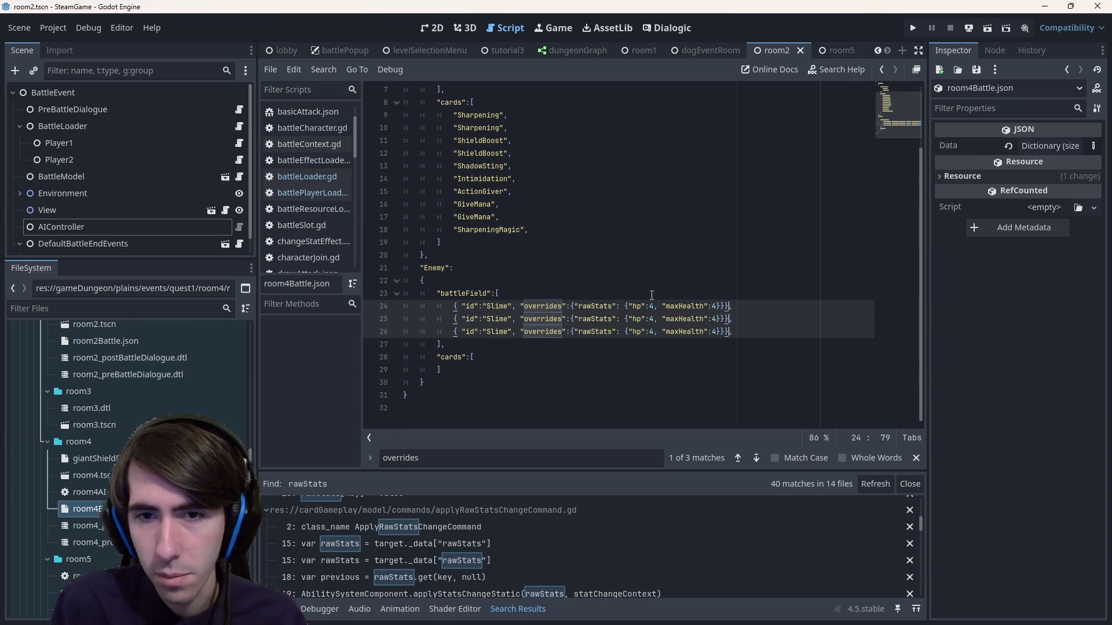
key("ctrl+s")
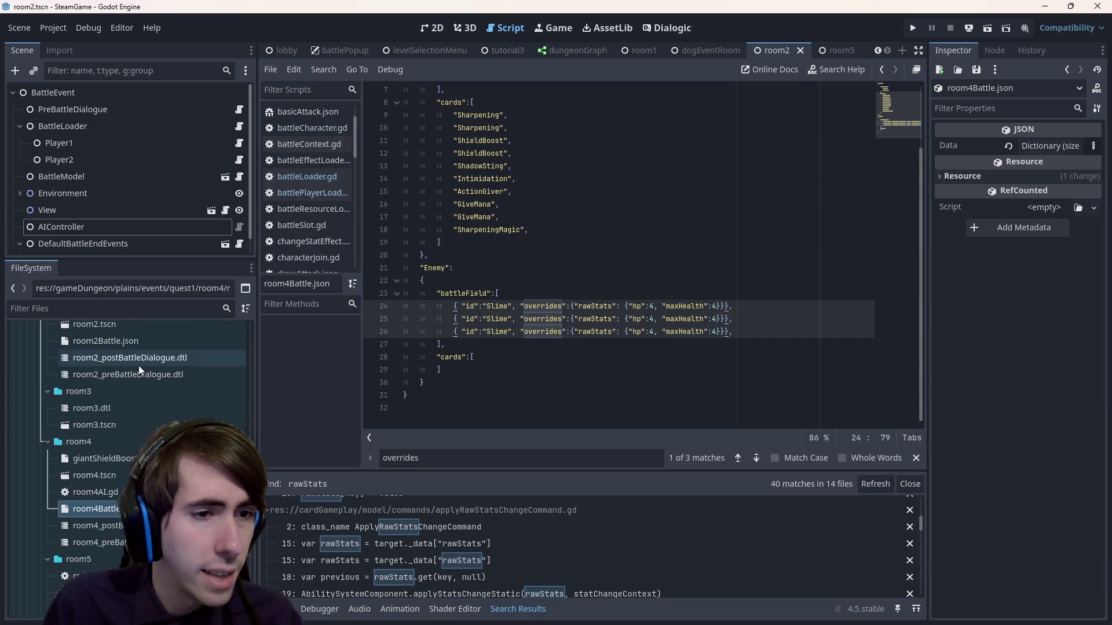
scroll(138, 366, "up", 3)
key("F6")
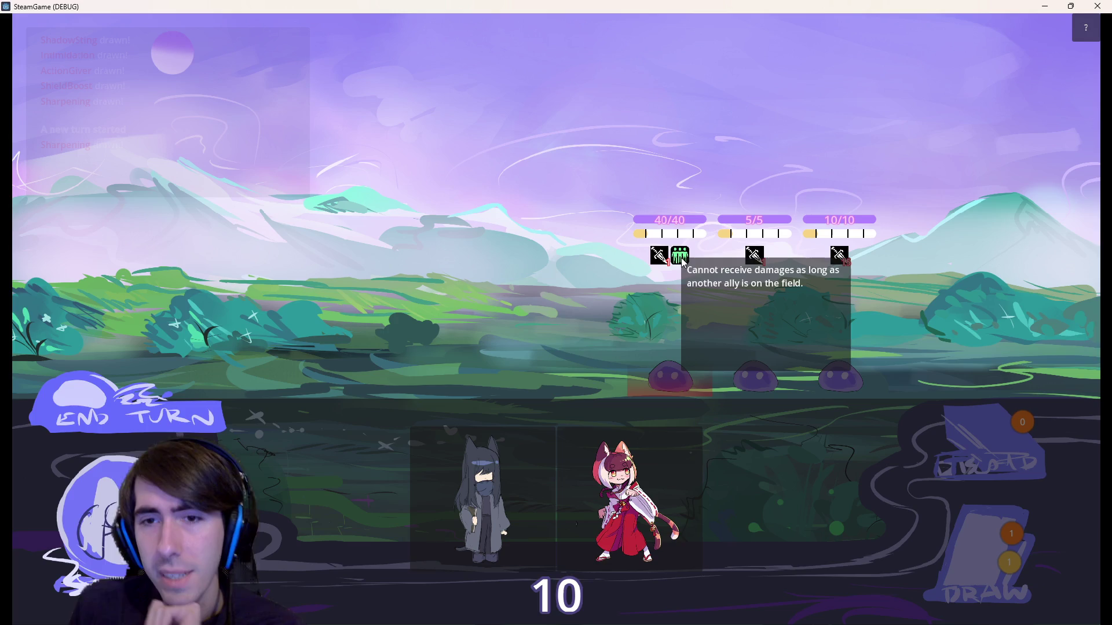
- Drag both characters onto the battlefield, check the enemy's status icon, then close SteamGame
mouse_move(596, 493)
left_mouse_down()
mouse_move(478, 372)
mouse_move(480, 382)
left_mouse_up()
left_click_drag(496, 464, 342, 356)
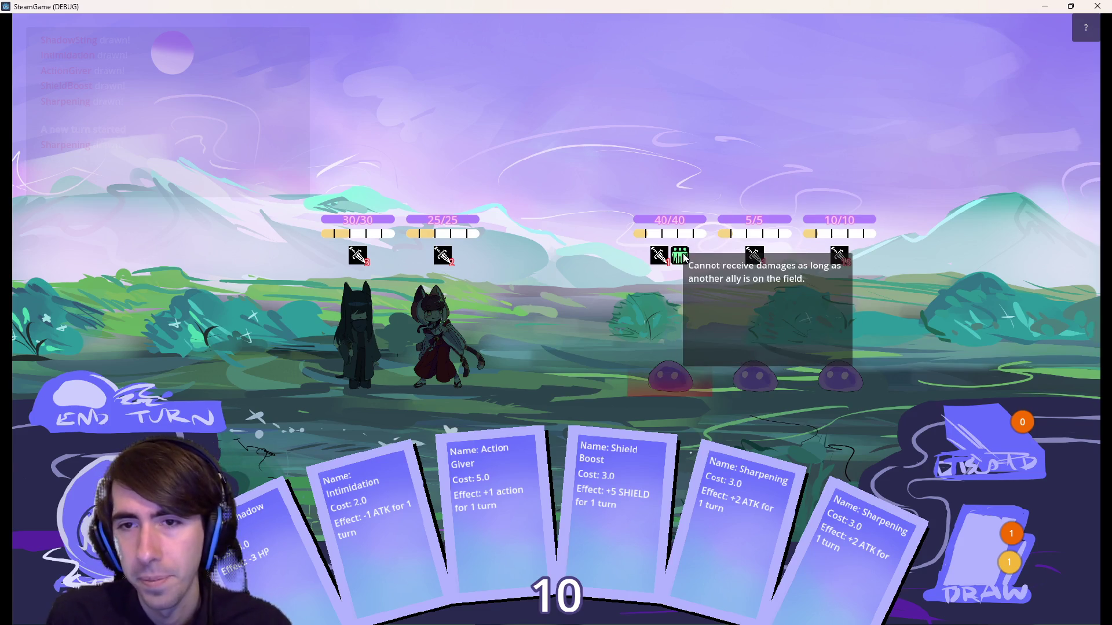
mouse_move(683, 256)
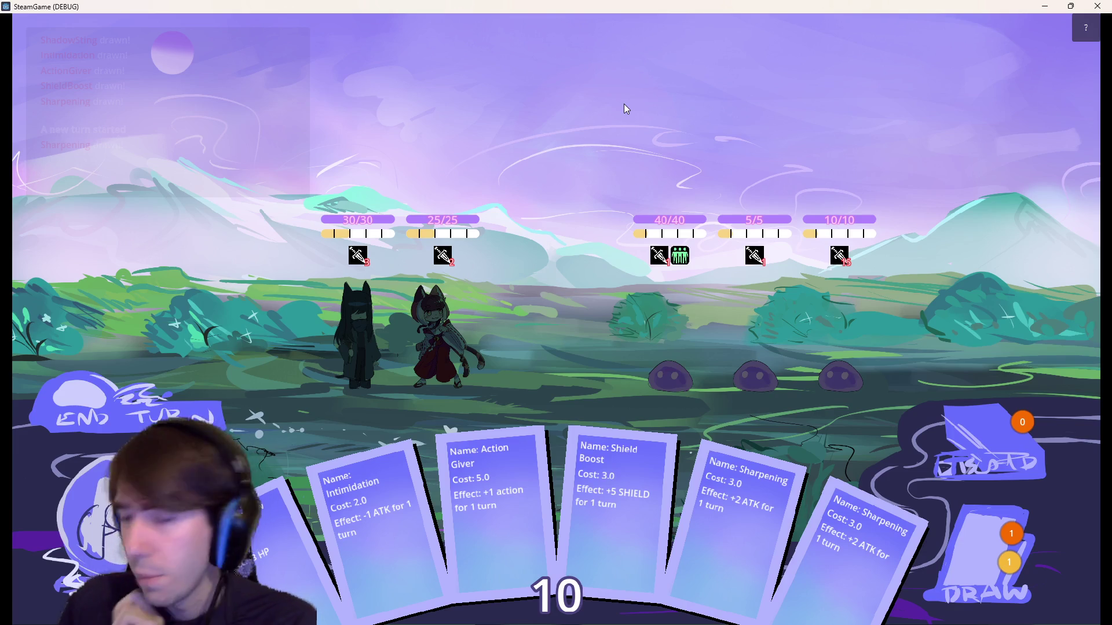
left_click(1102, 6)
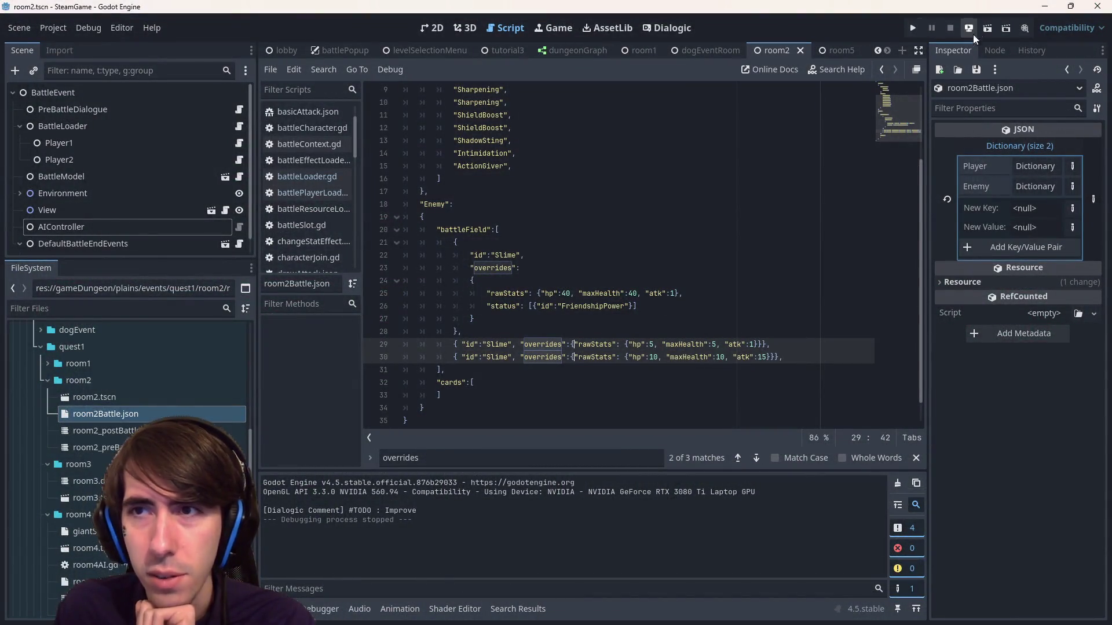
- Run the current scene briefly, then stop it
left_click(654, 344)
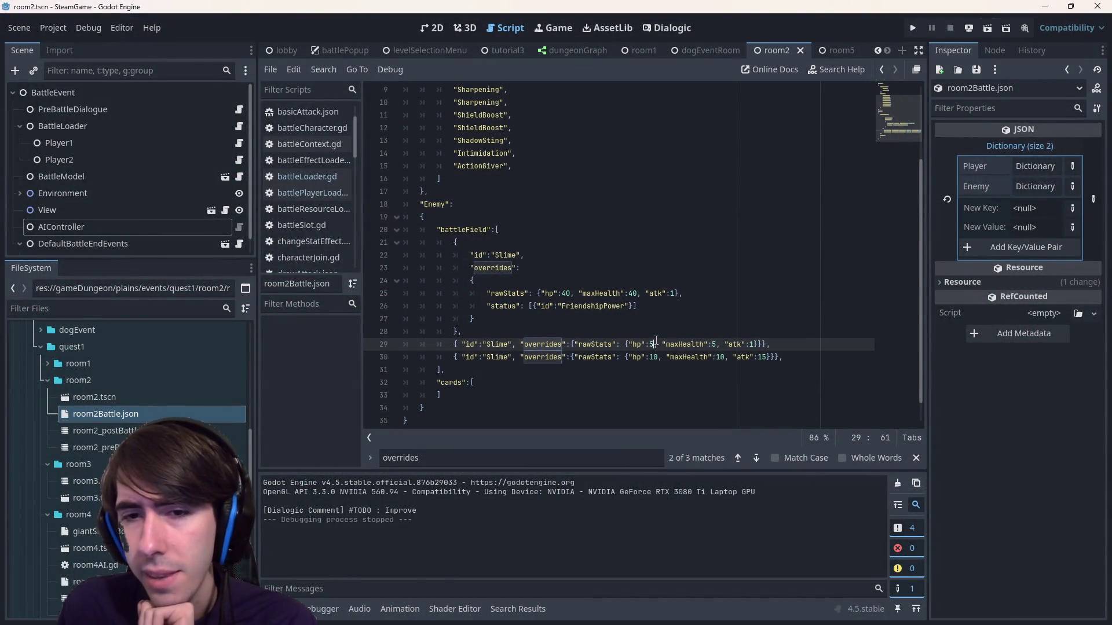
left_click(988, 31)
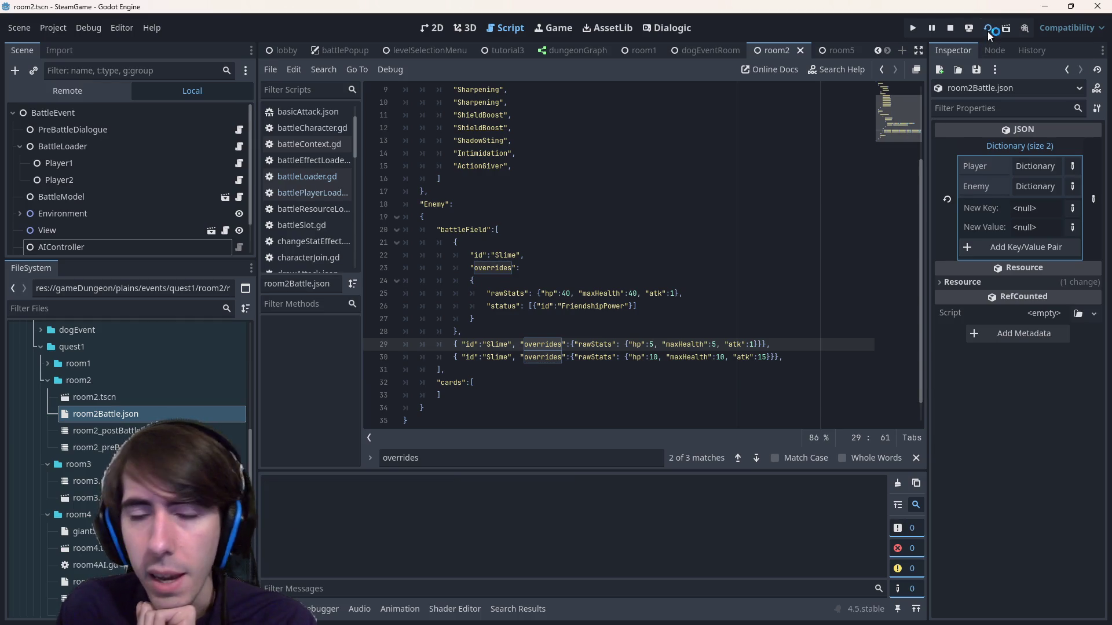
left_click(953, 32)
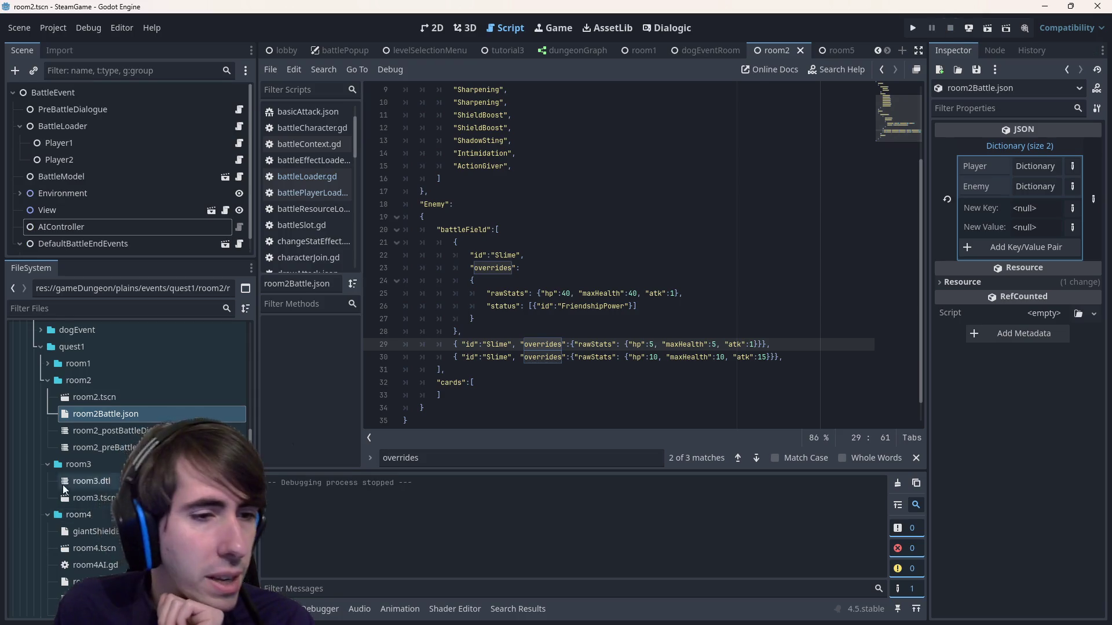
scroll(104, 463, "up", 3)
scroll(148, 433, "down", 2)
- Delete the space before the rawStats brace on lines 29 and 30, then save room2Battle.json
left_click(520, 344)
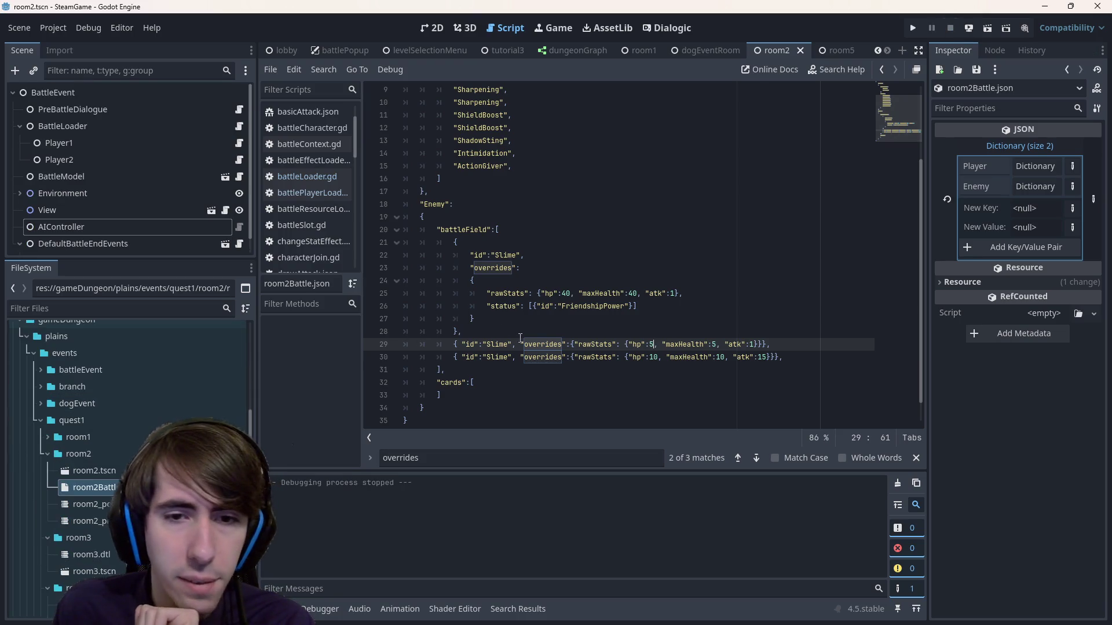
mouse_move(520, 344)
left_mouse_down()
mouse_move(658, 343)
mouse_move(608, 344)
mouse_move(621, 344)
left_mouse_up()
left_click(575, 344)
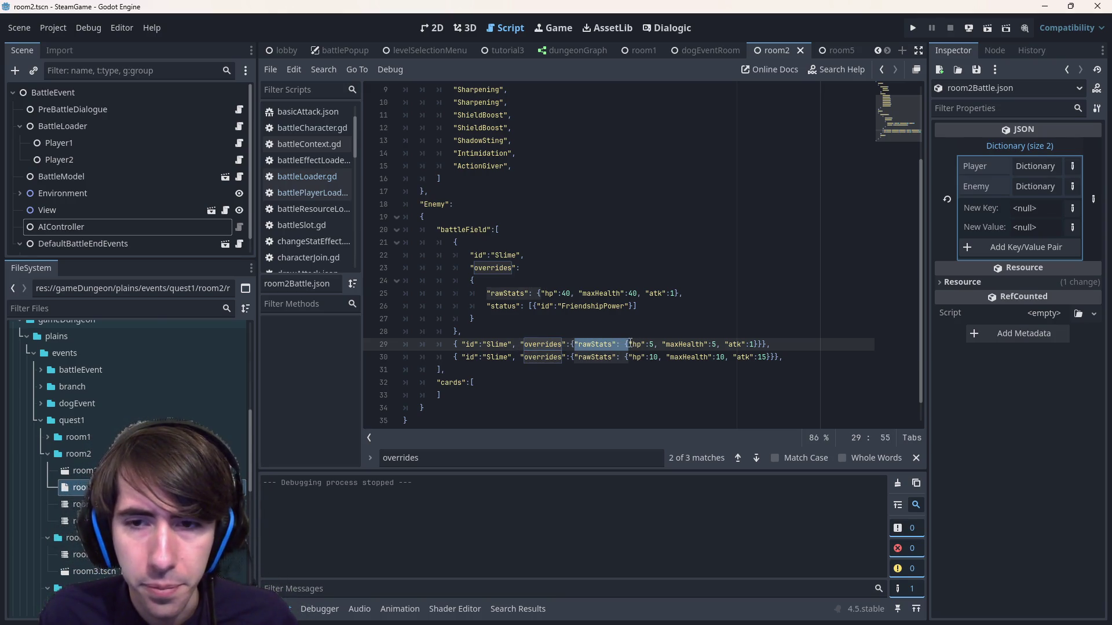
left_click(629, 344)
key("Left")
key("BackSpace")
key("Down")
key("Delete")
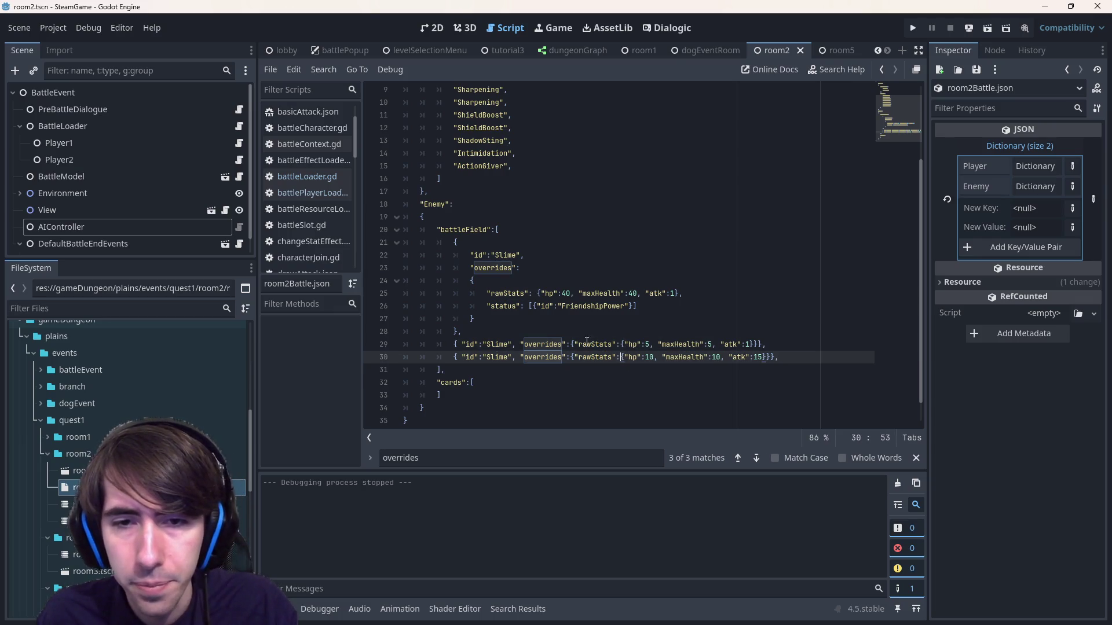
left_click_drag(574, 344, 625, 344)
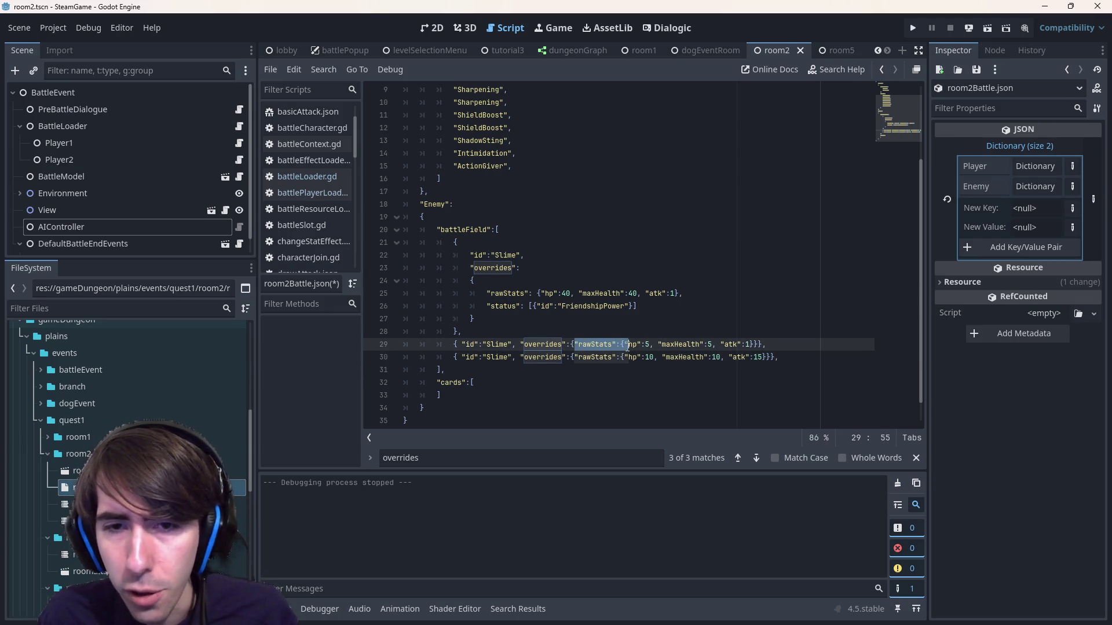
key("ctrl+s")
- Expand the tutorial folder in the project files and begin filtering files by name
scroll(144, 408, "down", 3)
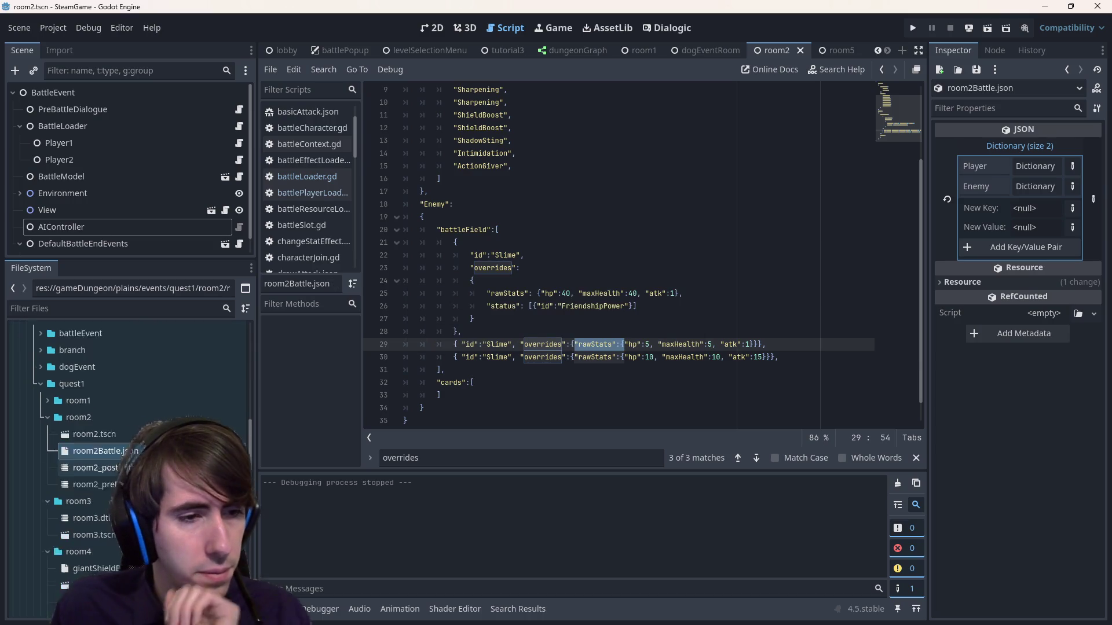
scroll(136, 419, "up", 3)
scroll(137, 428, "down", 9)
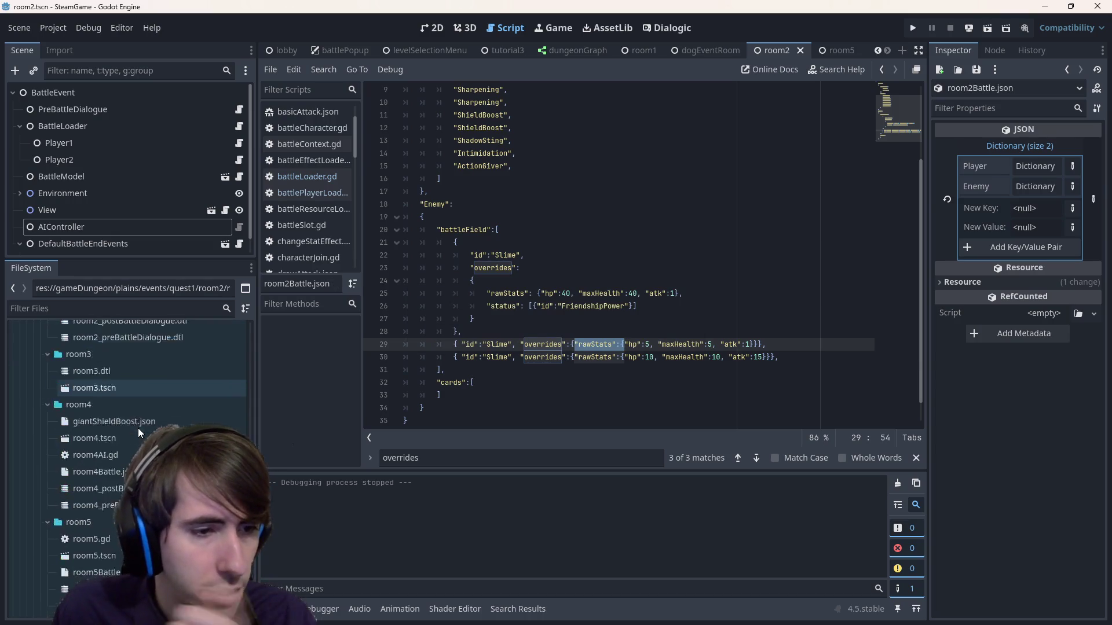
scroll(99, 511, "up", 4)
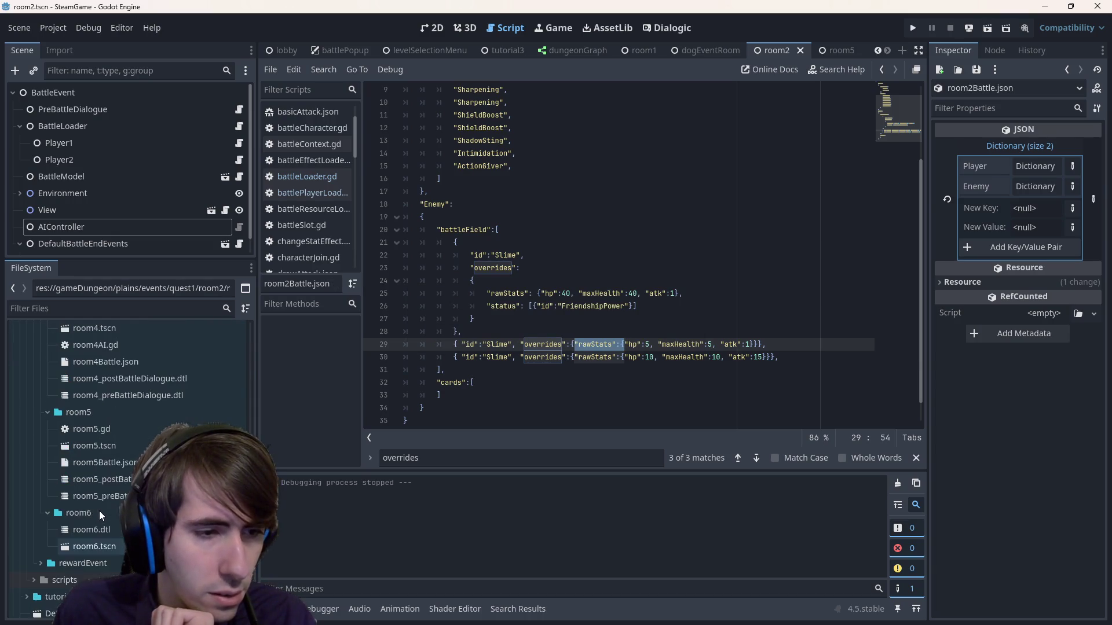
scroll(100, 511, "down", 4)
double_click(109, 522)
scroll(109, 522, "down", 5)
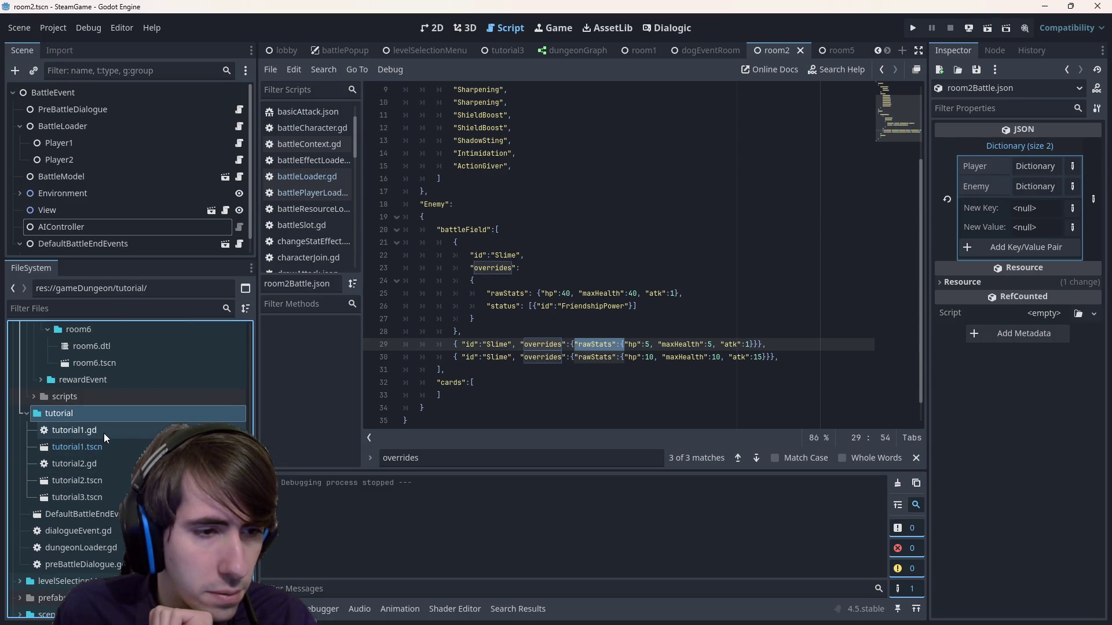
scroll(92, 425, "up", 10)
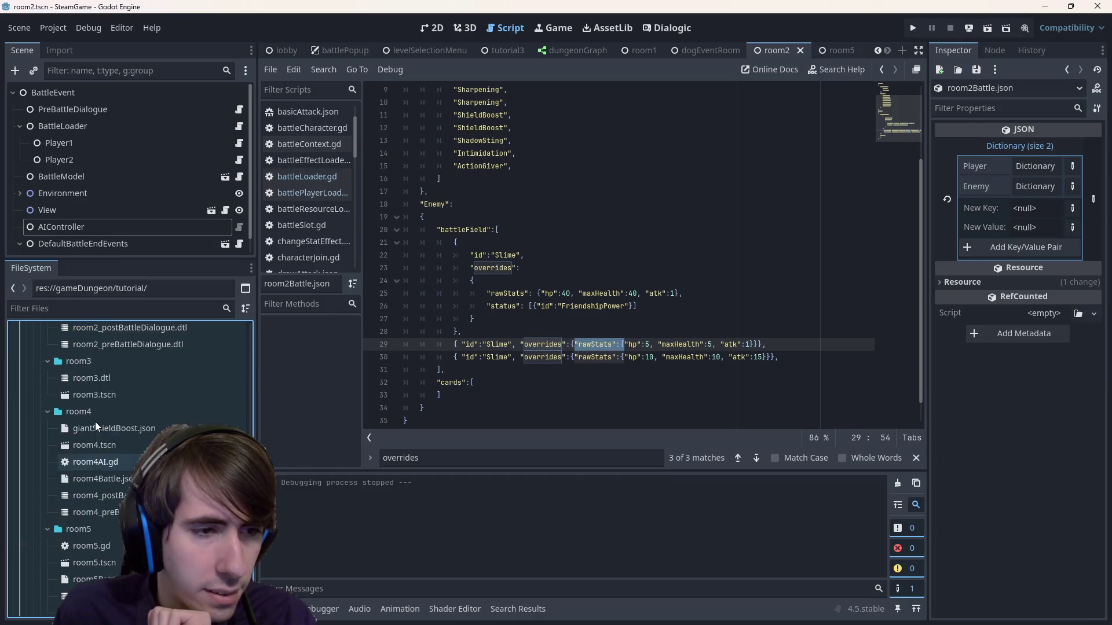
scroll(95, 422, "down", 5)
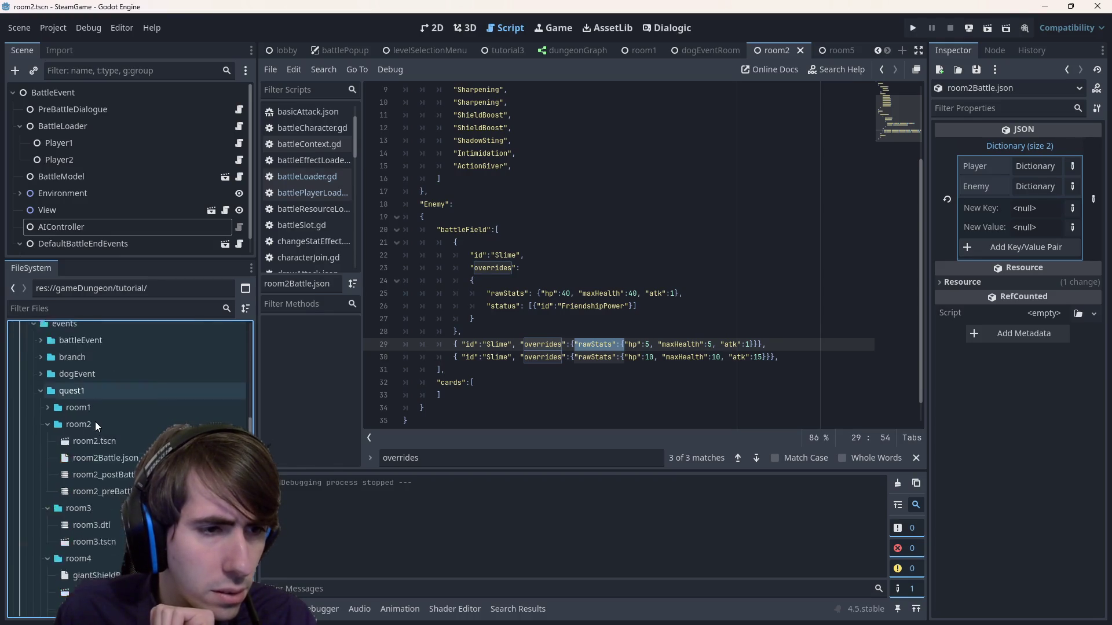
scroll(96, 509, "down", 4)
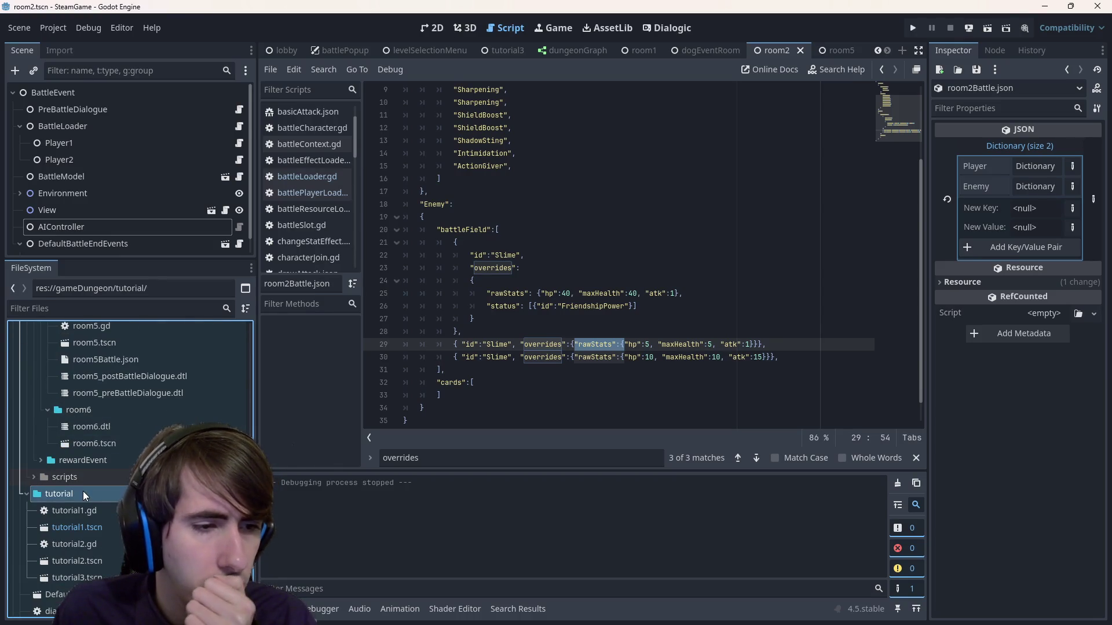
scroll(84, 495, "down", 4)
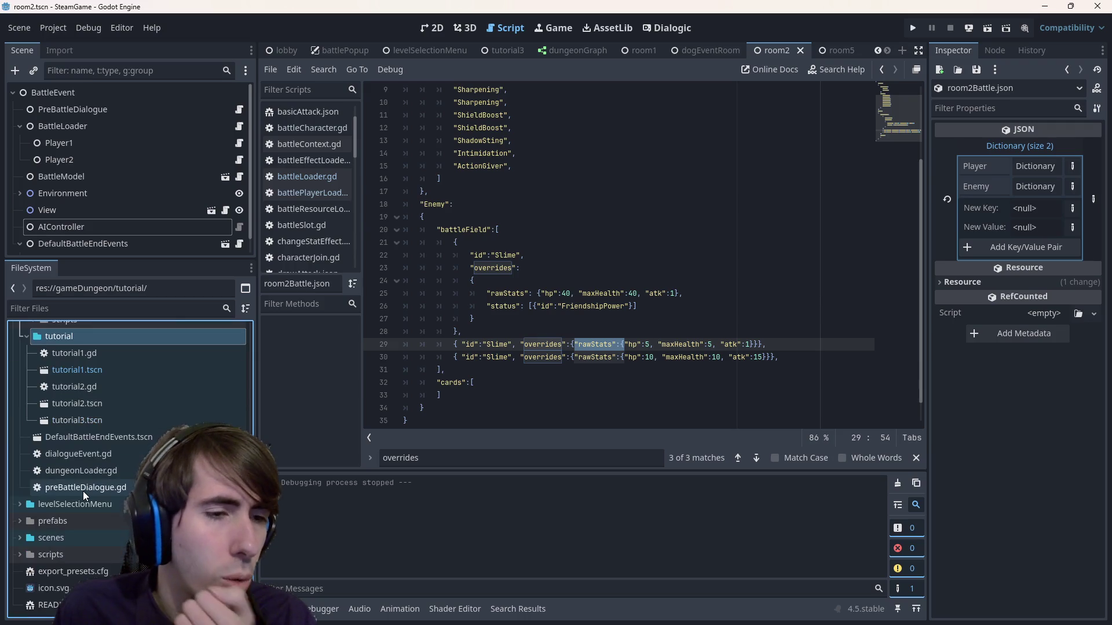
scroll(82, 491, "up", 10)
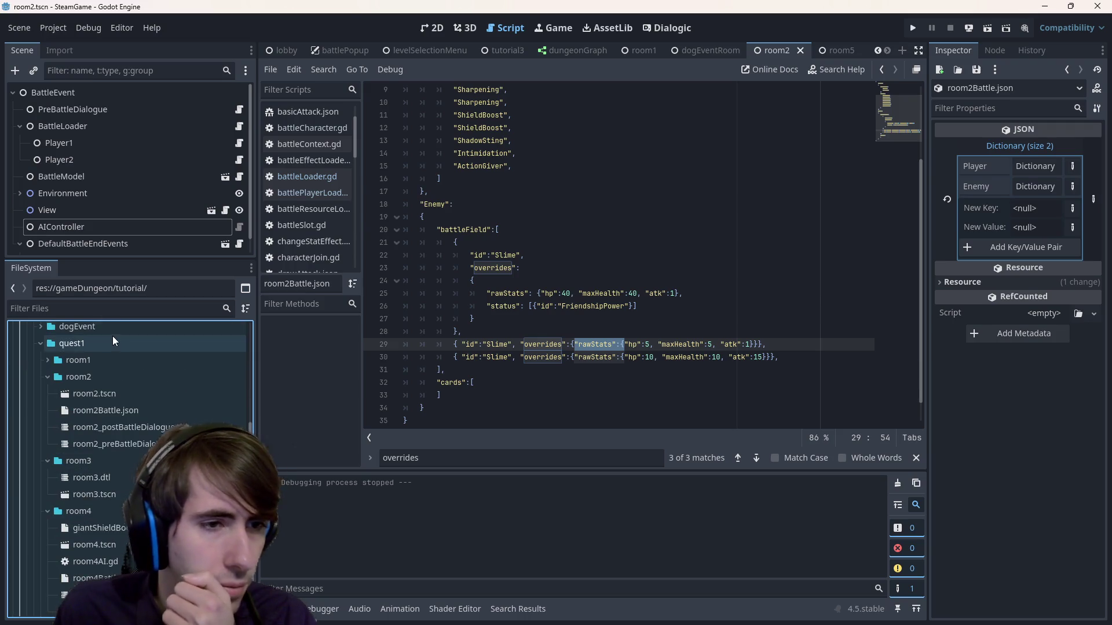
left_click(112, 307)
- Filter the project files by 'tutoria' and open tutorial1.json, briefly comparing with tutorial2.json
type("tutoria")
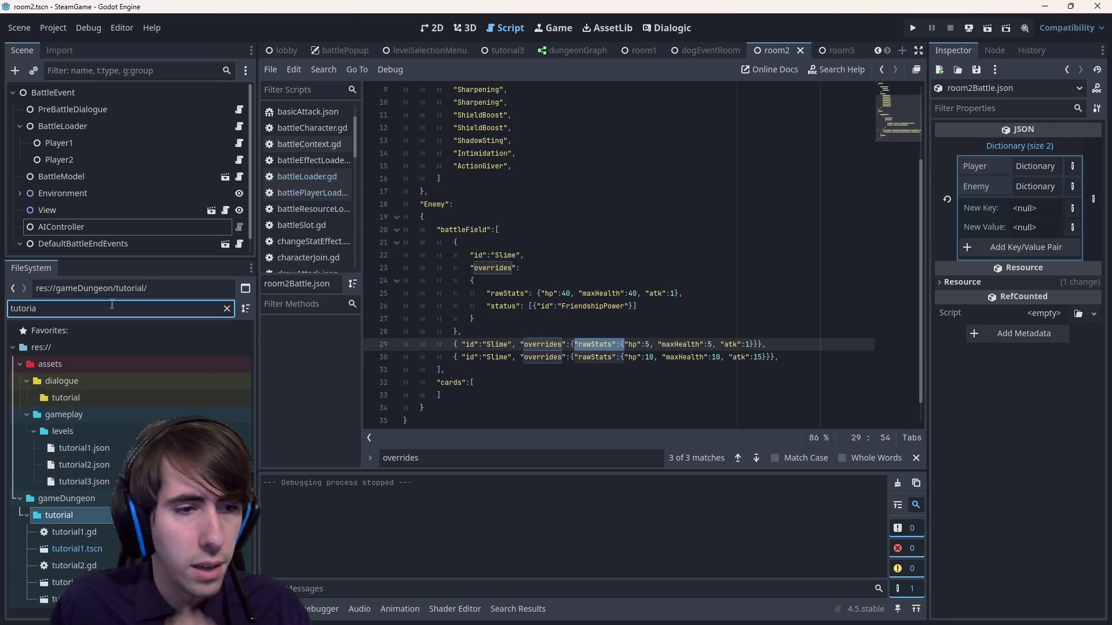
double_click(84, 450)
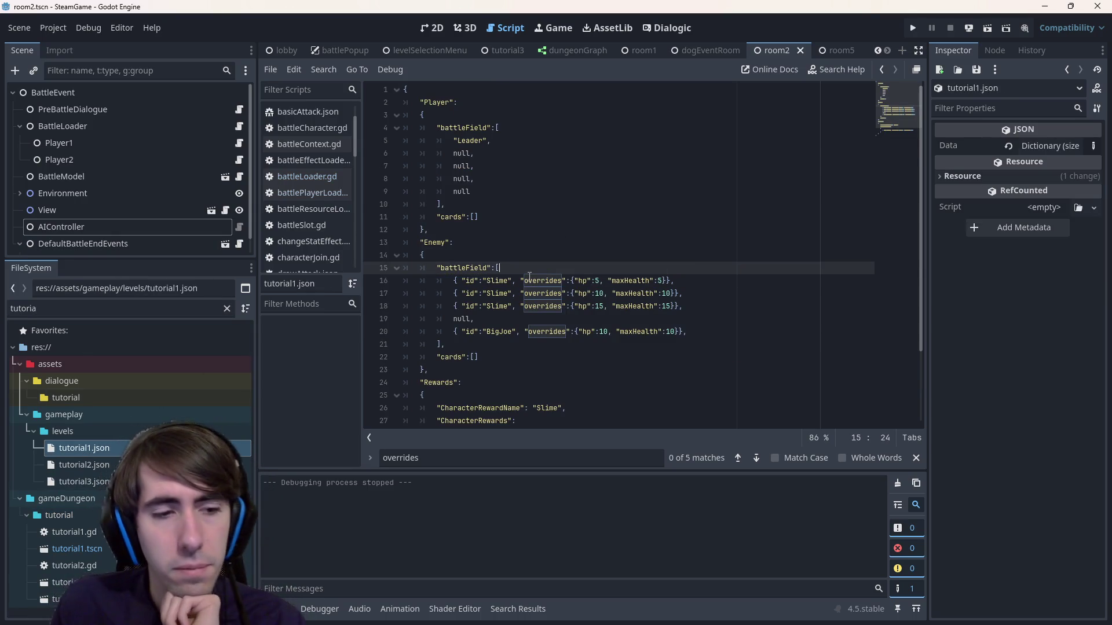
scroll(534, 290, "down", 2)
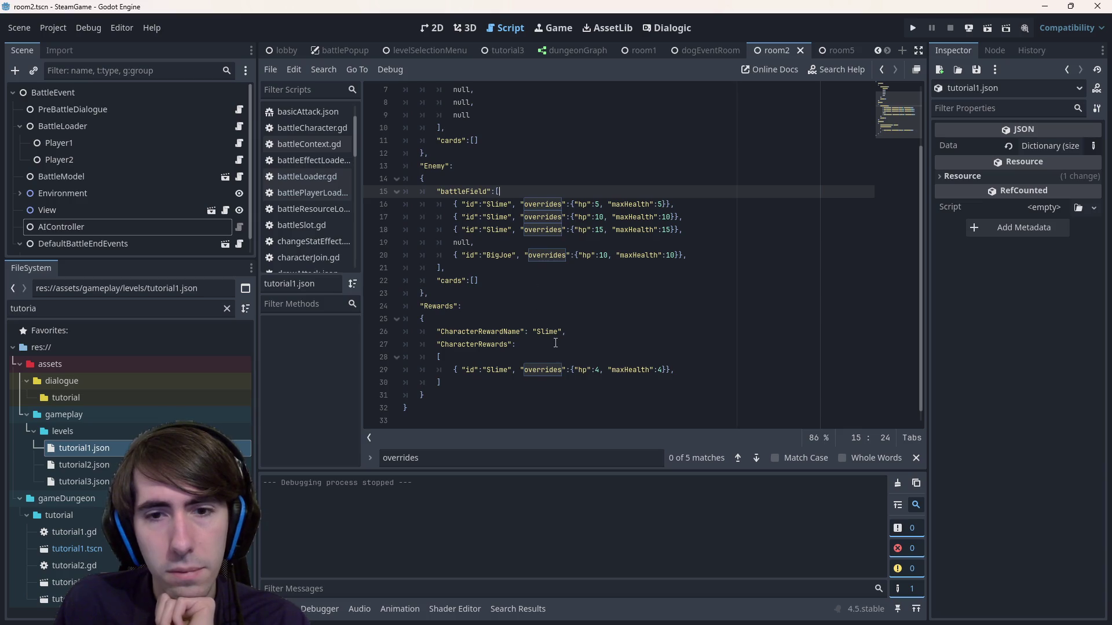
scroll(557, 259, "up", 2)
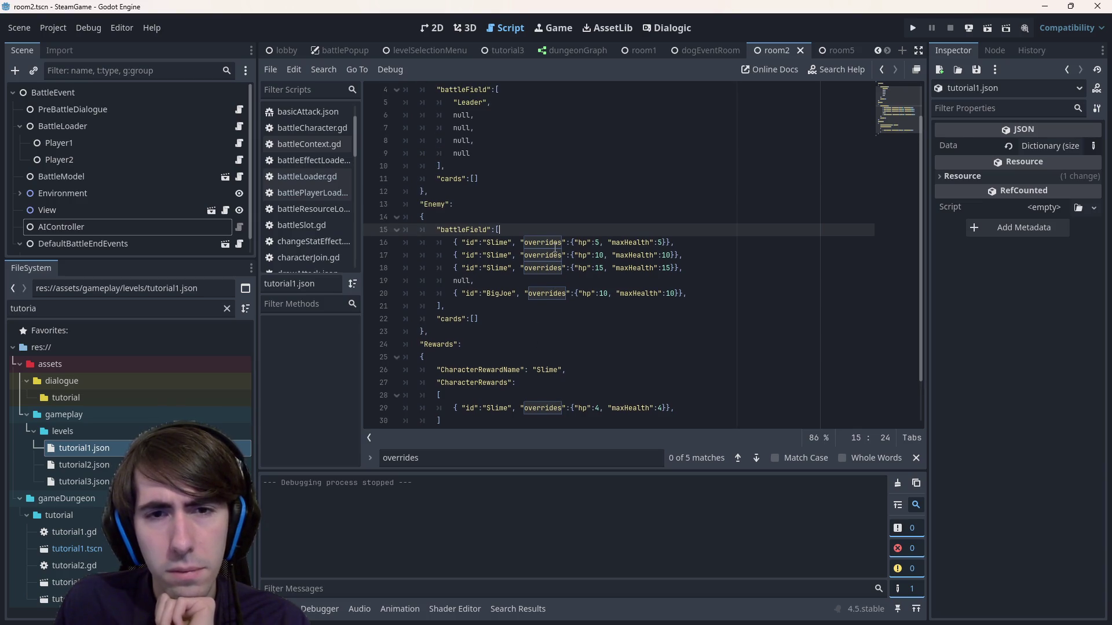
double_click(84, 464)
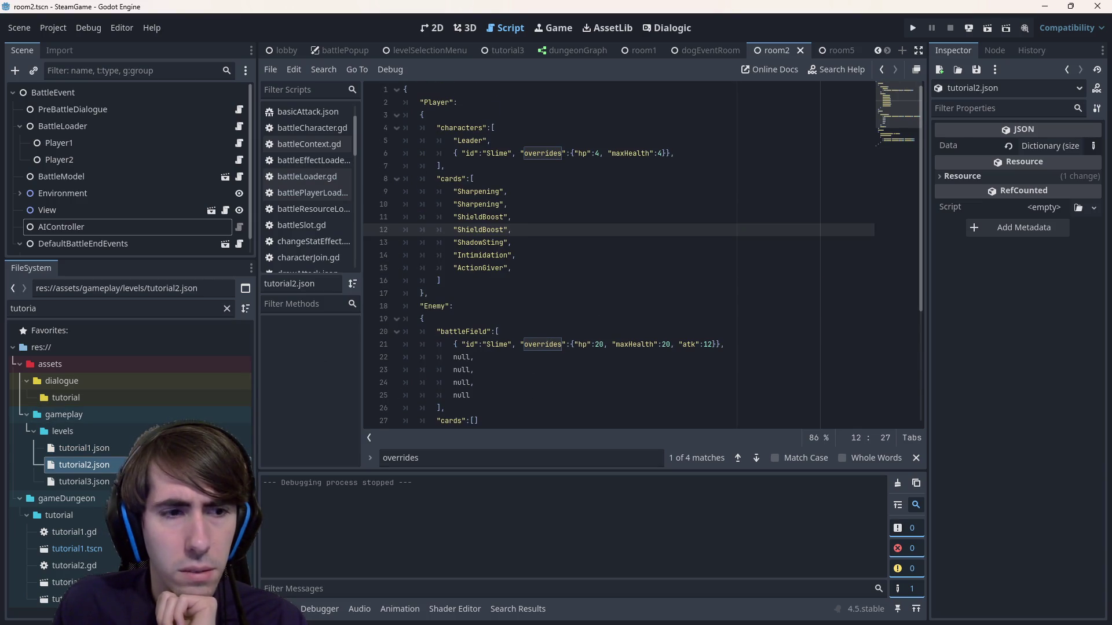
double_click(87, 448)
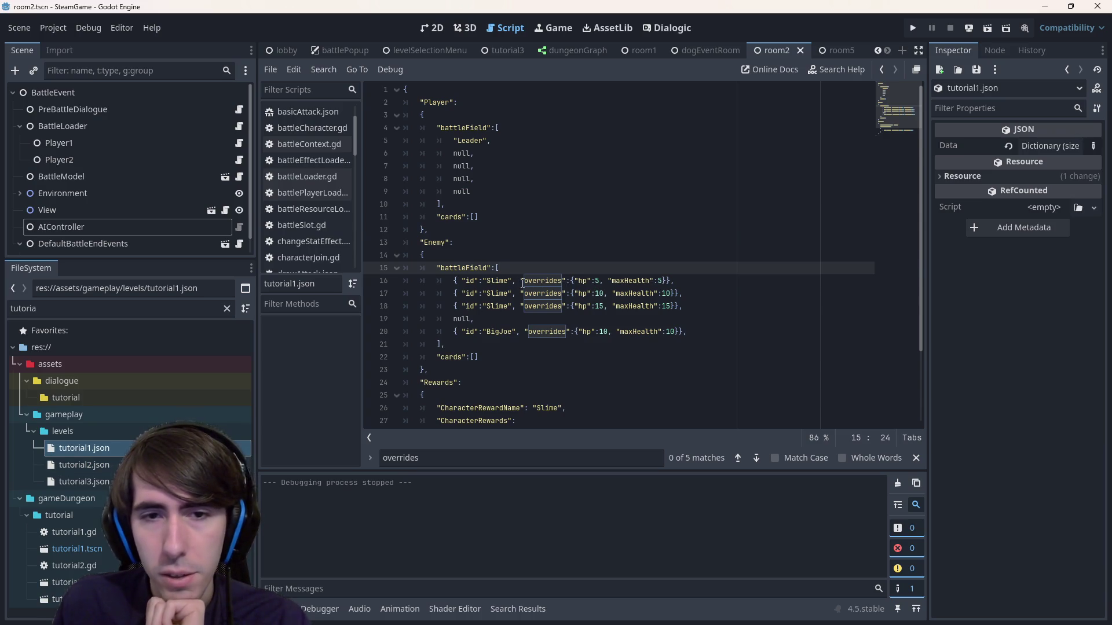
- Wrap every Slime and BigJoe override in a "rawStats":{ } object and save tutorial1.json
left_click_drag(520, 282, 573, 281)
key("ctrl+d")
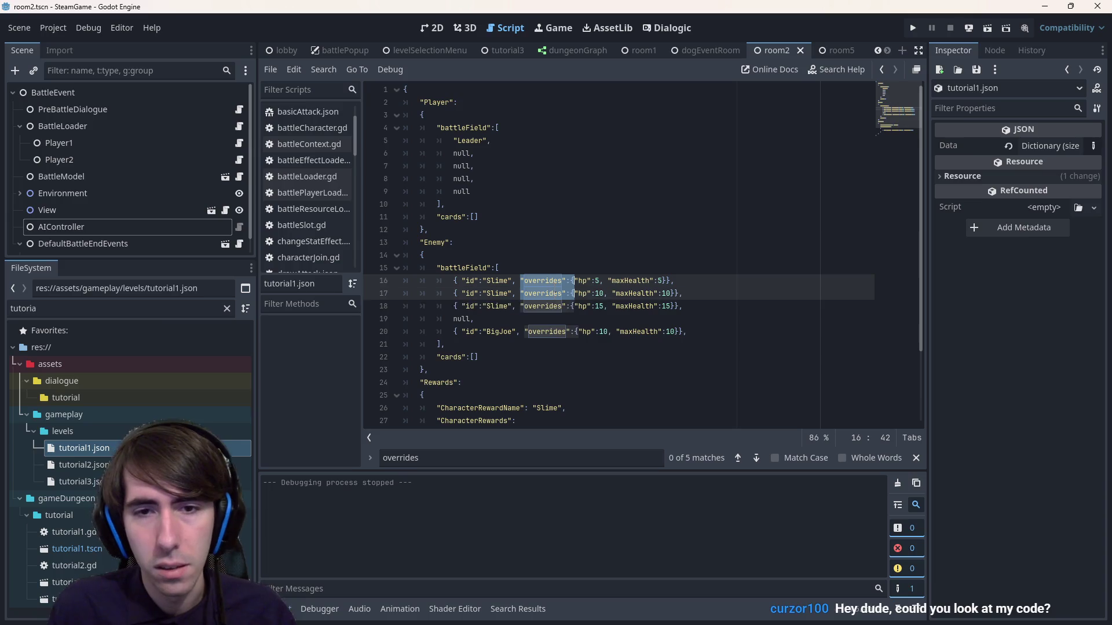
key("ctrl+d")
key("ctrl+d")
key("ctrl+d")
key("Right")
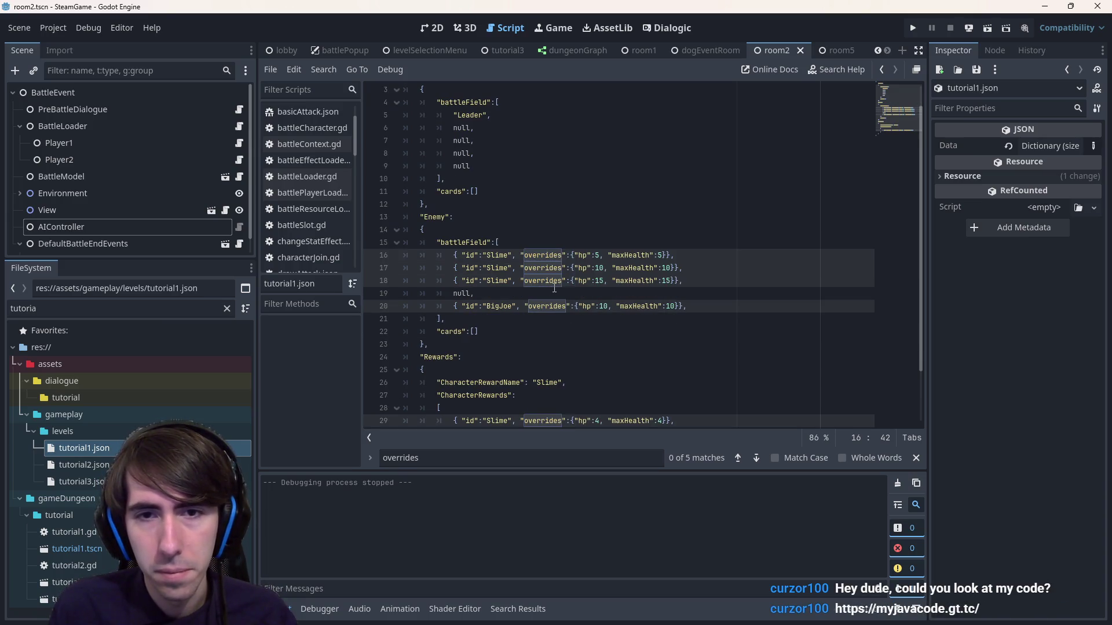
type("\"rawStats\":{")
key("ctrl+Right")
key("ctrl+Right")
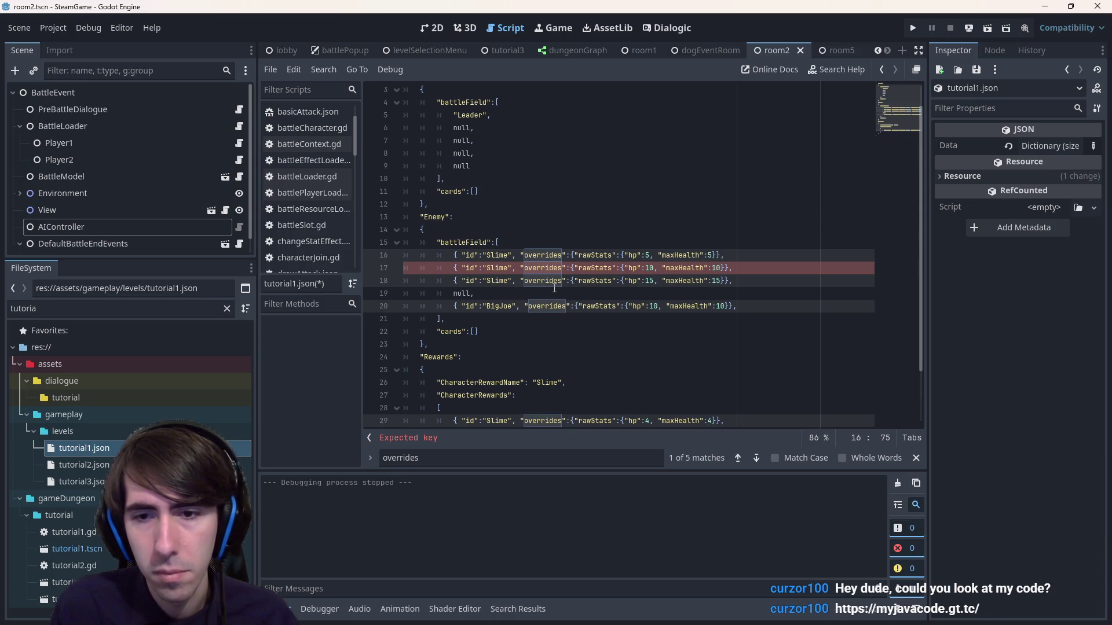
type("}")
key("ctrl+s")
scroll(559, 309, "down", 2)
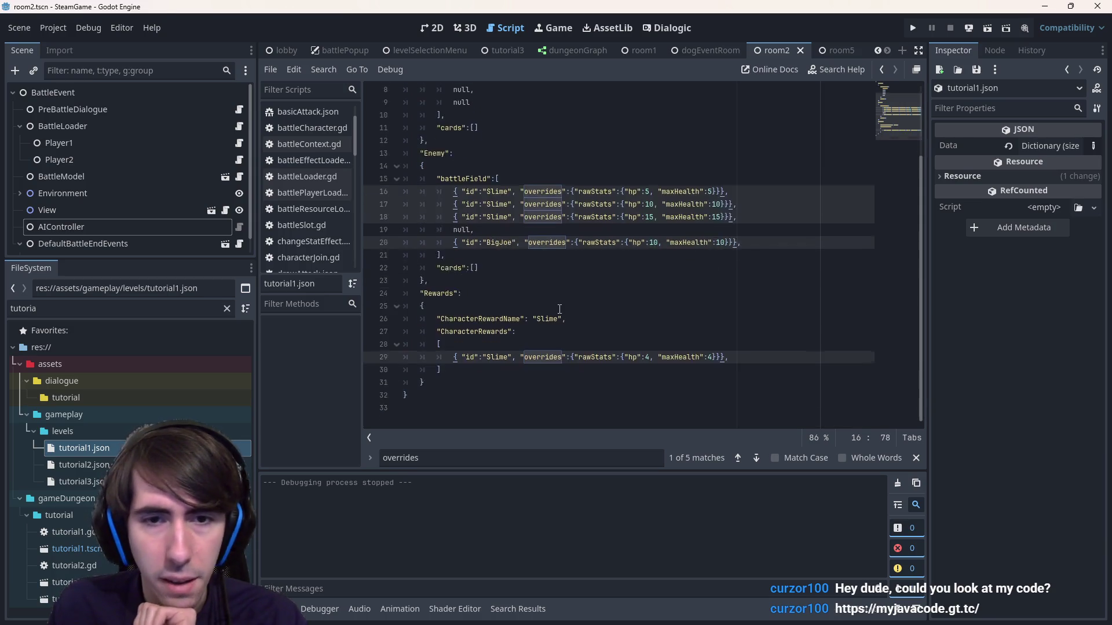
scroll(560, 309, "up", 2)
- In tutorial2.json, paste a rawStats wrapper after the overrides on lines 6 and 21
left_click(81, 465)
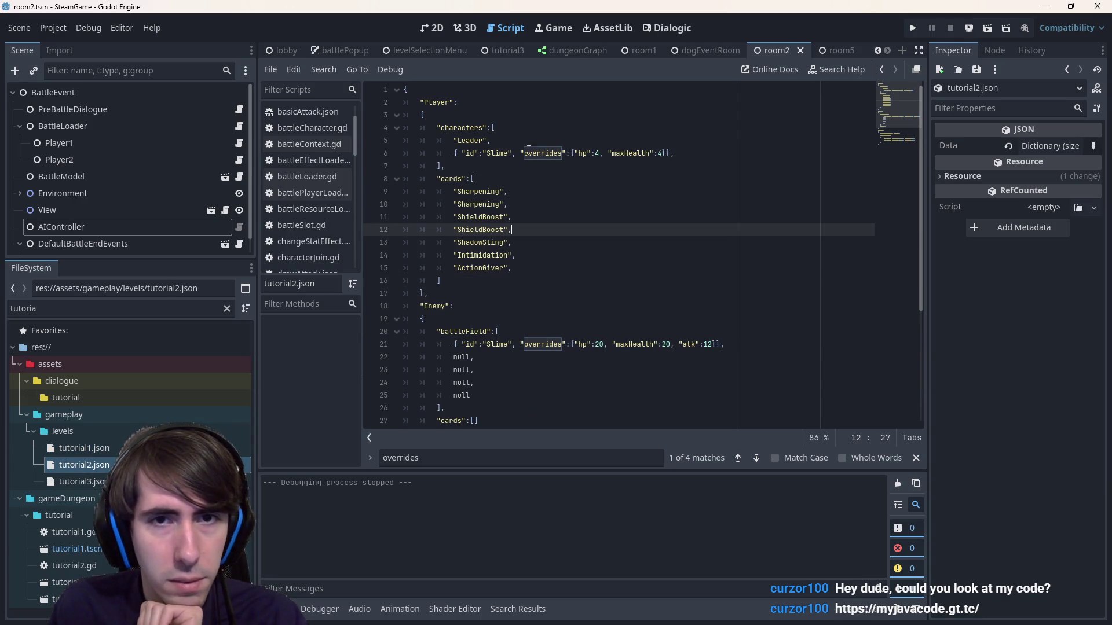
left_click_drag(518, 153, 574, 153)
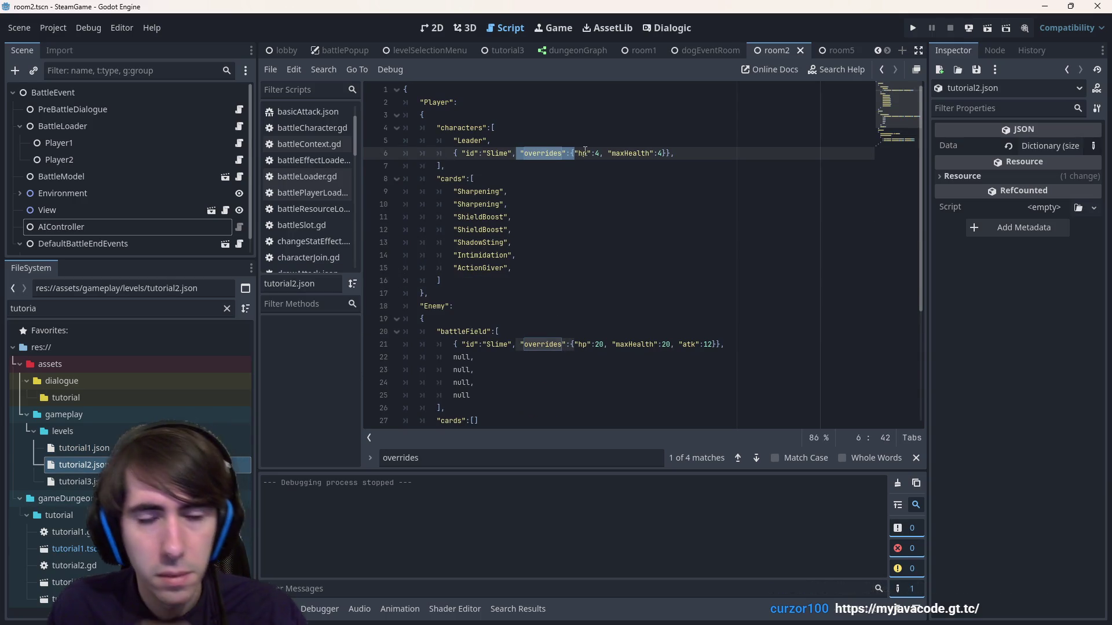
key("F3")
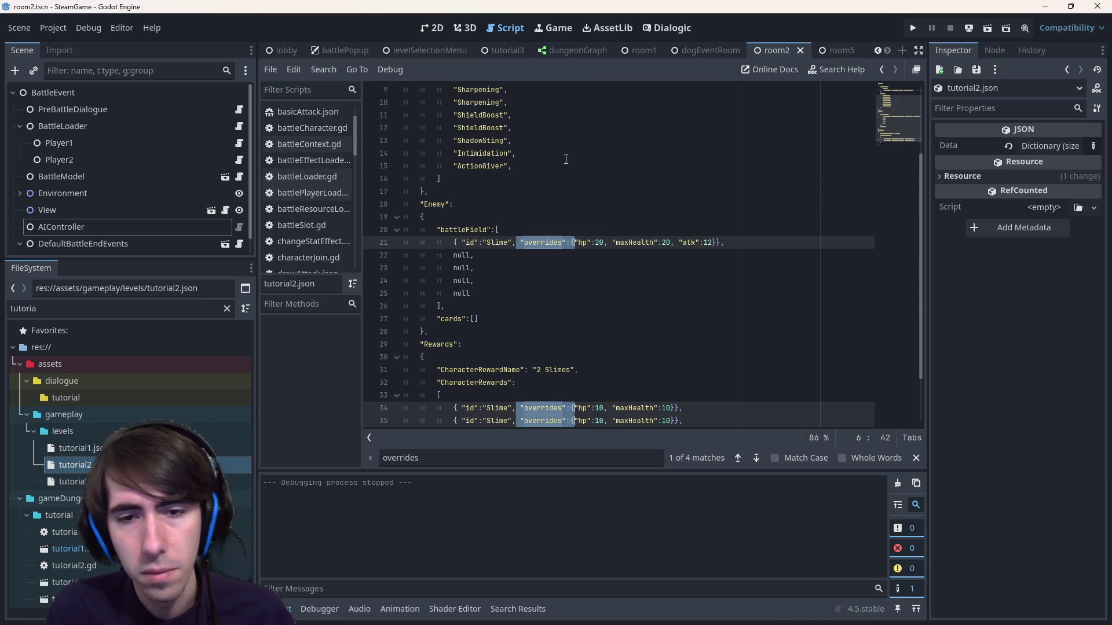
scroll(566, 159, "up", 1)
type("\"rawStats\":{")
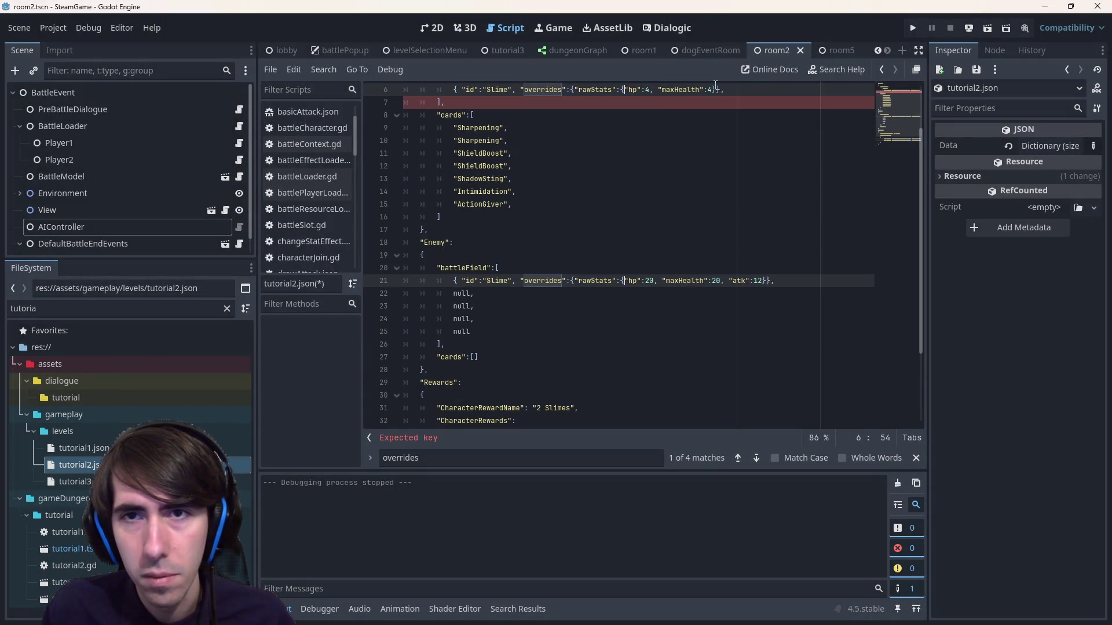
left_click(714, 87)
type("}")
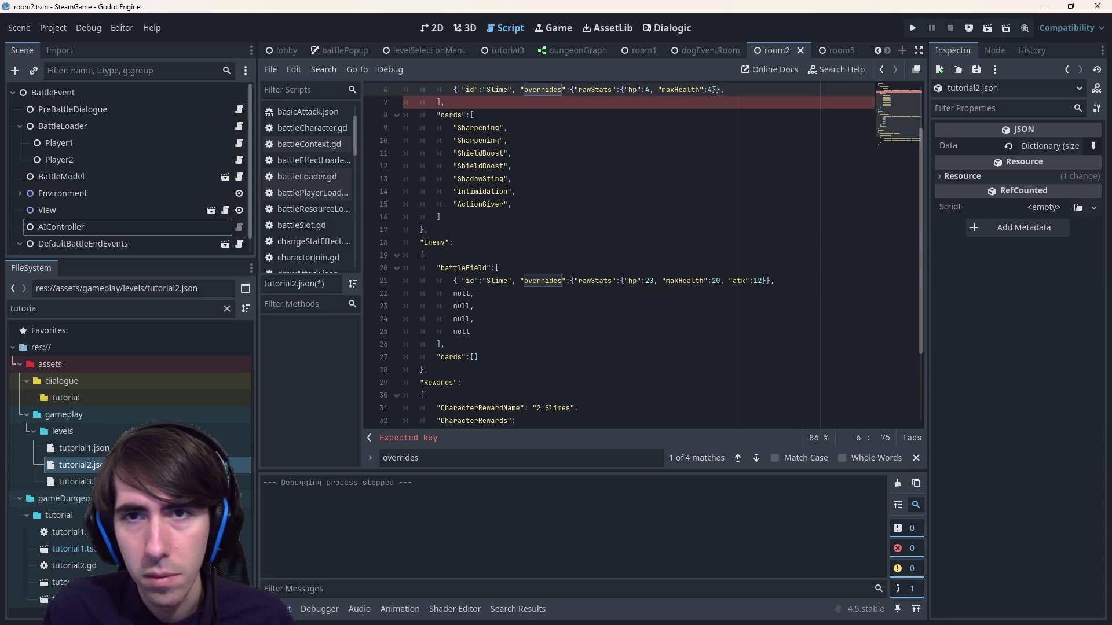
- Add the matching closing braces, save tutorial2.json, and switch to the browser
key("ctrl+d")
key("ctrl+d")
key("ctrl+d")
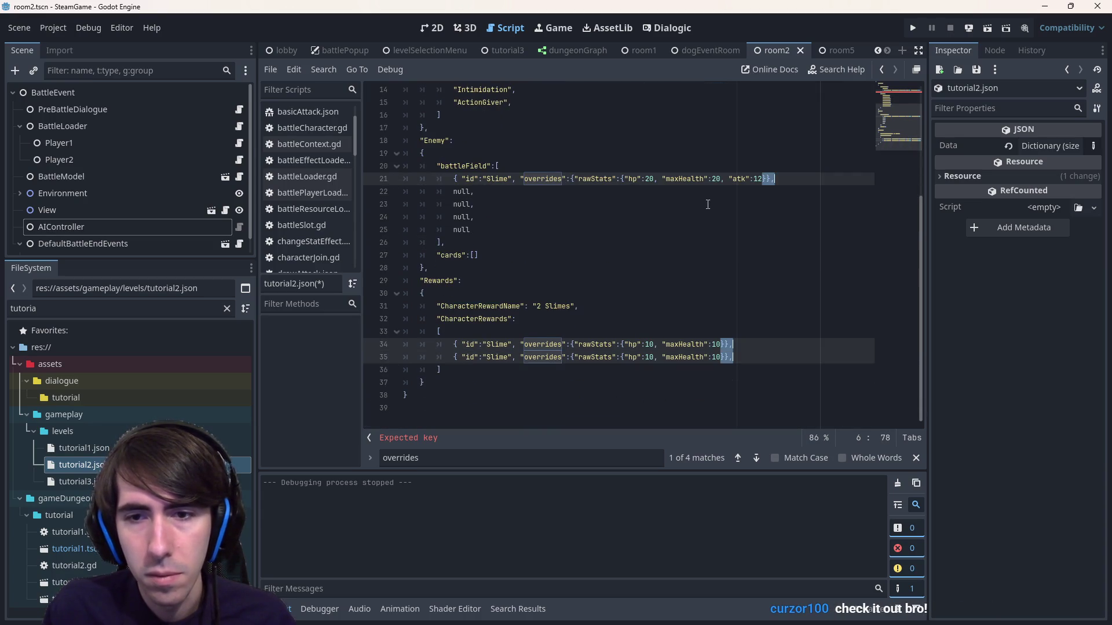
key("Left")
type("}")
key("ctrl+s")
scroll(637, 243, "down", 3)
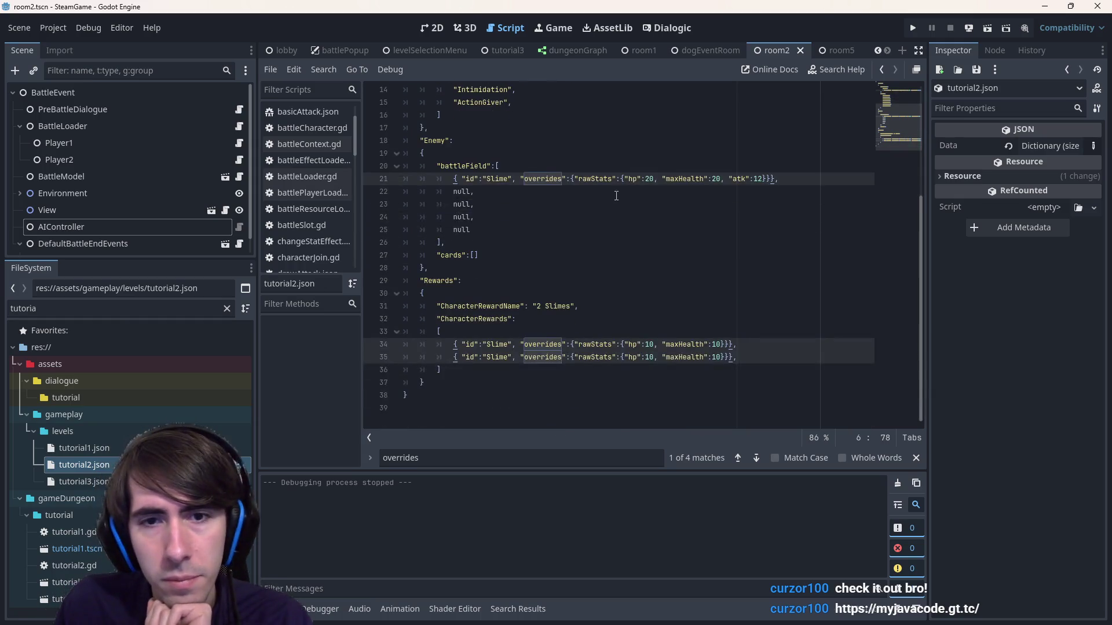
left_click(616, 197)
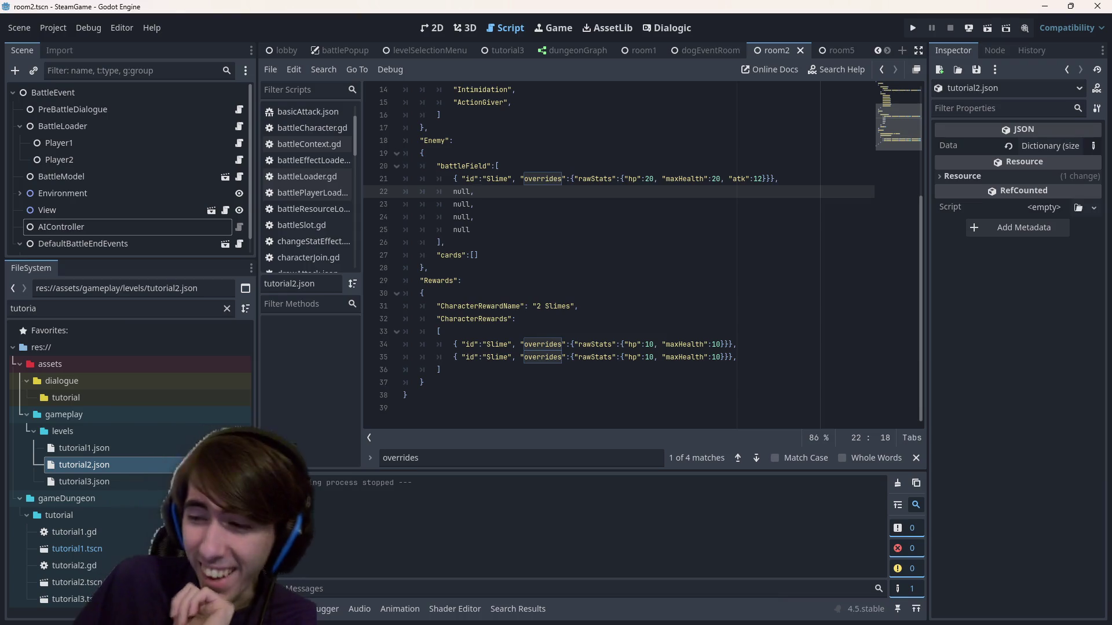
key("alt+Tab")
- Scroll through the InfinityFree hosting page, then switch via Godot to the search results
scroll(386, 377, "down", 10)
scroll(385, 376, "up", 2)
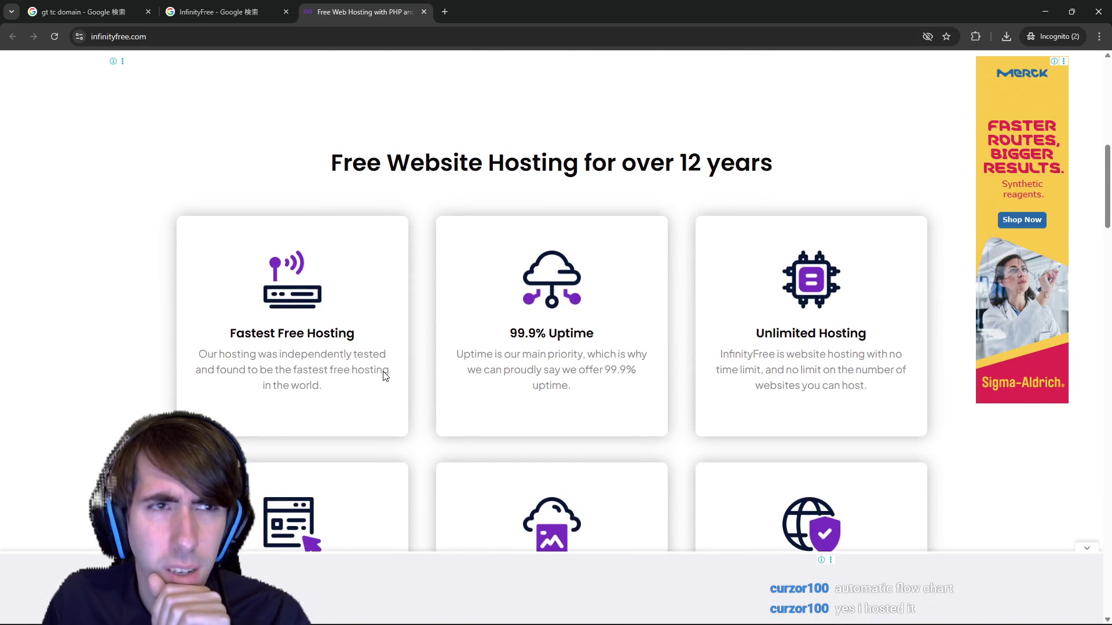
scroll(383, 373, "down", 1)
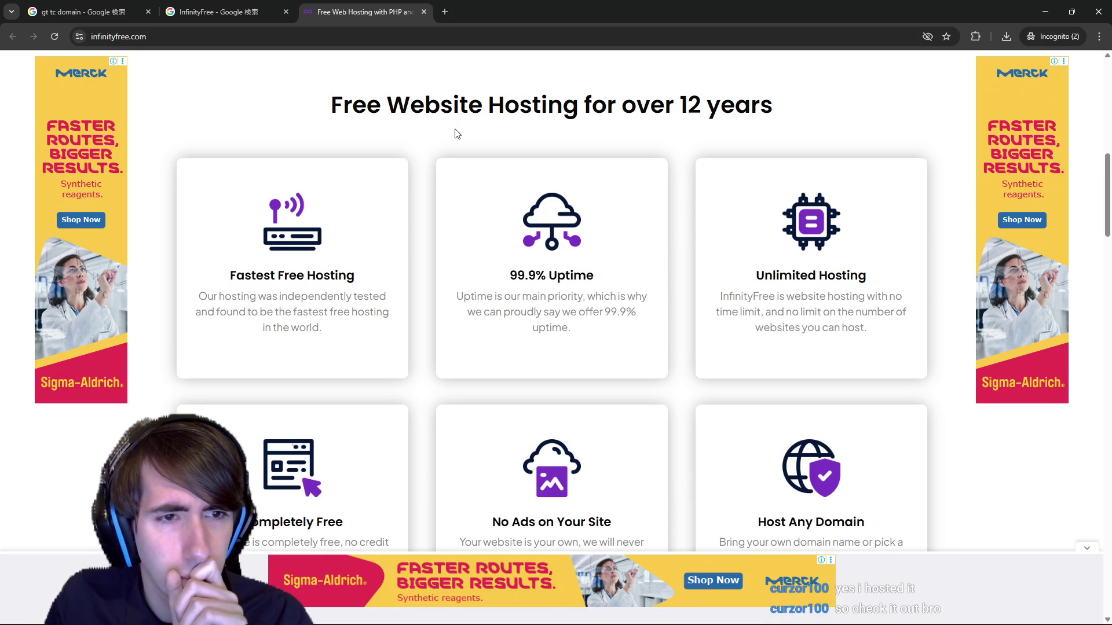
scroll(283, 323, "down", 3)
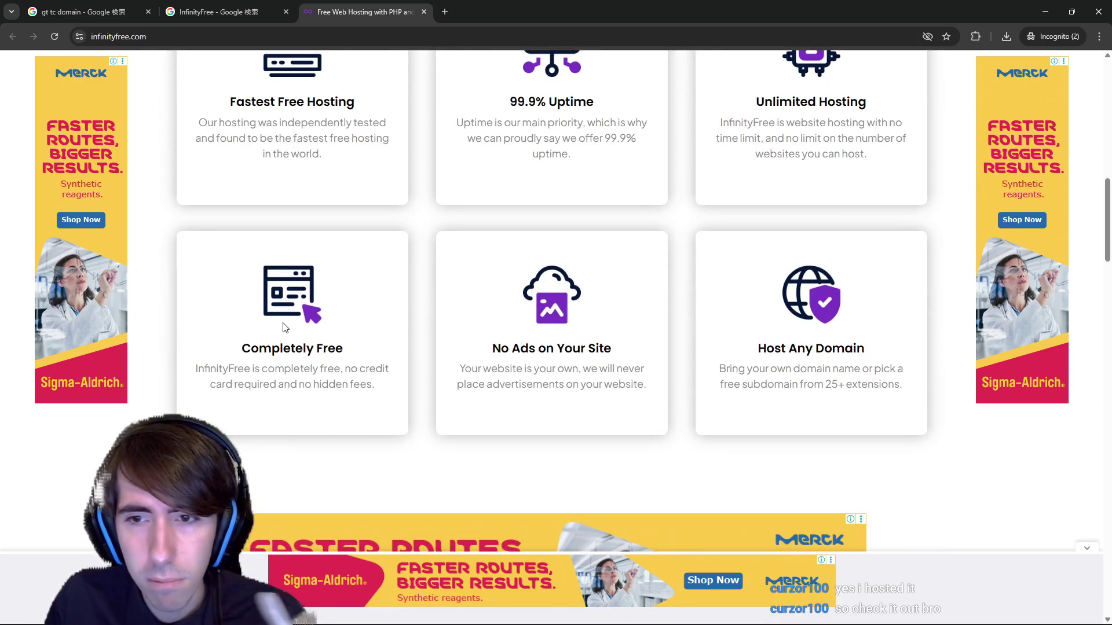
scroll(287, 328, "down", 10)
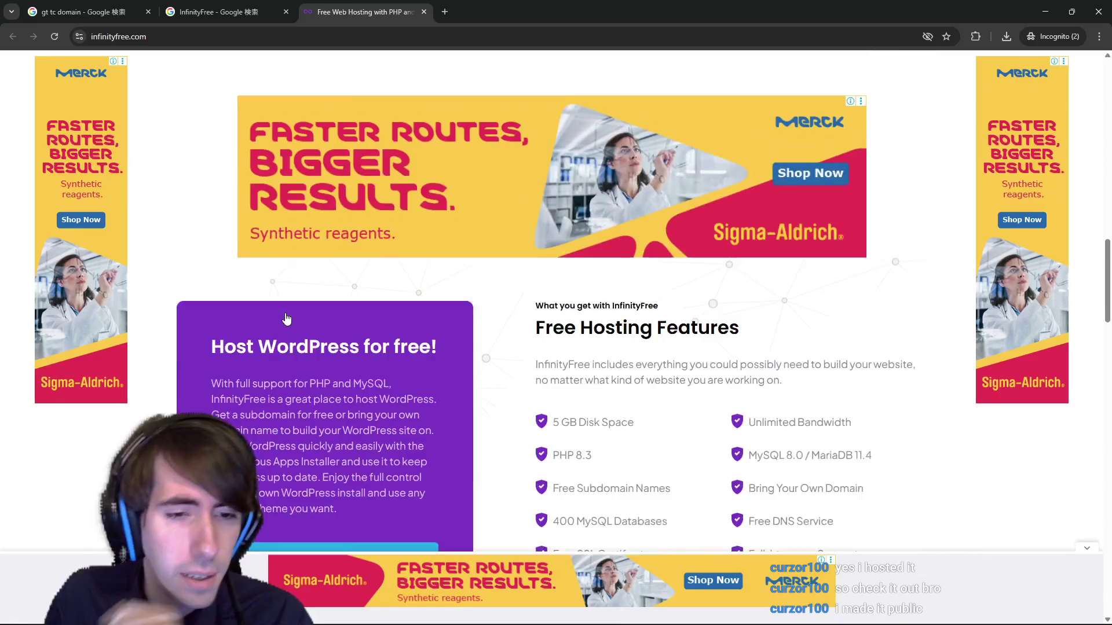
scroll(367, 348, "down", 10)
scroll(370, 363, "up", 8)
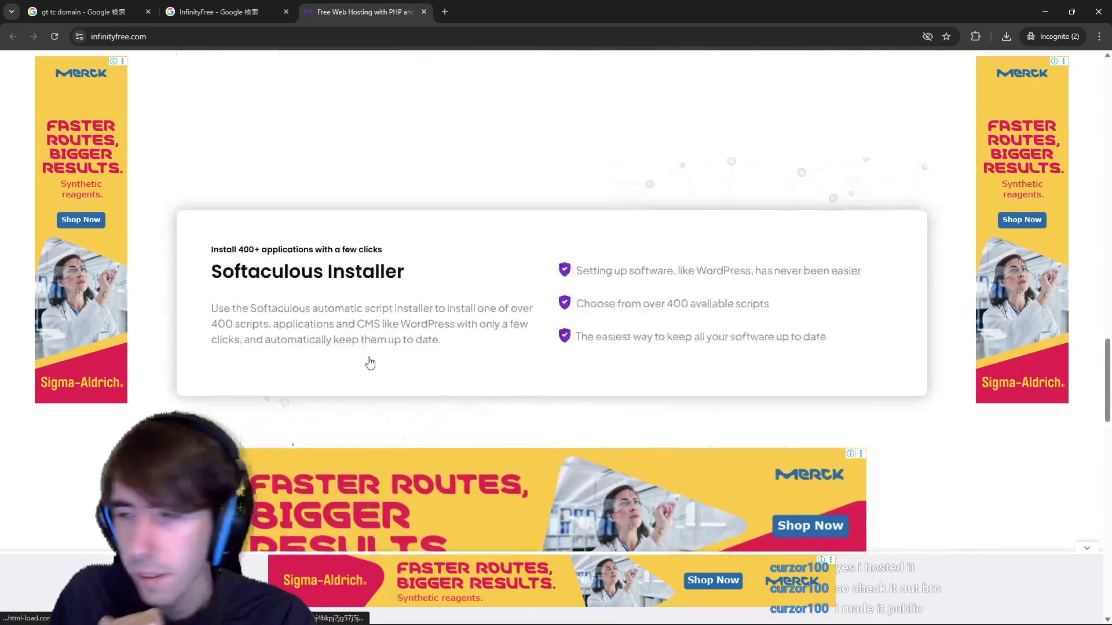
scroll(370, 356, "up", 9)
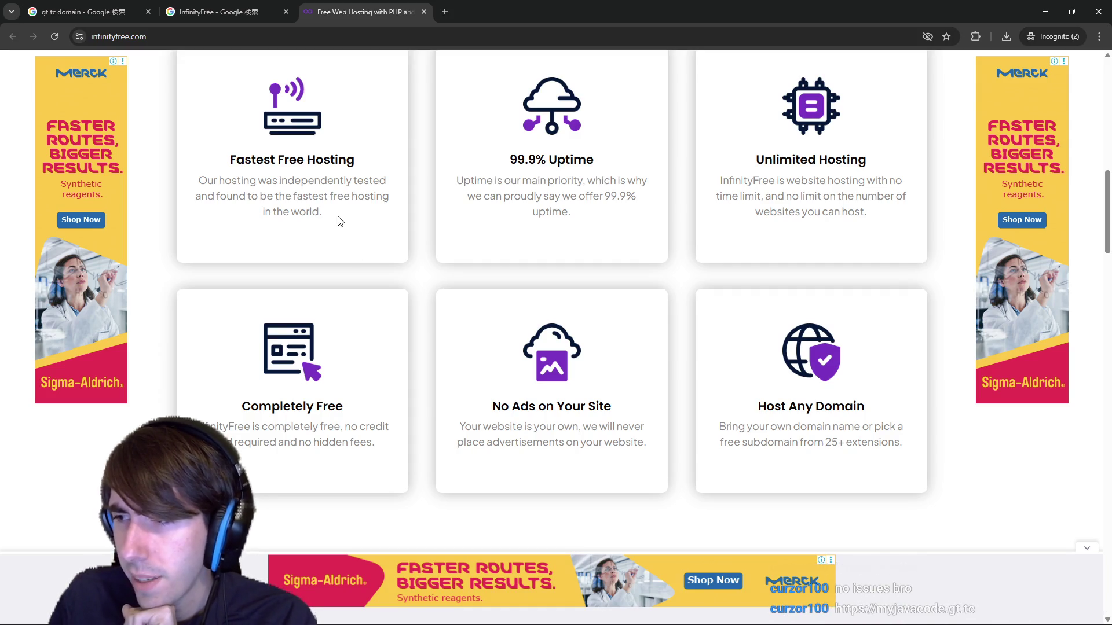
key("alt+Tab")
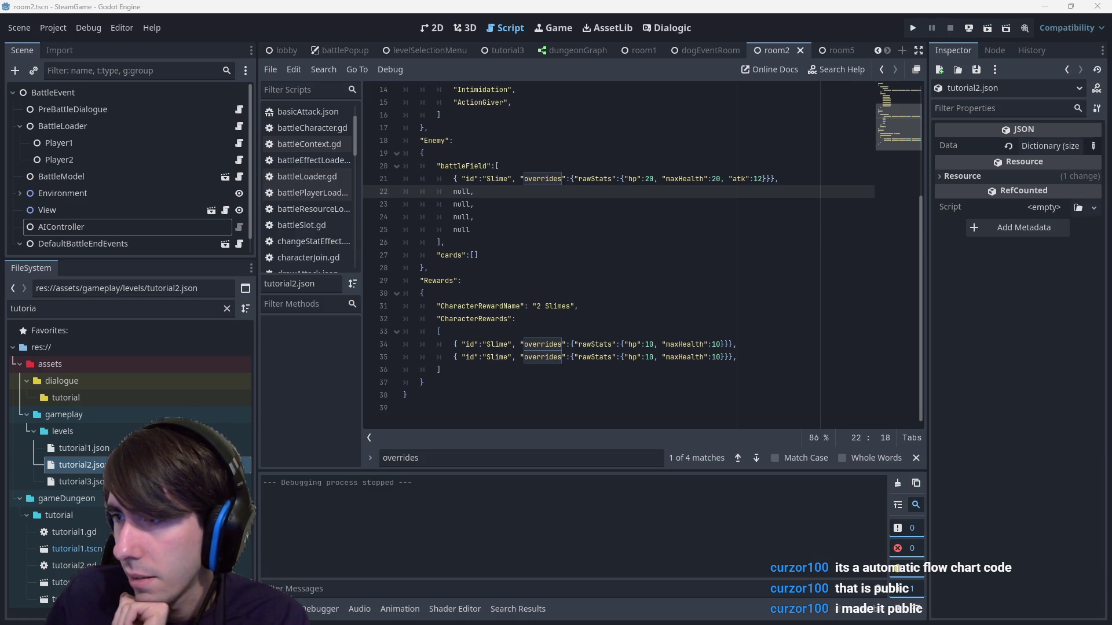
key("alt+Tab")
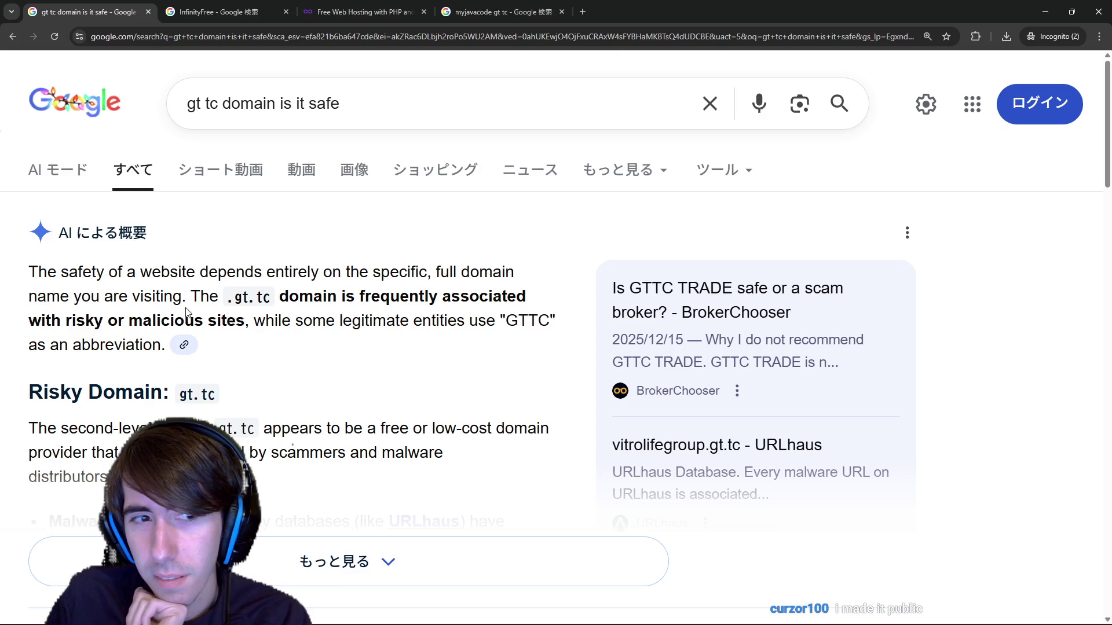
- Read the gt.tc safety results, expanding the AI overview and highlighting the risky-domain passages
left_click_drag(192, 296, 246, 321)
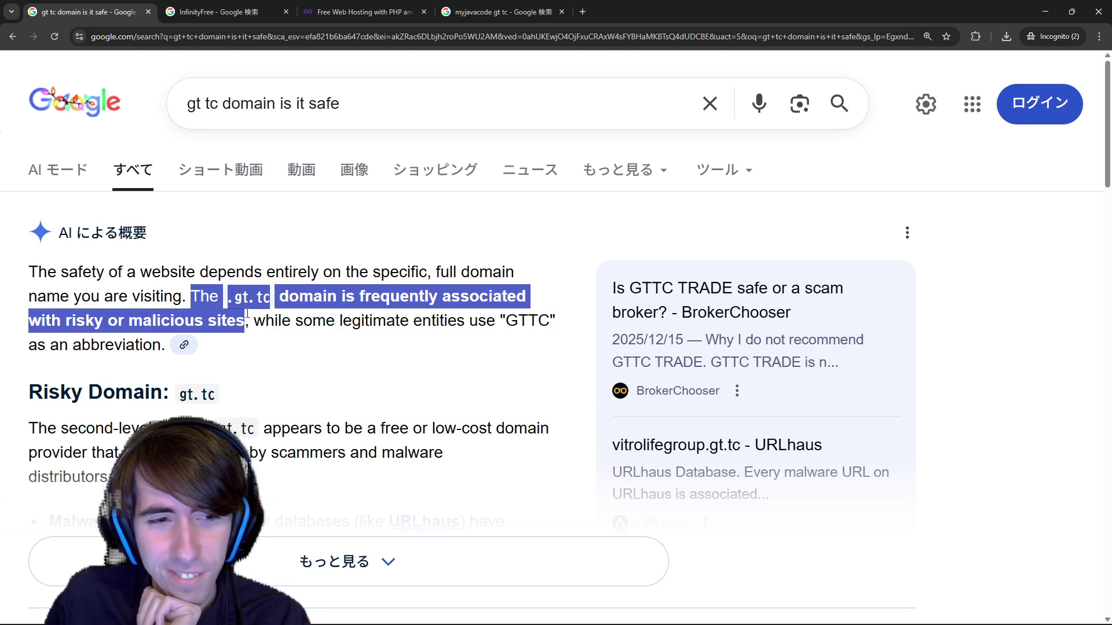
scroll(306, 482, "down", 1)
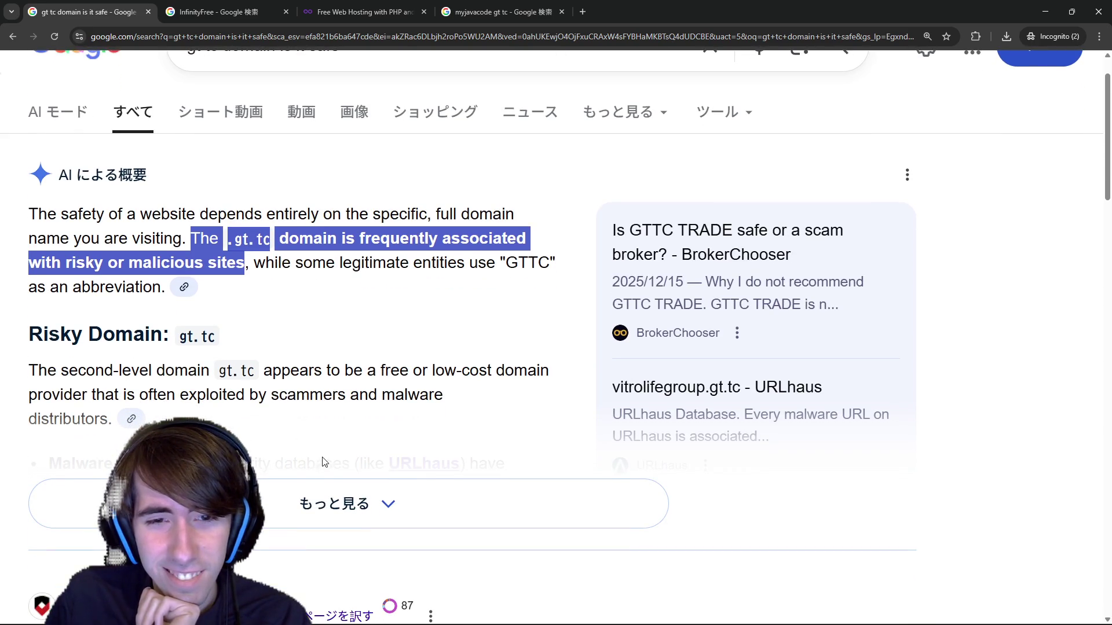
scroll(324, 462, "down", 1)
left_click(325, 457)
left_click_drag(245, 280, 370, 391)
left_click(346, 362)
left_click_drag(298, 280, 326, 364)
left_click(326, 364)
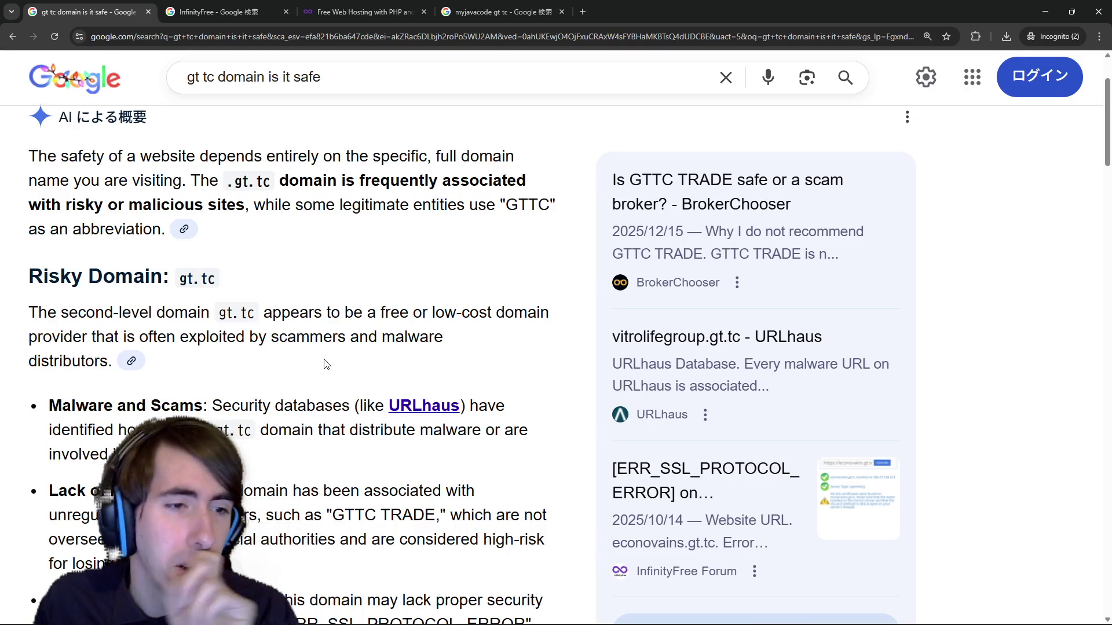
scroll(312, 347, "down", 3)
scroll(309, 342, "down", 1)
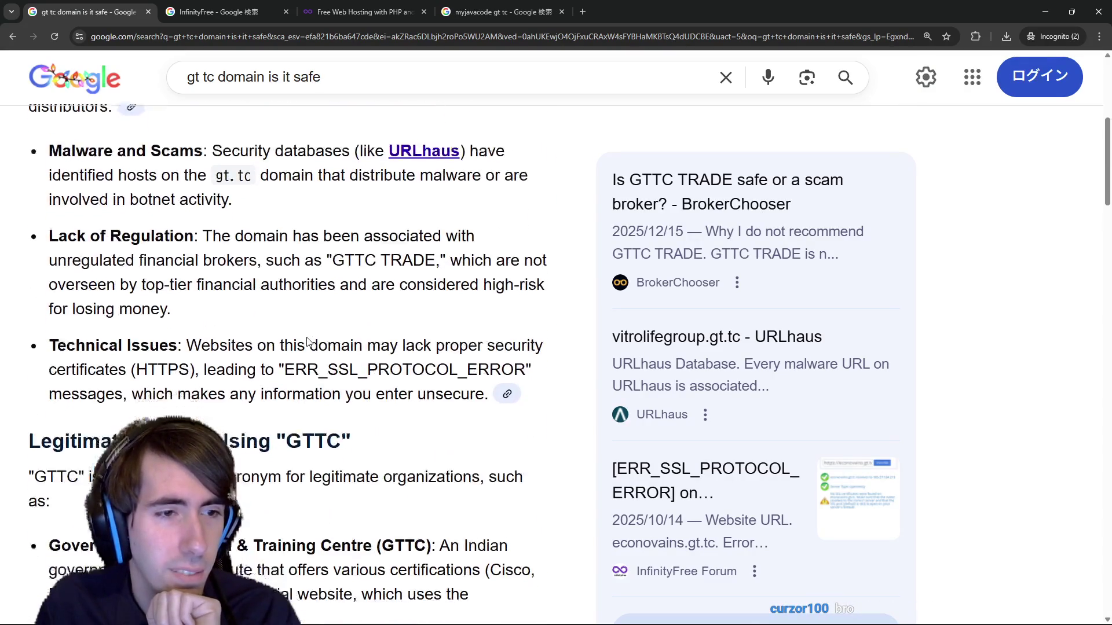
left_click_drag(38, 141, 197, 341)
scroll(197, 341, "down", 3)
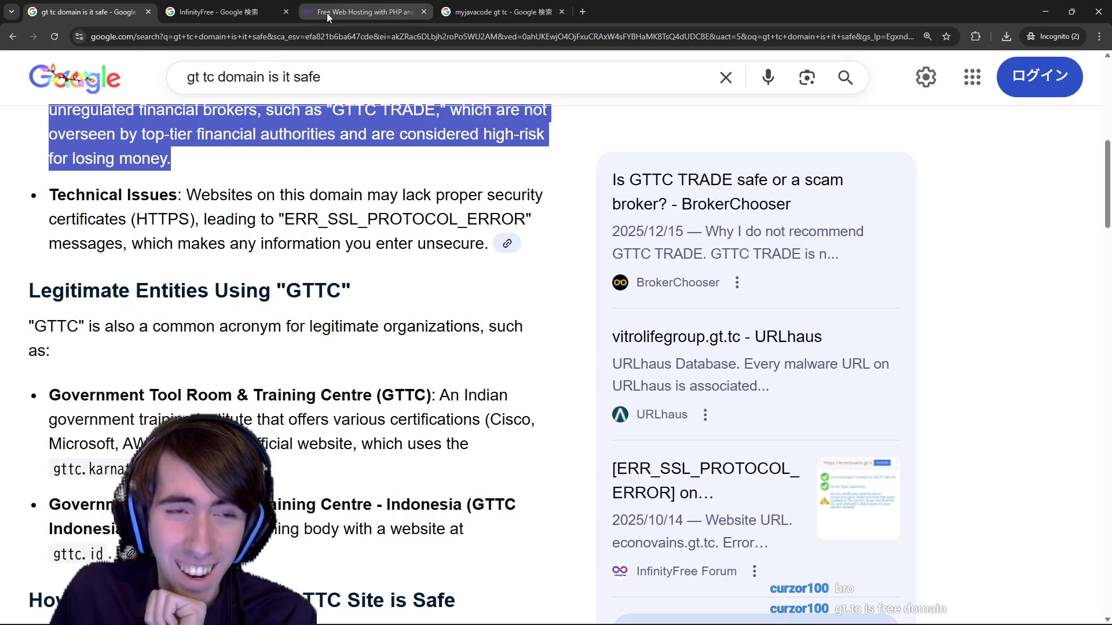
- Glance at the InfinityFree tab, then scroll further results, highlighting the low trust score phrase
left_click(311, 5)
left_click(130, 6)
scroll(339, 215, "down", 1)
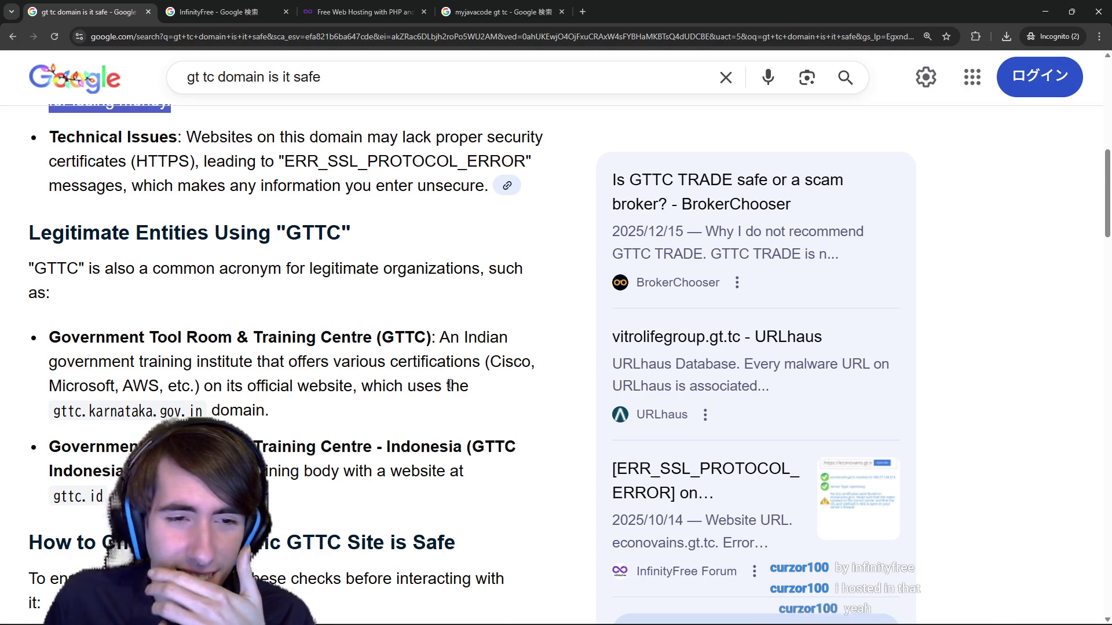
scroll(453, 373, "down", 3)
scroll(453, 368, "down", 7)
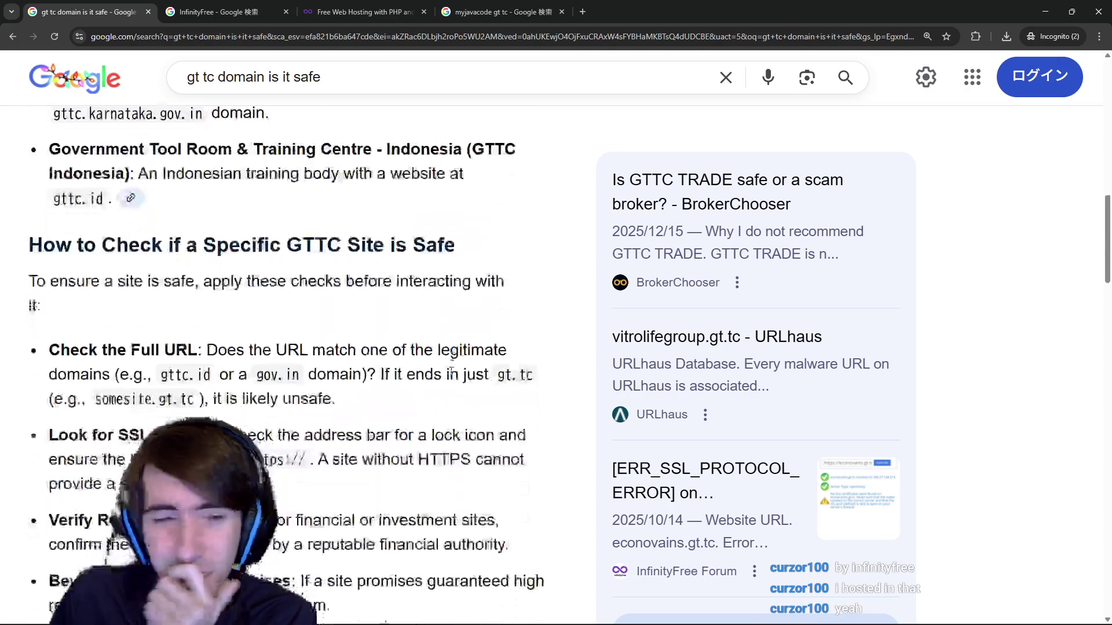
scroll(441, 384, "down", 5)
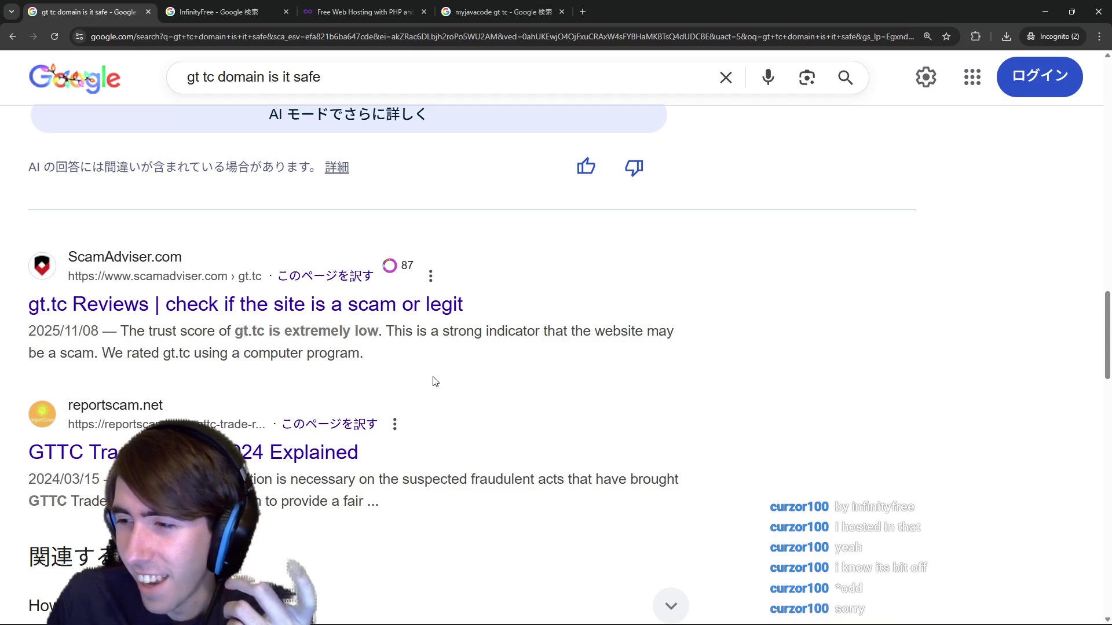
scroll(429, 278, "down", 3)
scroll(429, 284, "up", 1)
scroll(430, 289, "down", 5)
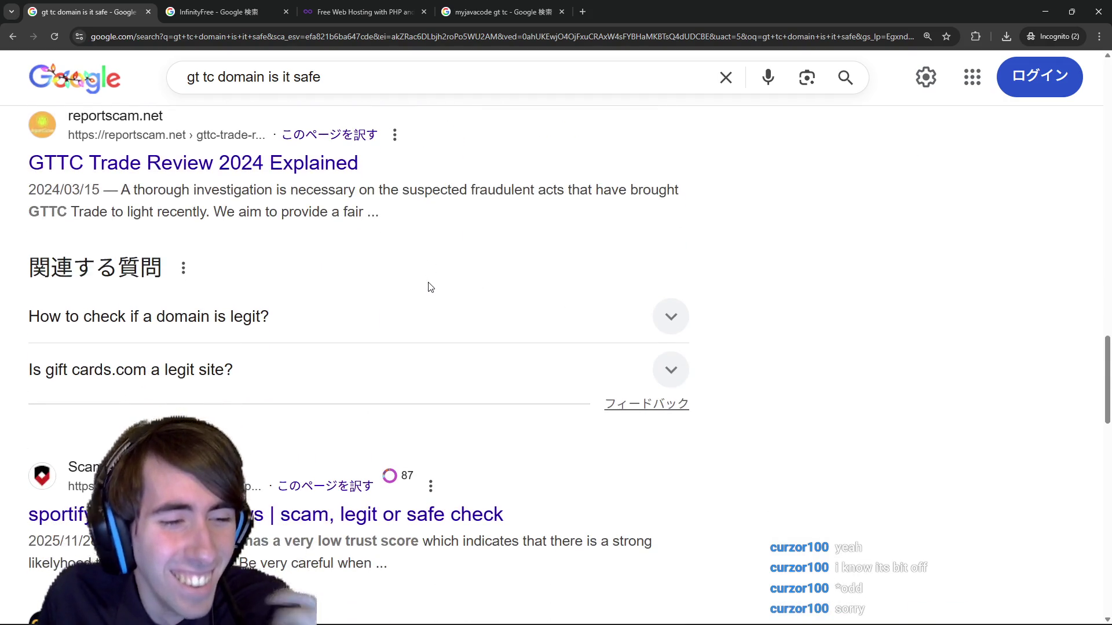
mouse_move(320, 425)
left_mouse_down()
mouse_move(384, 449)
mouse_move(413, 432)
left_mouse_up()
left_click(413, 489)
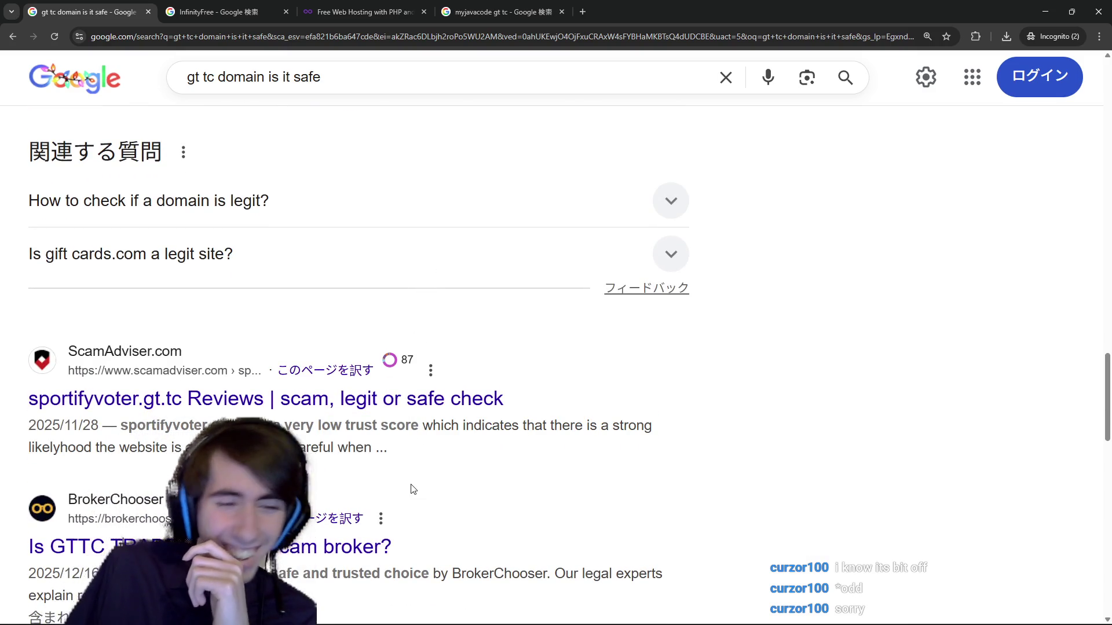
scroll(414, 490, "down", 3)
scroll(414, 490, "down", 6)
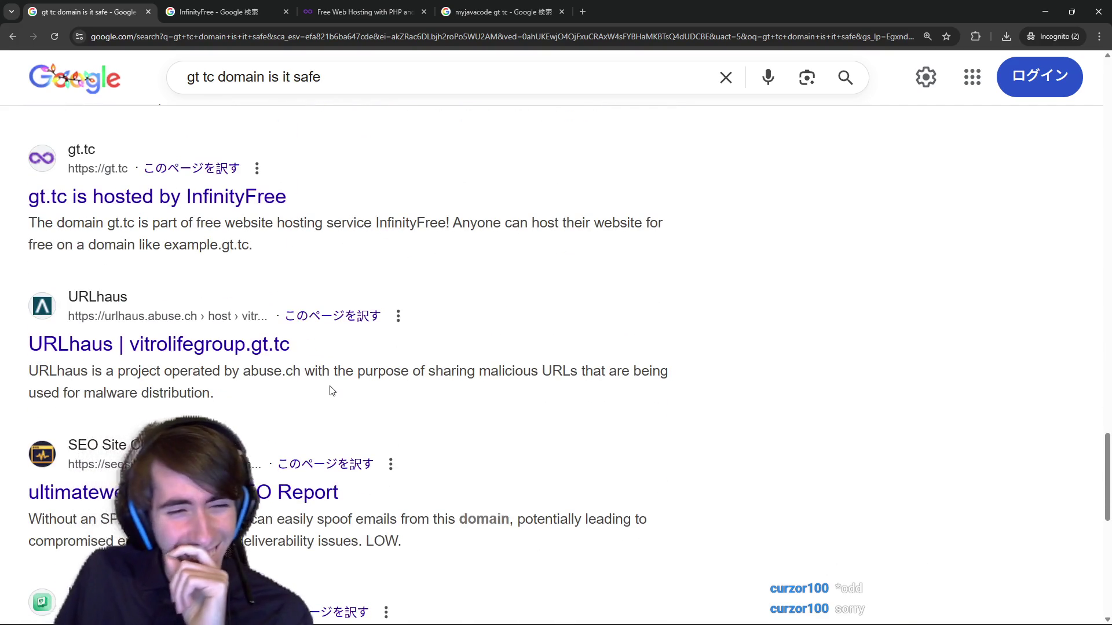
scroll(330, 390, "down", 2)
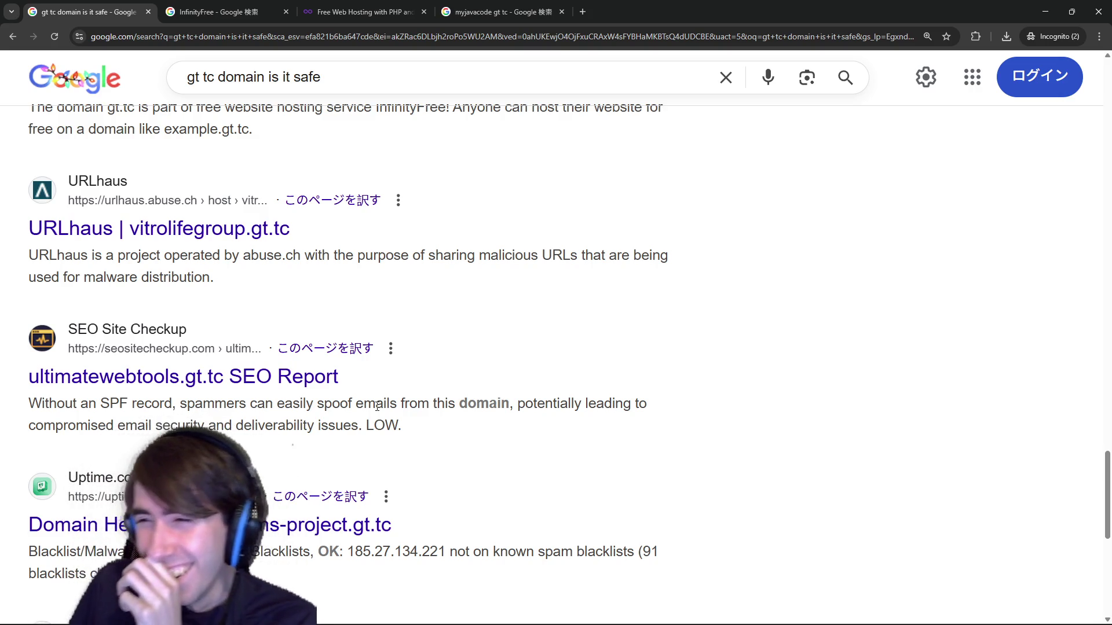
scroll(365, 464, "down", 5)
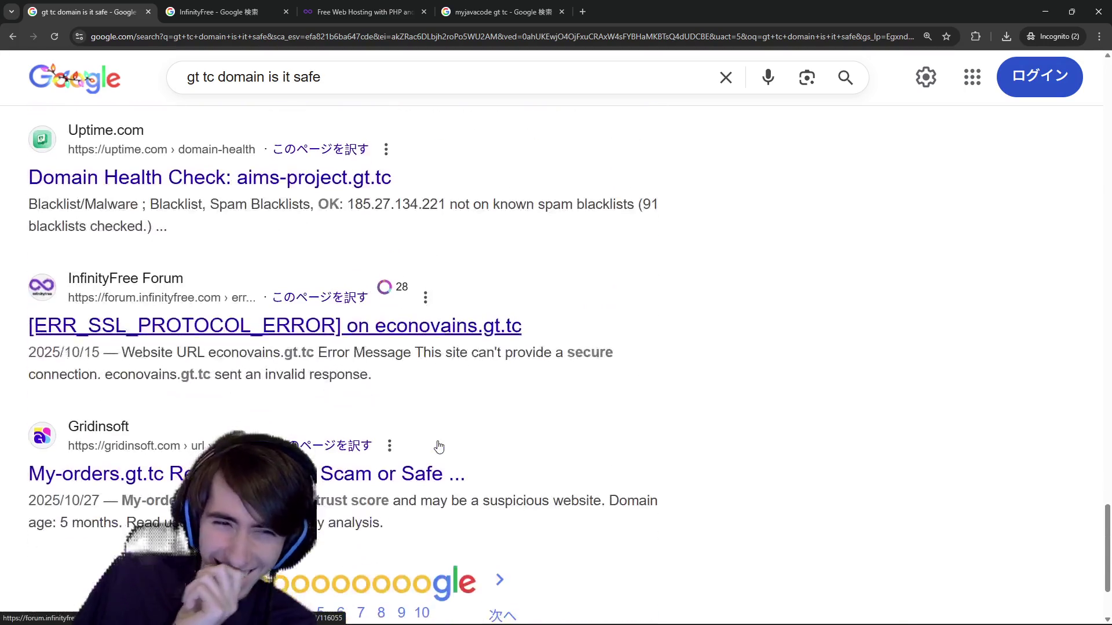
middle_click(666, 353)
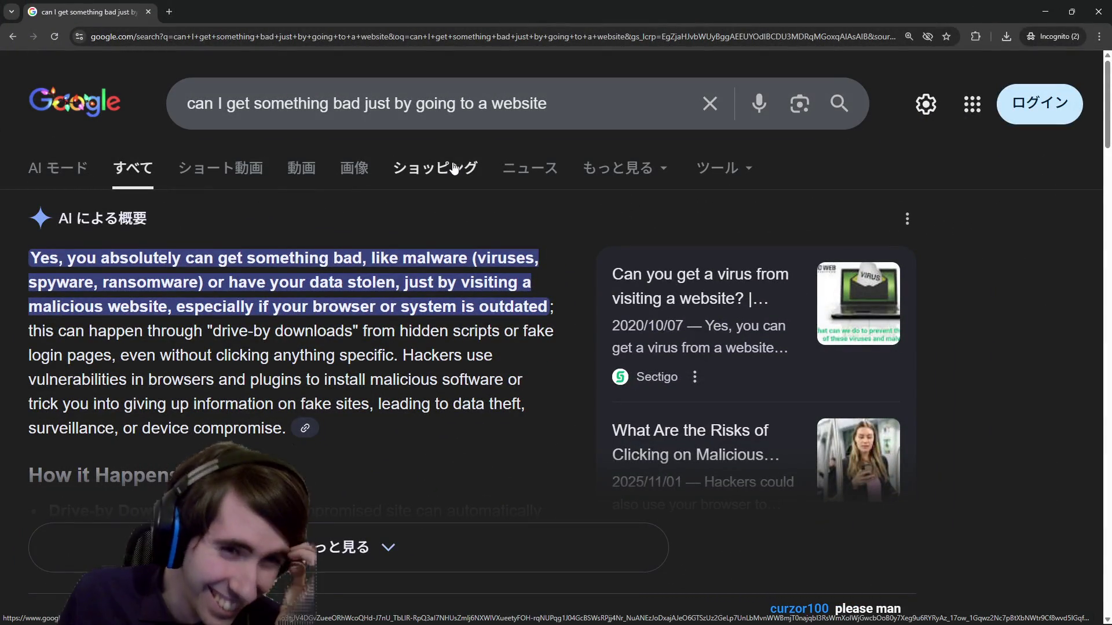
- Read the AI overview on whether visiting a website can be harmful, then return to Godot
scroll(452, 174, "down", 2)
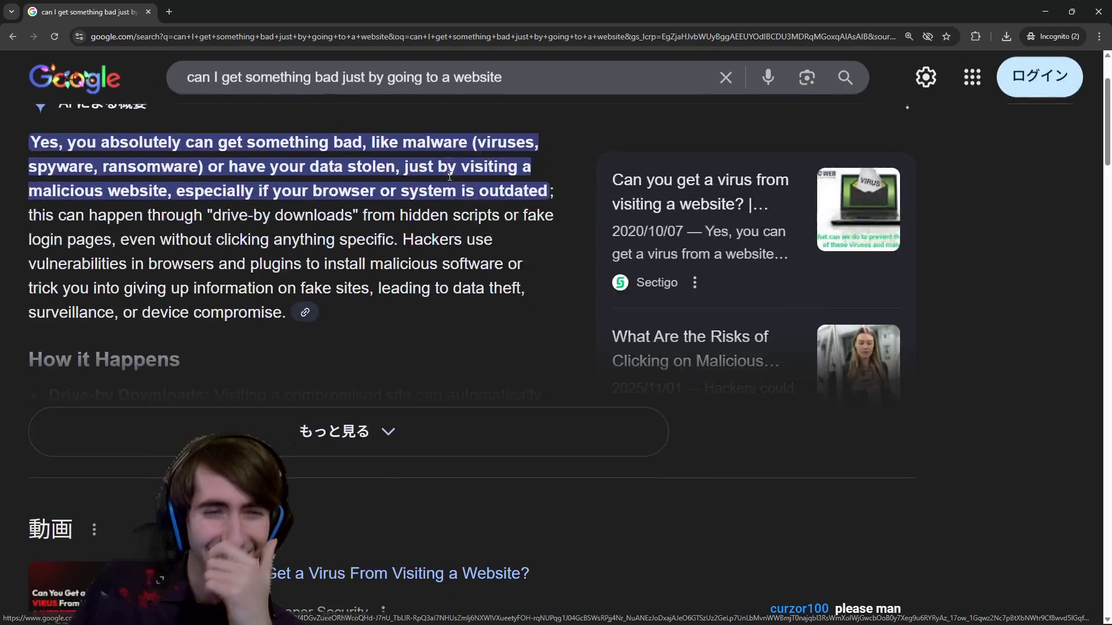
scroll(450, 179, "up", 1)
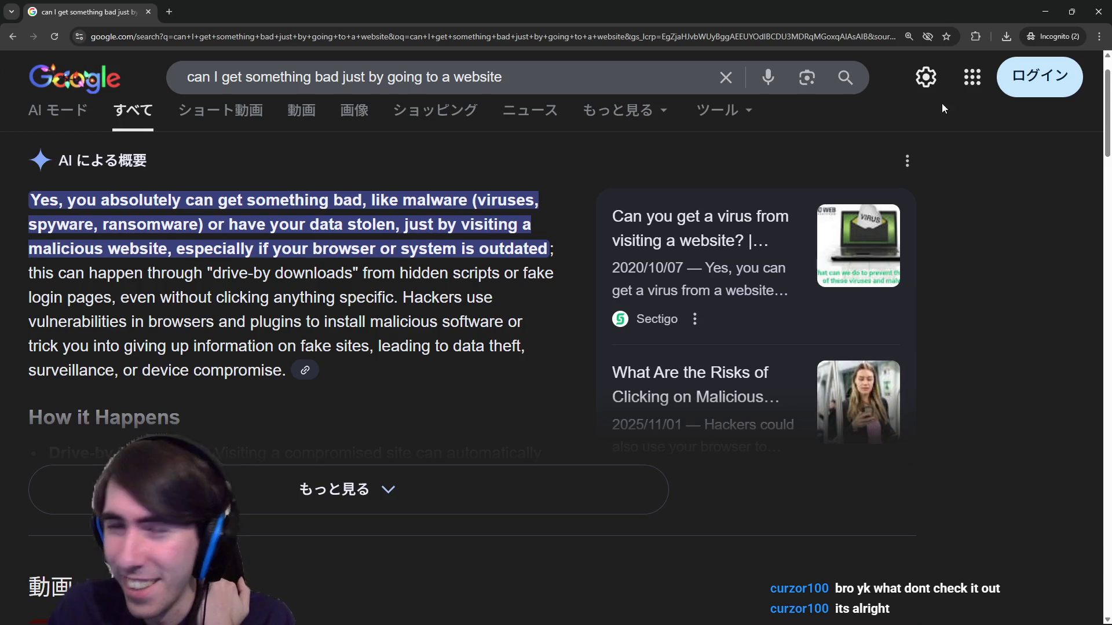
key("alt+Tab")
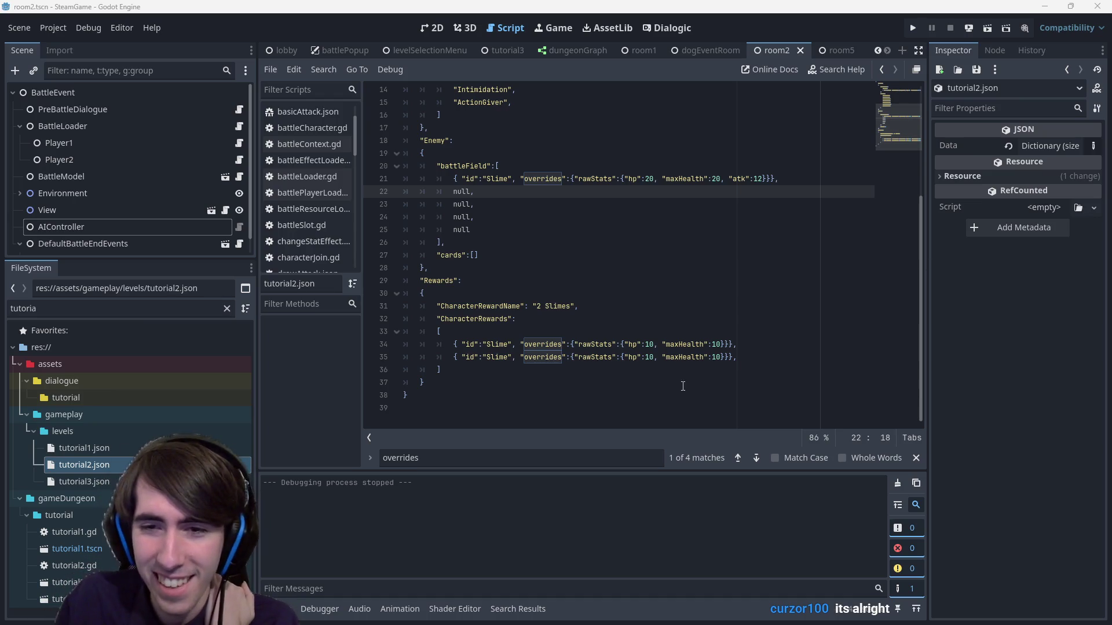
left_click(712, 370)
left_click(712, 422)
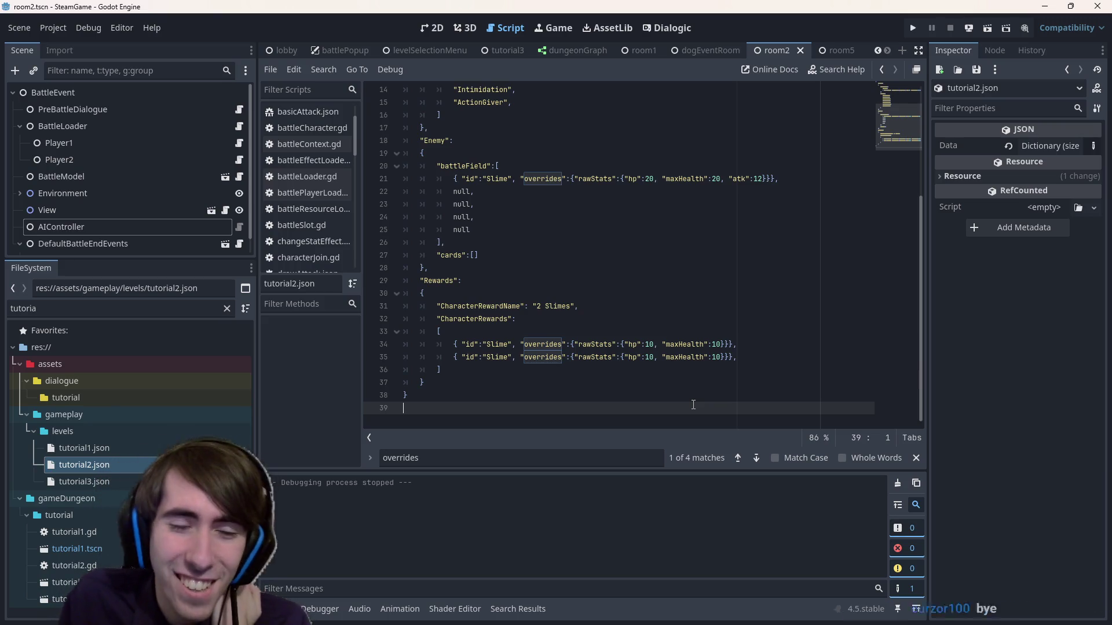
scroll(666, 400, "up", 3)
scroll(637, 399, "down", 3)
left_click(613, 399)
left_click(615, 410)
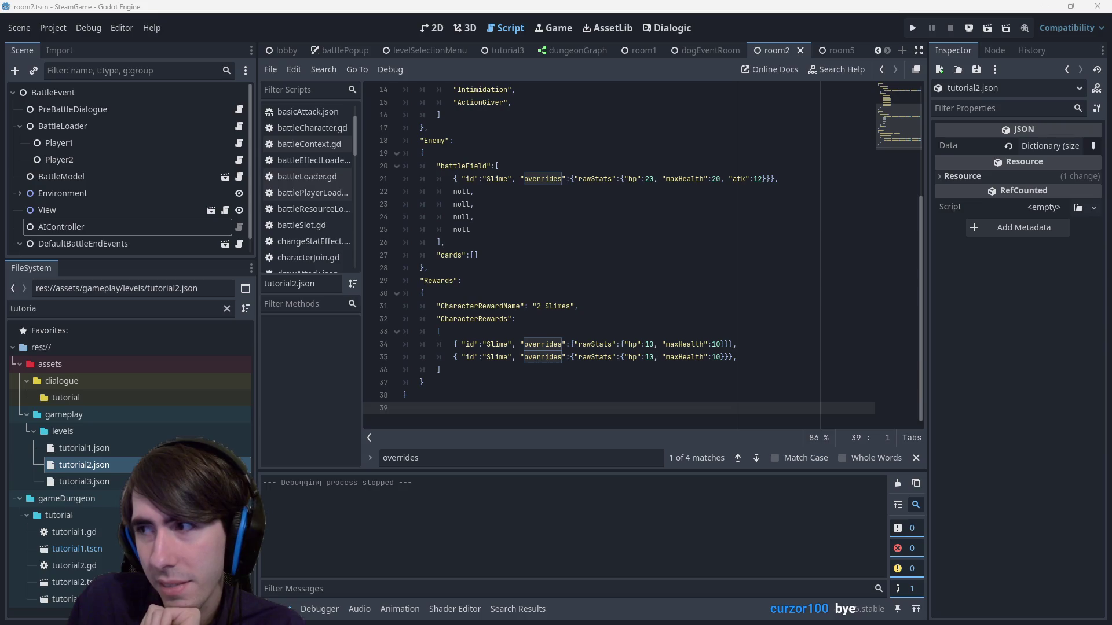
left_click(768, 400)
left_click(767, 405)
scroll(761, 394, "up", 5)
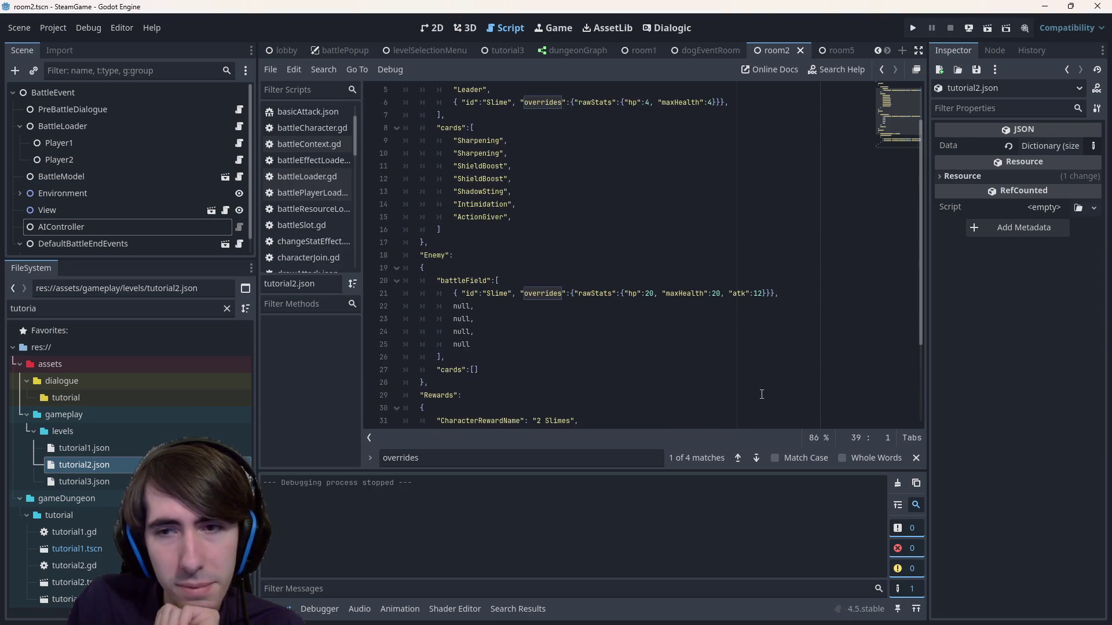
scroll(761, 395, "down", 3)
scroll(758, 393, "up", 3)
scroll(756, 391, "down", 5)
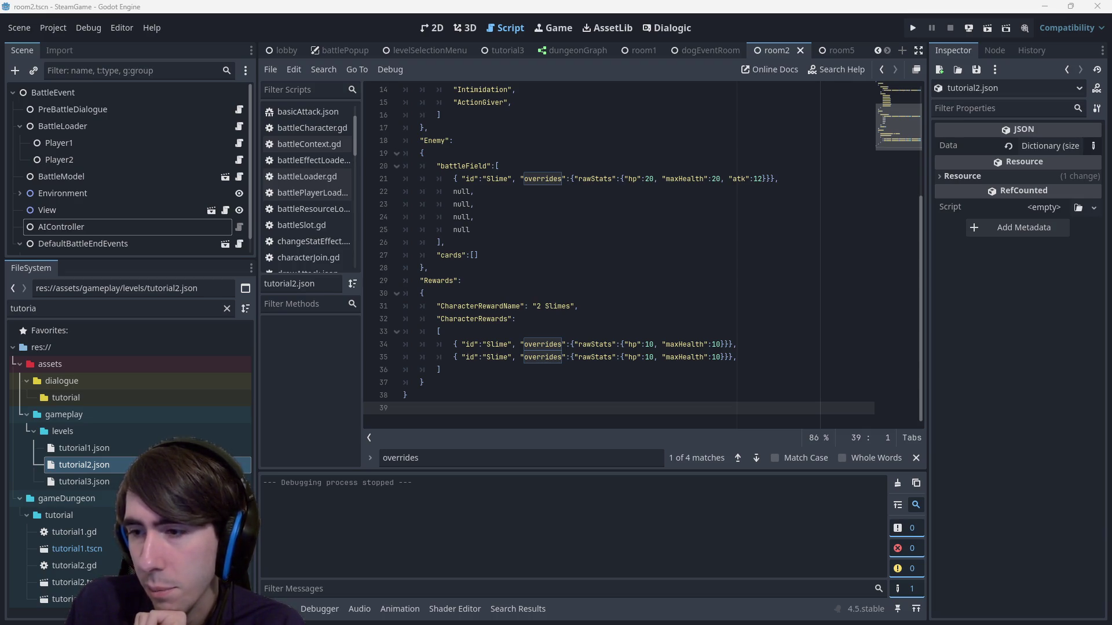
left_click(586, 295)
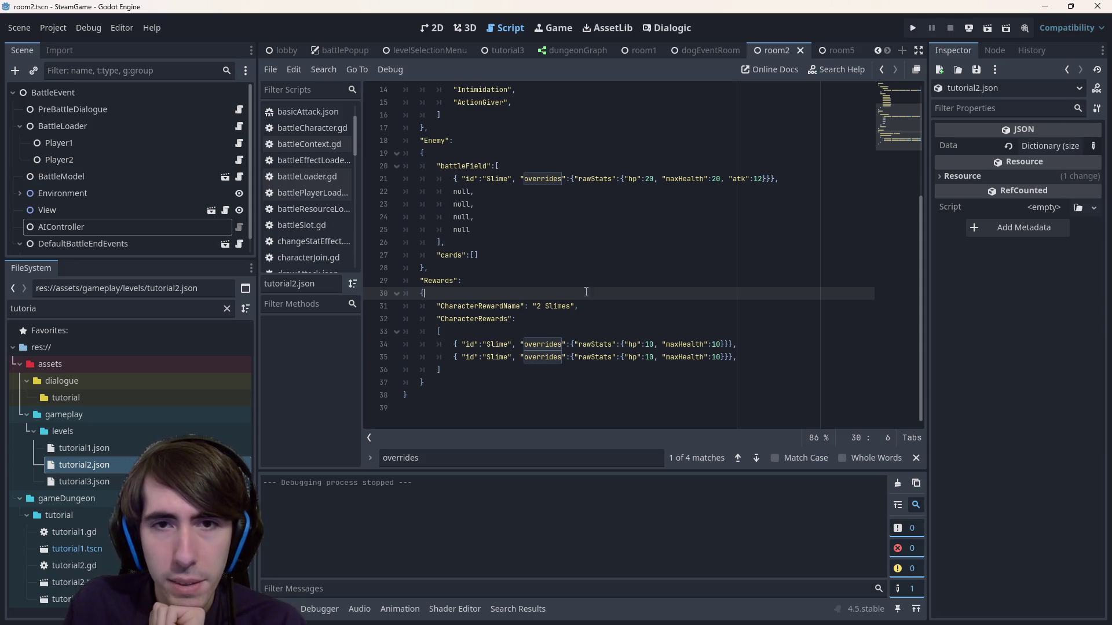
scroll(583, 280, "up", 4)
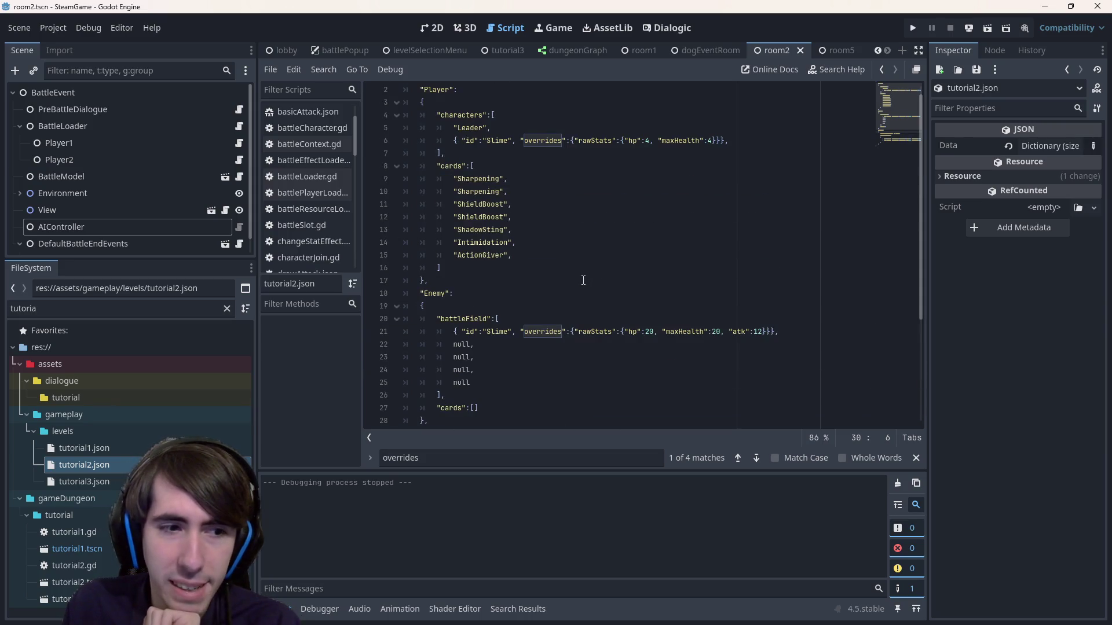
- Compare the overrides format across tutorial1, tutorial2 and tutorial3.json, undoing an accidental paste
double_click(110, 447)
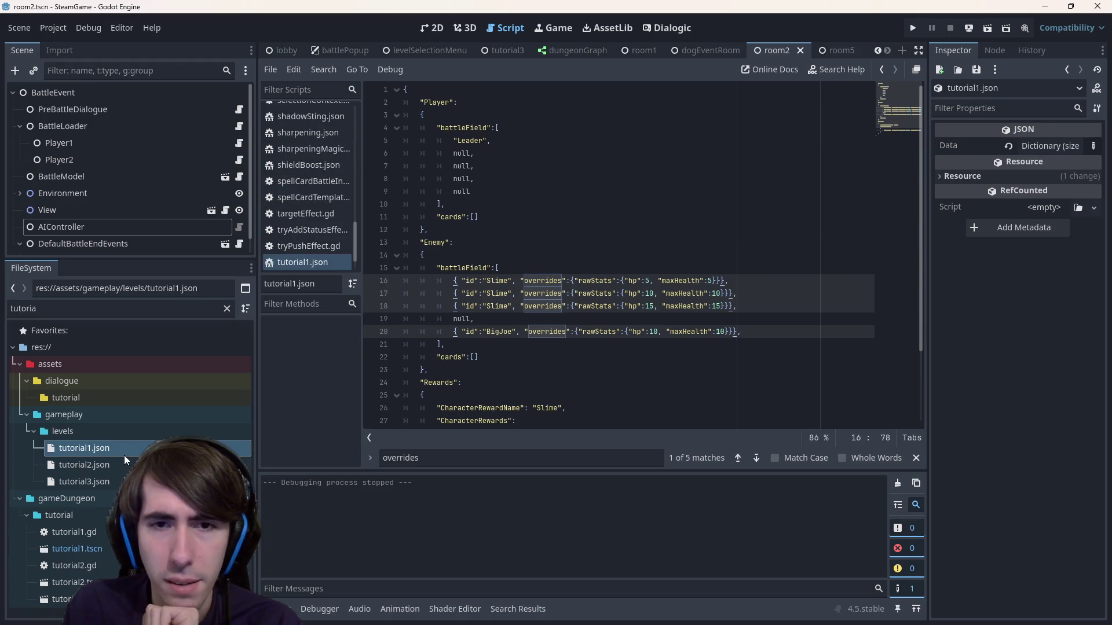
double_click(129, 464)
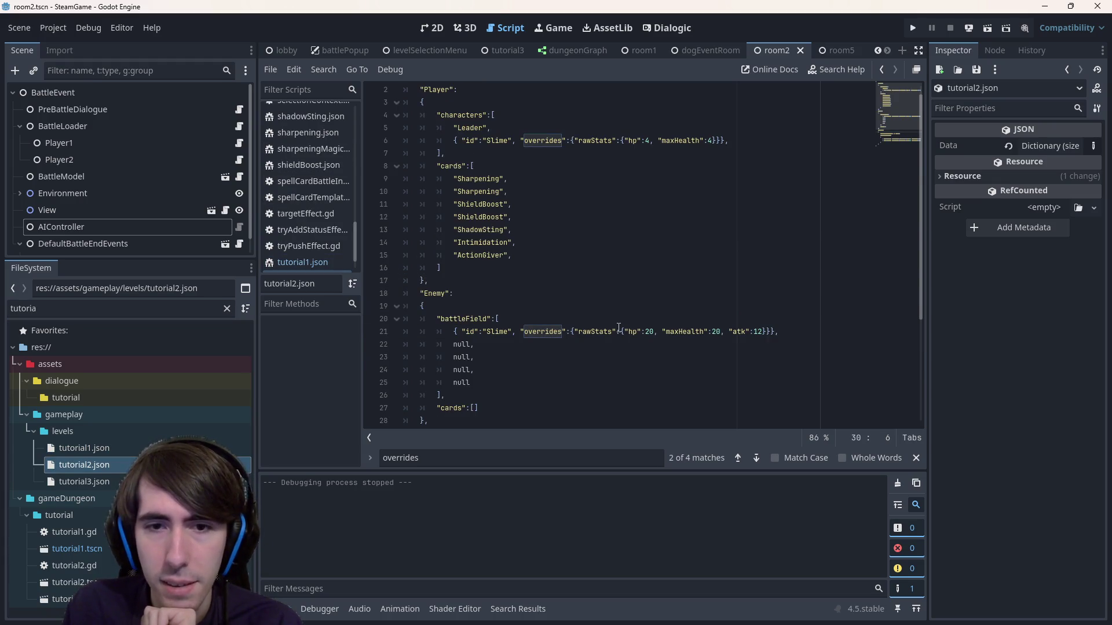
scroll(589, 307, "down", 4)
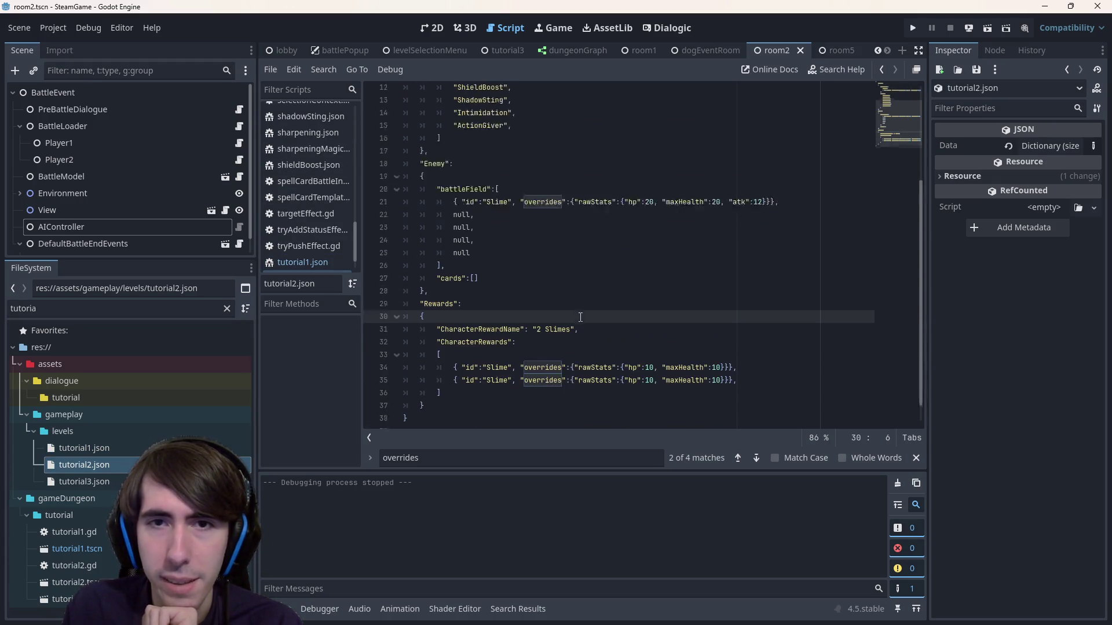
left_click(117, 481)
double_click(117, 478)
left_click(523, 153)
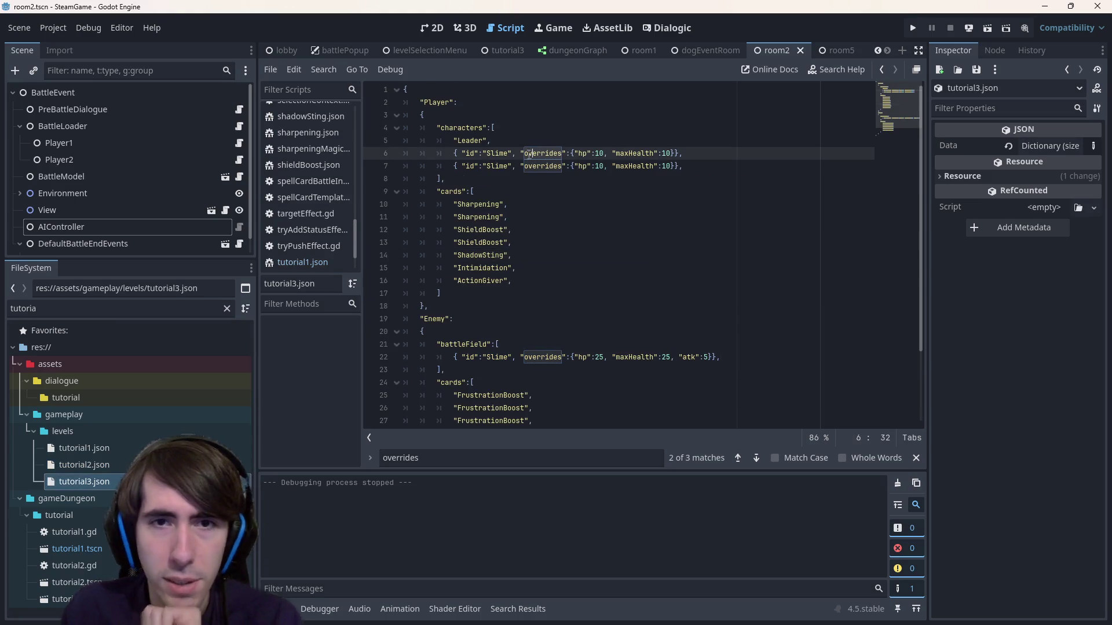
key("ctrl+d")
key("ctrl+v")
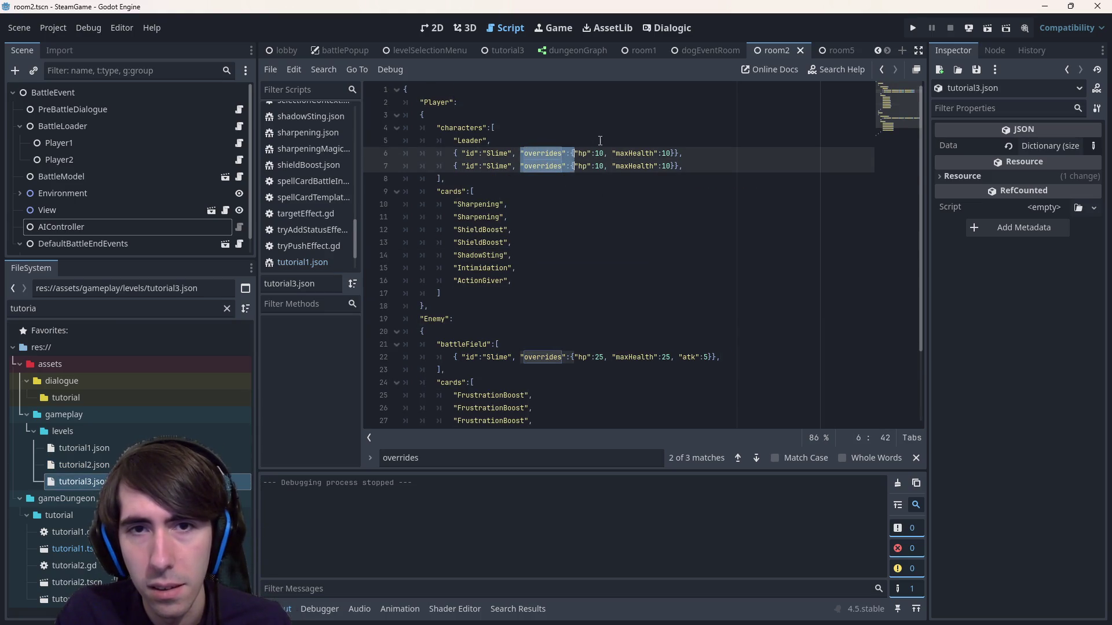
key("ctrl+z")
double_click(84, 465)
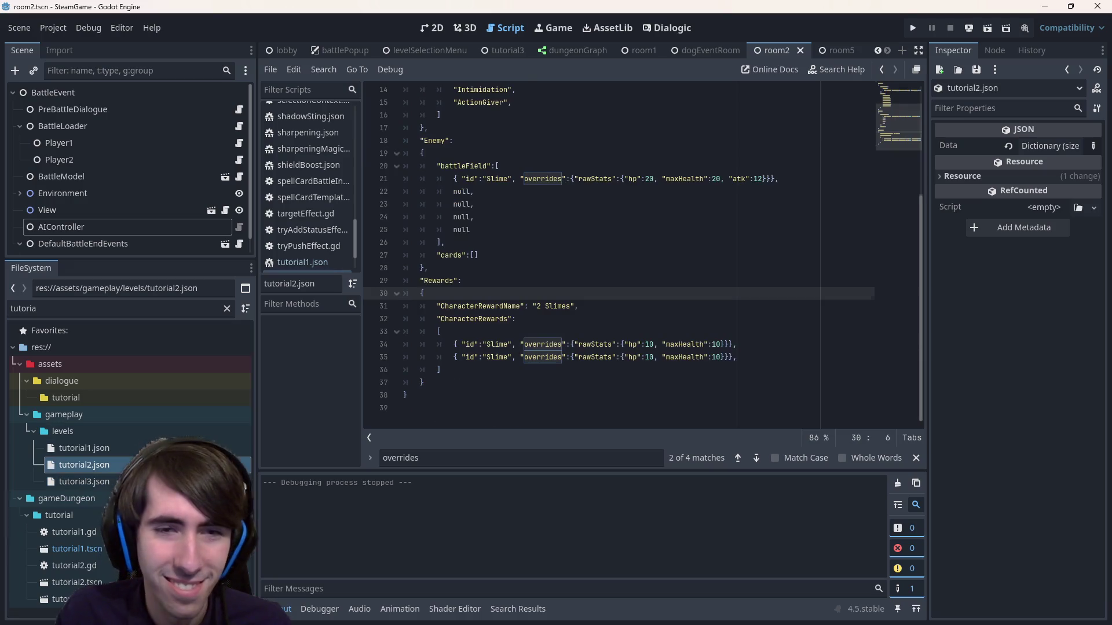
left_click_drag(520, 179, 627, 175)
left_click(575, 179)
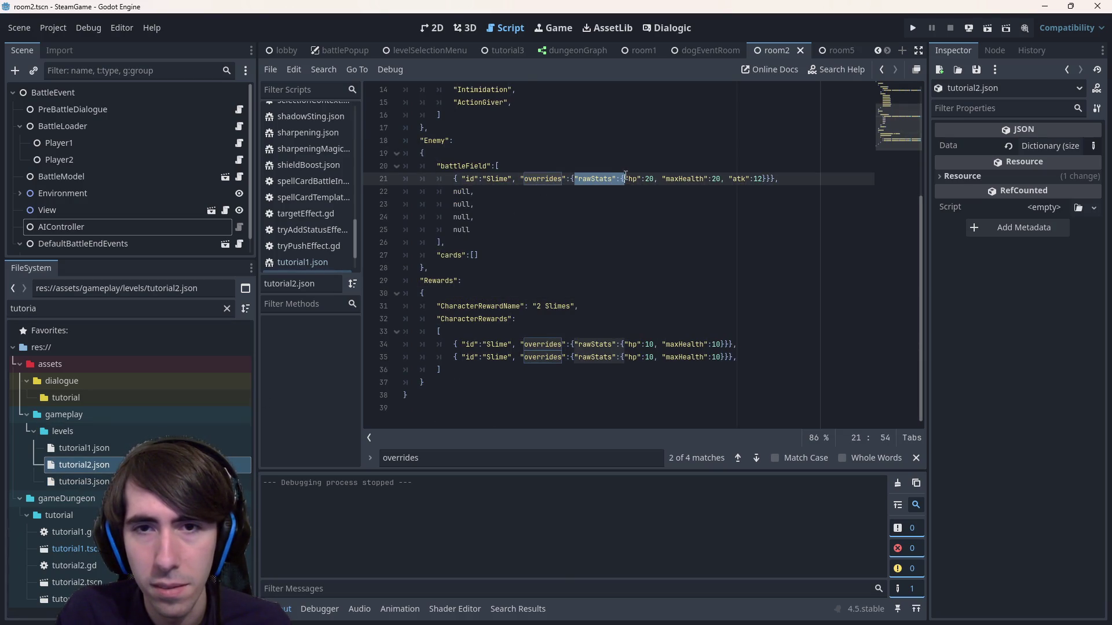
double_click(197, 481)
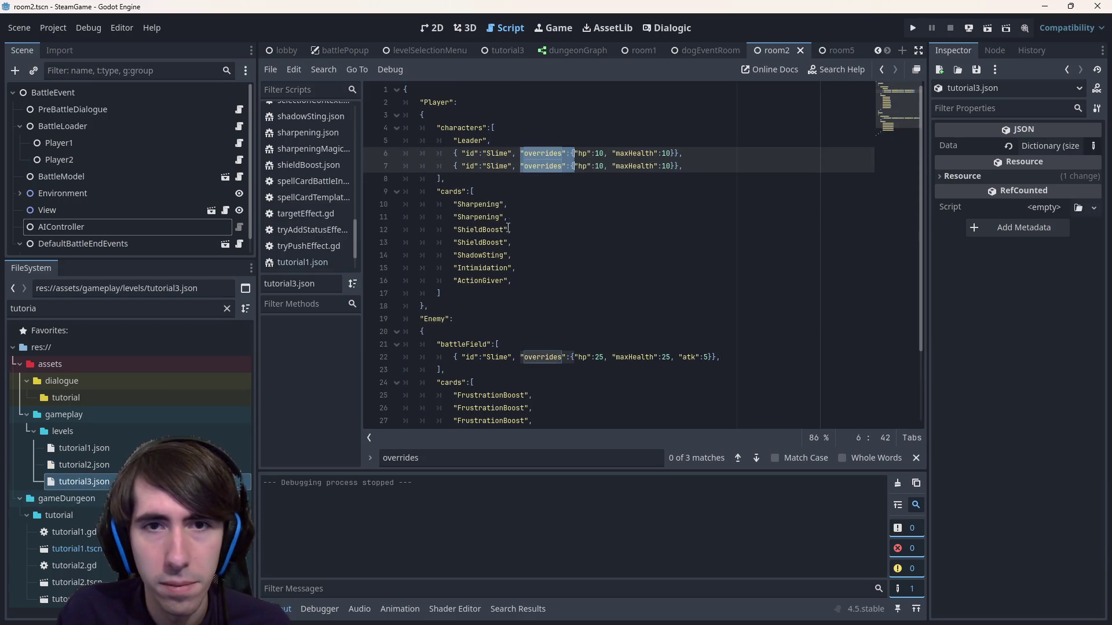
left_click(542, 165)
- Wrap the overrides on lines 6, 7 and 22 in "rawStats":{ } and save tutorial3.json
left_click_drag(521, 153, 580, 152)
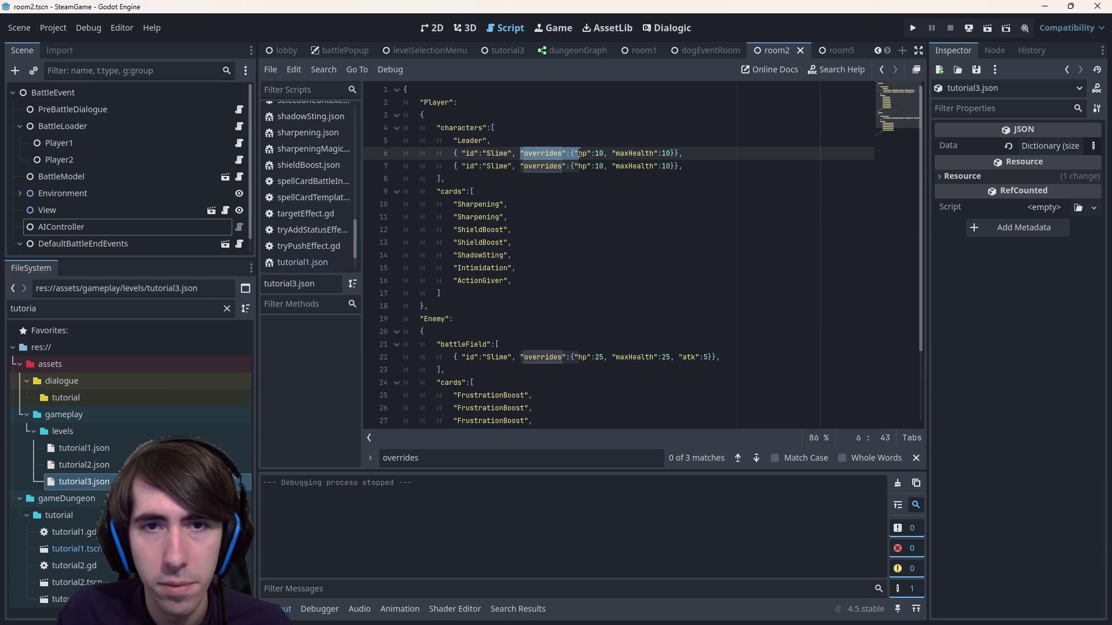
key("ctrl+d")
key("ctrl+d")
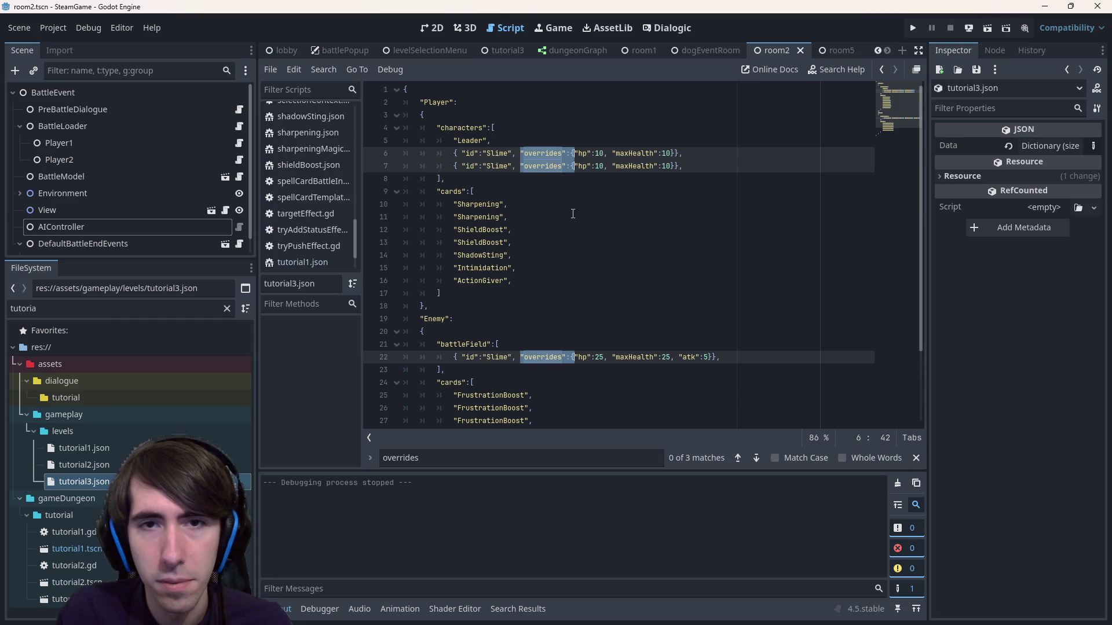
key("Right")
type("\"rawStats\":{")
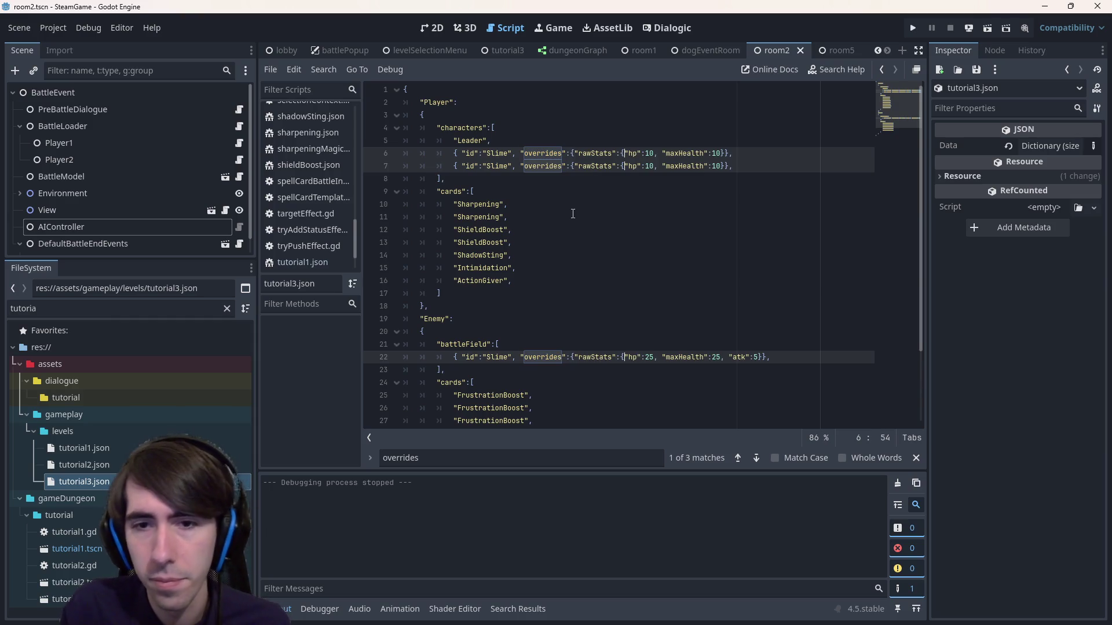
left_click(738, 152)
key("ctrl+d")
key("ctrl+d")
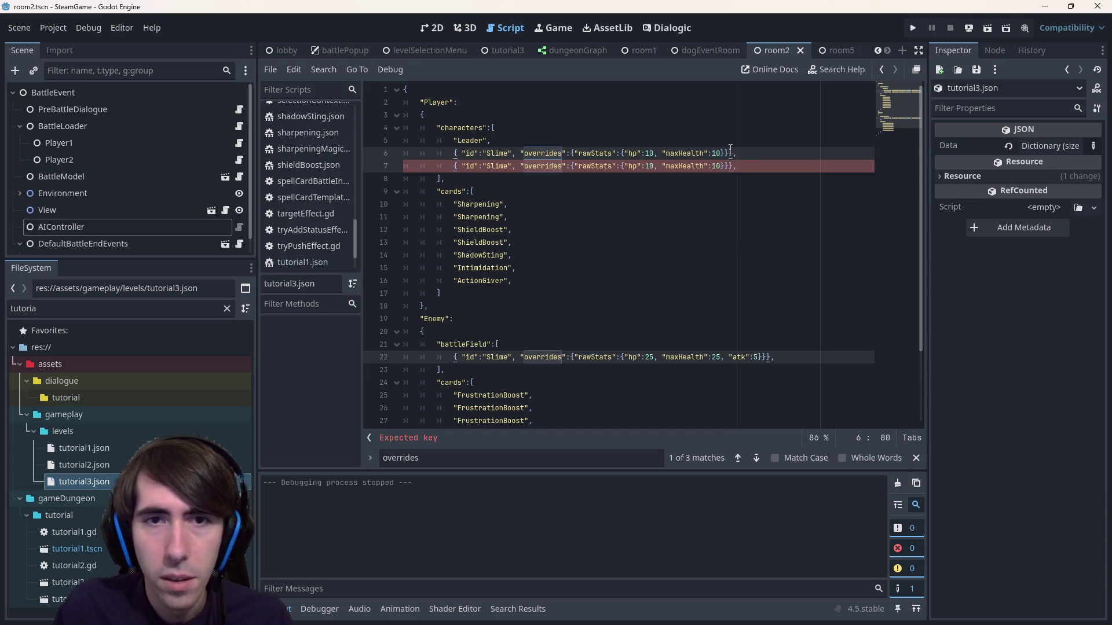
left_click(718, 204)
key("ctrl+s")
scroll(718, 205, "down", 2)
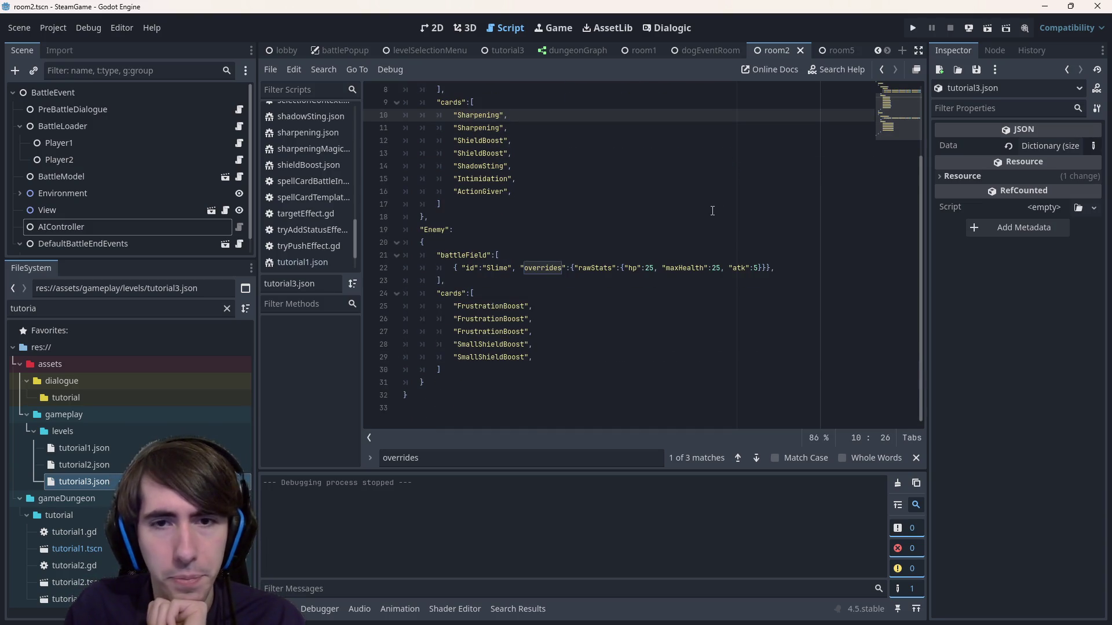
scroll(715, 209, "up", 2)
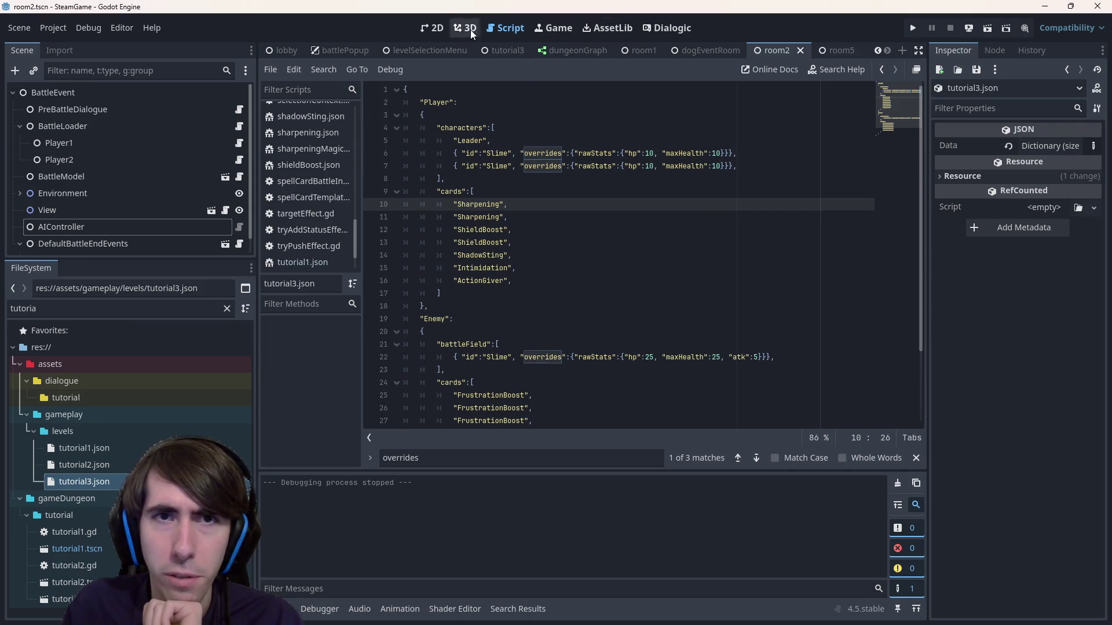
- Clear the 'tutoria' file filter and scroll the file tree to the quest1/room2 folder
left_click(436, 30)
left_click(522, 27)
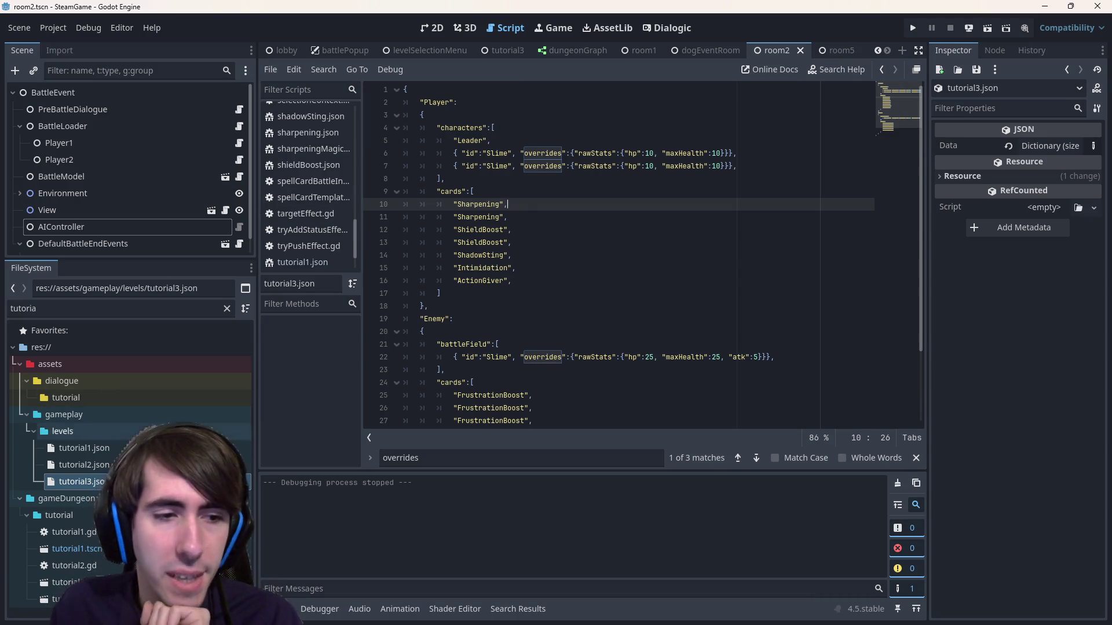
scroll(602, 256, "down", 3)
scroll(602, 256, "up", 2)
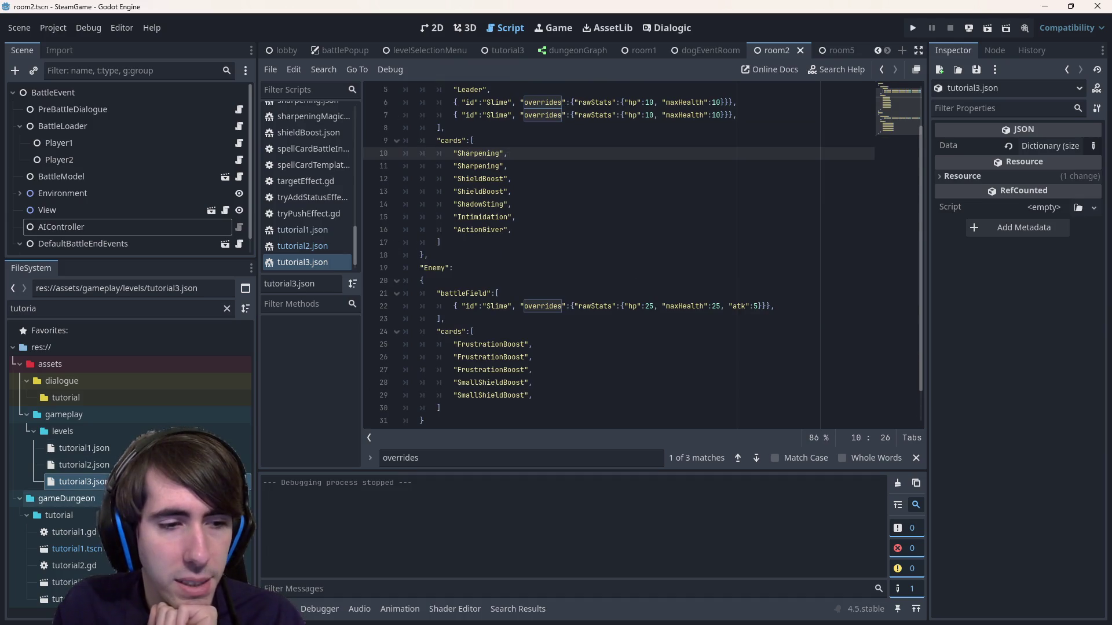
left_click(227, 309)
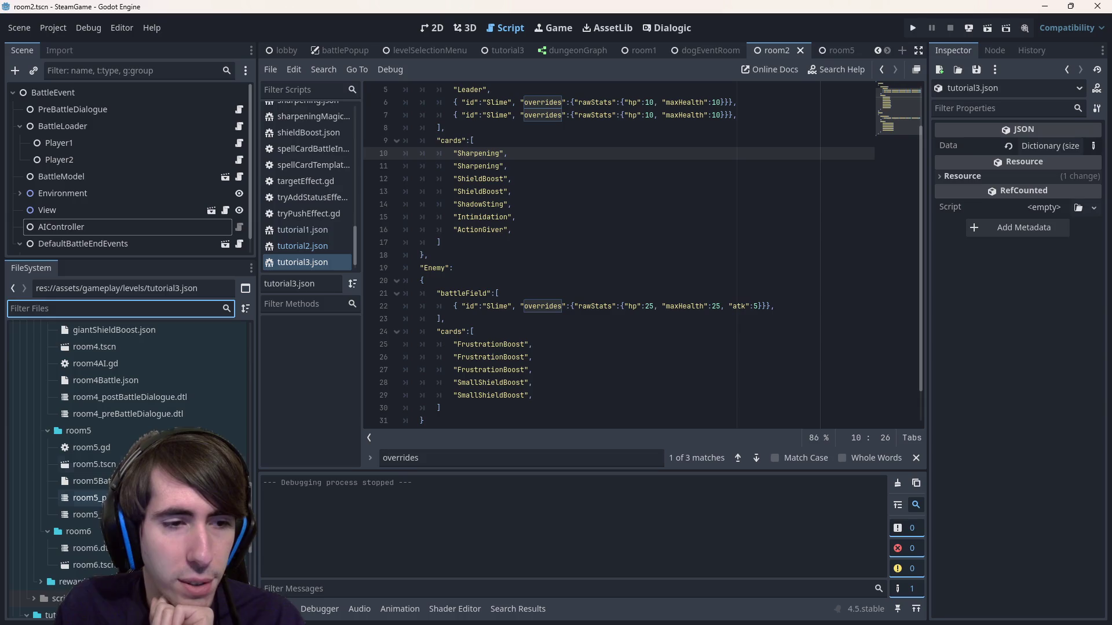
scroll(128, 464, "up", 3)
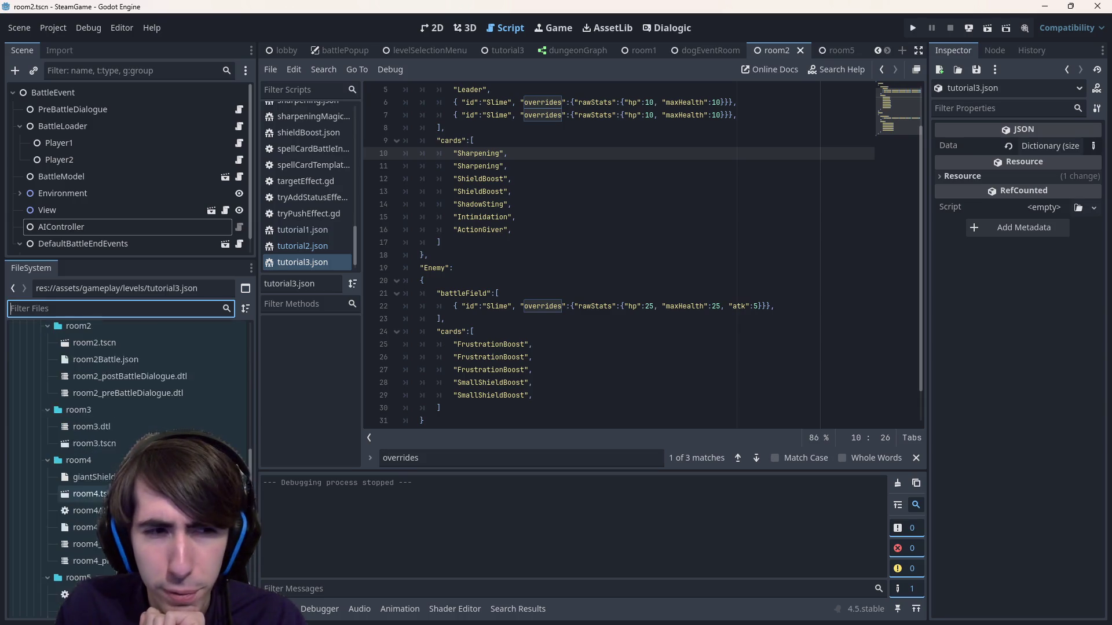
scroll(116, 397, "up", 2)
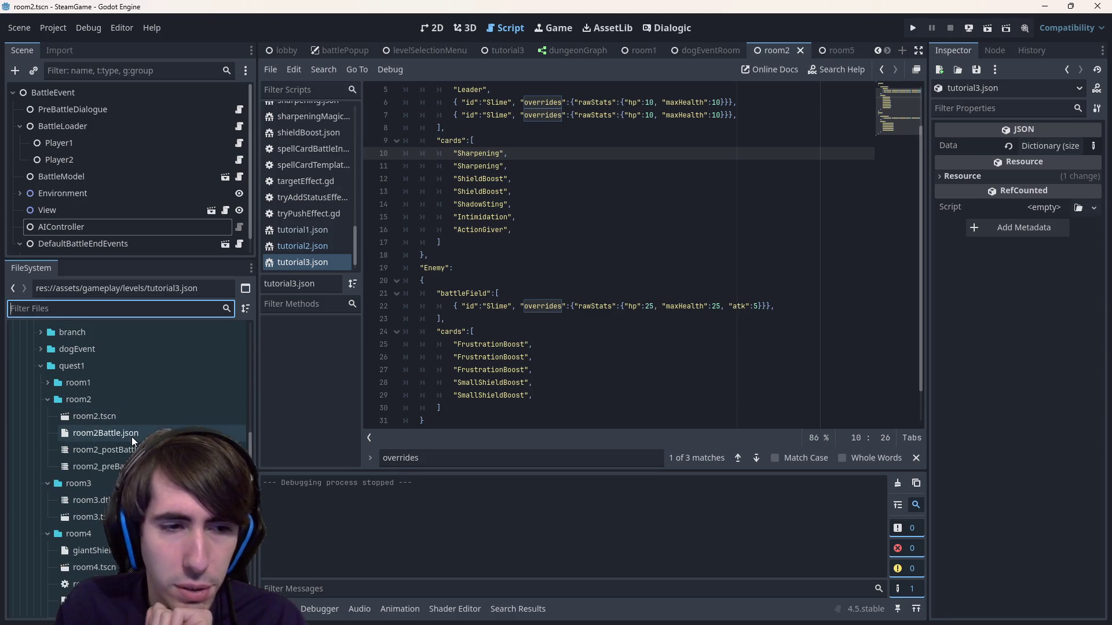
left_click(95, 416)
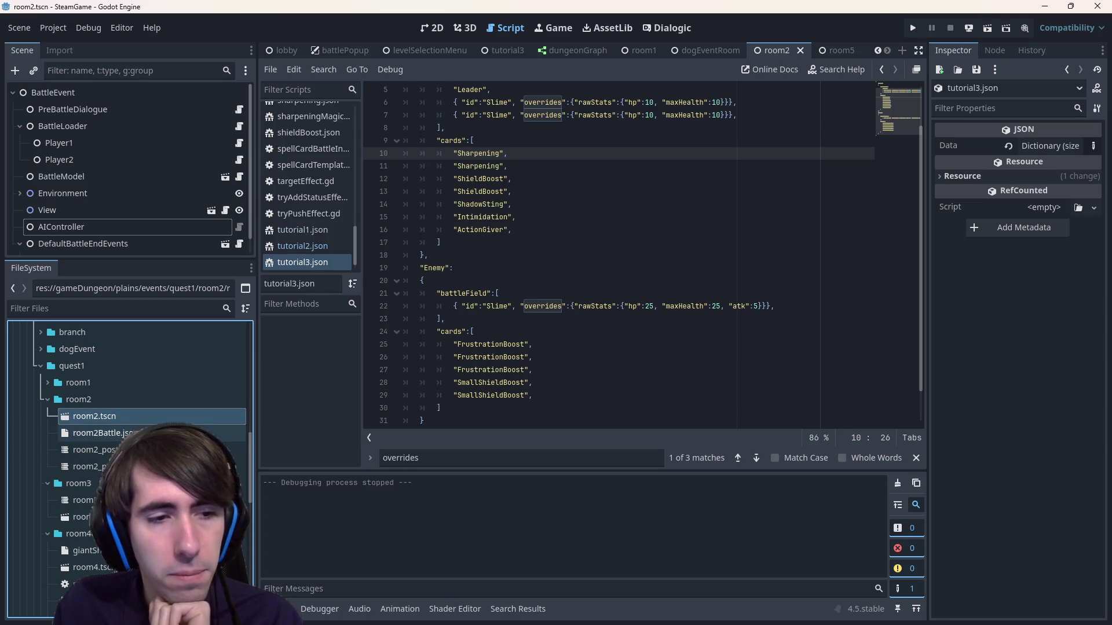
- Open room2Battle.json and review its enemy overrides and FriendshipPower status line
double_click(104, 433)
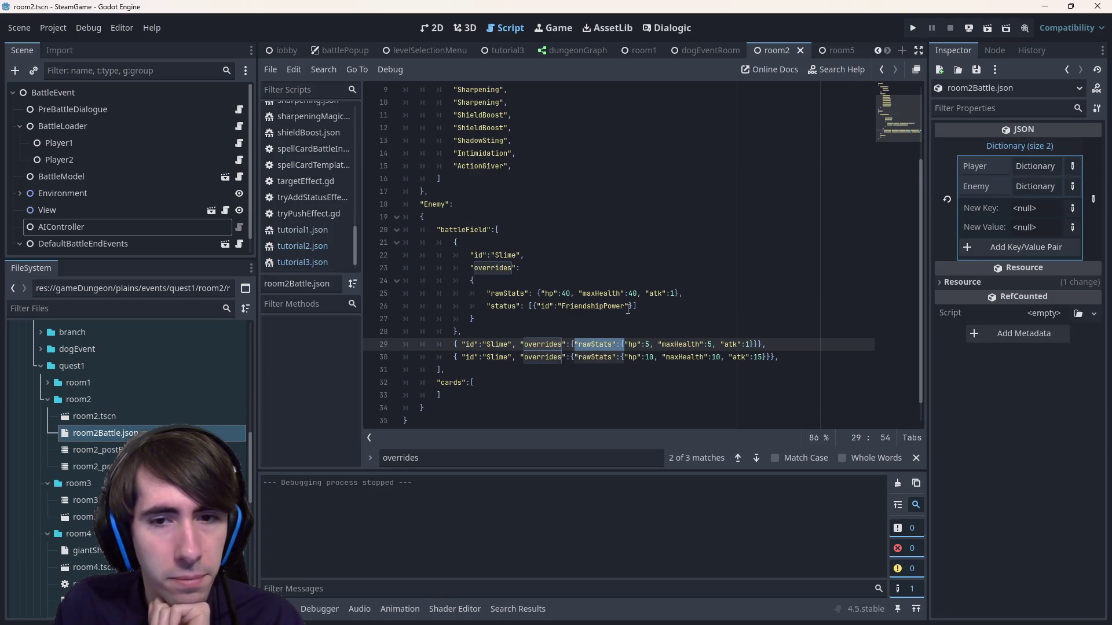
scroll(615, 328, "up", 2)
scroll(615, 328, "down", 3)
left_click_drag(636, 281, 477, 287)
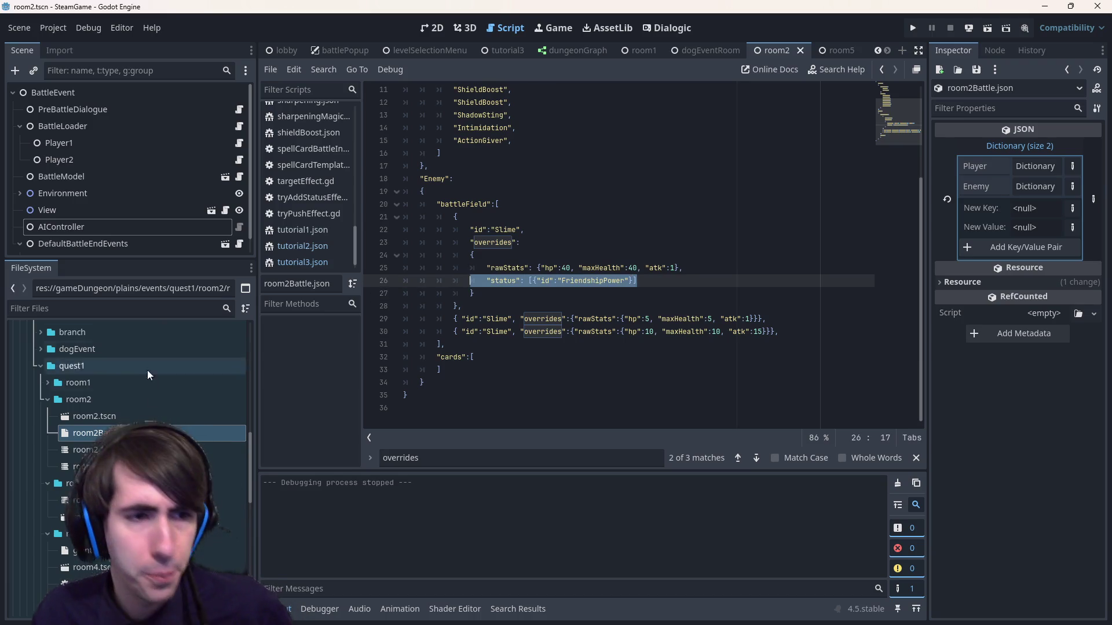
scroll(147, 359, "up", 3)
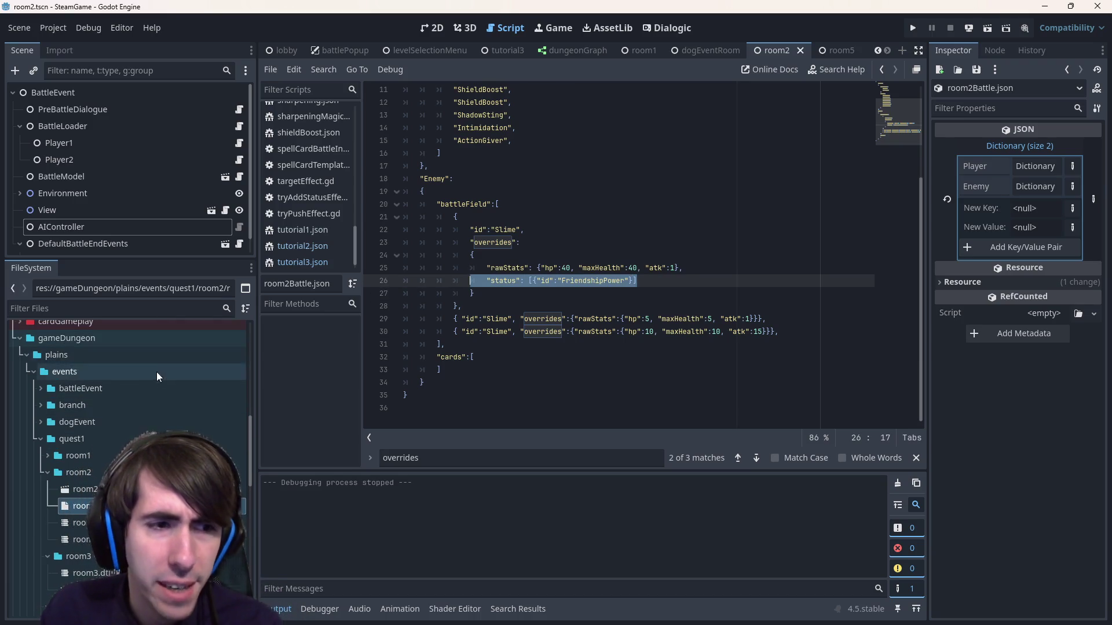
double_click(100, 438)
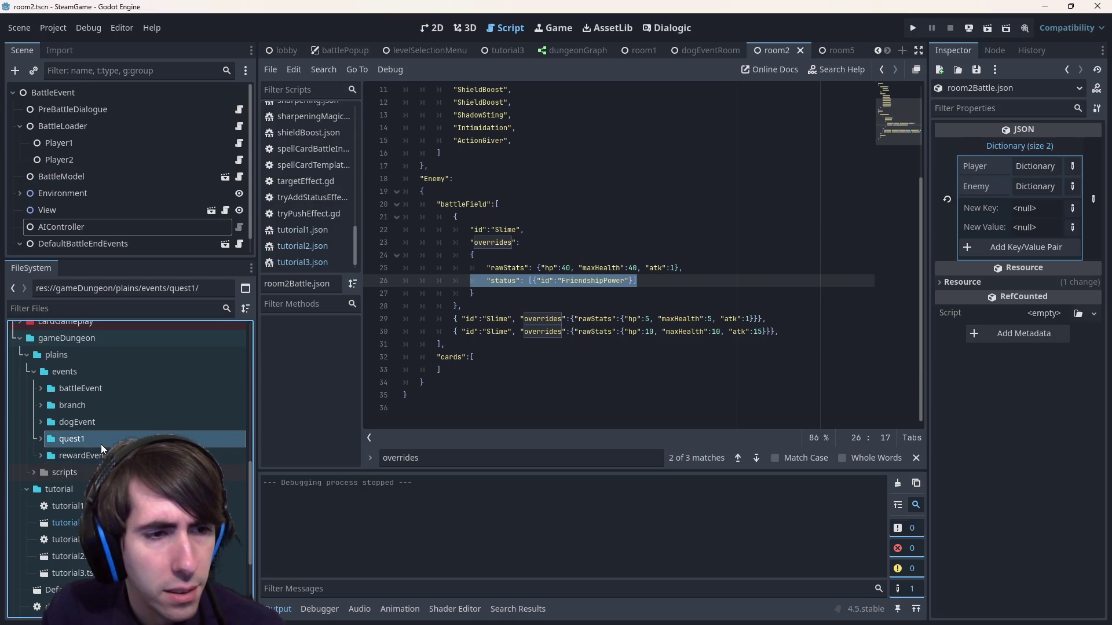
double_click(101, 443)
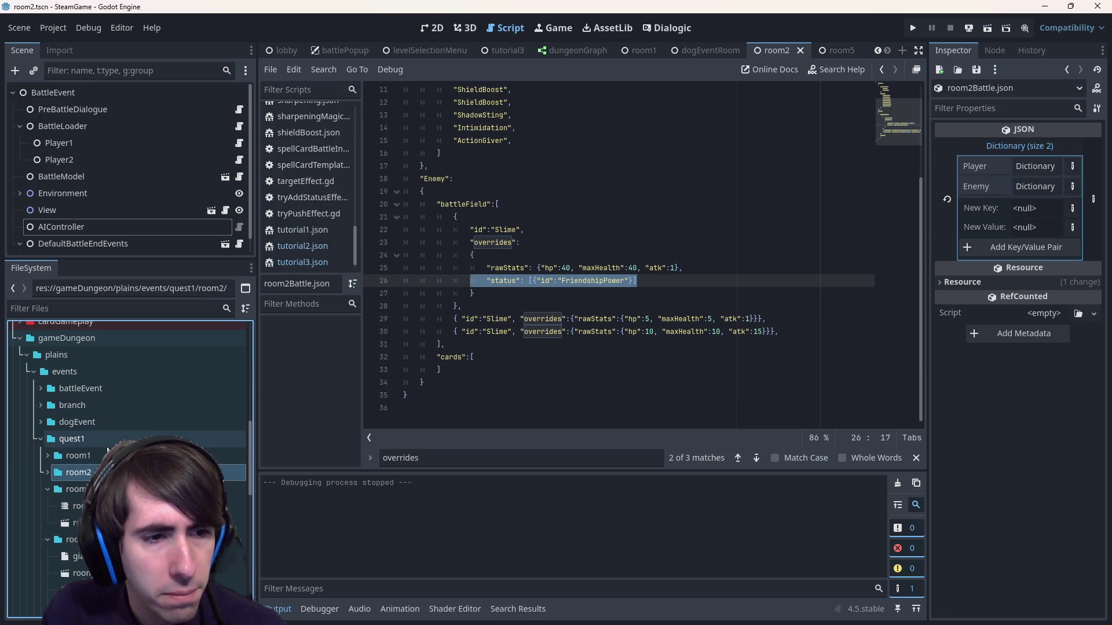
double_click(102, 440)
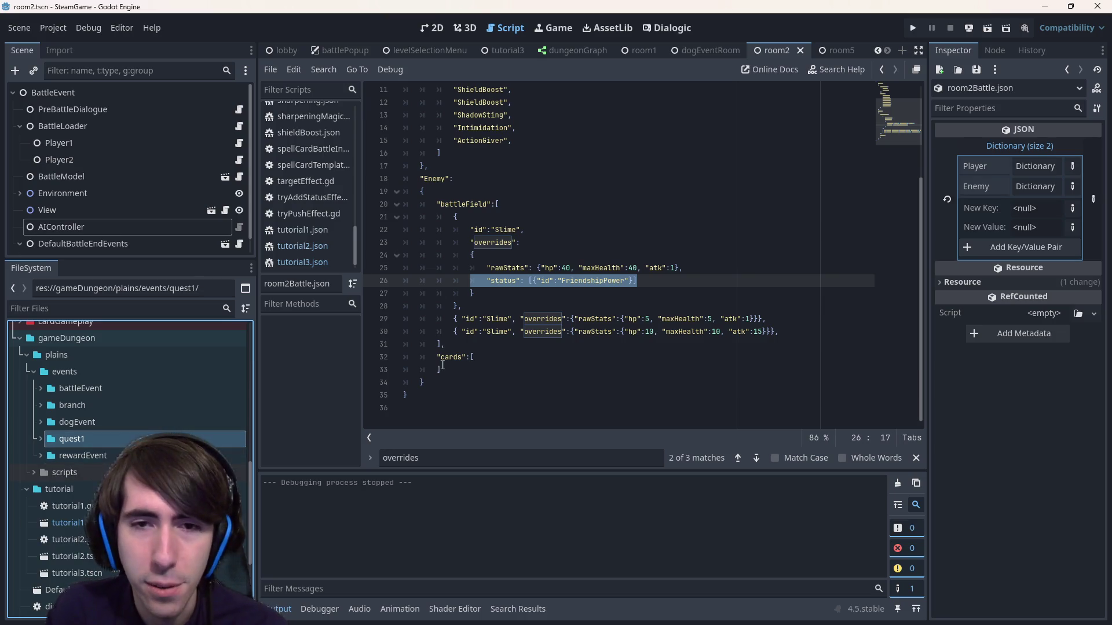
left_click(542, 331)
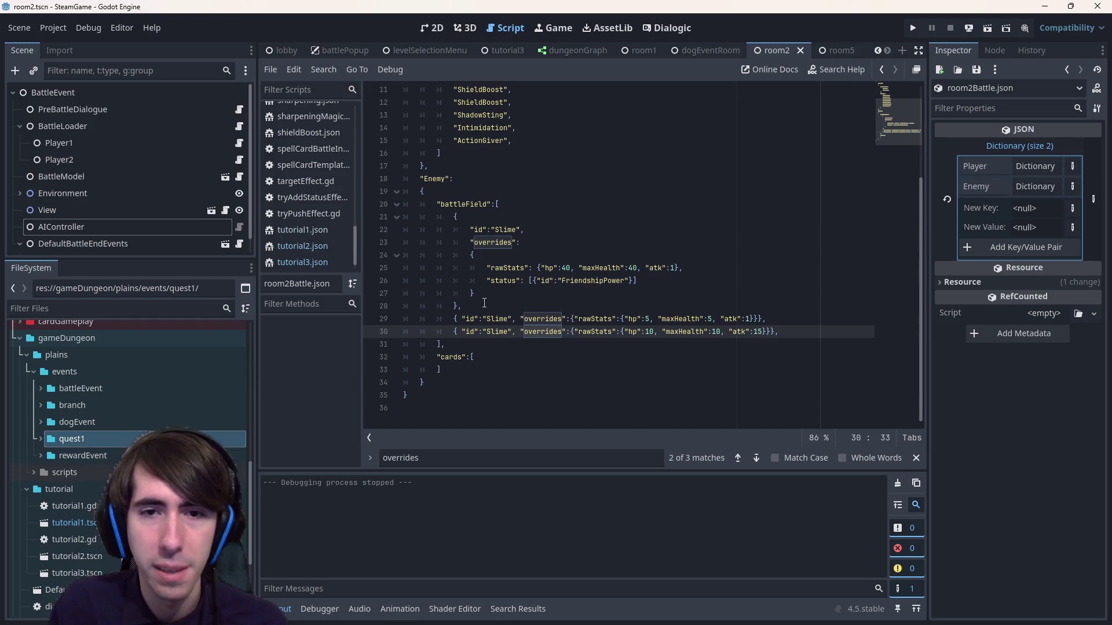
double_click(85, 438)
double_click(94, 437)
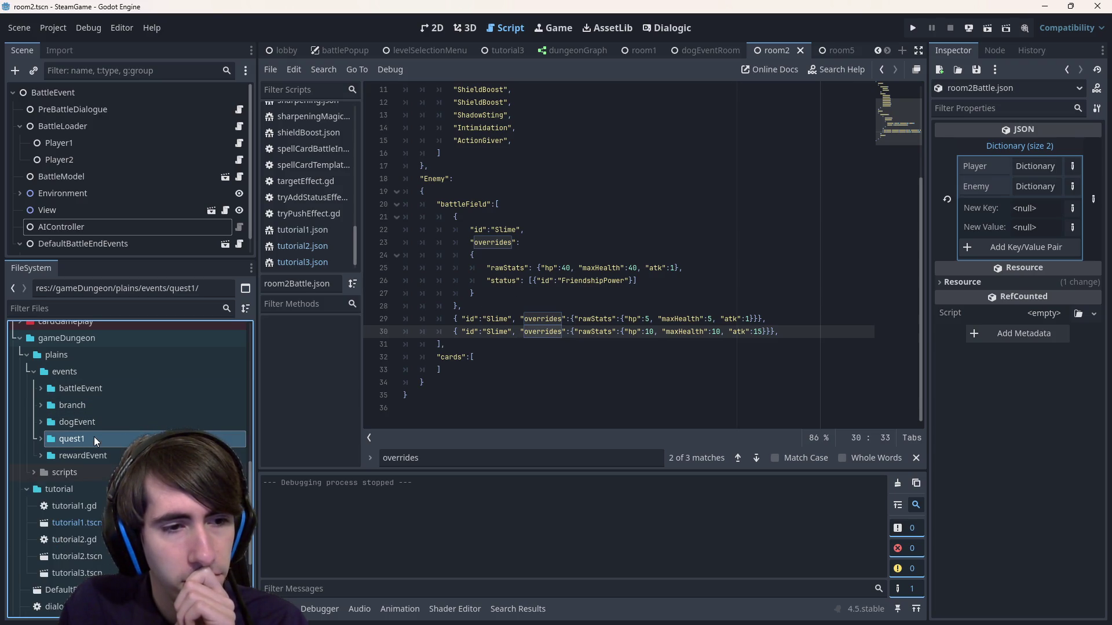
left_click(651, 285)
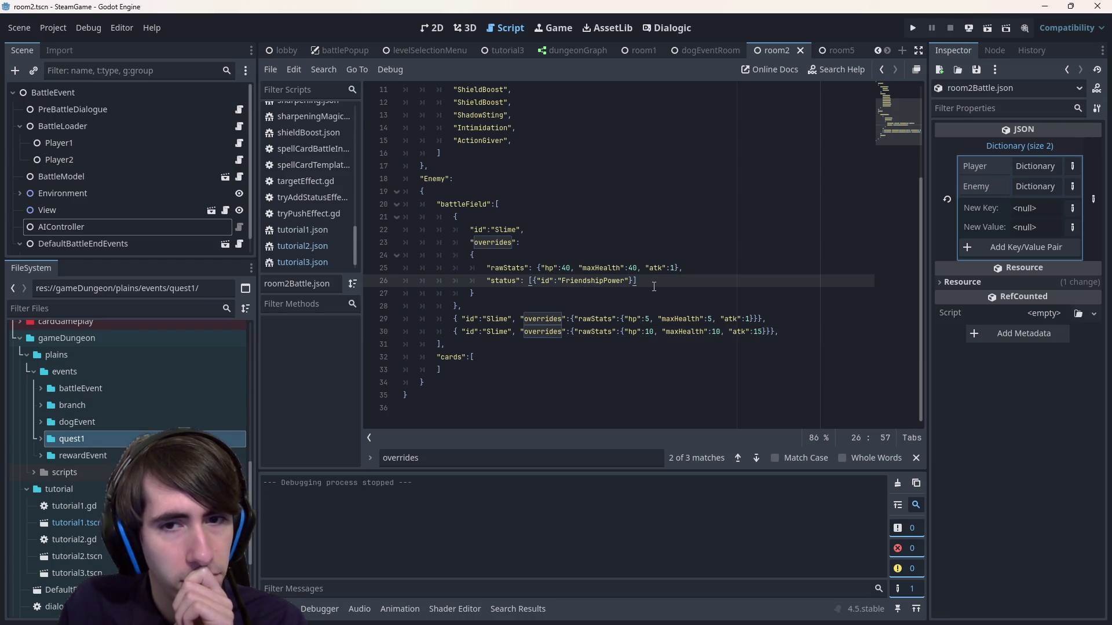
- Search the whole project for 'Mana', which returns 0 matches in 0 files
key("ctrl+shift+f")
type("\"Mana\"")
key("Return")
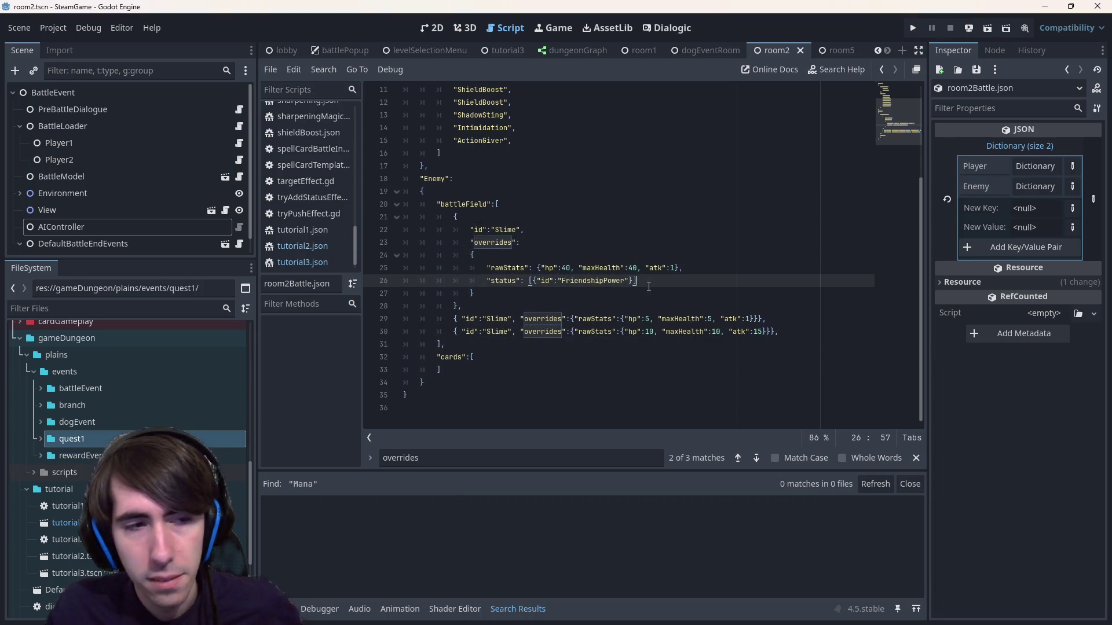
double_click(105, 440)
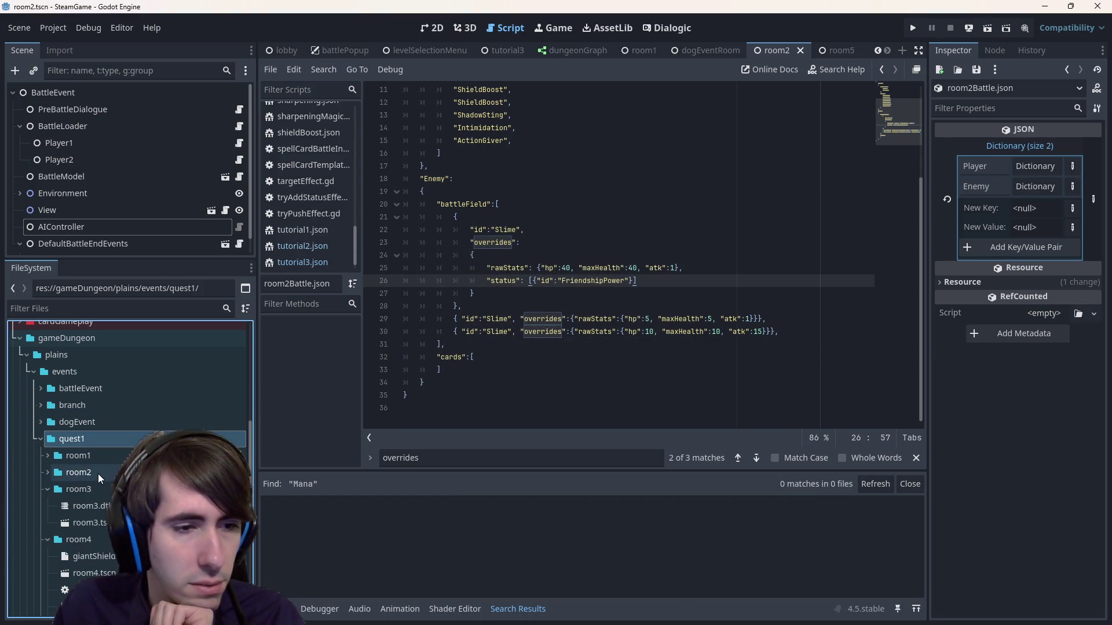
scroll(106, 423, "up", 6)
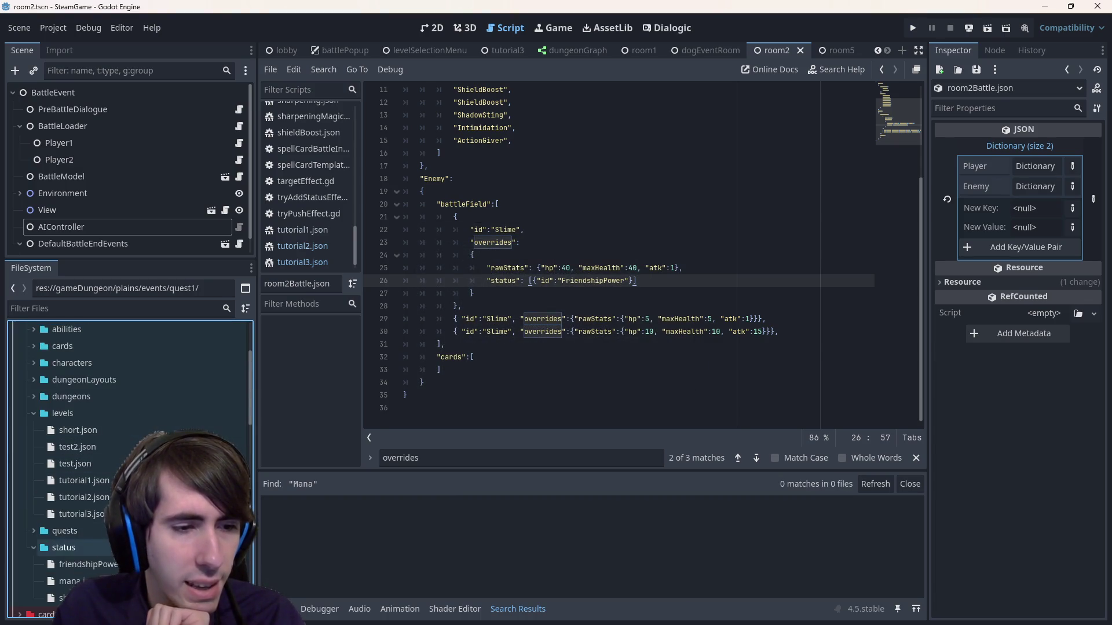
- Inspect mana.json and shield.json, selecting the Shield id word
double_click(70, 581)
double_click(452, 104)
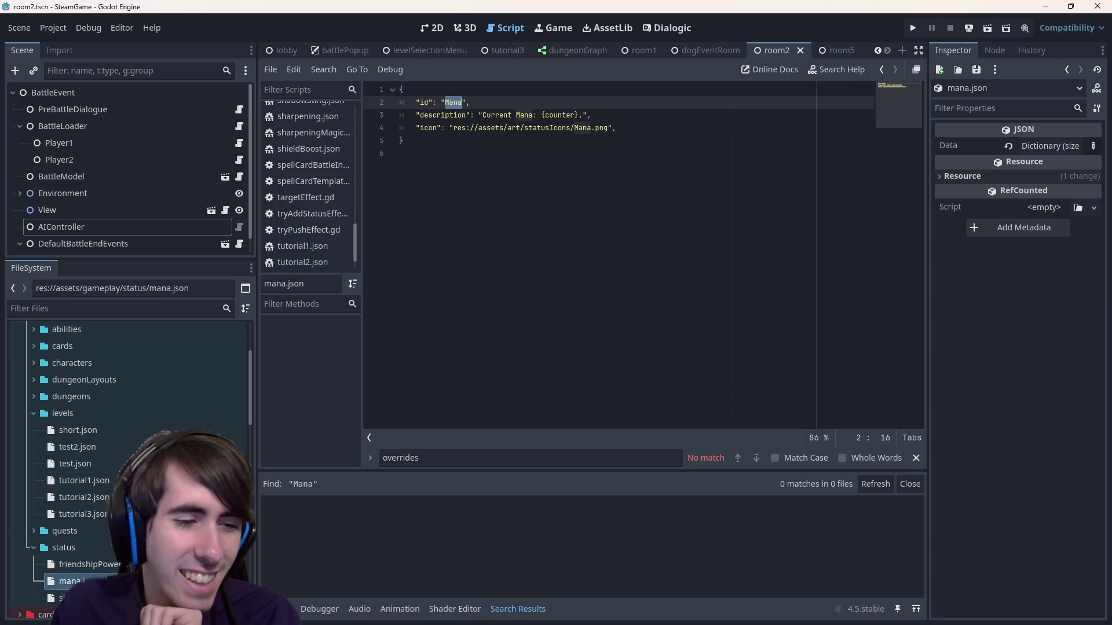
double_click(67, 597)
left_click(463, 103)
double_click(463, 103)
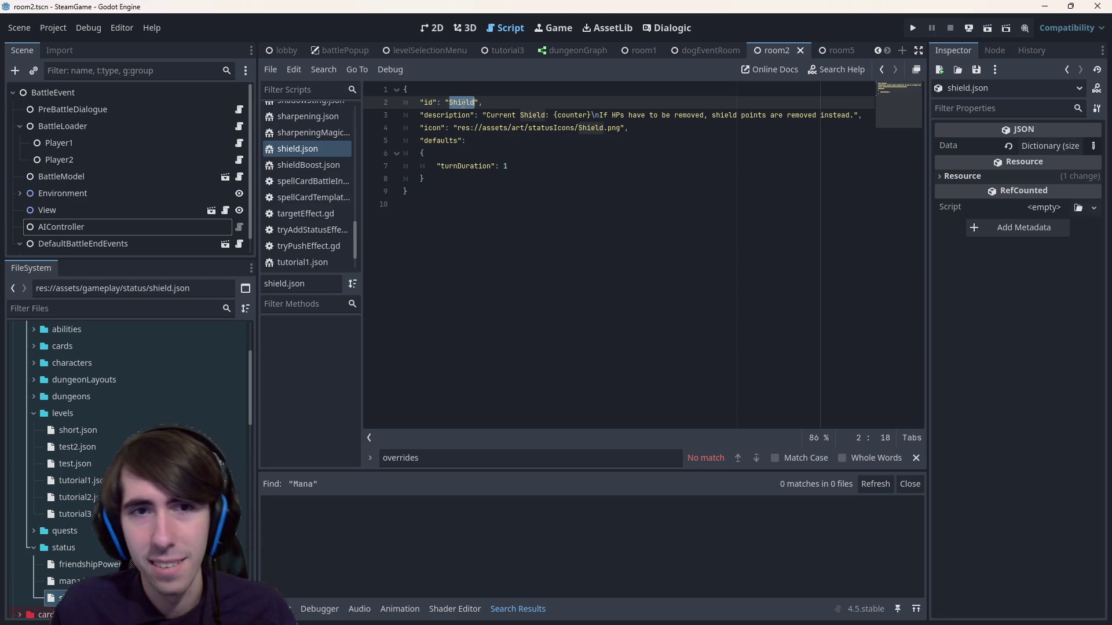
- Search the project for 'Shield' (4 matches in 3 files), then open friendshipPower.json
key("ctrl+shift+f")
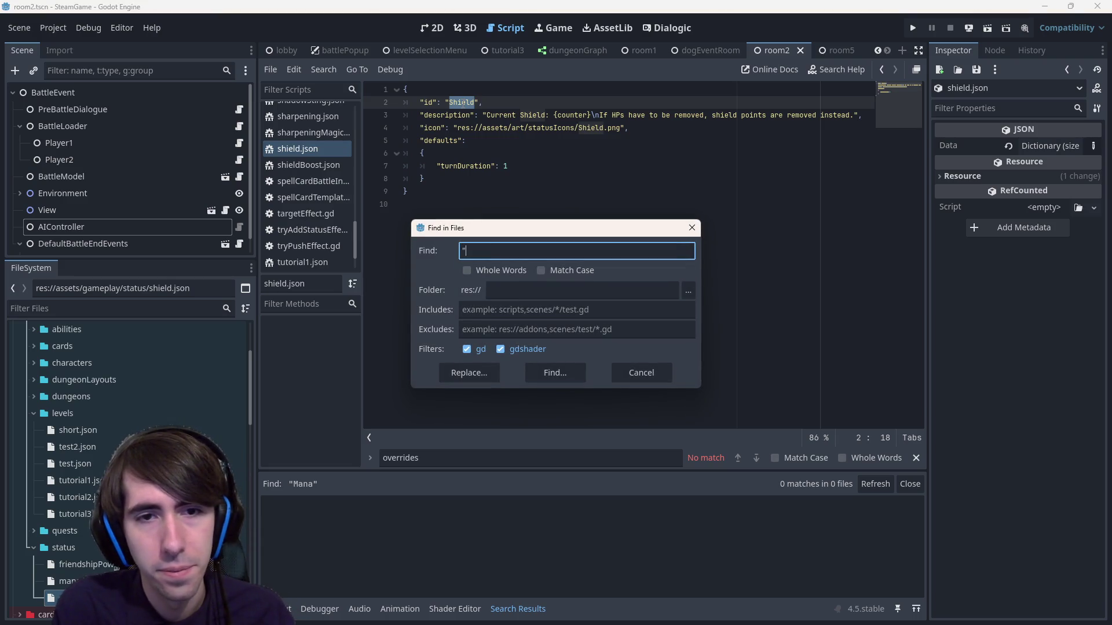
key("Return")
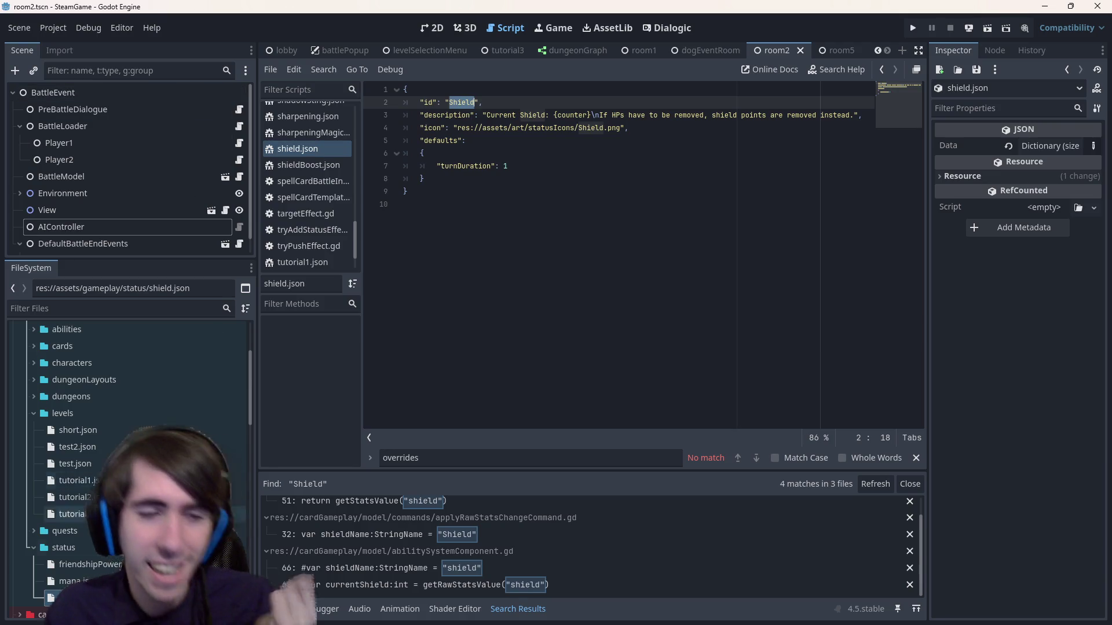
double_click(87, 564)
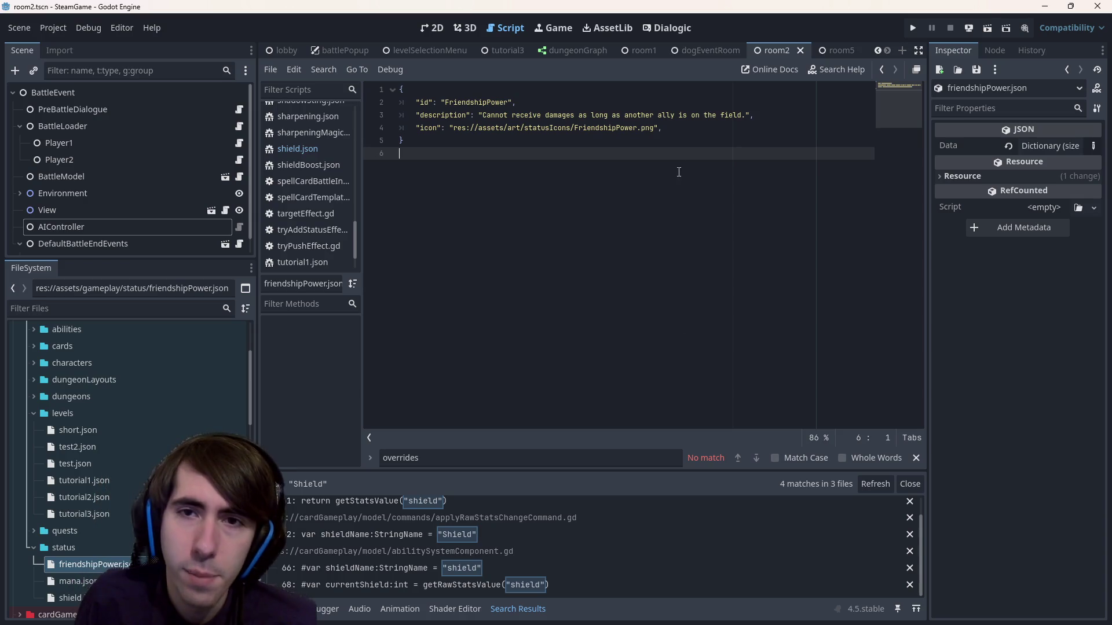
- Add "effects": ["Invincibility"] below the icon line in friendshipPower.json and save
left_click(676, 133)
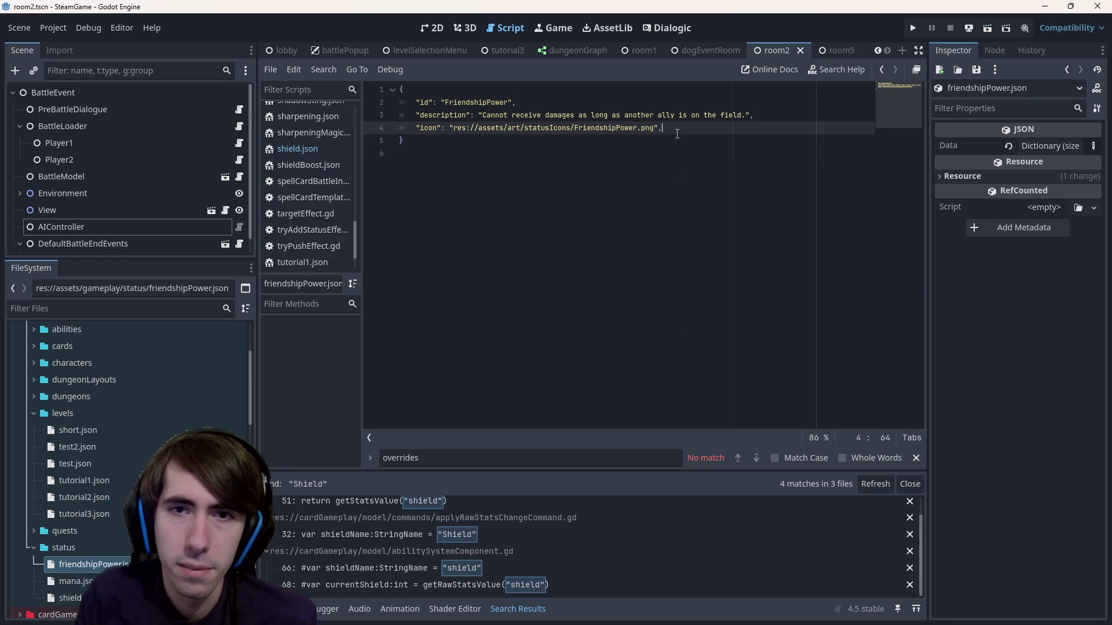
key("Return")
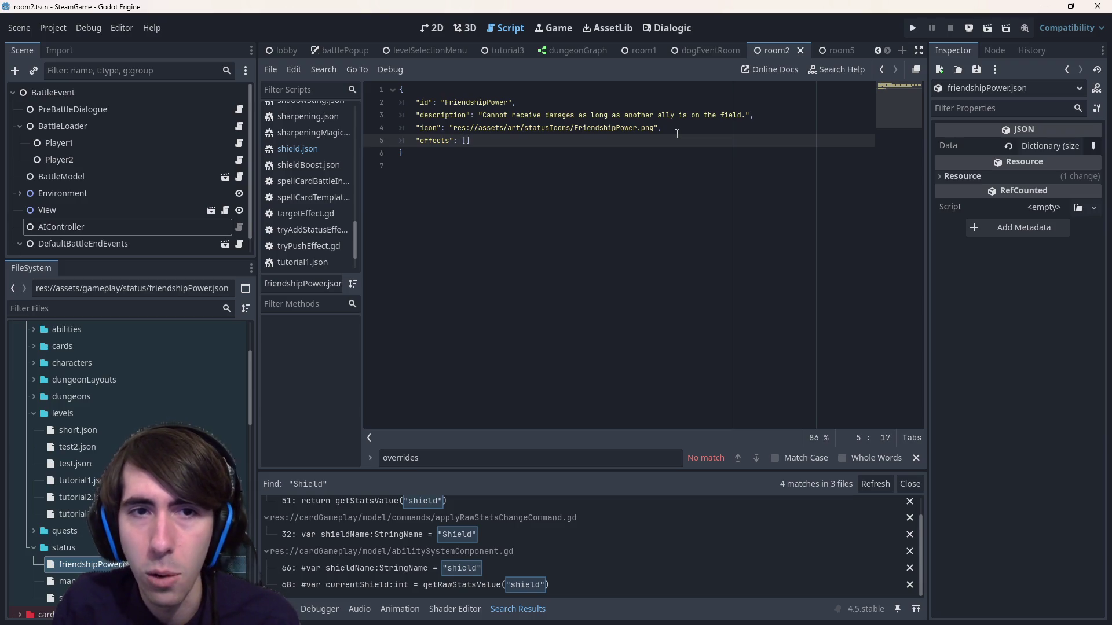
key("Up")
key("Up")
key("Up")
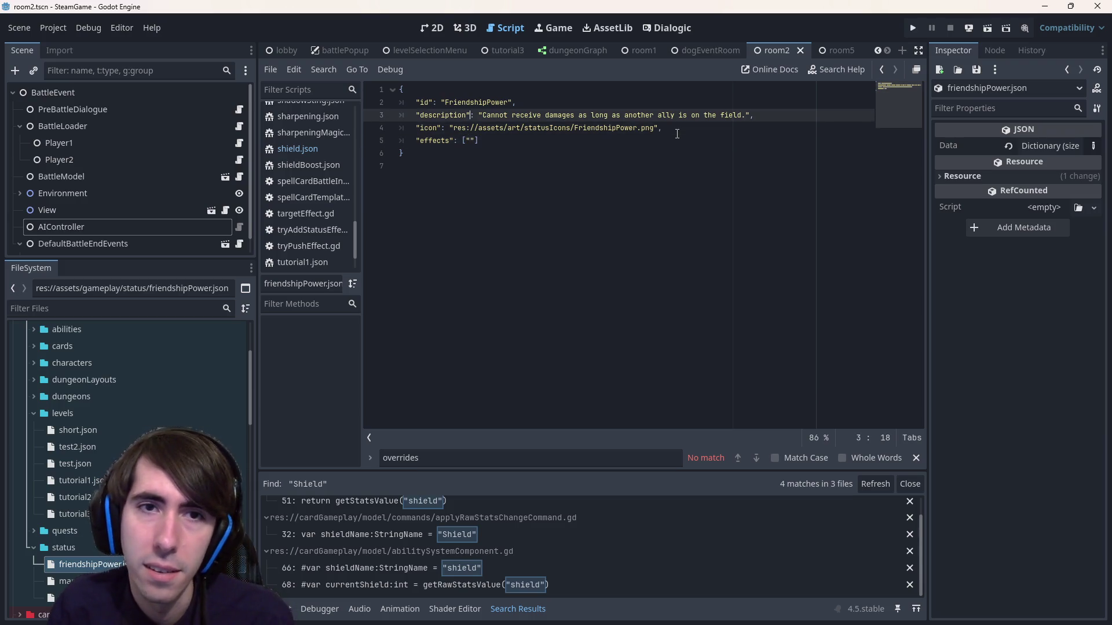
key("Left")
key("Left")
key("Left")
key("Down")
key("Down")
key("Down")
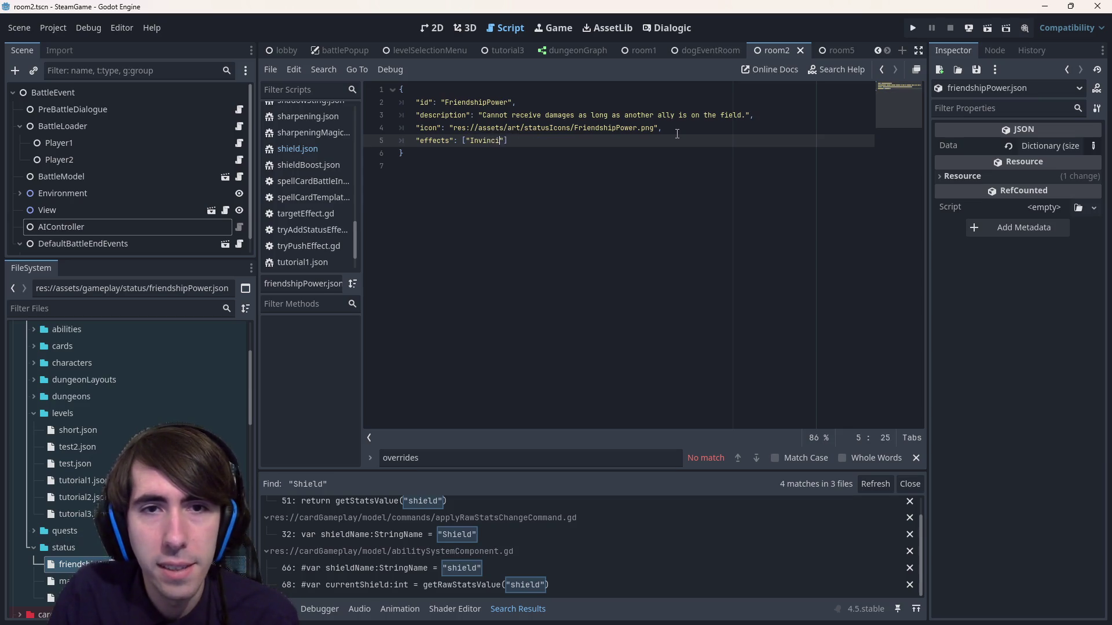
type("bility")
key("ctrl+s")
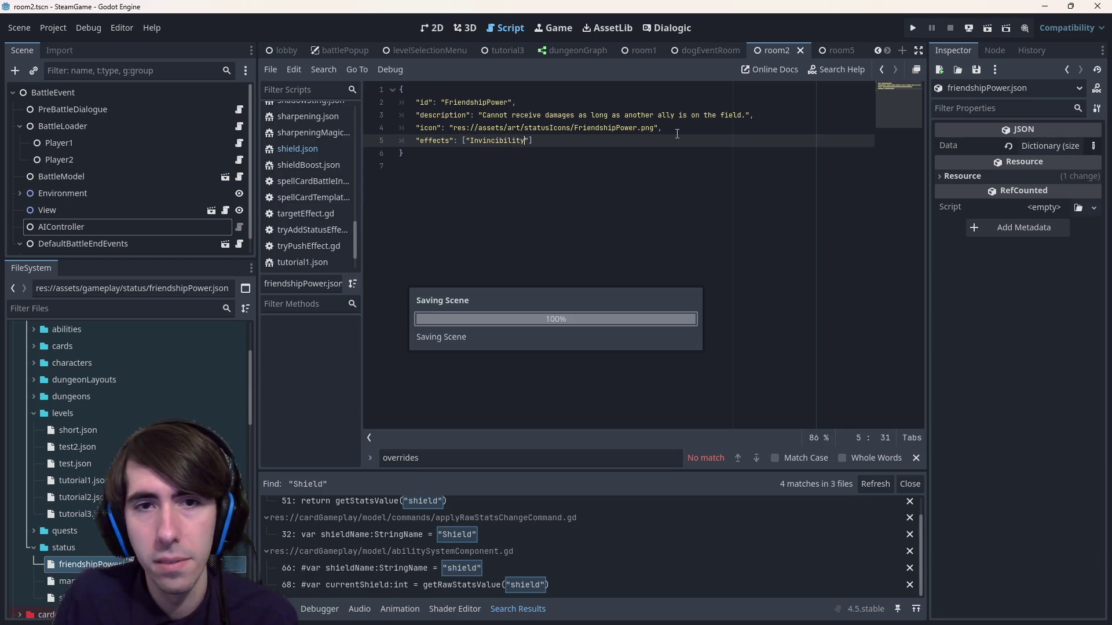
key("End")
key("Return")
key("Up")
key("ctrl+shift+Right")
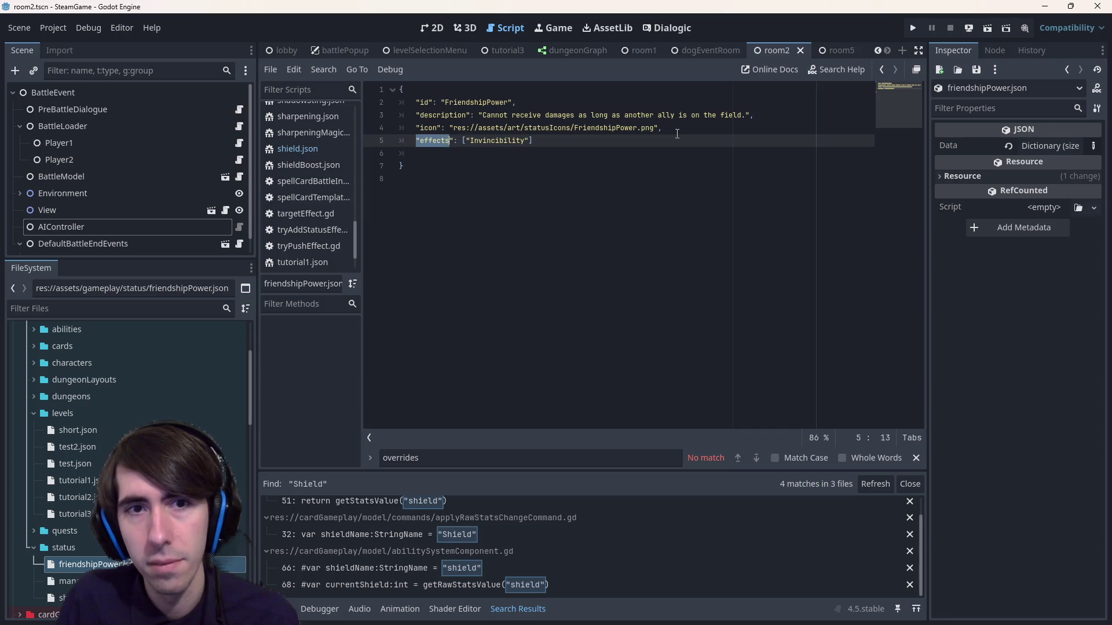
- Duplicate the effects entry onto line 6 and rename its key to removeCondition
key("ctrl+c")
key("Down")
key("ctrl+v")
key("Left")
key("ctrl+shift+Left")
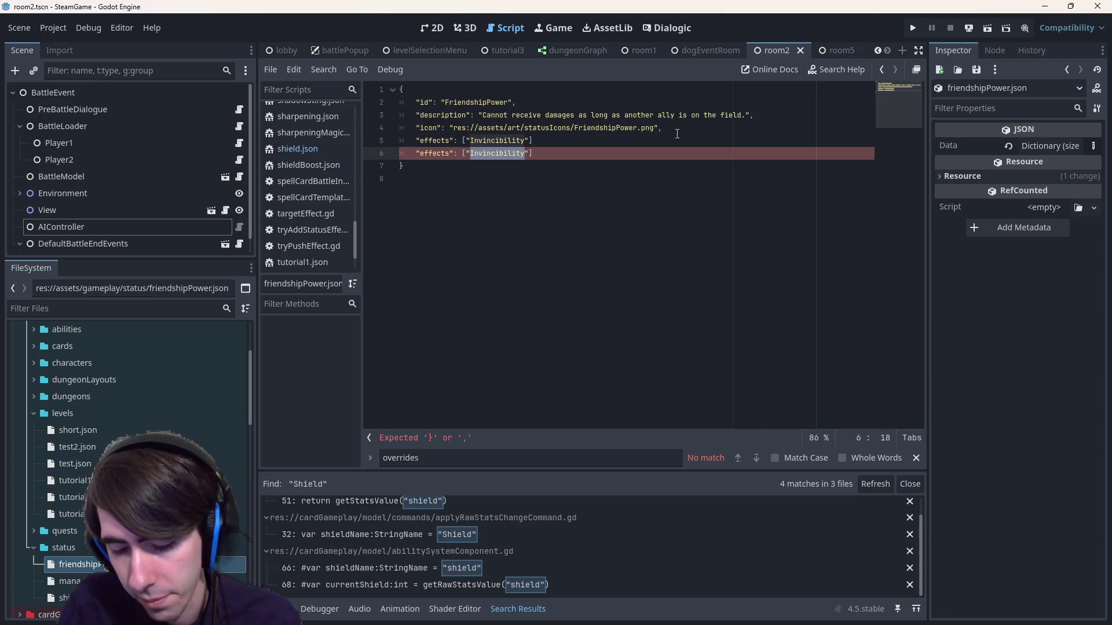
key("Home")
key("Home")
key("ctrl+0")
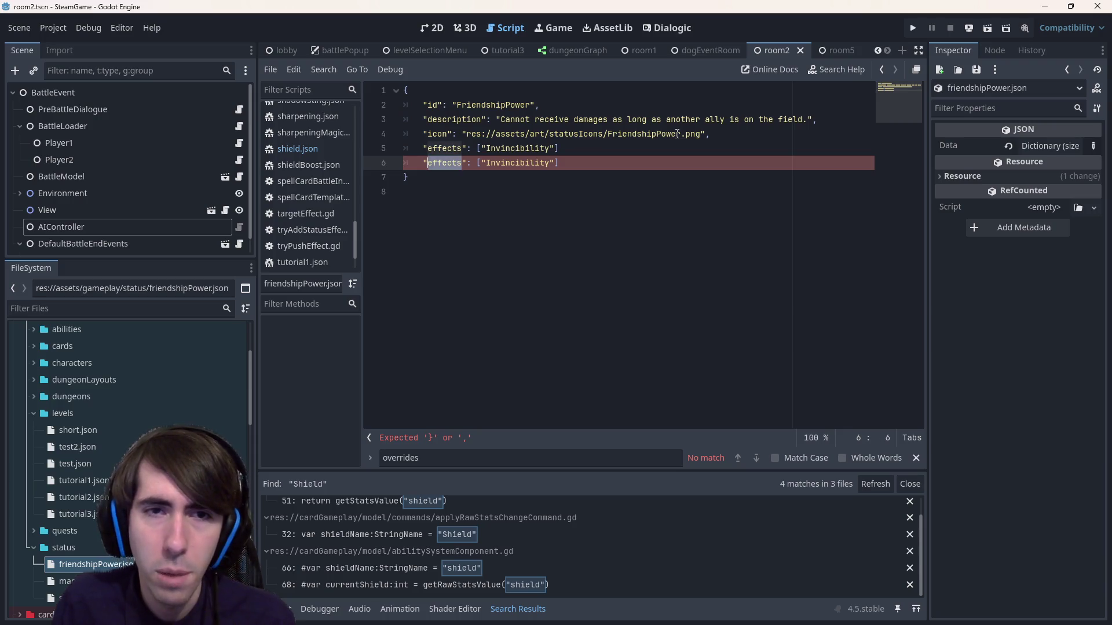
type("condition")
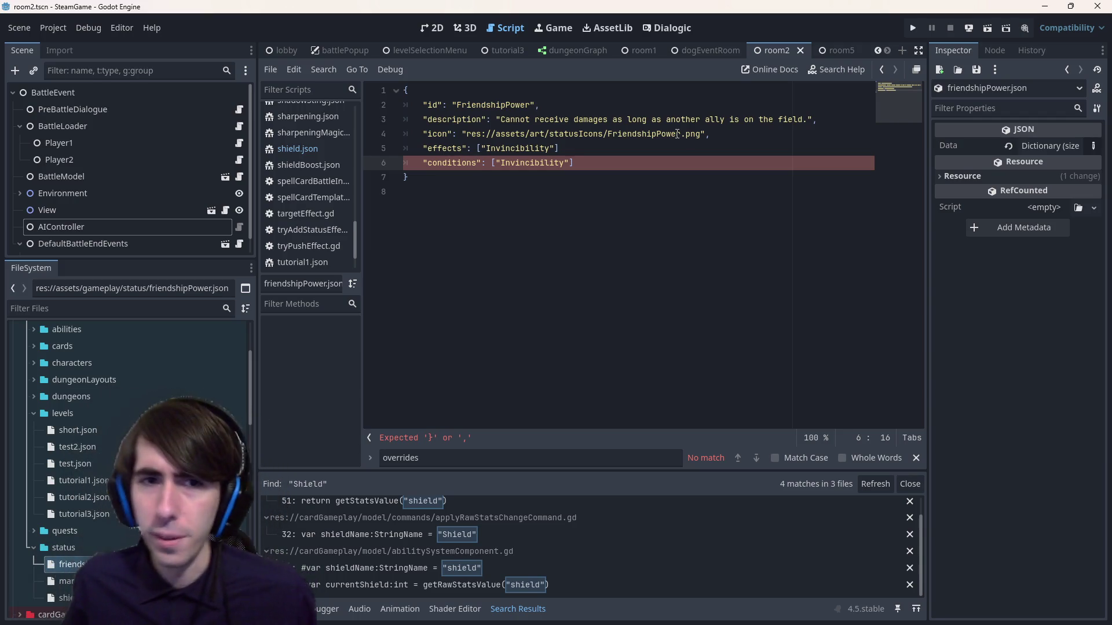
key("ctrl+z")
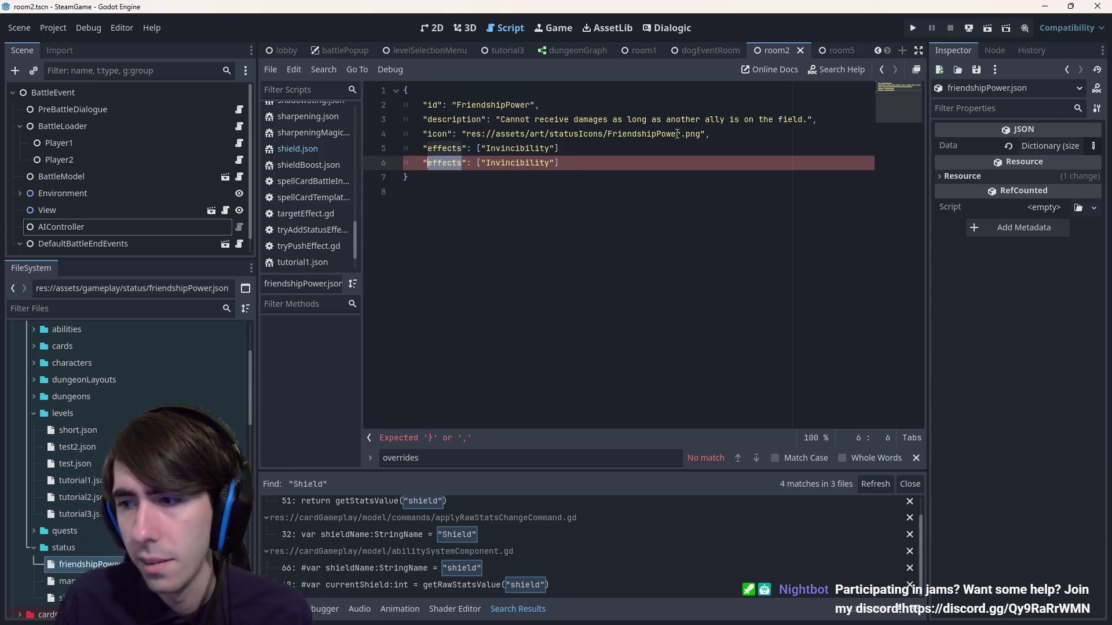
type("remove")
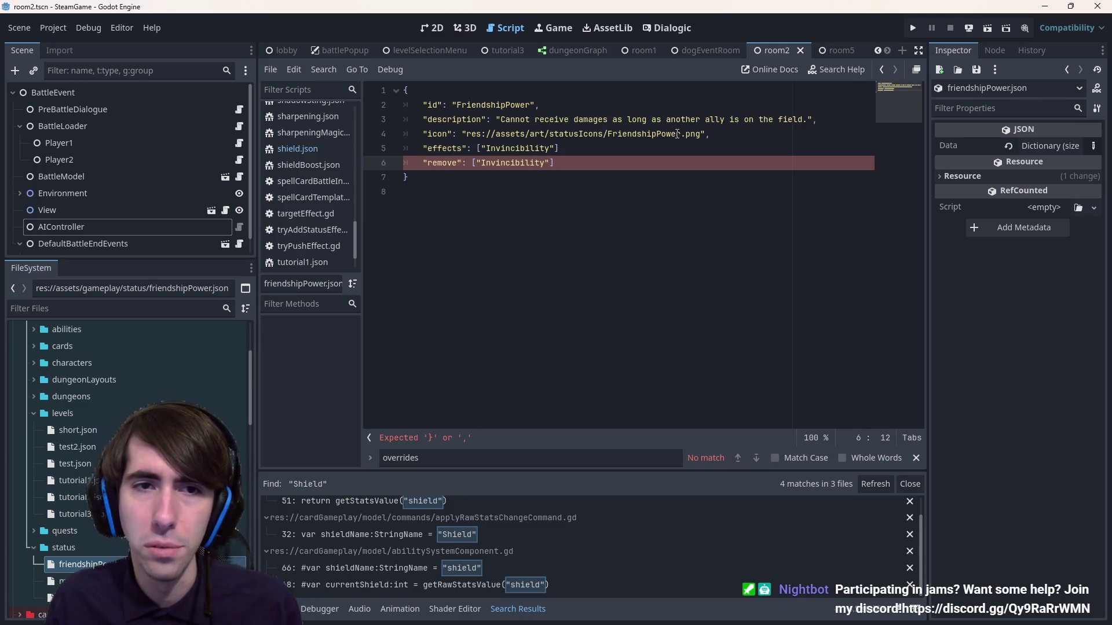
type("Effects")
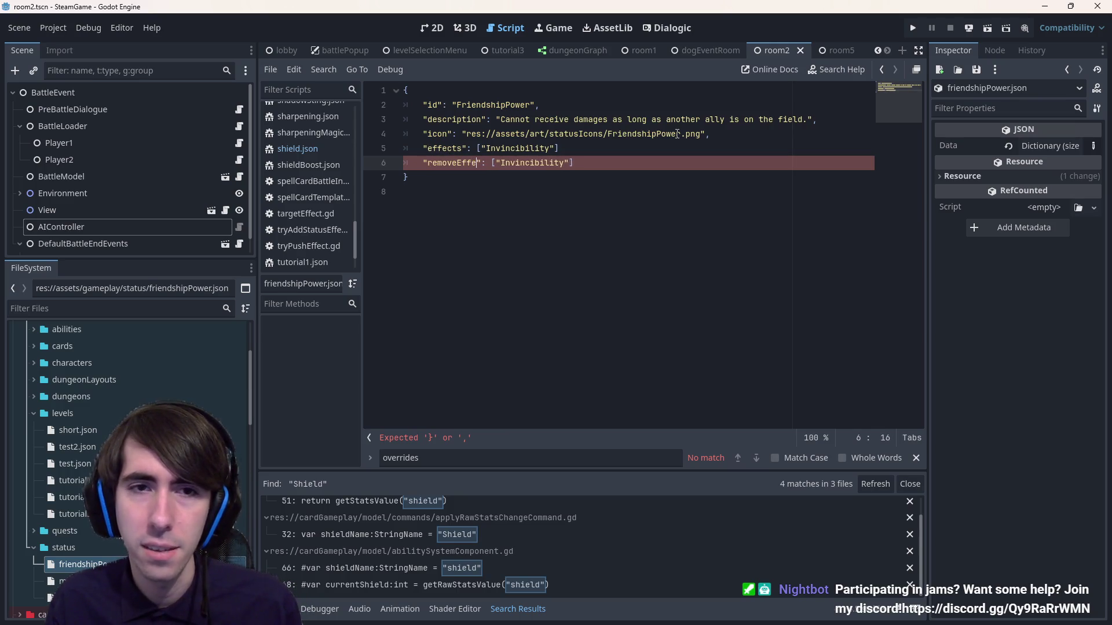
key("ctrl+BackSpace")
type("removeCondition")
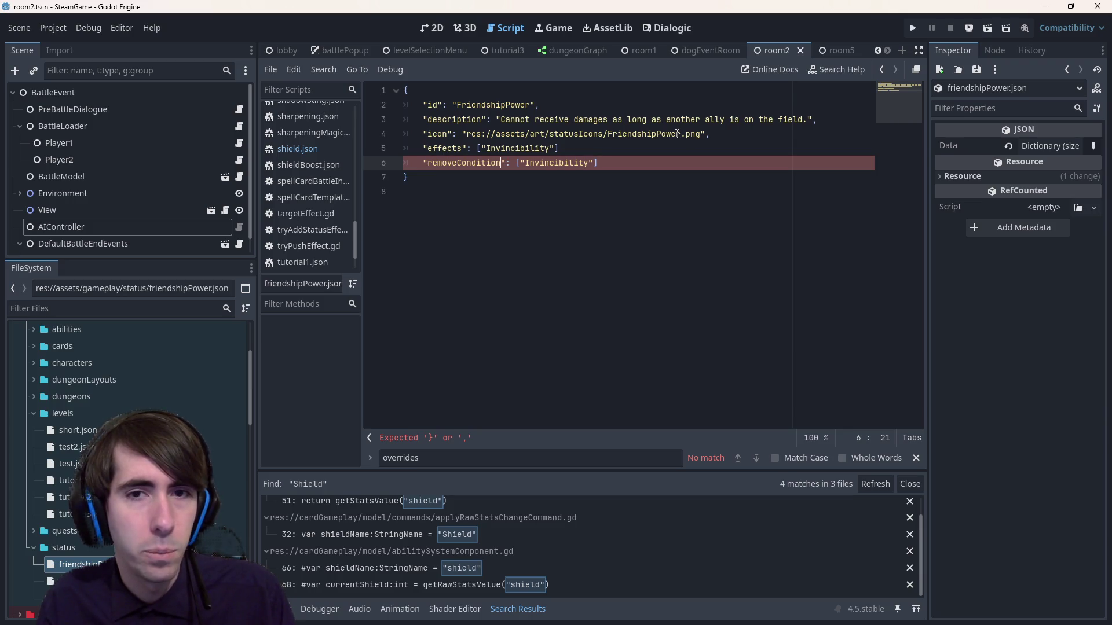
- Change line 6's value to onAlone and its key to callbacks, then save
key("ctrl+Right")
key("ctrl+Left")
key("ctrl+Left")
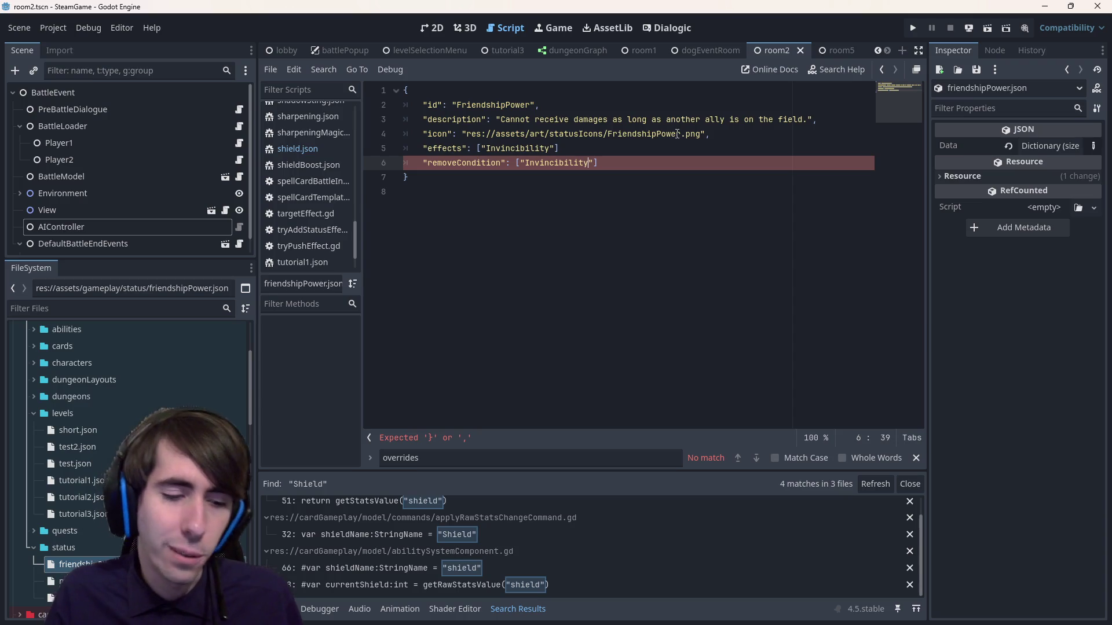
key("ctrl+shift+Left")
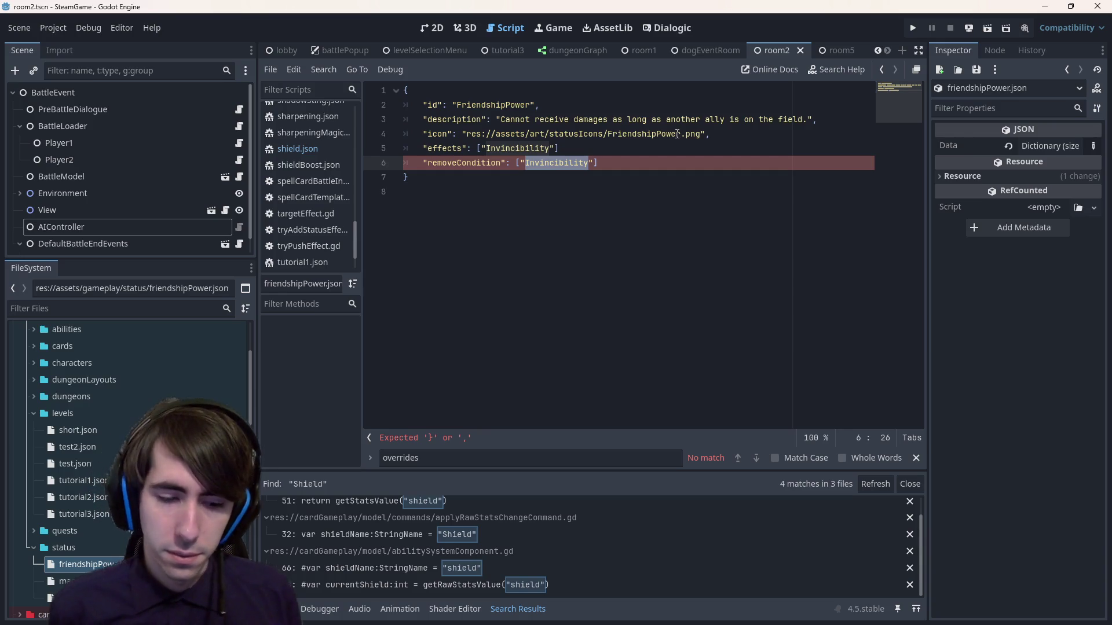
type("onAlone")
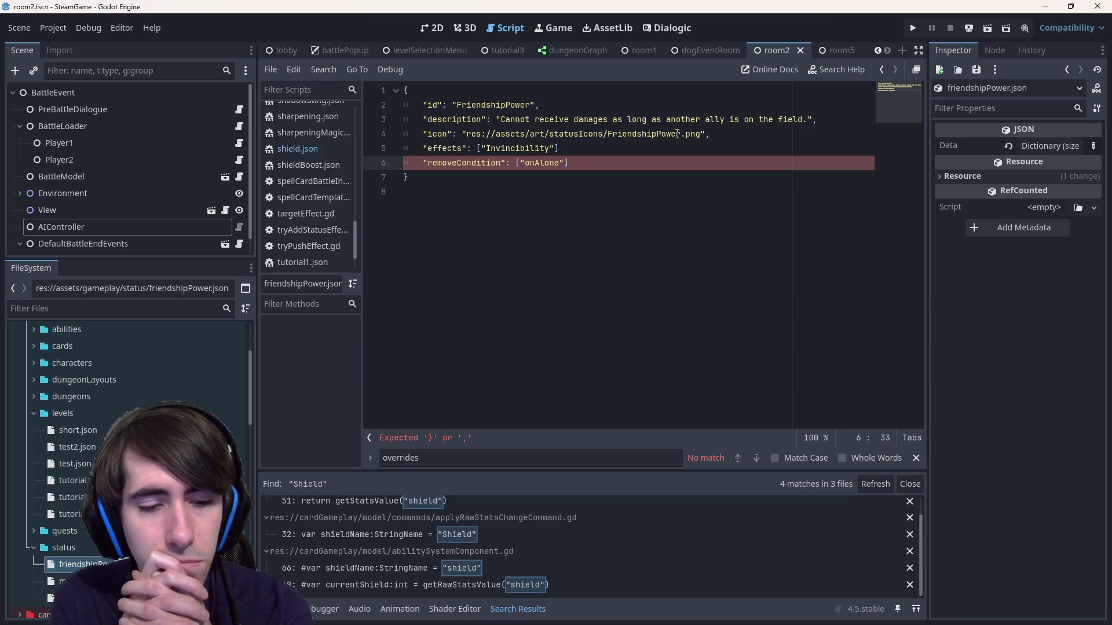
key("ctrl+Left")
key("ctrl+Left")
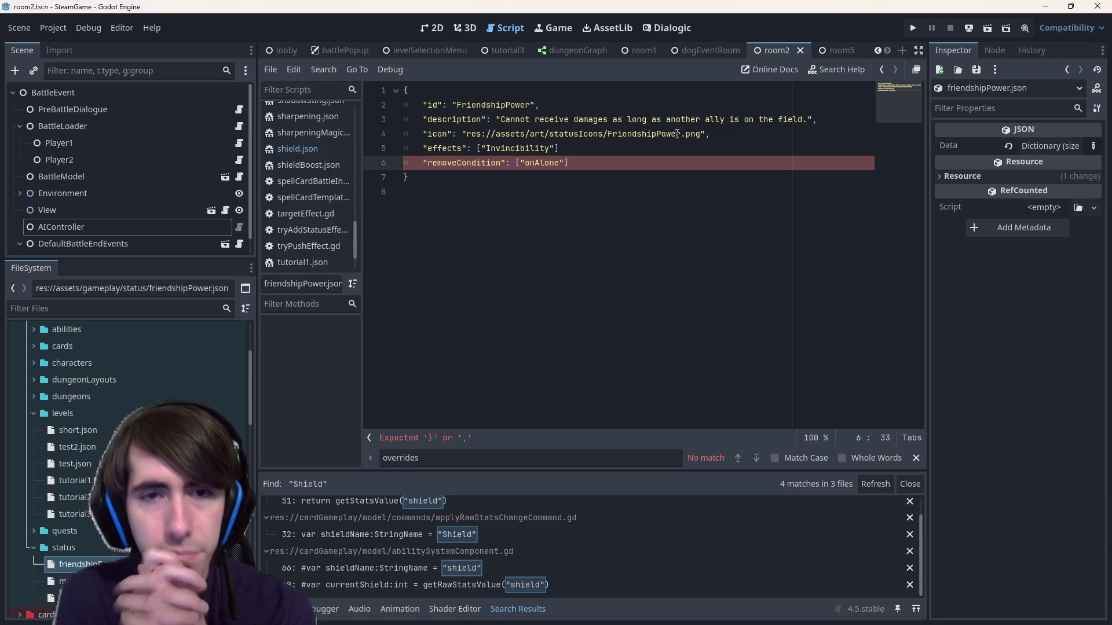
key("ctrl+shift+Left")
type("callbacks")
key("ctrl+Right")
key("ctrl+Right")
key("ctrl+s")
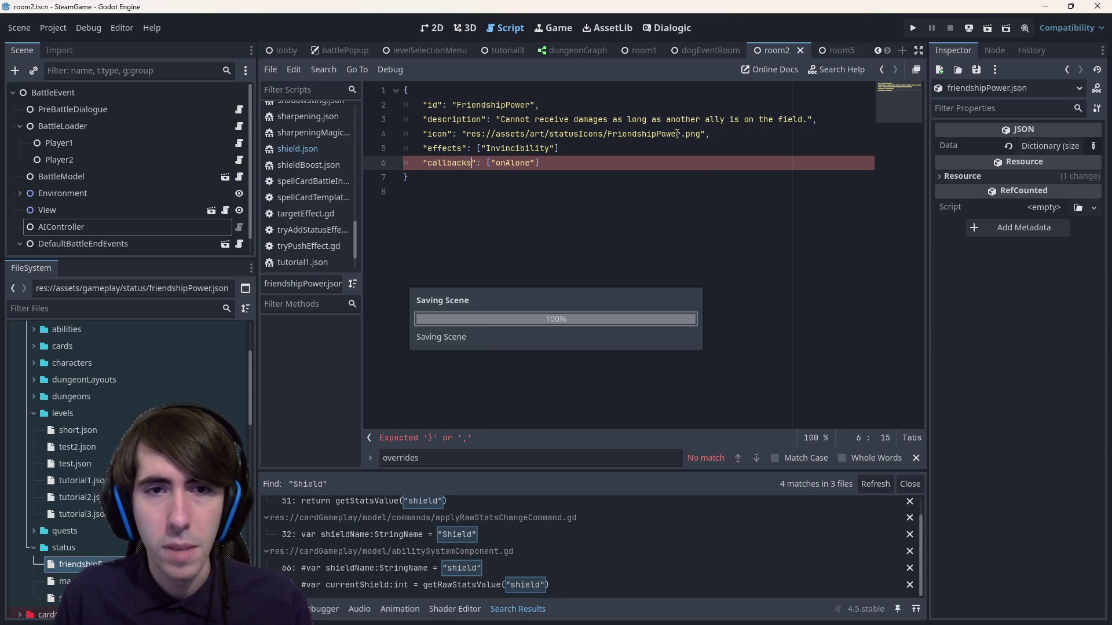
- Split the callbacks brackets onto separate lines and replace onAlone with "id": "onAllyRemoved"
key("Return")
key("End")
key("Left")
key("Return")
key("Down")
key("Up")
key("Up")
key("shift+ctrl+Right")
key("shift+ctrl+Right")
key("Left")
key("shift+ctrl+Left")
key("BackSpace")
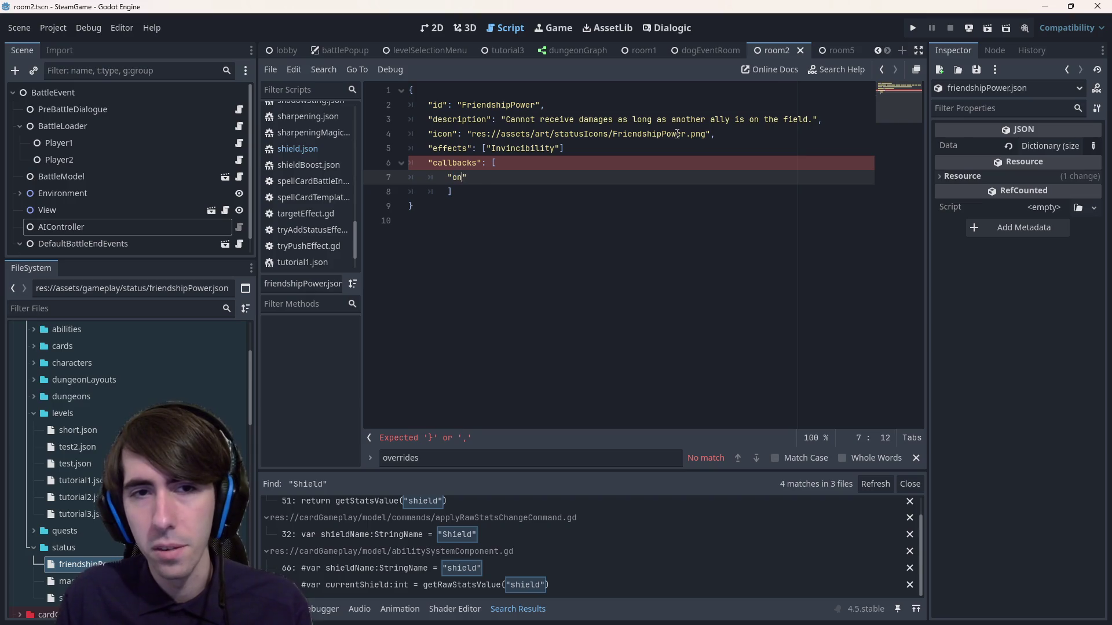
type("id")
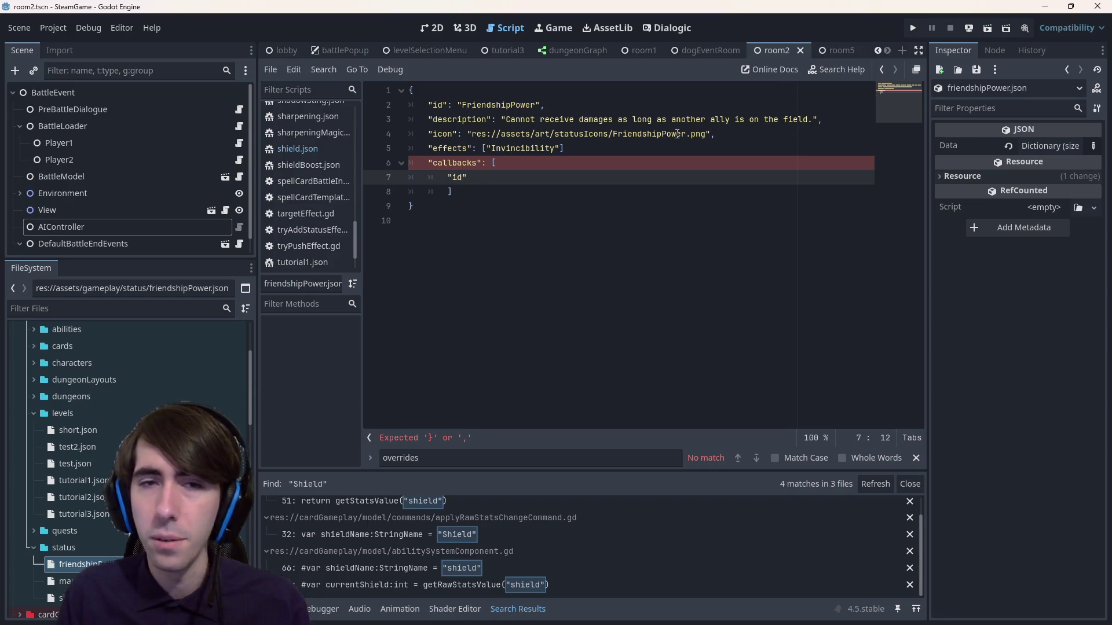
type("\": ")
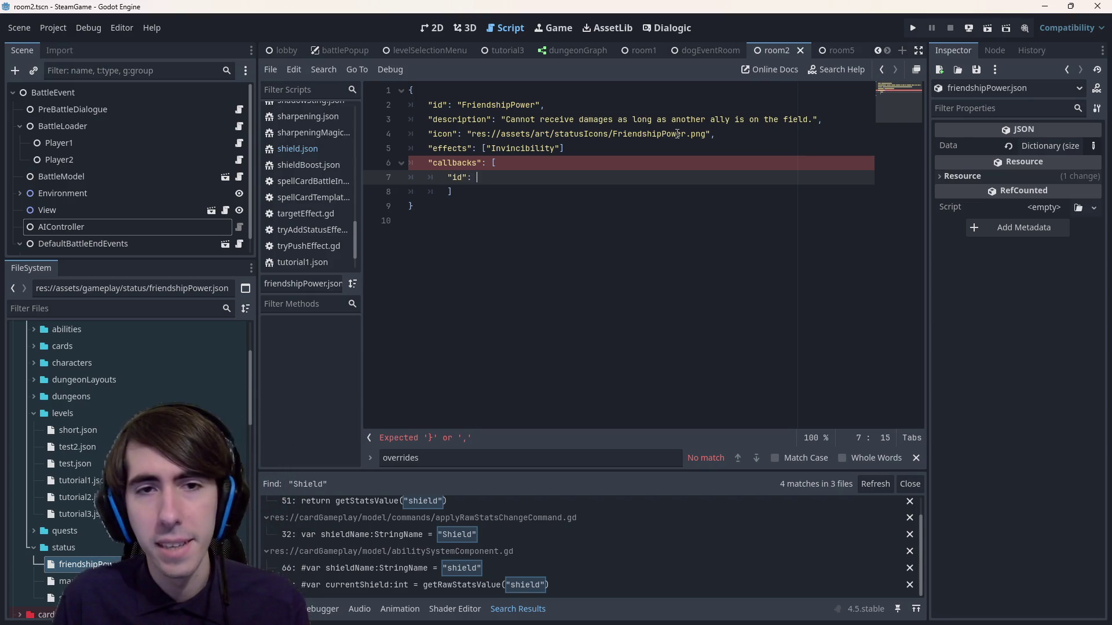
type("\"on")
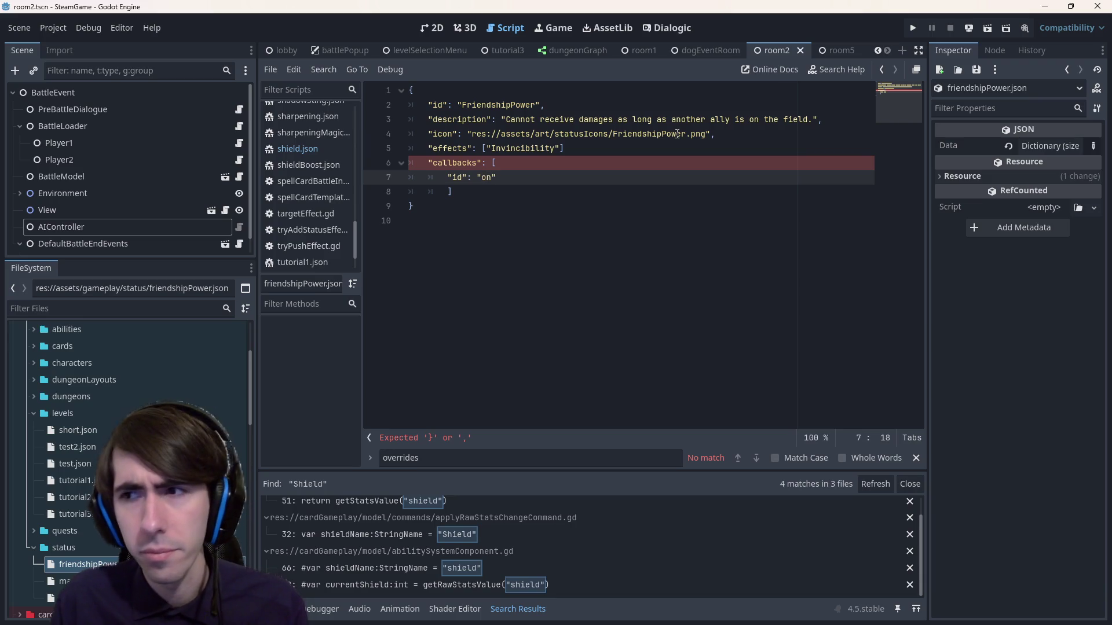
type("AllyRemoved")
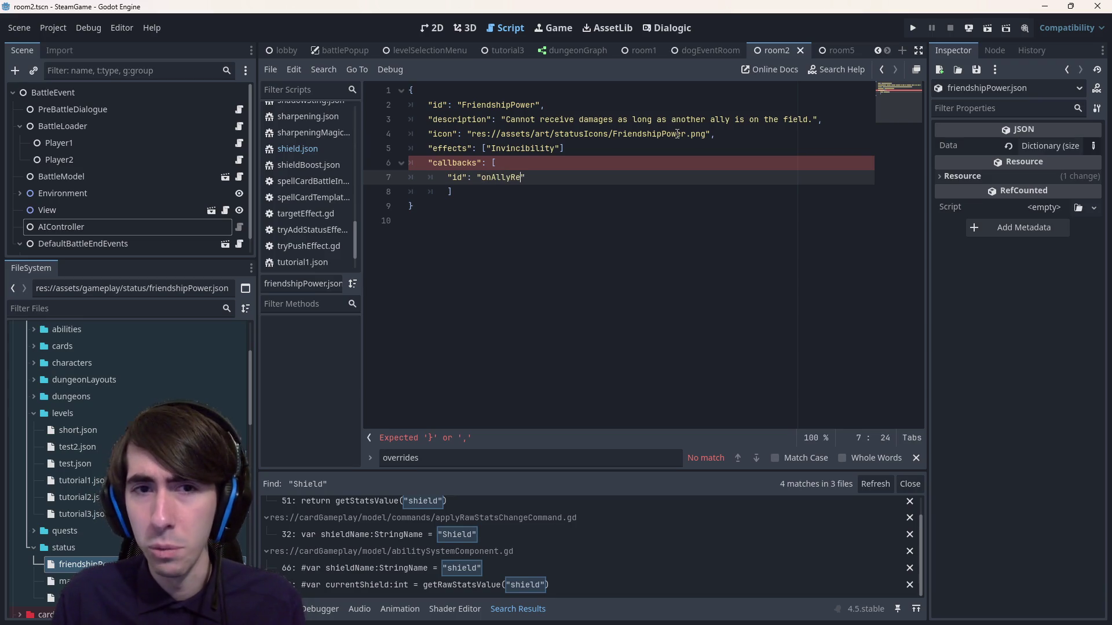
key("ctrl+s")
- Add a "condition": "nbAllies == 1" field and begin an "effect" key below it
key("End")
type(",")
key("Return")
type("\"")
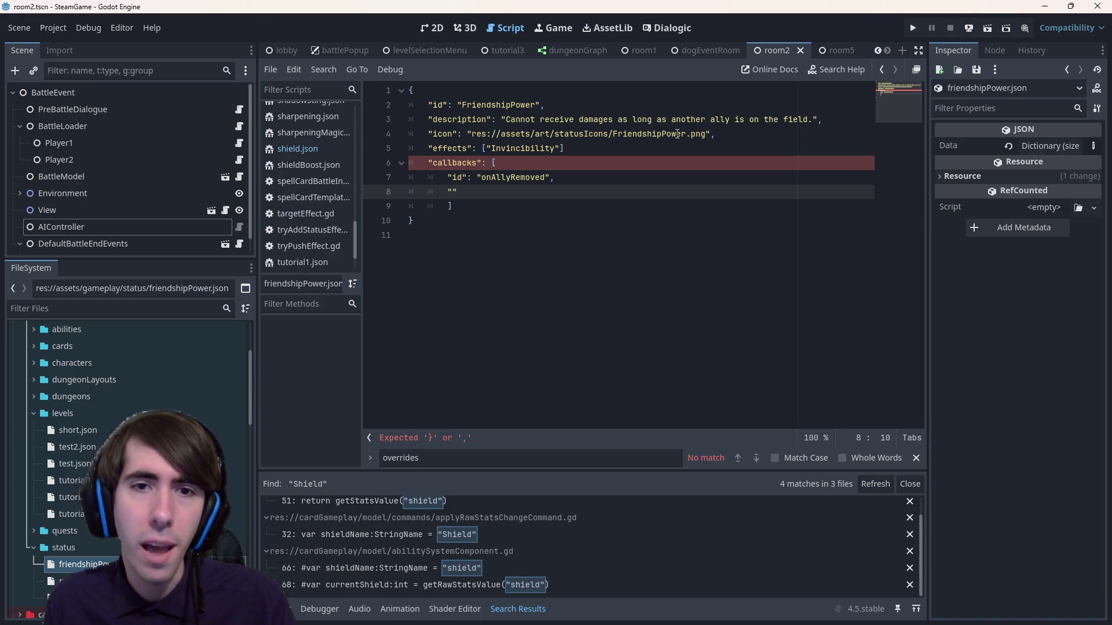
type("condition\"")
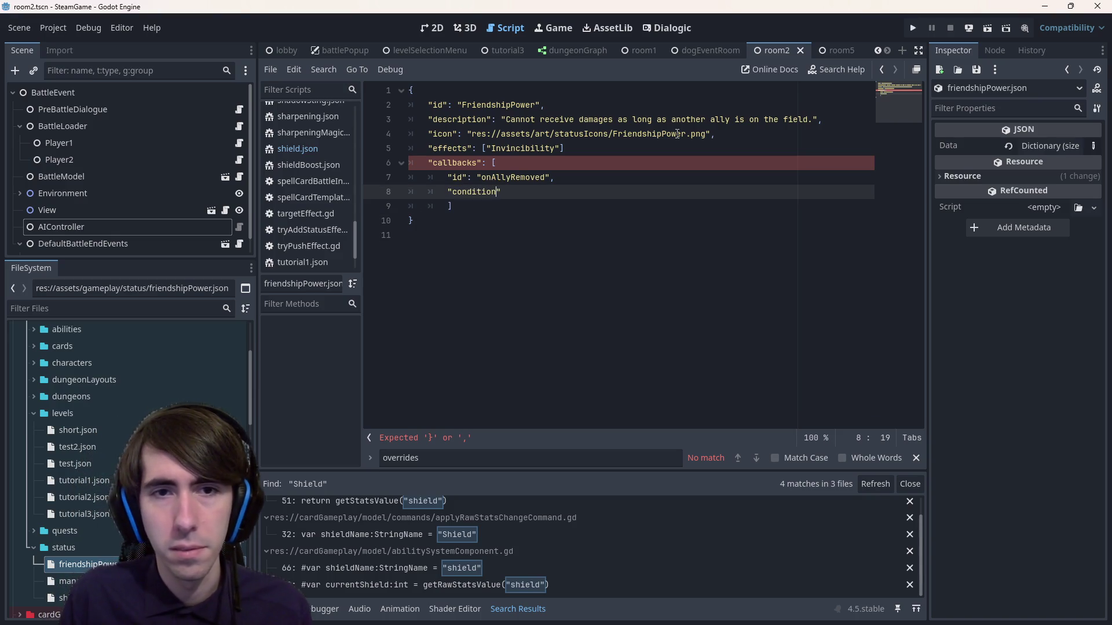
type(": ")
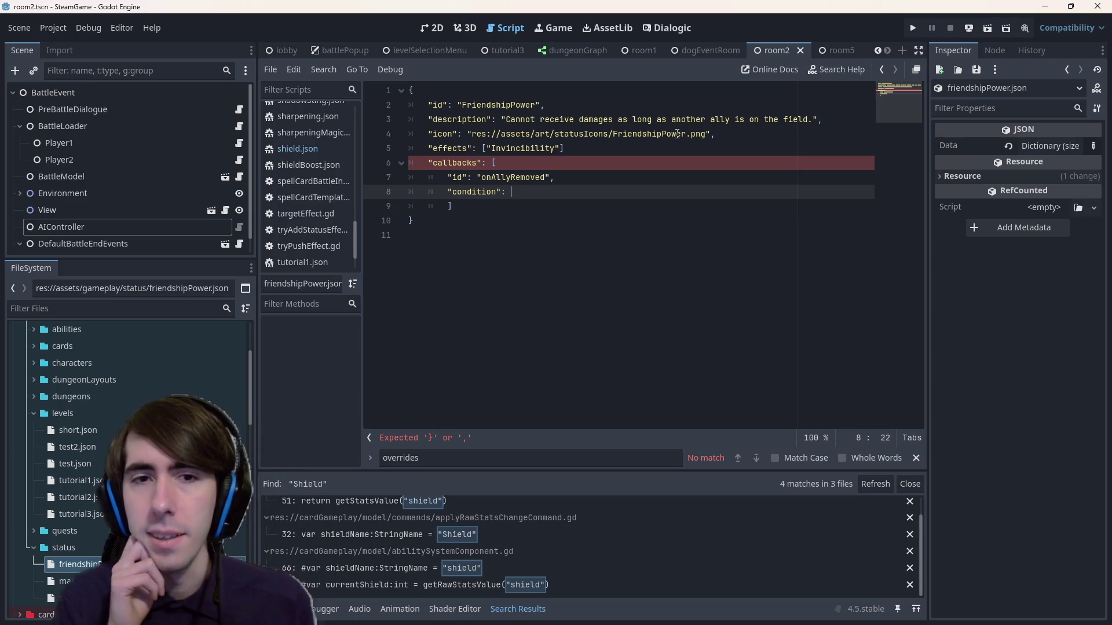
type("\"")
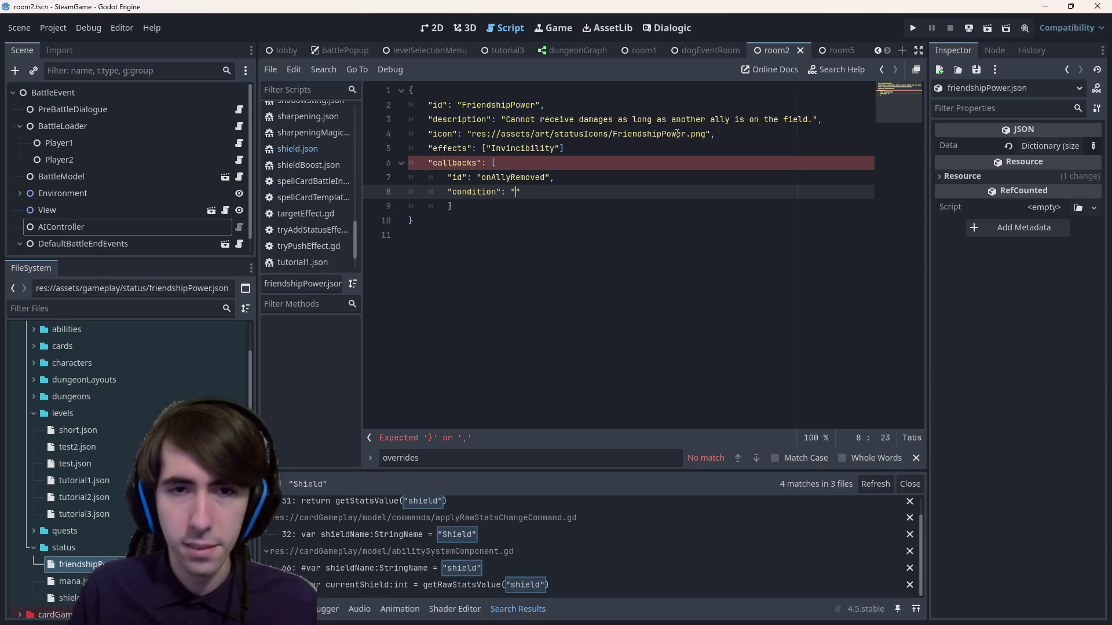
type("nbCharacter ")
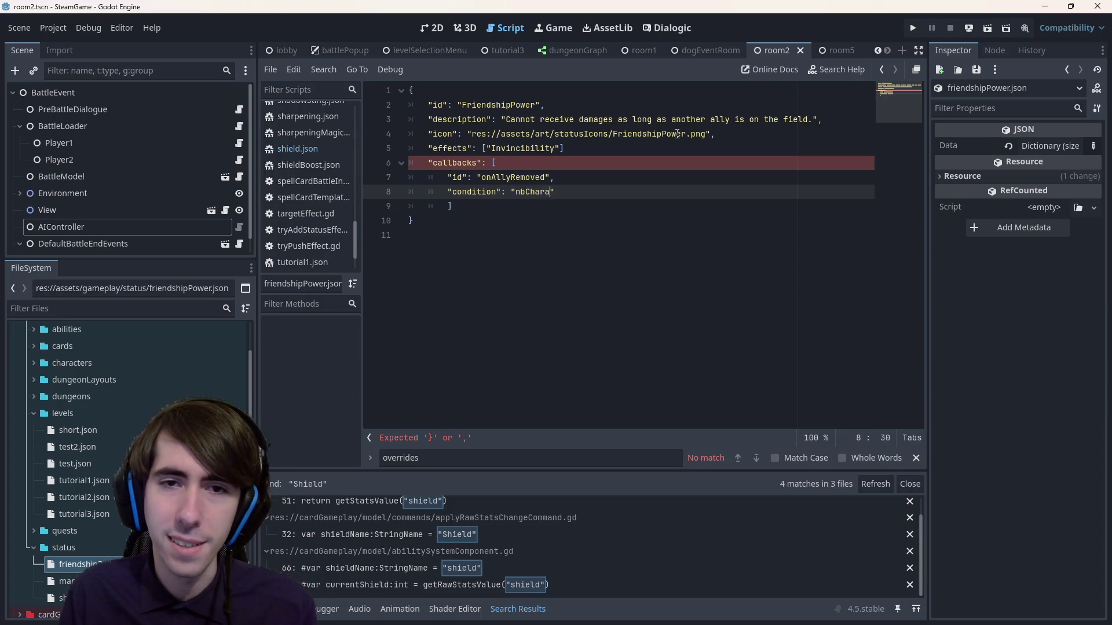
type("== 1")
key("ctrl+s")
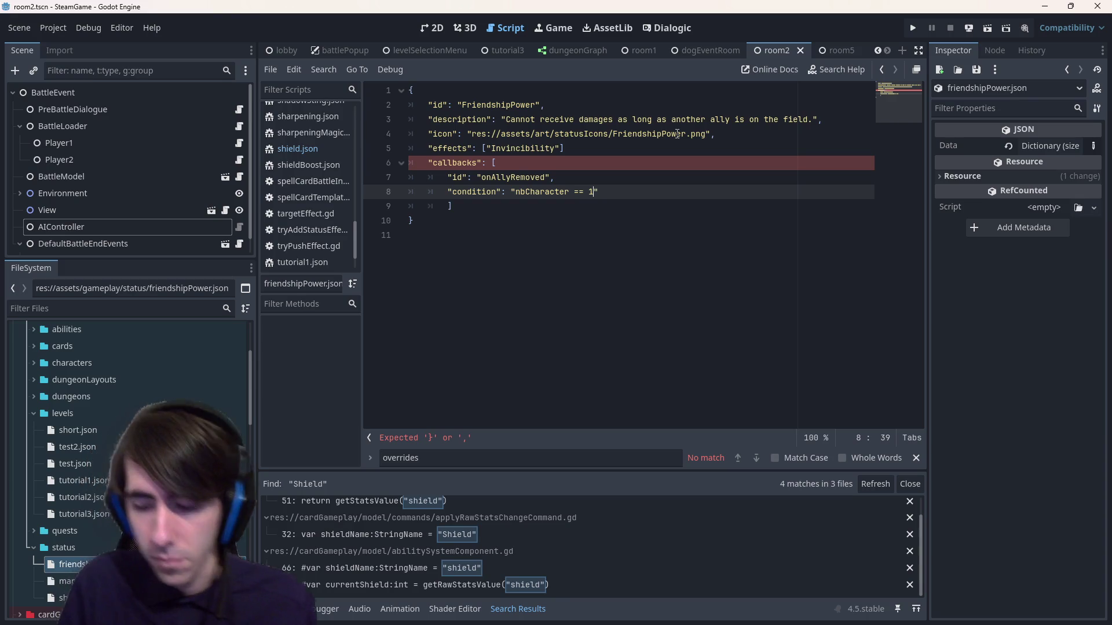
key("ctrl+Left")
key("ctrl+Left")
key("ctrl+Left")
key("Left")
key("ctrl+shift+Left")
type("nbAllies")
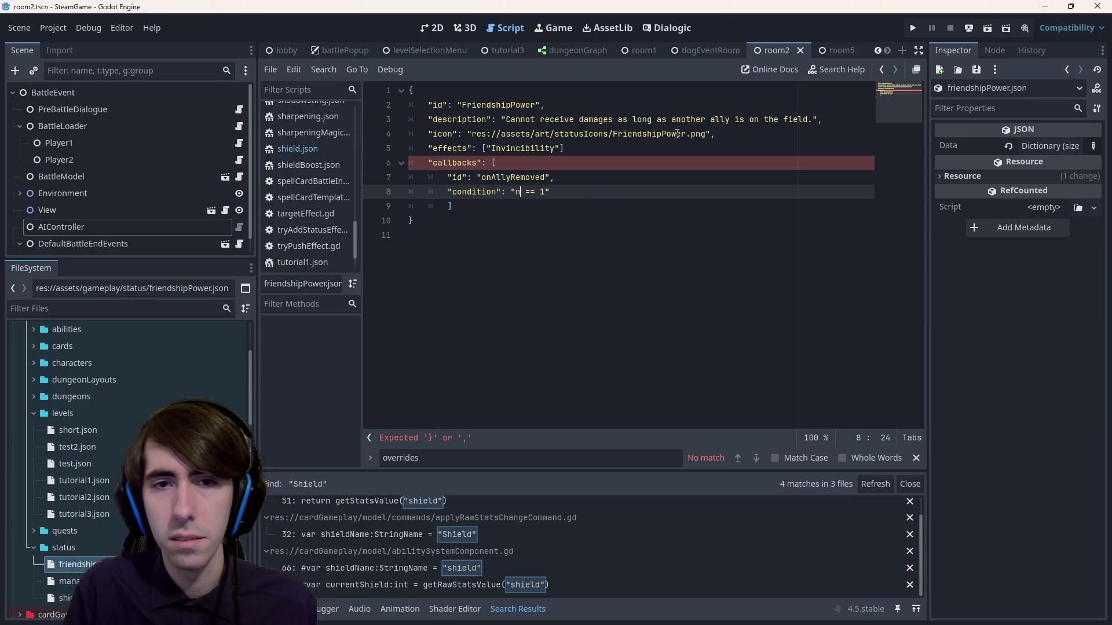
key("End")
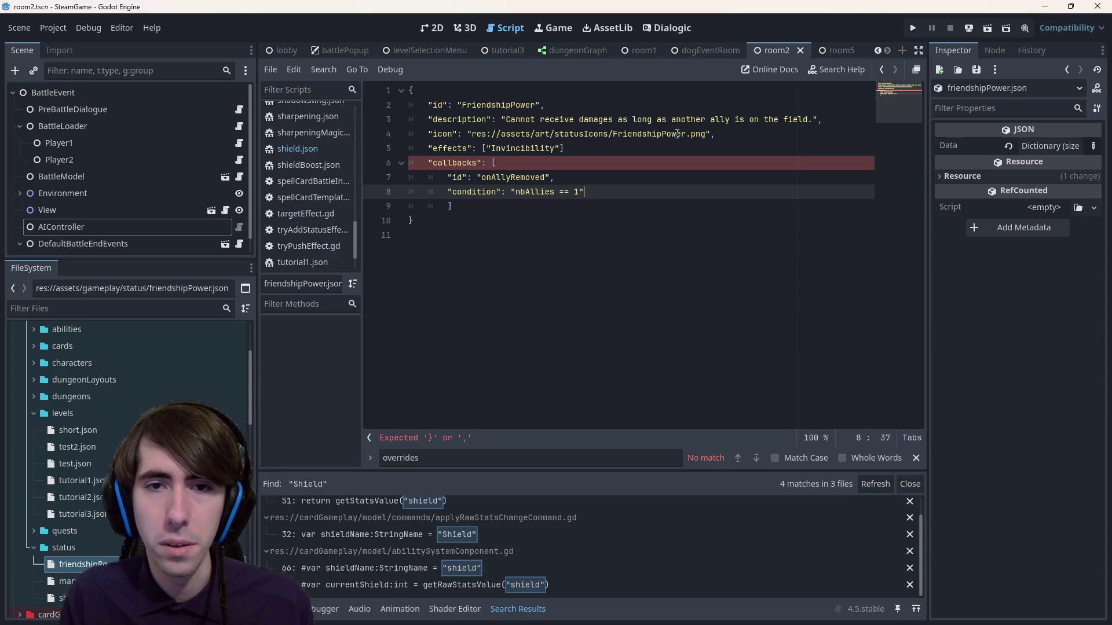
key("Return")
type("\"effect")
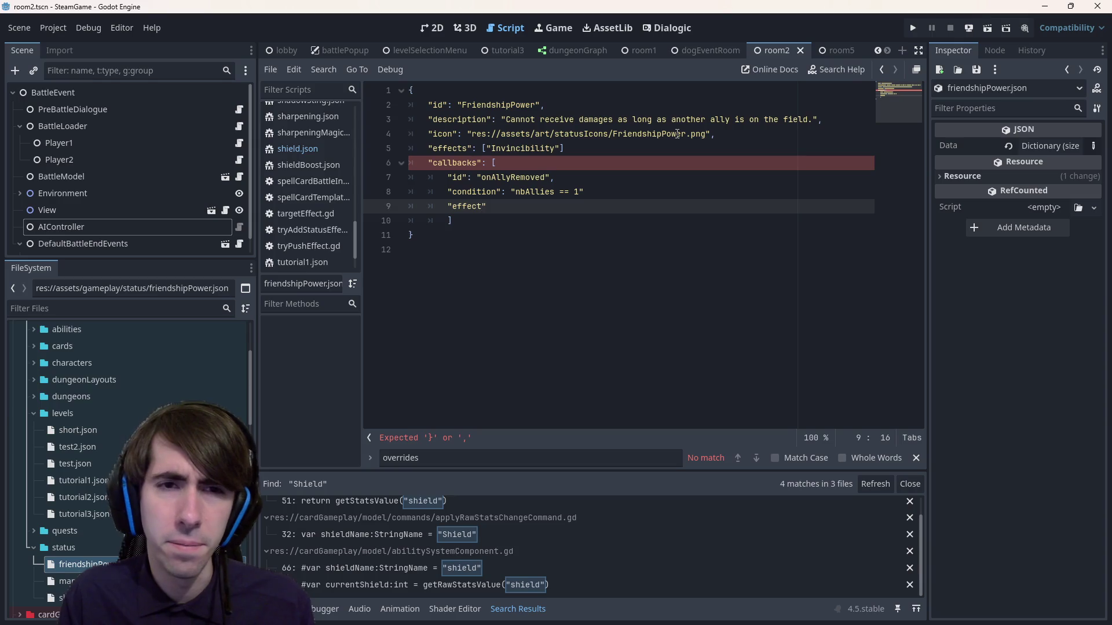
- Rename the callbacks key on line 6 to triggers
key("Up")
key("Up")
key("Up")
key("Left")
key("ctrl+BackSpace")
type("trigg")
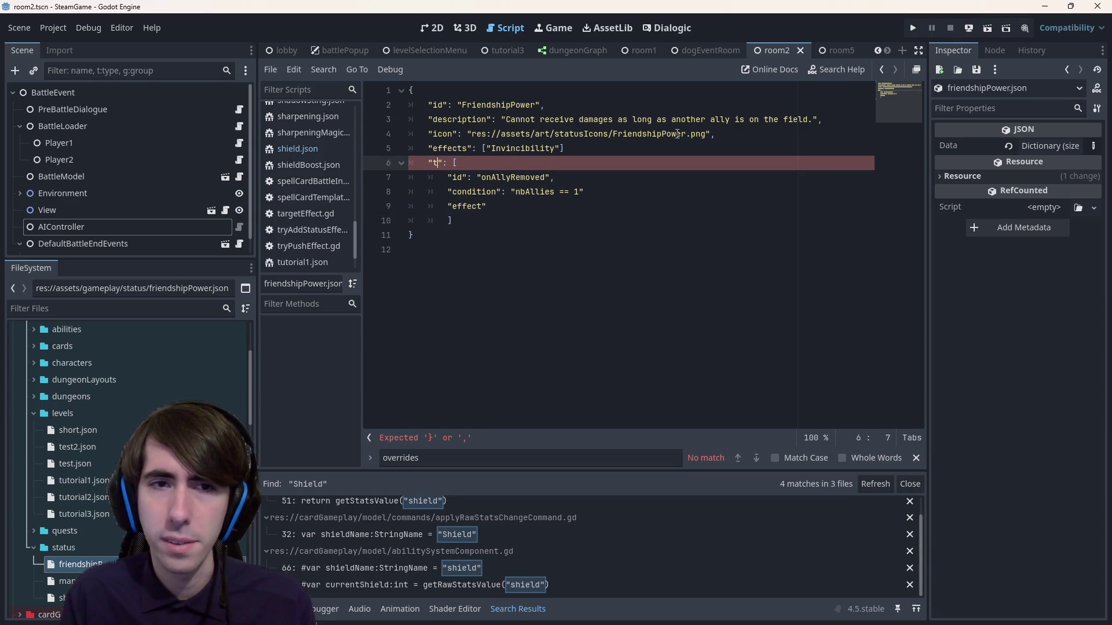
type("ers")
key("Left")
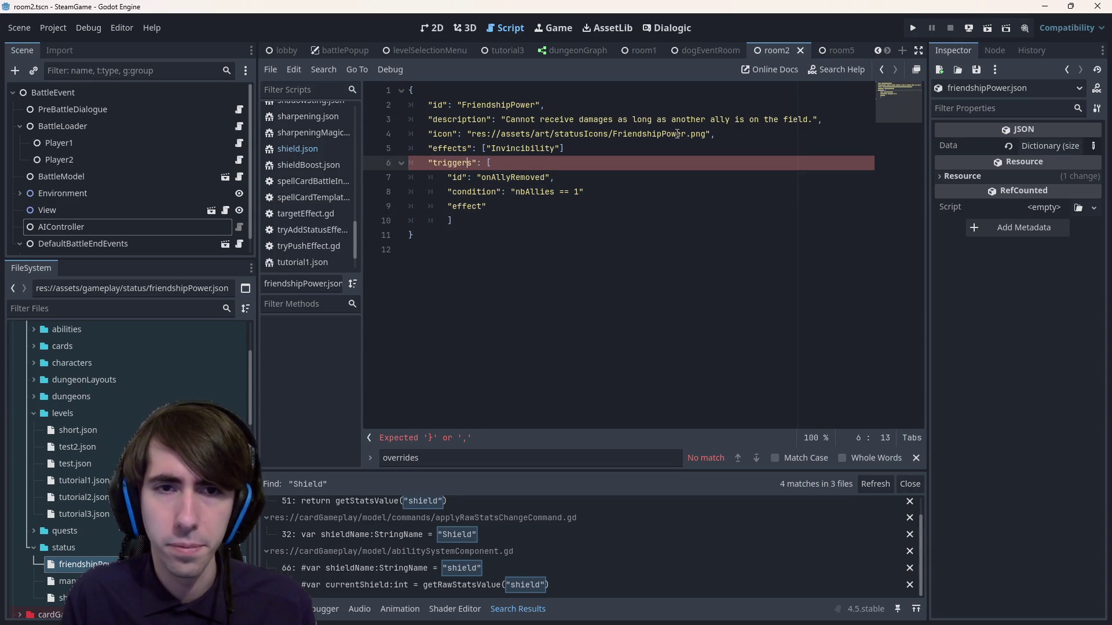
- Give the effect field an empty-string value and select the triggers block
key("Down")
key("Down")
key("Down")
key("ctrl+Right")
type(":")
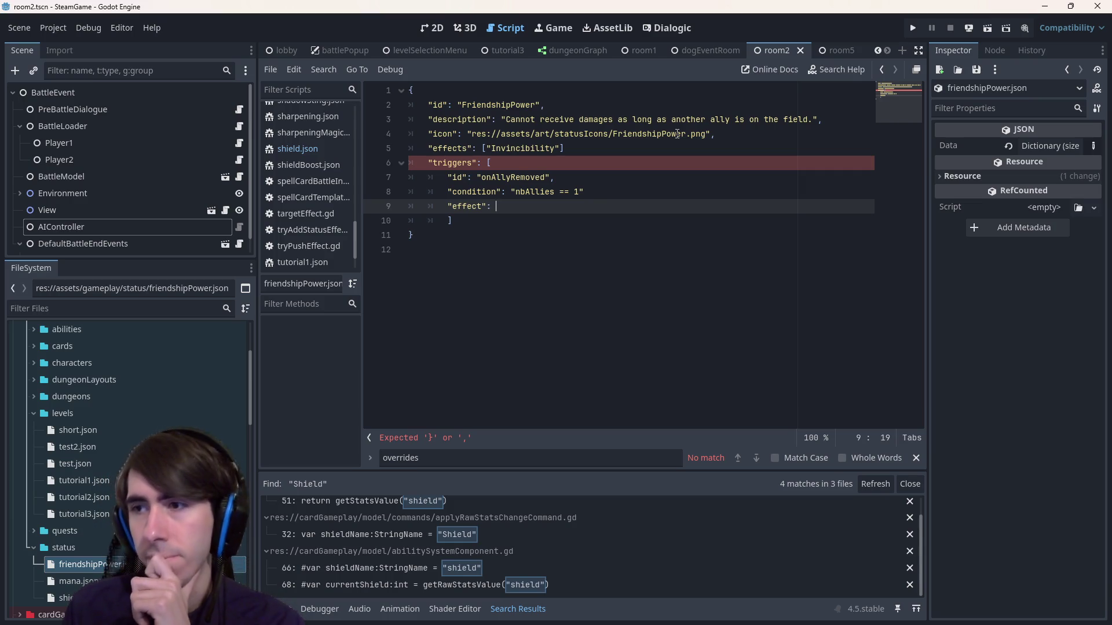
type("\"d")
key("BackSpace")
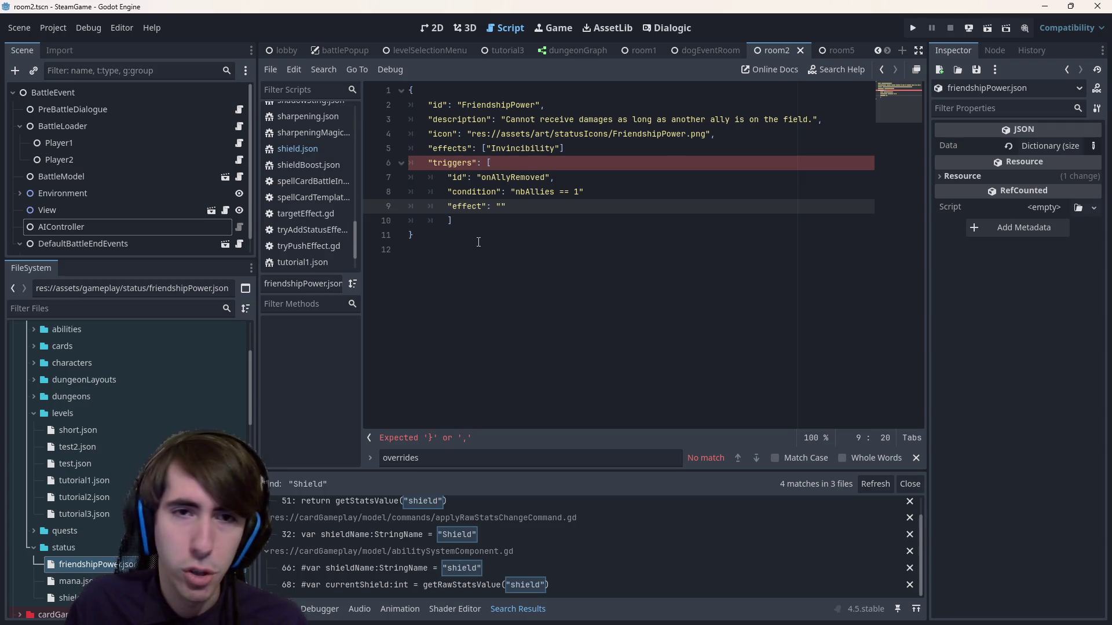
left_click_drag(479, 221, 408, 163)
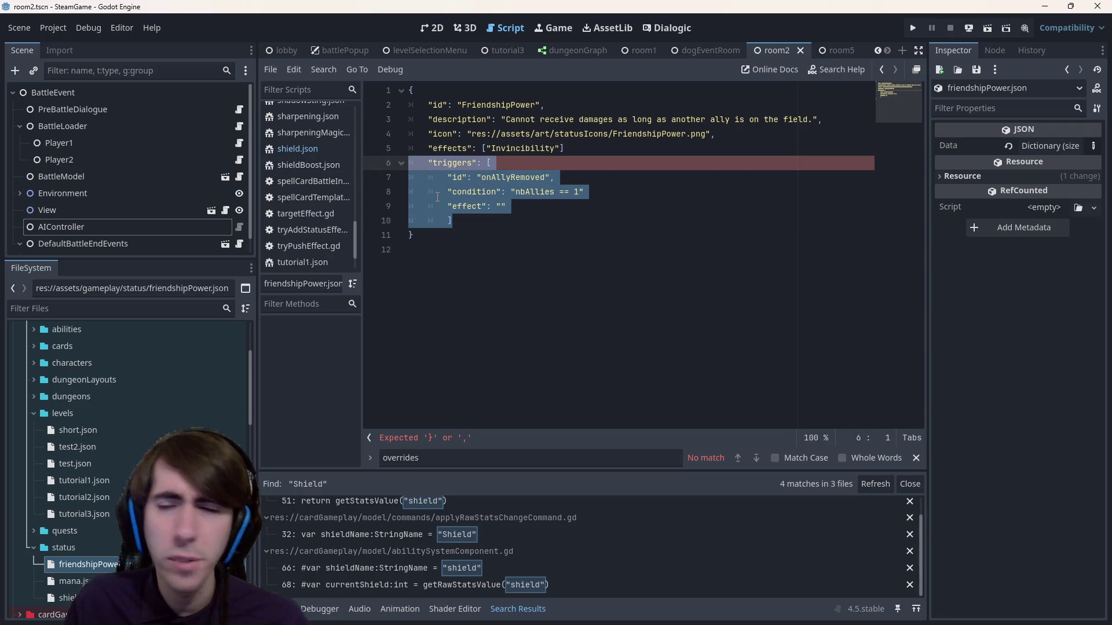